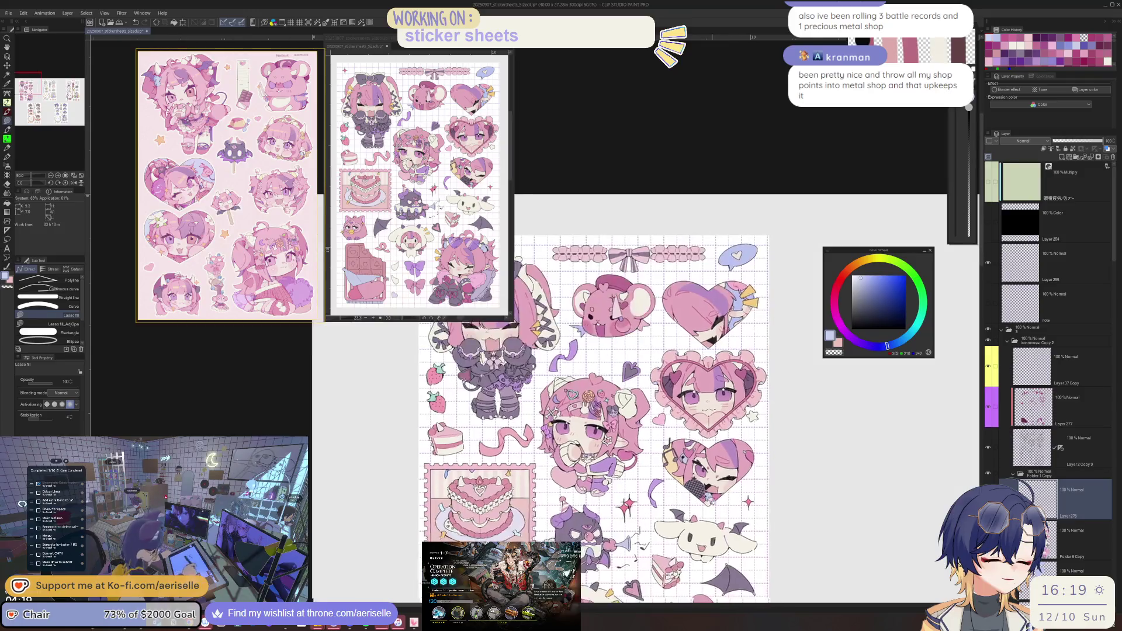
# Make Layer 277 active and bring the heart-framed stickers into view.
pyautogui.scroll(-3, 689, 467)
pyautogui.scroll(-2, 712, 456)
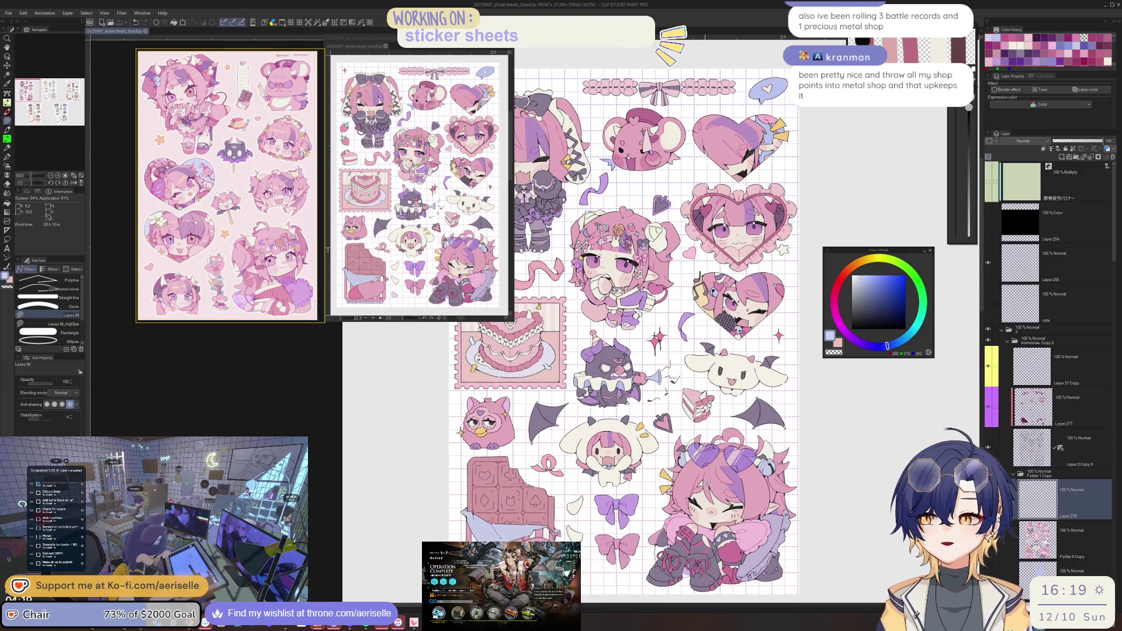
pyautogui.scroll(1, 735, 407)
pyautogui.scroll(5, 735, 408)
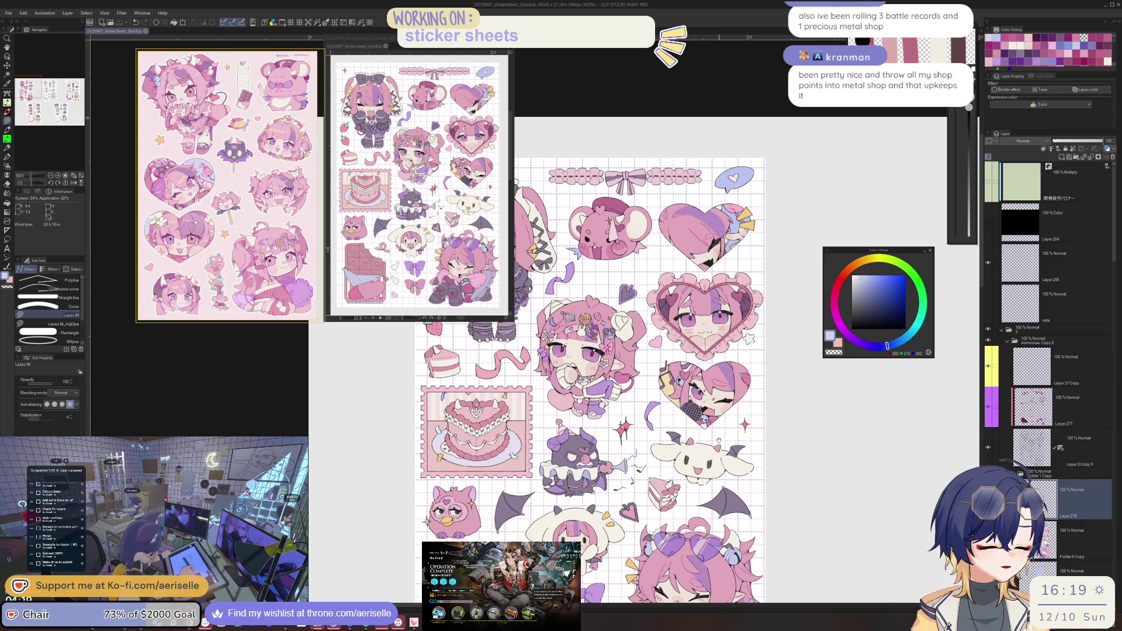
pyautogui.moveTo(714, 457); pyautogui.dragTo(716, 464)
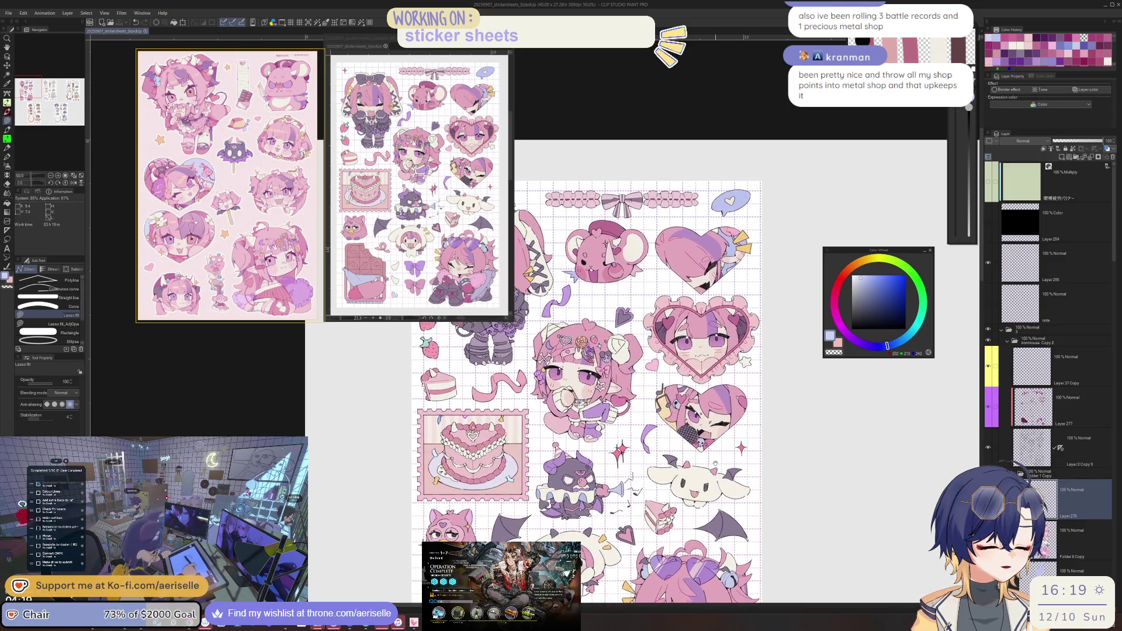
pyautogui.click(988, 401)
pyautogui.scroll(4, 725, 202)
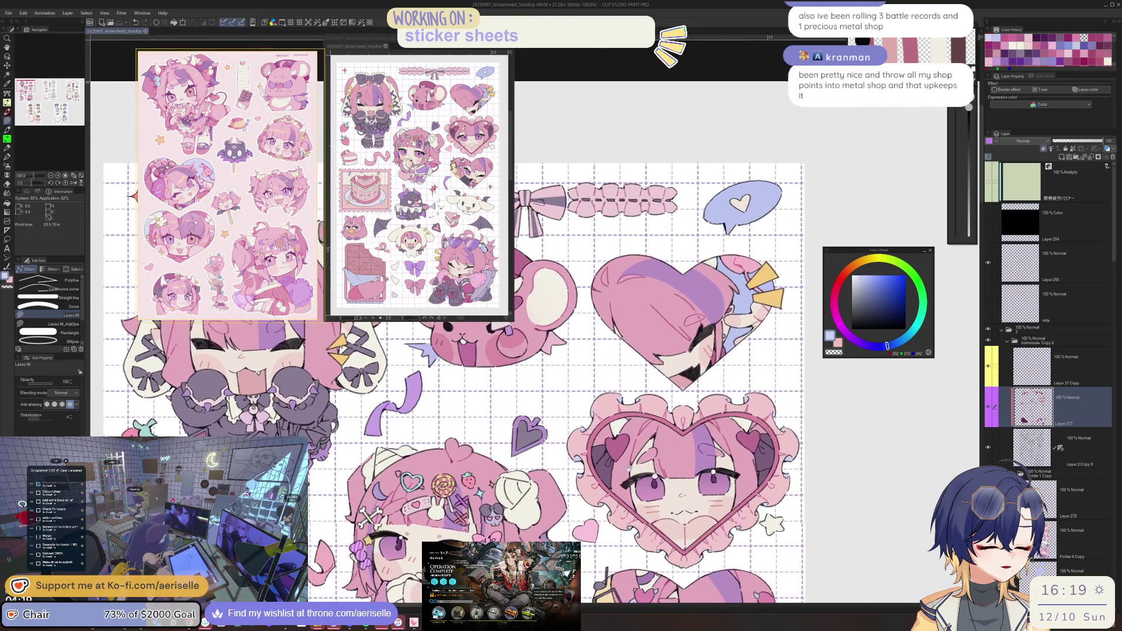
pyautogui.moveTo(630, 469); pyautogui.dragTo(585, 533)
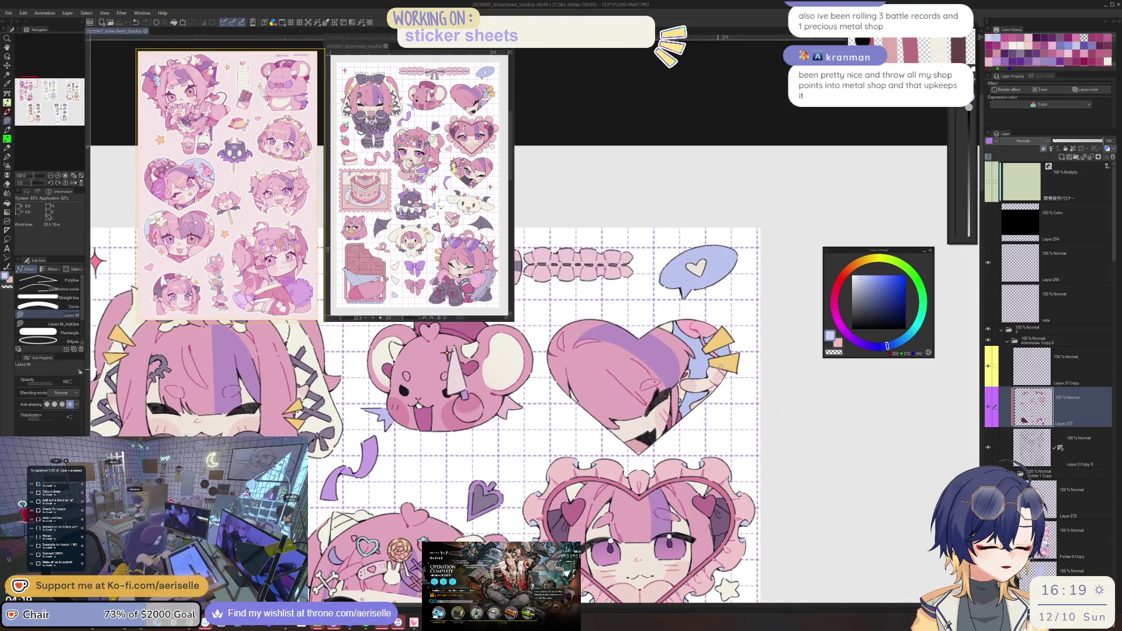
# Sample the dark pink from the sticker art and lasso-fill the small spot on the heart sticker.
pyautogui.scroll(3, 719, 369)
pyautogui.press('i')
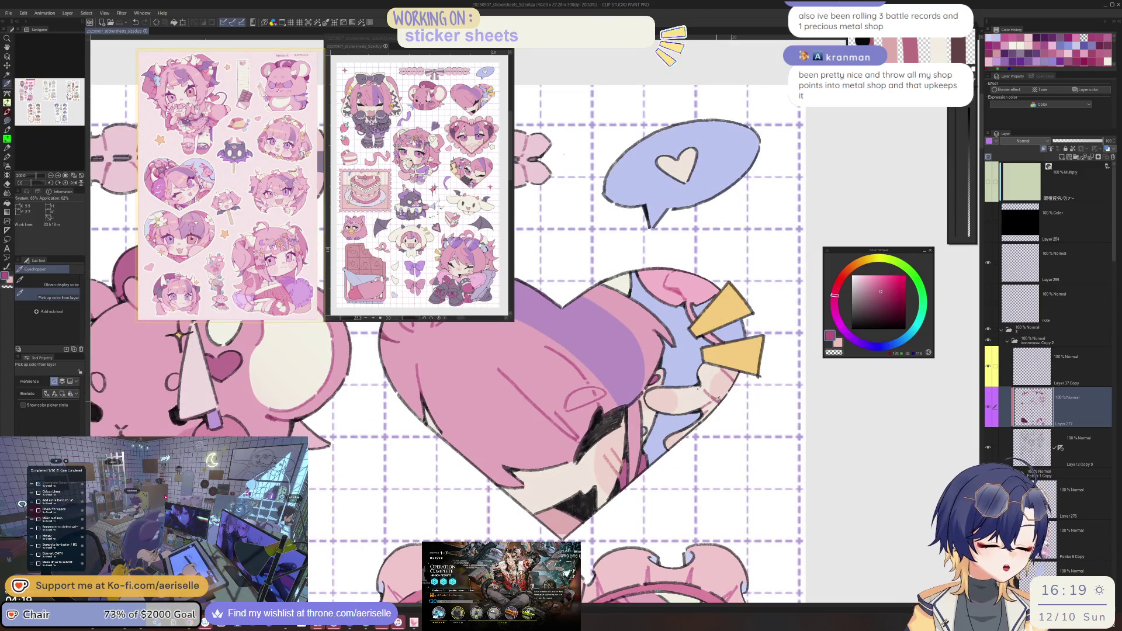
pyautogui.keyDown('alt'); pyautogui.click(664, 385); pyautogui.keyUp('alt')
pyautogui.moveTo(650, 412); pyautogui.dragTo(686, 382)
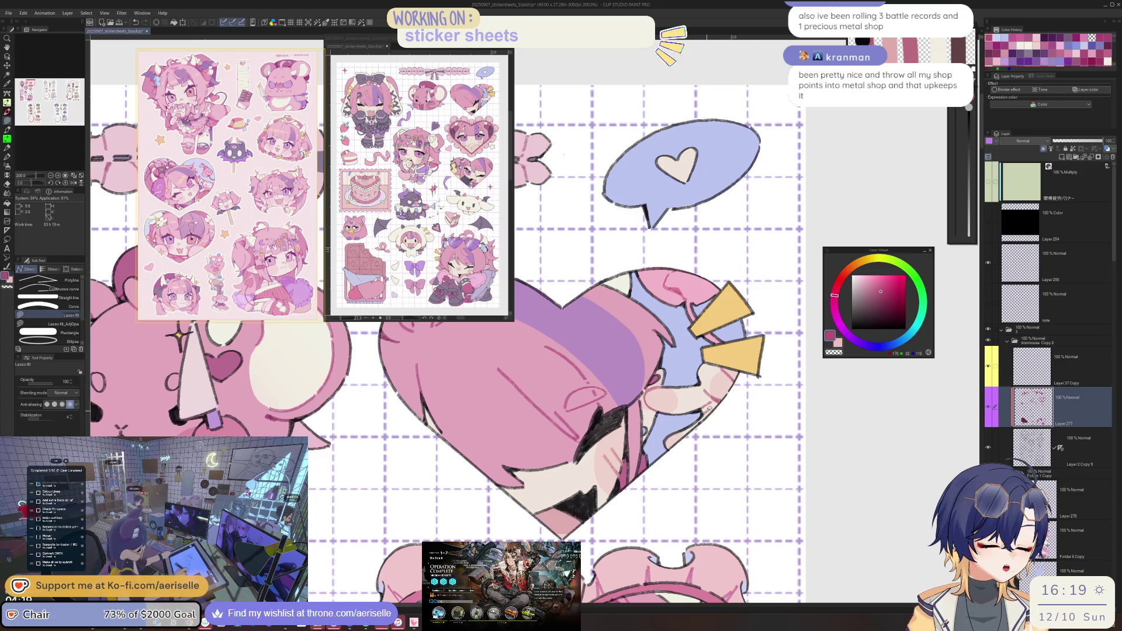
# Pan out to bring the chibi girl, the cake and the stickers below it into view.
pyautogui.scroll(-2, 766, 373)
pyautogui.moveTo(725, 435)
pyautogui.mouseDown()
pyautogui.moveTo(762, 384)
pyautogui.moveTo(825, 365)
pyautogui.mouseUp()
pyautogui.moveTo(643, 443)
pyautogui.mouseDown()
pyautogui.moveTo(707, 403)
pyautogui.moveTo(906, 199)
pyautogui.mouseUp()
pyautogui.moveTo(760, 409); pyautogui.dragTo(760, 336)
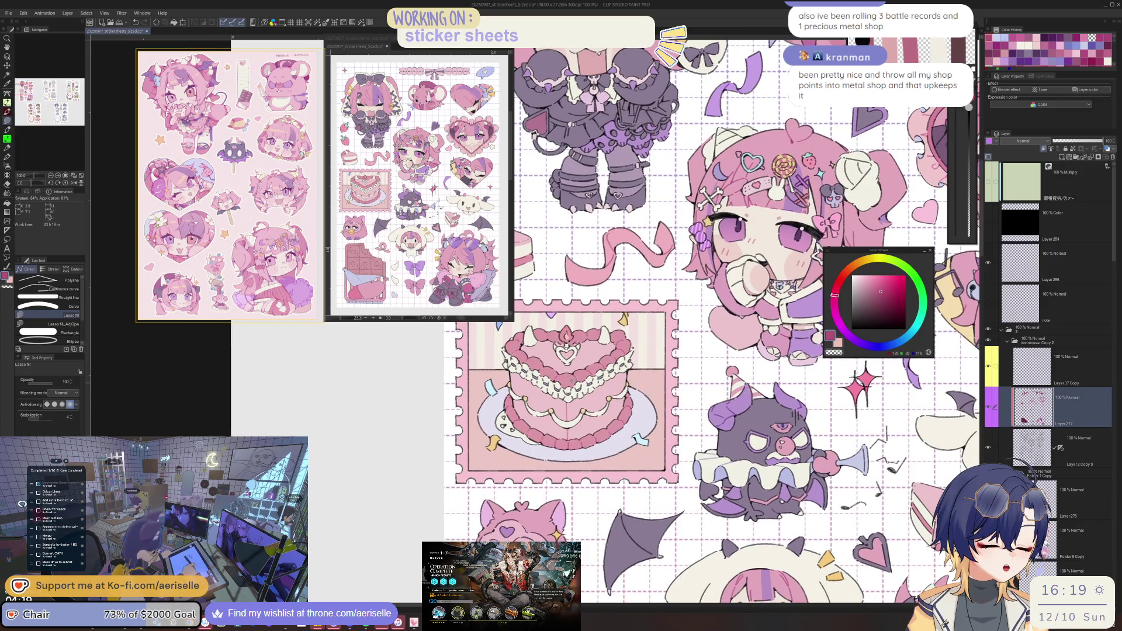
# Pick a saturated blue-violet and lasso-fill the first lace marks on the cake in pale lavender.
pyautogui.scroll(4, 573, 383)
pyautogui.click(879, 348)
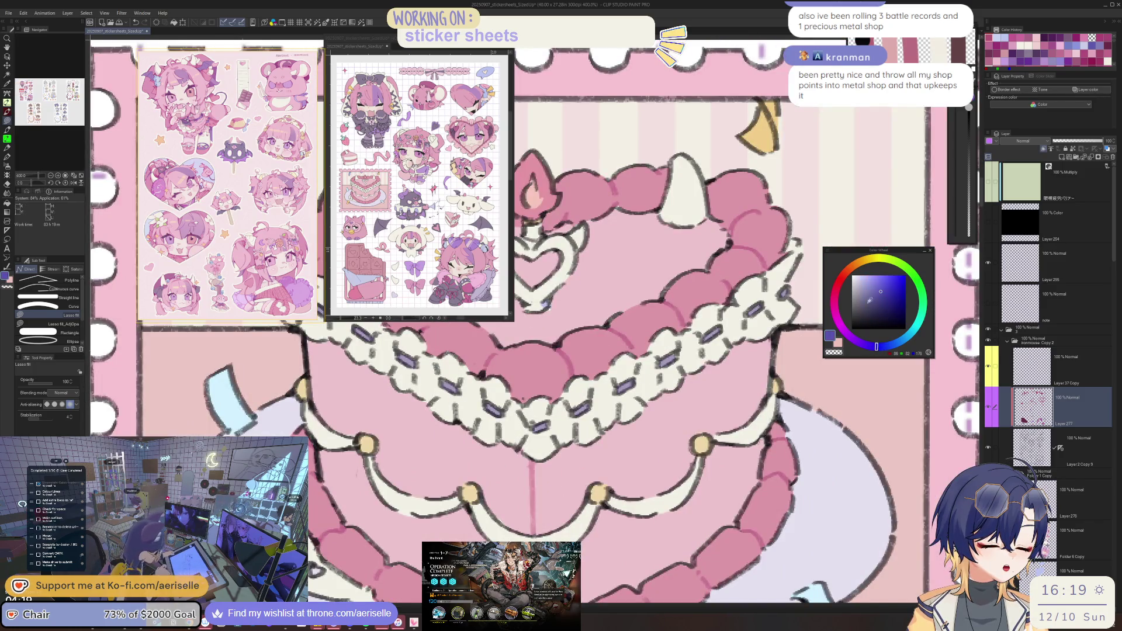
pyautogui.moveTo(597, 413)
pyautogui.mouseDown()
pyautogui.moveTo(591, 425)
pyautogui.moveTo(610, 420)
pyautogui.mouseUp()
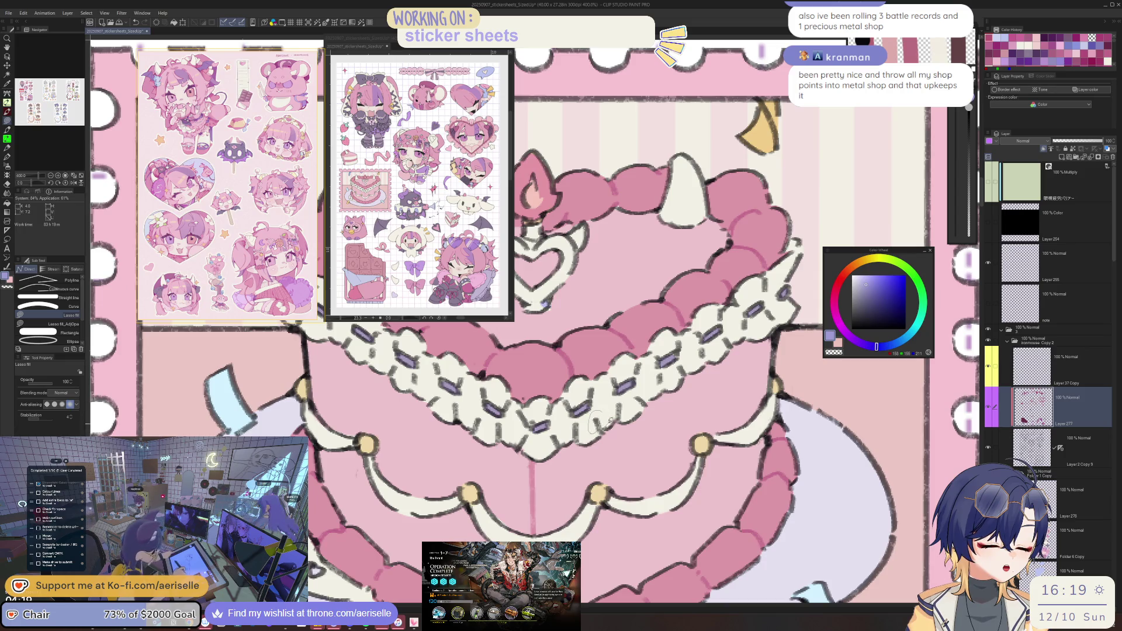
pyautogui.scroll(-2, 613, 401)
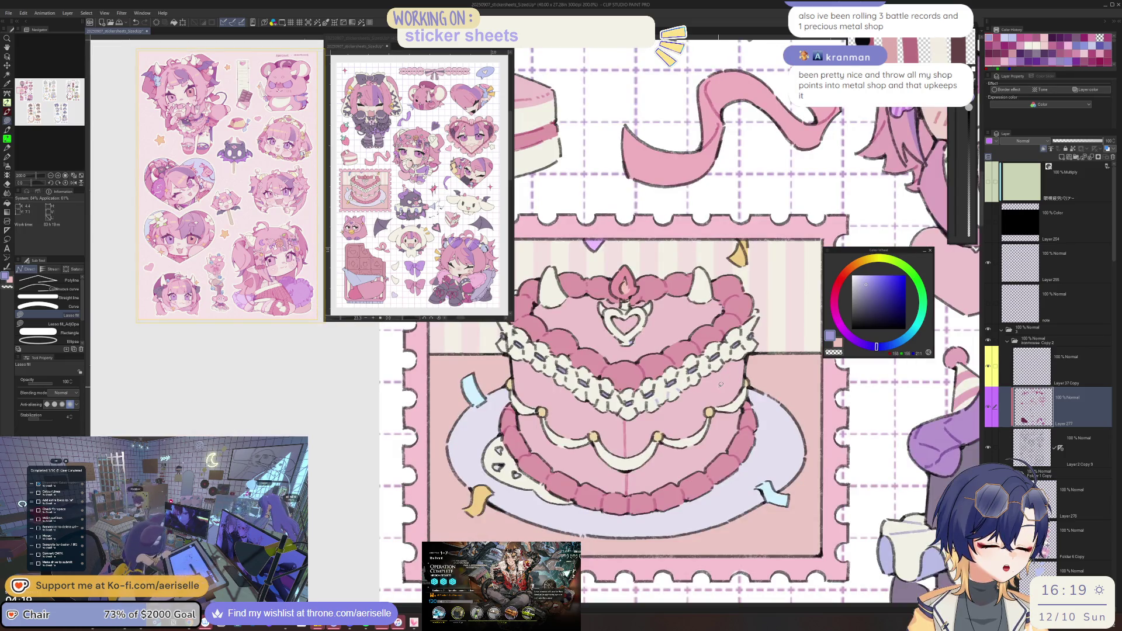
pyautogui.click(874, 283)
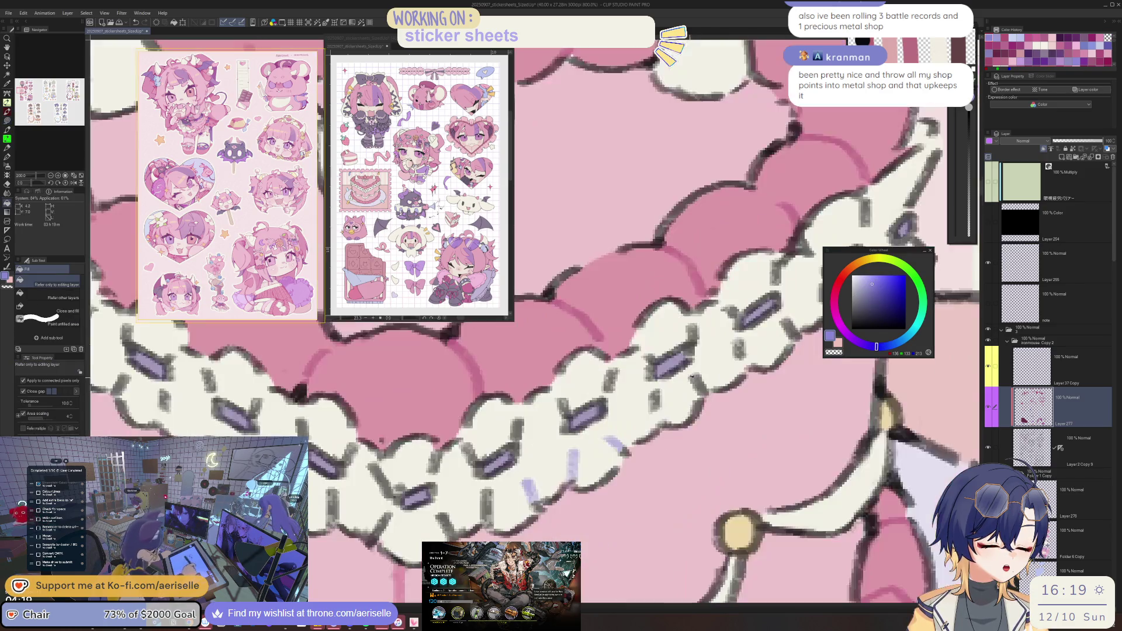
pyautogui.scroll(4, 661, 389)
pyautogui.moveTo(653, 383)
pyautogui.mouseDown()
pyautogui.moveTo(614, 444)
pyautogui.moveTo(702, 374)
pyautogui.mouseUp()
# Lasso-fill more marks along the cake's lace chain in pale lavender.
pyautogui.moveTo(757, 333)
pyautogui.mouseDown()
pyautogui.moveTo(663, 422)
pyautogui.moveTo(652, 409)
pyautogui.mouseUp()
pyautogui.moveTo(681, 374)
pyautogui.mouseDown()
pyautogui.moveTo(678, 392)
pyautogui.moveTo(692, 386)
pyautogui.mouseUp()
pyautogui.moveTo(740, 342)
pyautogui.mouseDown()
pyautogui.moveTo(748, 378)
pyautogui.moveTo(740, 351)
pyautogui.mouseUp()
pyautogui.moveTo(742, 275)
pyautogui.mouseDown()
pyautogui.moveTo(757, 301)
pyautogui.moveTo(716, 304)
pyautogui.mouseUp()
pyautogui.moveTo(630, 367); pyautogui.dragTo(643, 366)
pyautogui.moveTo(593, 398)
pyautogui.mouseDown()
pyautogui.moveTo(664, 374)
pyautogui.moveTo(671, 387)
pyautogui.moveTo(567, 433)
pyautogui.moveTo(589, 441)
pyautogui.moveTo(631, 418)
pyautogui.moveTo(595, 436)
pyautogui.moveTo(591, 410)
pyautogui.moveTo(623, 409)
pyautogui.moveTo(597, 406)
pyautogui.mouseUp()
pyautogui.moveTo(520, 475)
pyautogui.mouseDown()
pyautogui.moveTo(517, 464)
pyautogui.moveTo(602, 398)
pyautogui.mouseUp()
pyautogui.moveTo(611, 441)
pyautogui.mouseDown()
pyautogui.moveTo(608, 403)
pyautogui.moveTo(662, 412)
pyautogui.moveTo(620, 436)
pyautogui.moveTo(649, 415)
pyautogui.mouseUp()
pyautogui.moveTo(646, 354)
pyautogui.mouseDown()
pyautogui.moveTo(622, 374)
pyautogui.moveTo(635, 443)
pyautogui.moveTo(665, 385)
pyautogui.moveTo(643, 409)
pyautogui.moveTo(579, 421)
pyautogui.moveTo(585, 460)
pyautogui.moveTo(637, 459)
pyautogui.mouseUp()
# Recolour the lace marks lower on the cake, then pan along the lace to check them.
pyautogui.press('e')
pyautogui.press('u')
pyautogui.moveTo(600, 397); pyautogui.dragTo(602, 403)
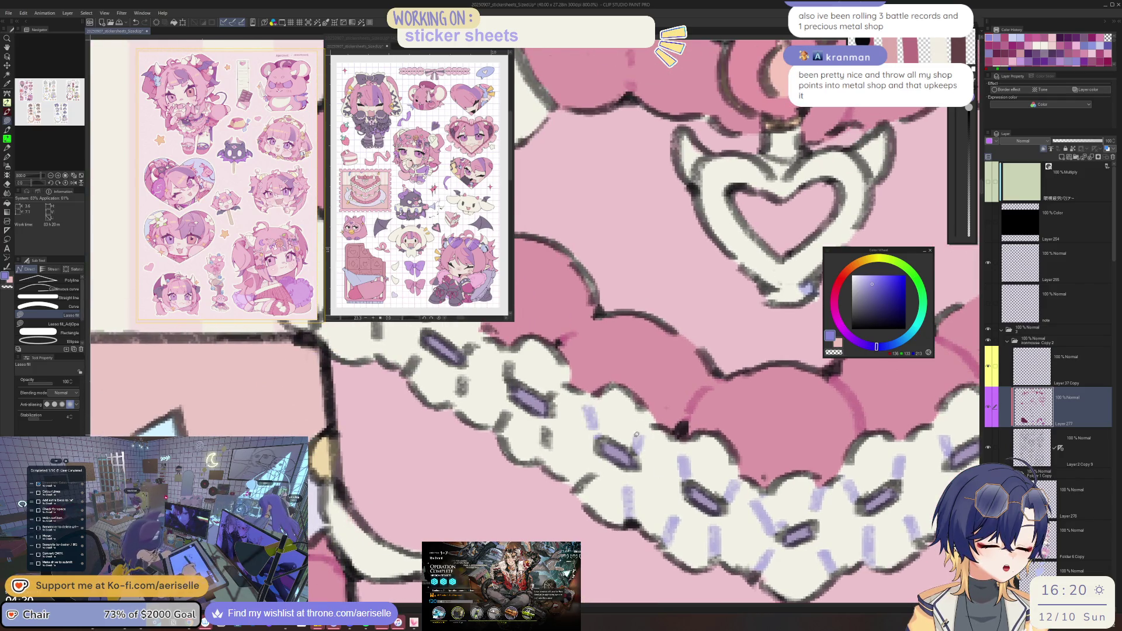
pyautogui.moveTo(597, 462)
pyautogui.mouseDown()
pyautogui.moveTo(584, 497)
pyautogui.moveTo(598, 463)
pyautogui.moveTo(585, 491)
pyautogui.moveTo(599, 468)
pyautogui.moveTo(616, 489)
pyautogui.moveTo(602, 462)
pyautogui.moveTo(608, 444)
pyautogui.moveTo(584, 453)
pyautogui.moveTo(601, 487)
pyautogui.moveTo(587, 500)
pyautogui.mouseUp()
pyautogui.scroll(1, 608, 479)
pyautogui.scroll(1, 608, 444)
pyautogui.scroll(1, 602, 491)
pyautogui.scroll(1, 629, 440)
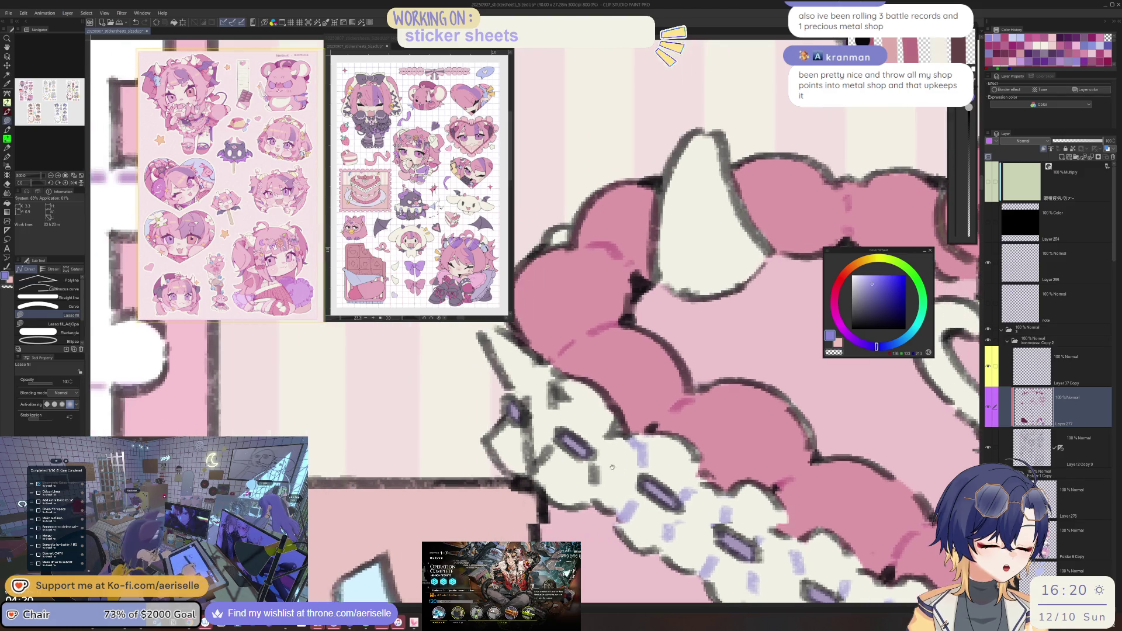
pyautogui.scroll(1, 605, 514)
pyautogui.moveTo(594, 400); pyautogui.dragTo(625, 422)
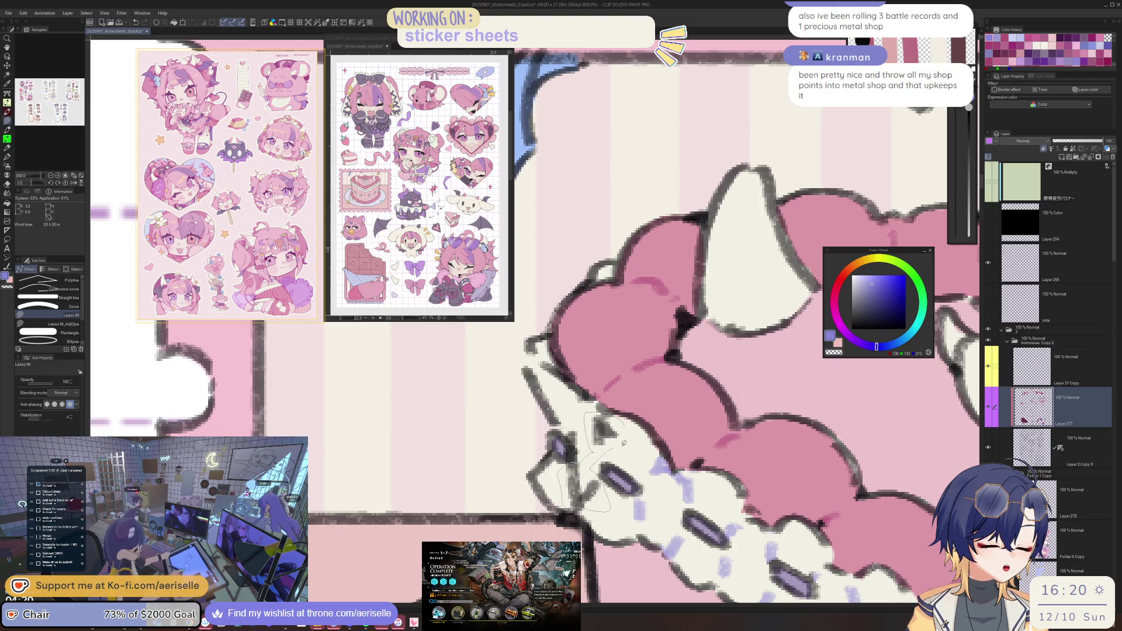
pyautogui.scroll(-8, 611, 497)
pyautogui.scroll(-2, 713, 433)
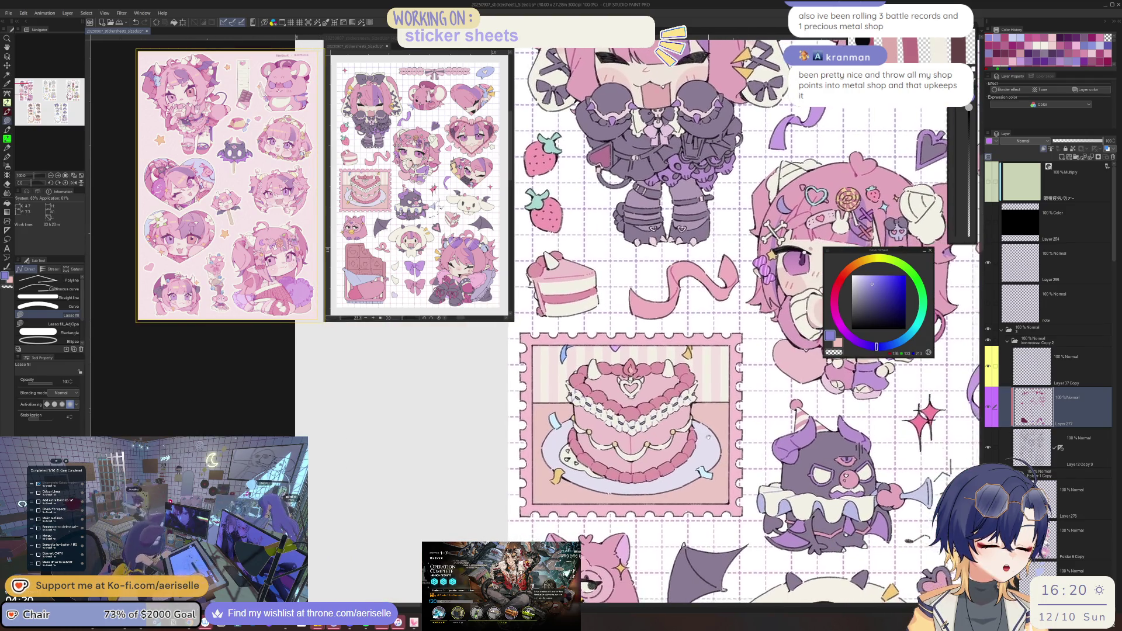
# Sample the purple of the chibi's heart-shaped glasses with the Eyedropper.
pyautogui.scroll(2, 702, 436)
pyautogui.scroll(8, 622, 365)
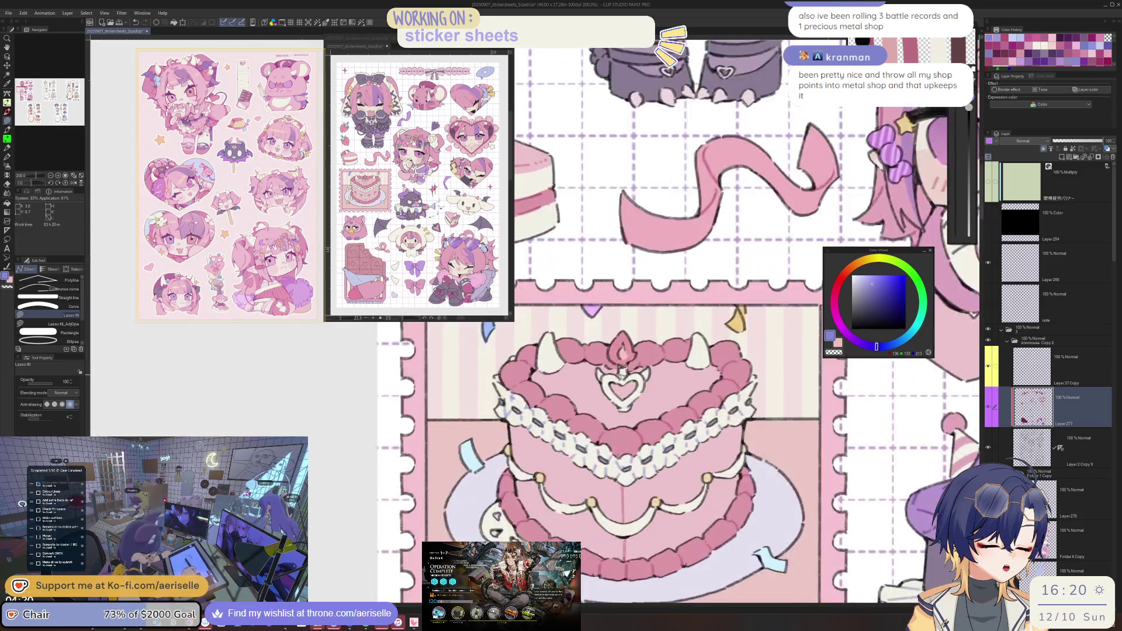
pyautogui.scroll(-8, 646, 369)
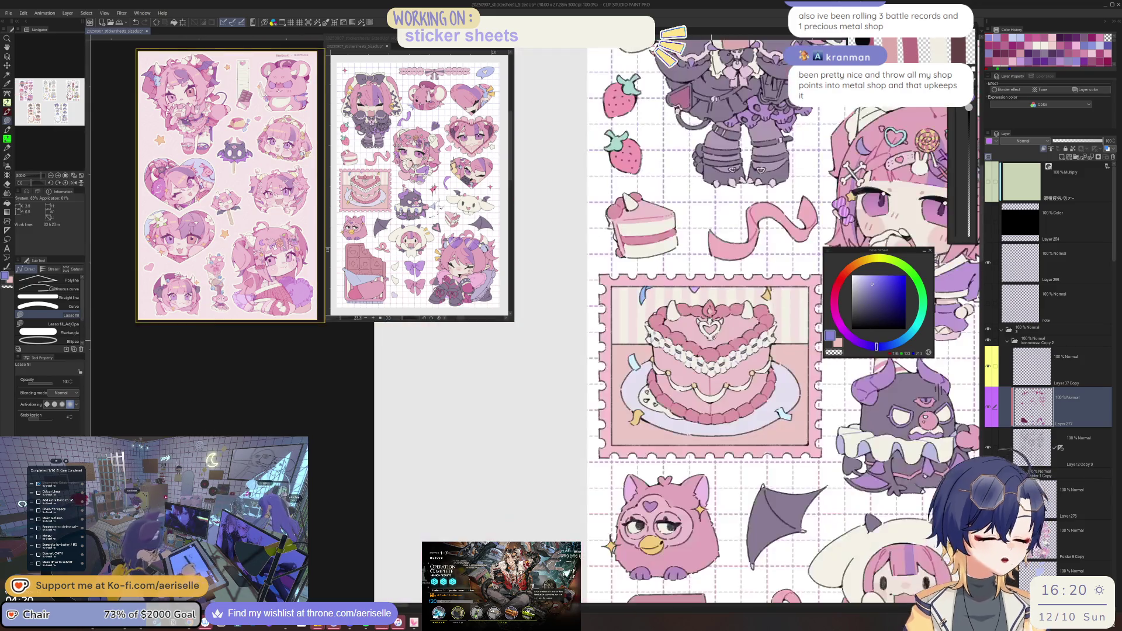
pyautogui.scroll(-2, 646, 369)
pyautogui.scroll(2, 760, 433)
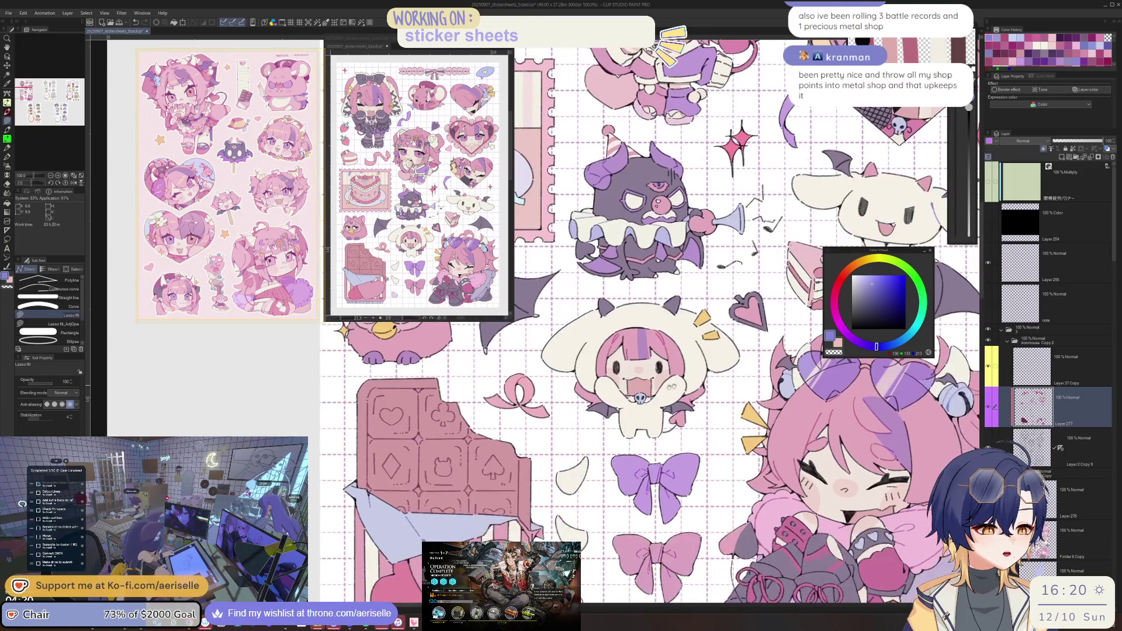
pyautogui.scroll(-4, 646, 323)
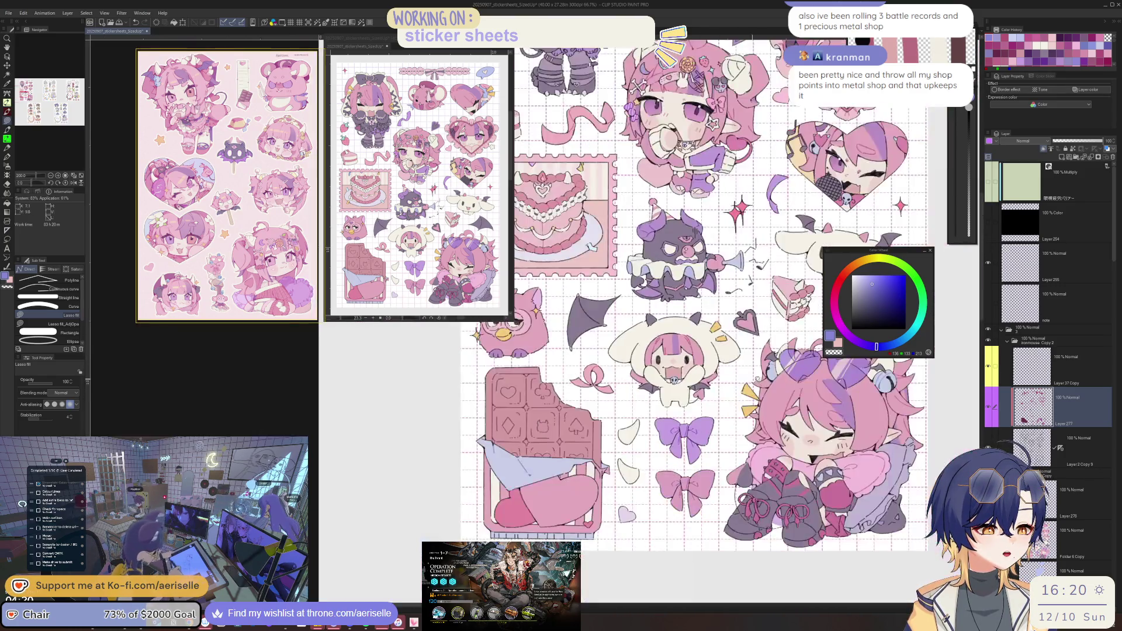
pyautogui.scroll(2, 646, 323)
pyautogui.moveTo(633, 424); pyautogui.dragTo(643, 430)
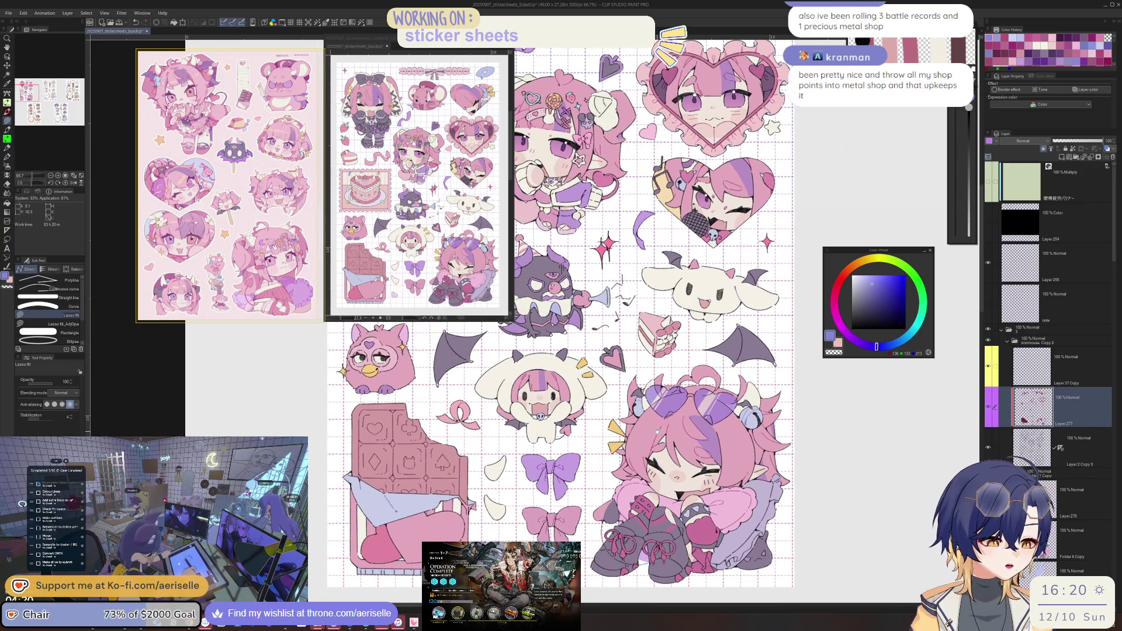
pyautogui.scroll(4, 663, 385)
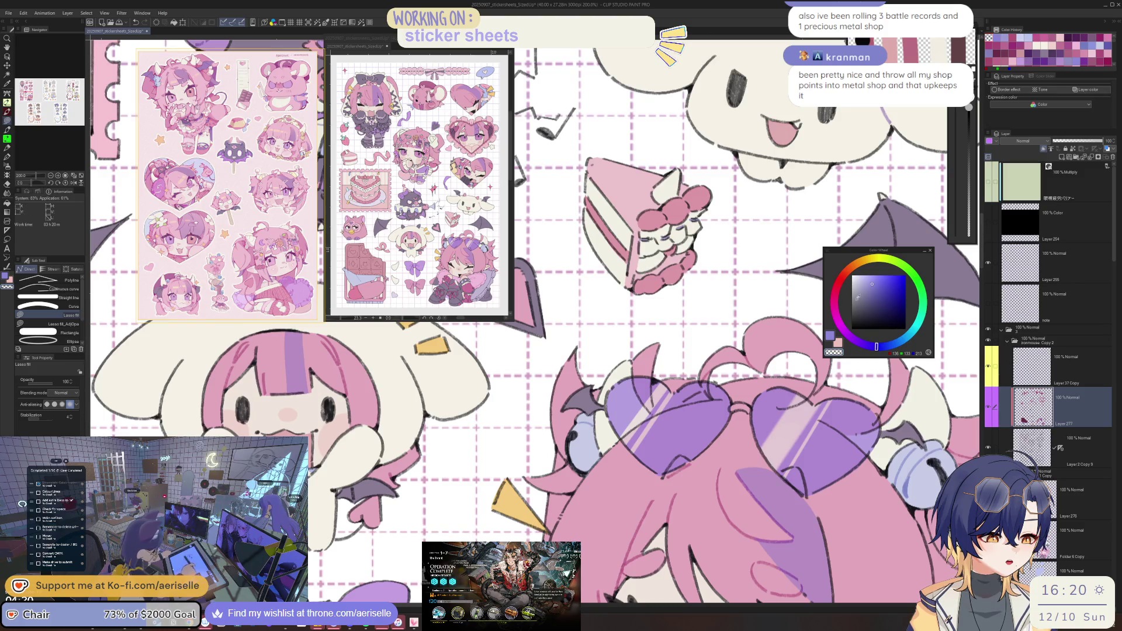
pyautogui.press('i')
pyautogui.click(813, 410)
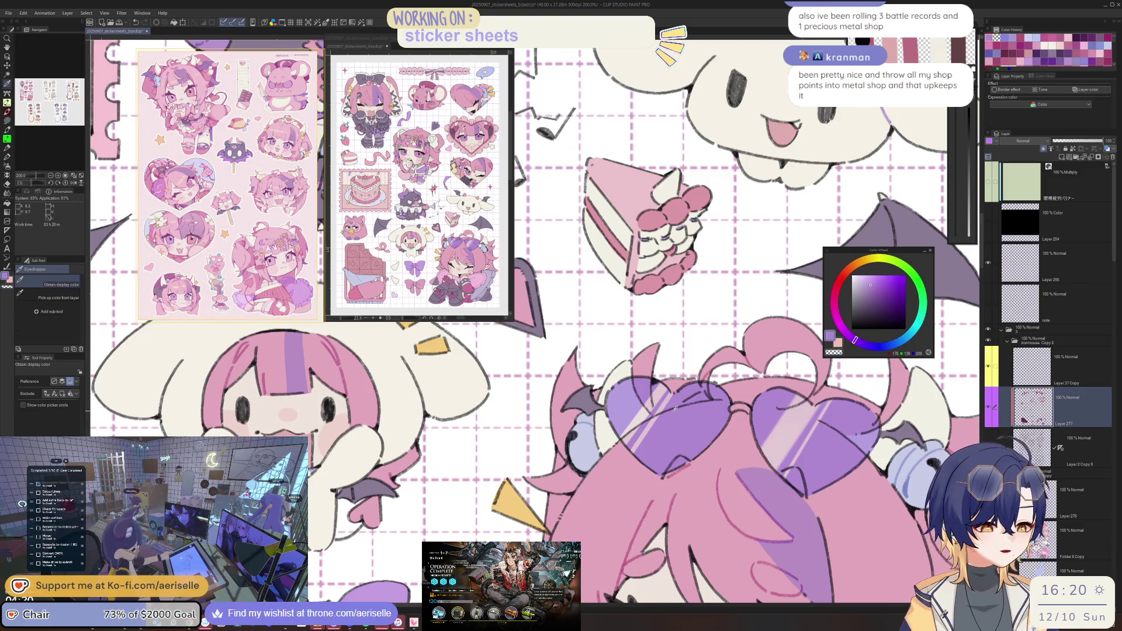
pyautogui.keyDown('alt'); pyautogui.click(665, 408); pyautogui.keyUp('alt')
# Fill the glasses lenses with progressively darker purples using lasso and bucket fills.
pyautogui.scroll(2, 665, 408)
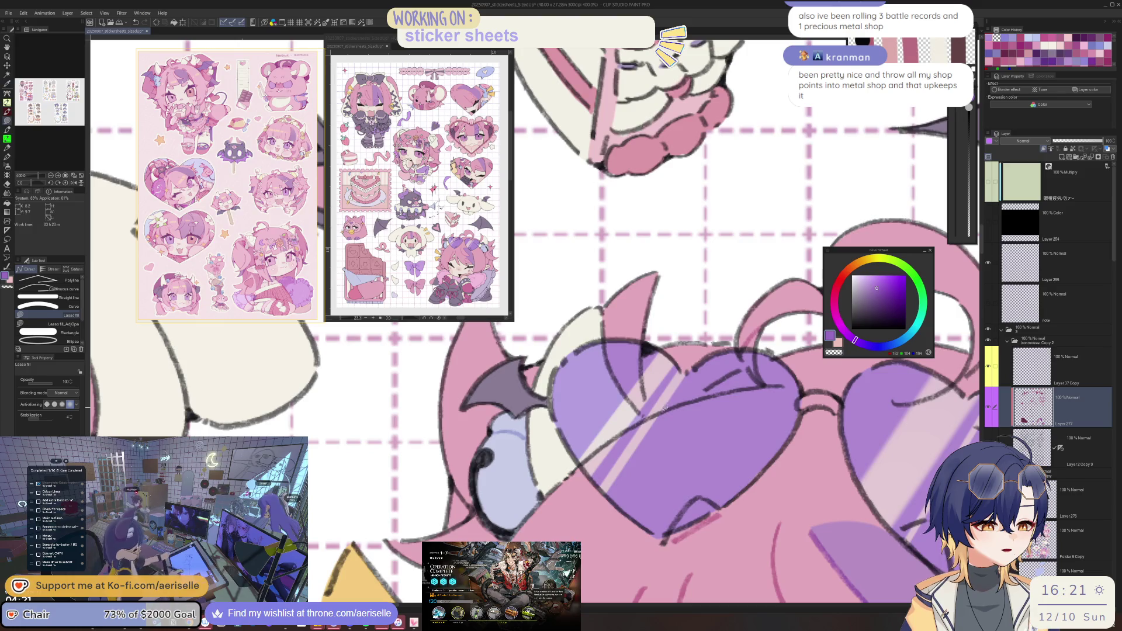
pyautogui.moveTo(727, 353); pyautogui.dragTo(690, 383)
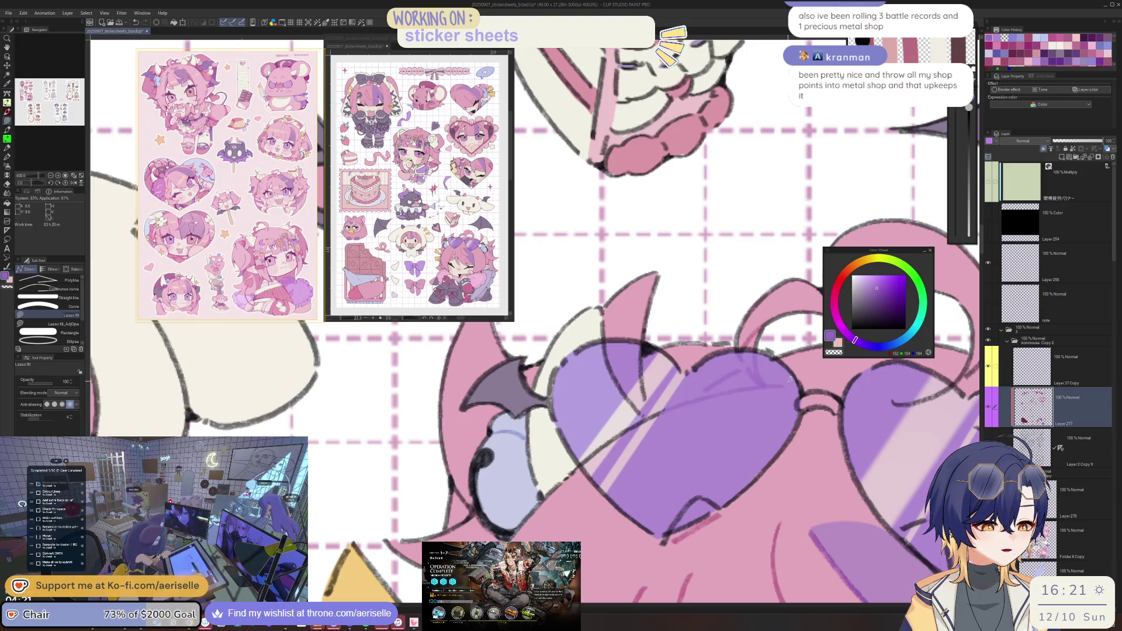
pyautogui.click(883, 298)
pyautogui.press('g')
pyautogui.click(754, 387)
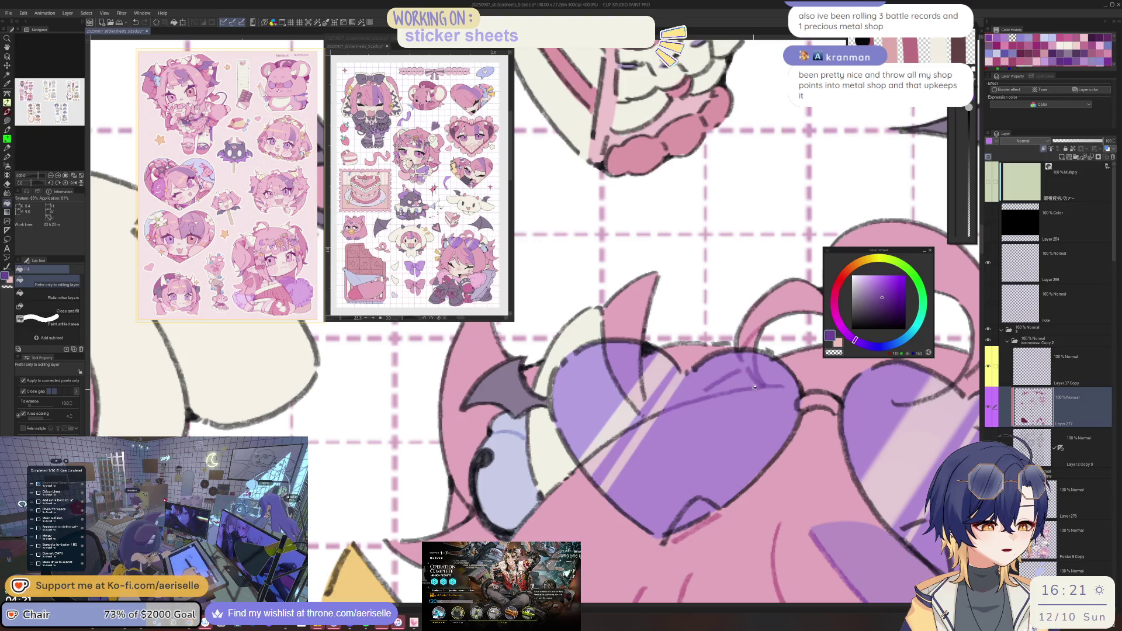
pyautogui.click(891, 308)
pyautogui.click(631, 381)
pyautogui.press('u')
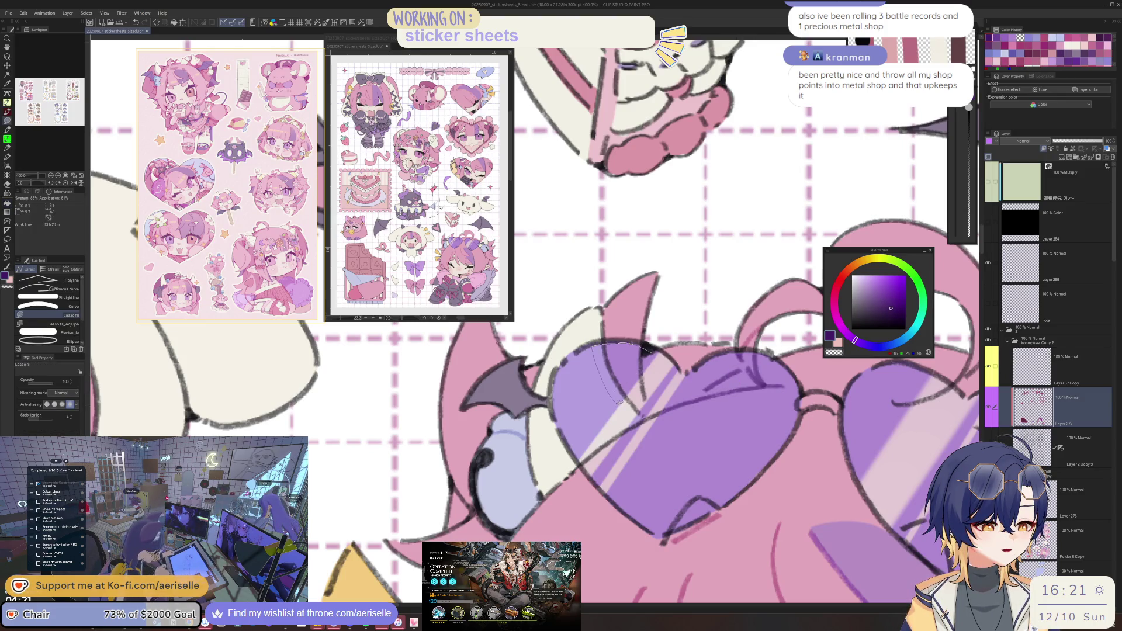
pyautogui.moveTo(654, 361); pyautogui.dragTo(656, 351)
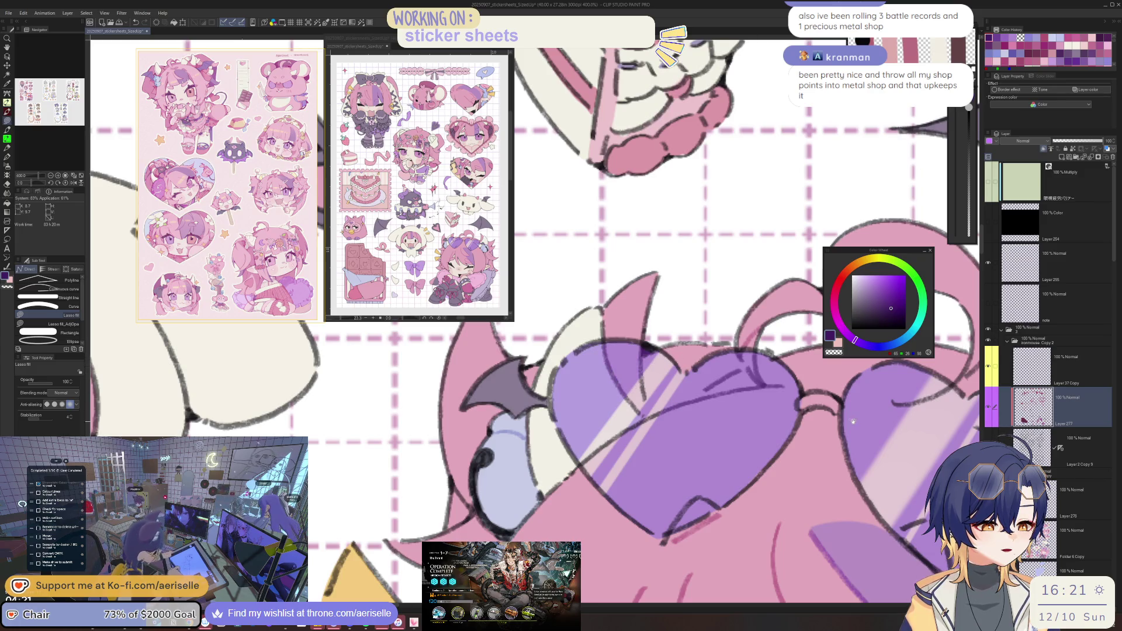
# Lasso-fill a lighter shine area over the right lens and tidy it with the eraser.
pyautogui.moveTo(581, 489)
pyautogui.mouseDown()
pyautogui.moveTo(629, 445)
pyautogui.moveTo(587, 401)
pyautogui.mouseUp()
pyautogui.hscroll(5, 602, 398)
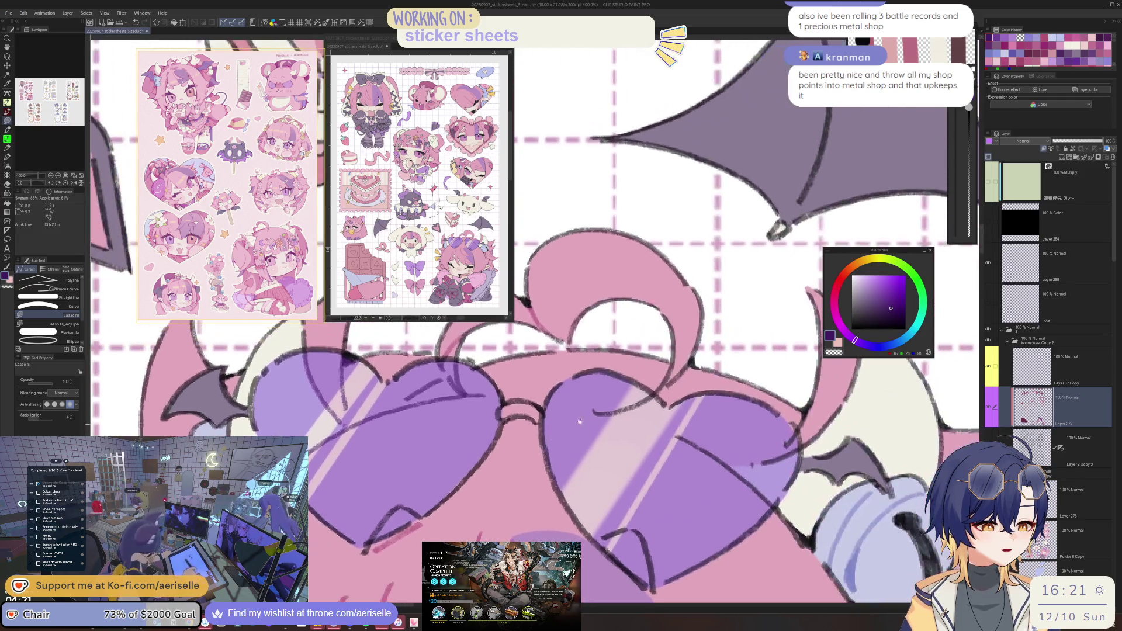
pyautogui.moveTo(697, 525)
pyautogui.mouseDown()
pyautogui.moveTo(755, 513)
pyautogui.moveTo(796, 433)
pyautogui.mouseUp()
pyautogui.scroll(-3, 643, 410)
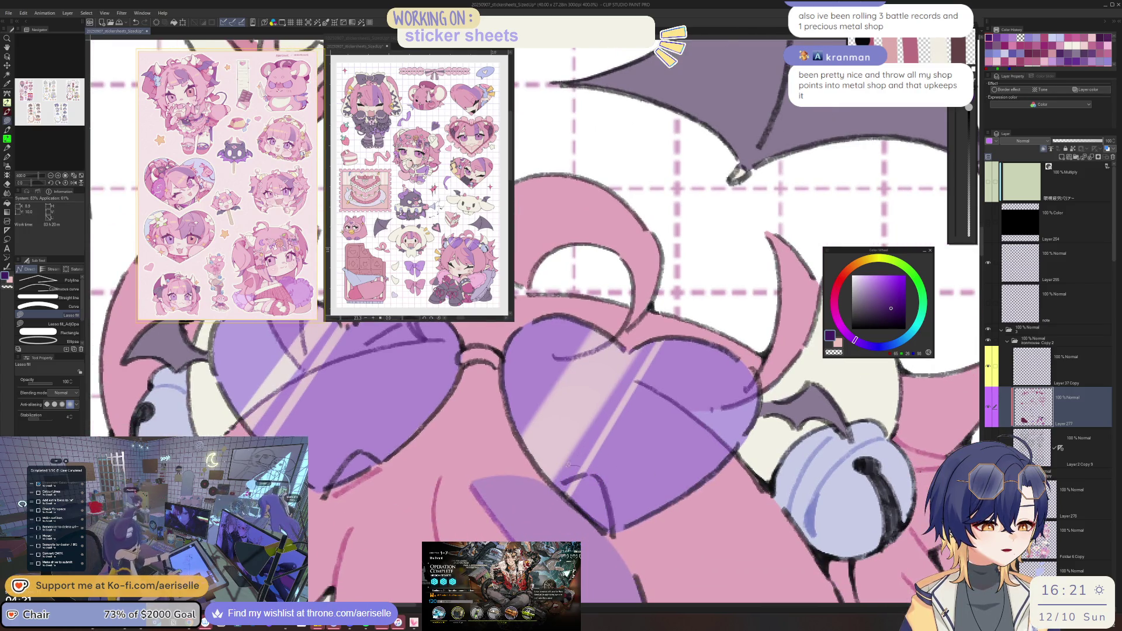
pyautogui.scroll(-3, 628, 487)
pyautogui.scroll(-3, 627, 487)
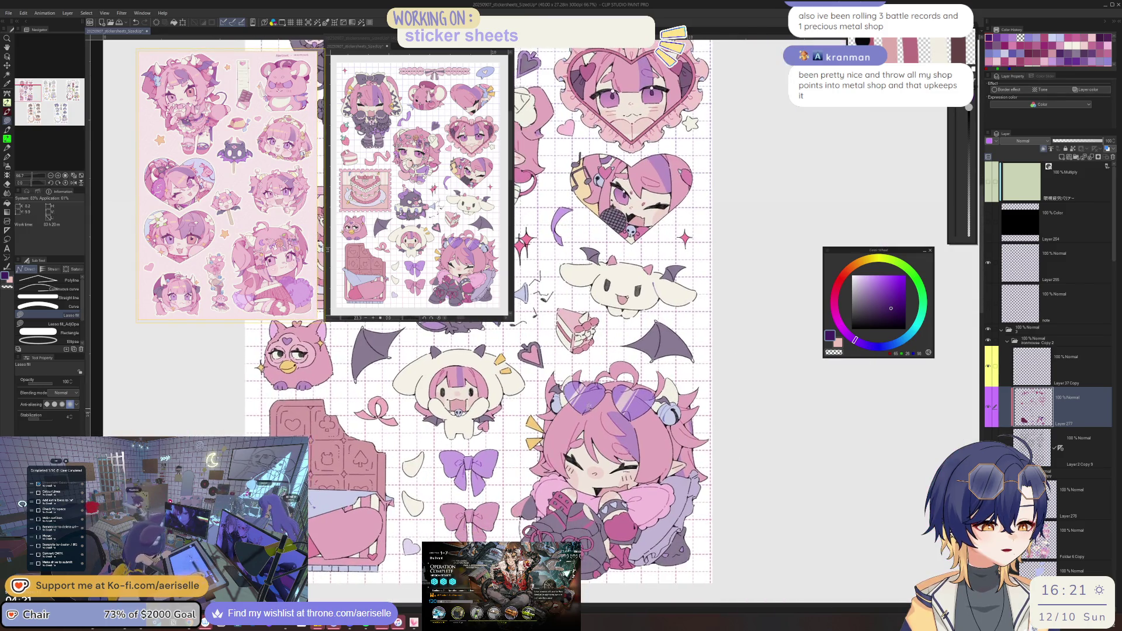
pyautogui.scroll(3, 579, 432)
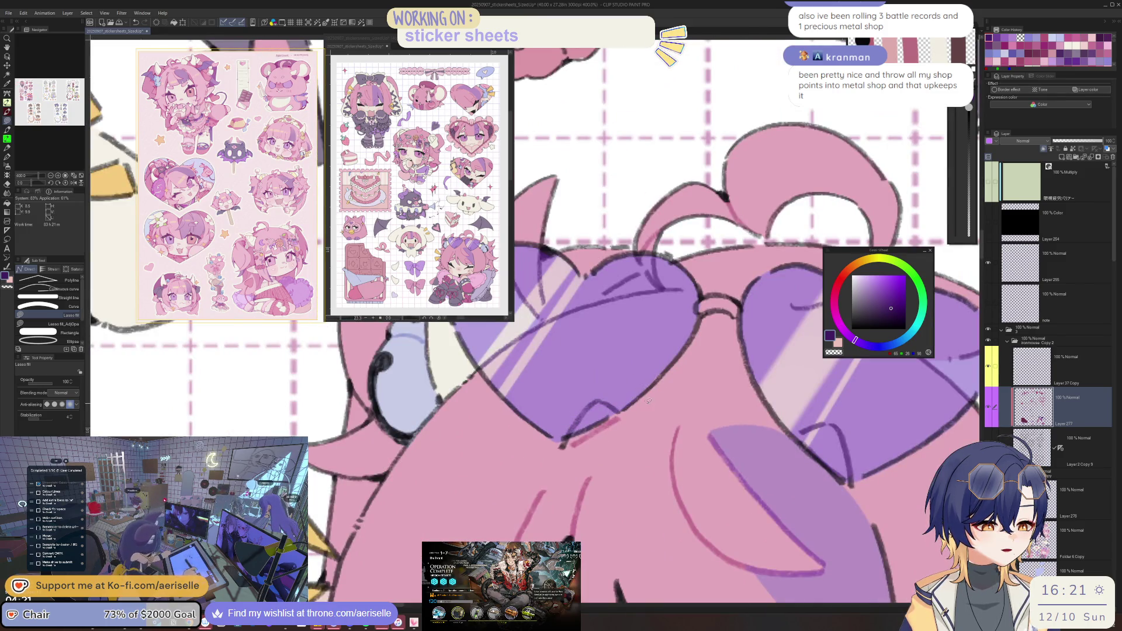
pyautogui.press('e')
pyautogui.scroll(-3, 624, 416)
pyautogui.scroll(4, 573, 418)
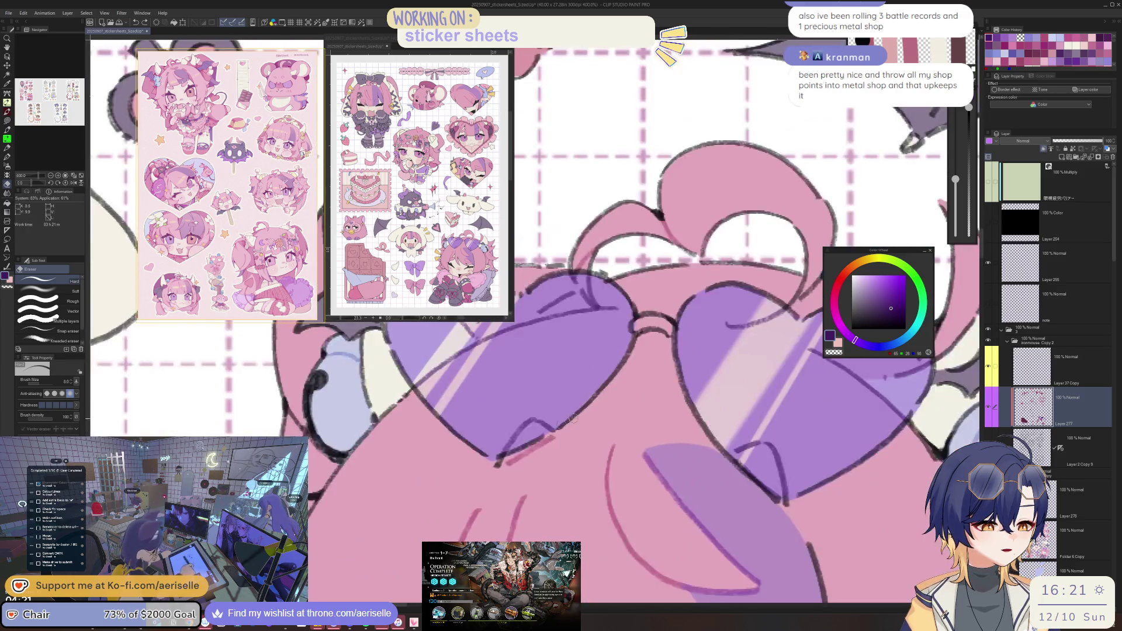
pyautogui.scroll(-5, 575, 418)
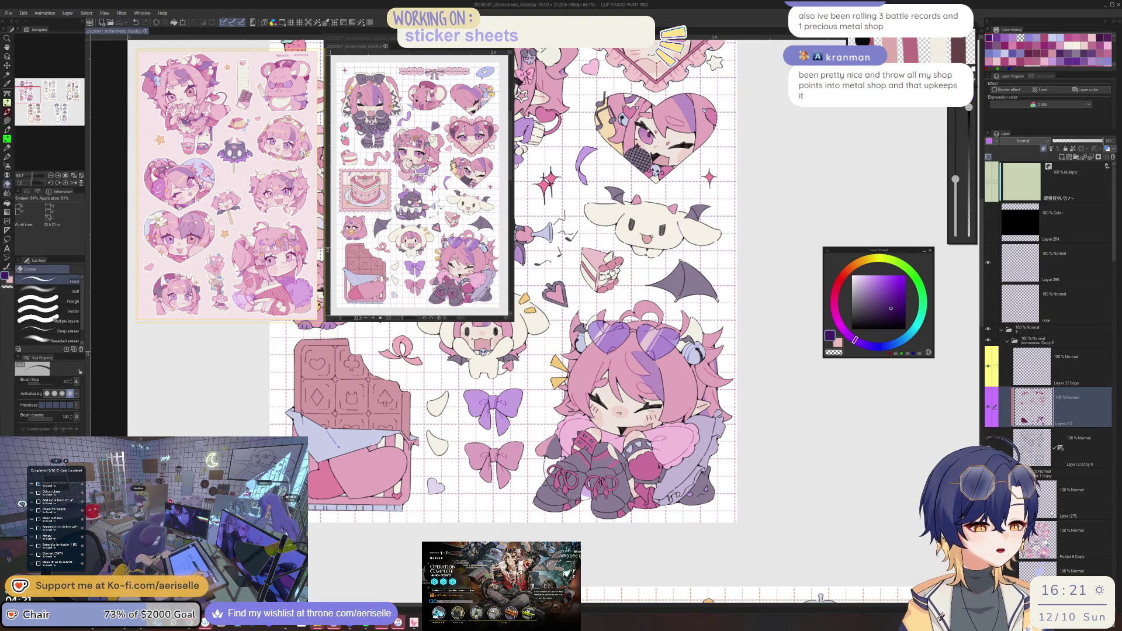
# Switch to Layer 278 and pick a near-white colour for lasso-filled highlights.
pyautogui.click(1050, 515)
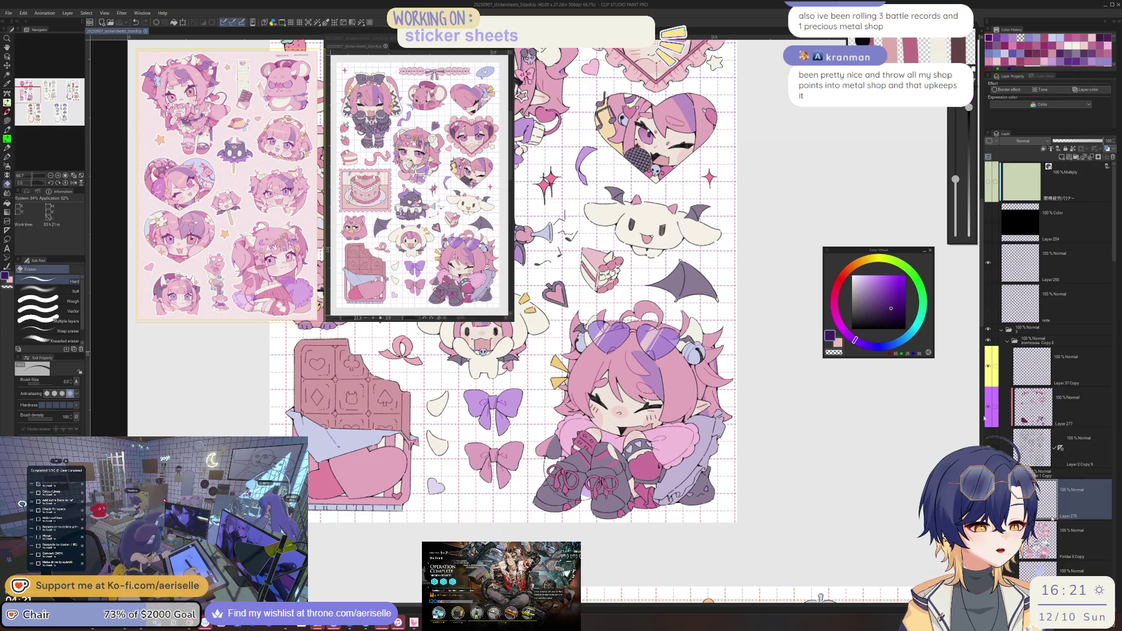
pyautogui.click(880, 261)
pyautogui.click(855, 278)
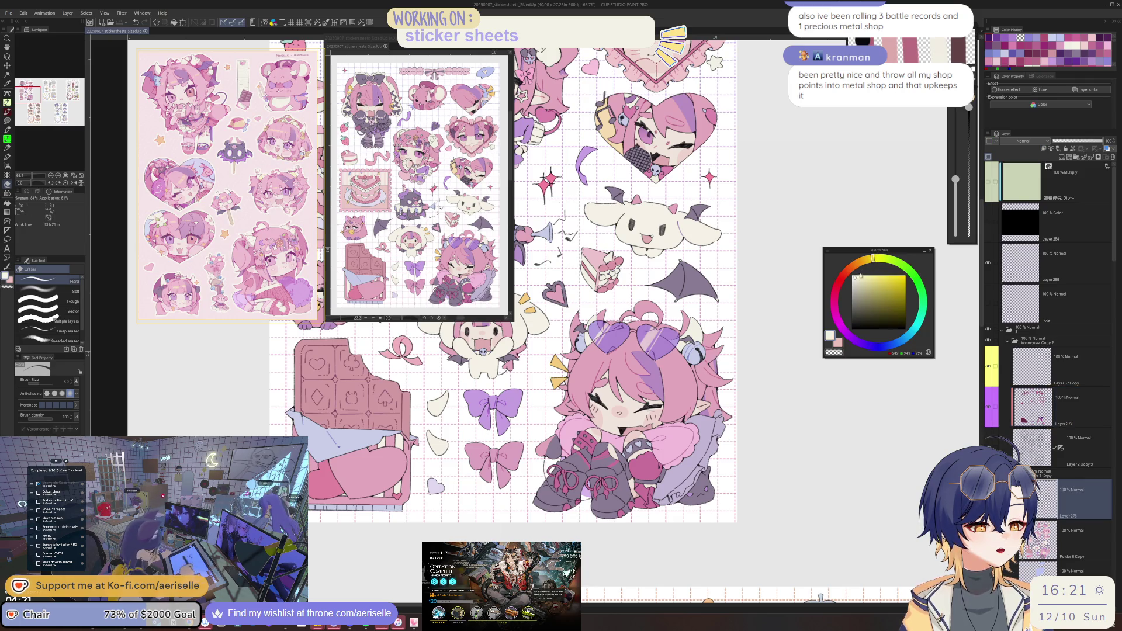
pyautogui.scroll(10, 760, 269)
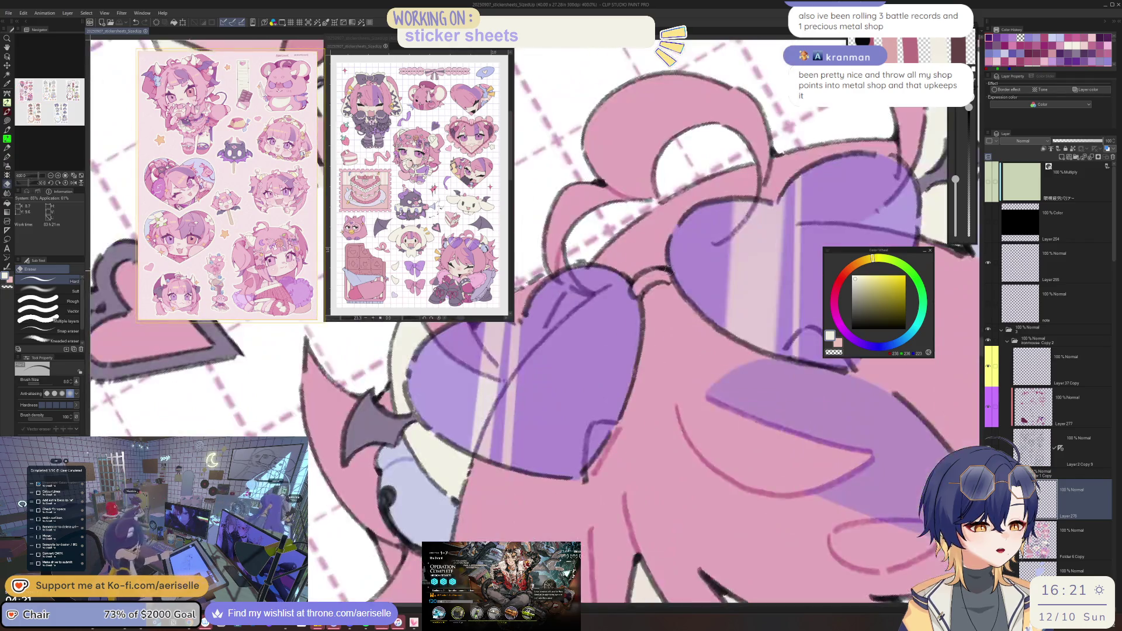
pyautogui.press('u')
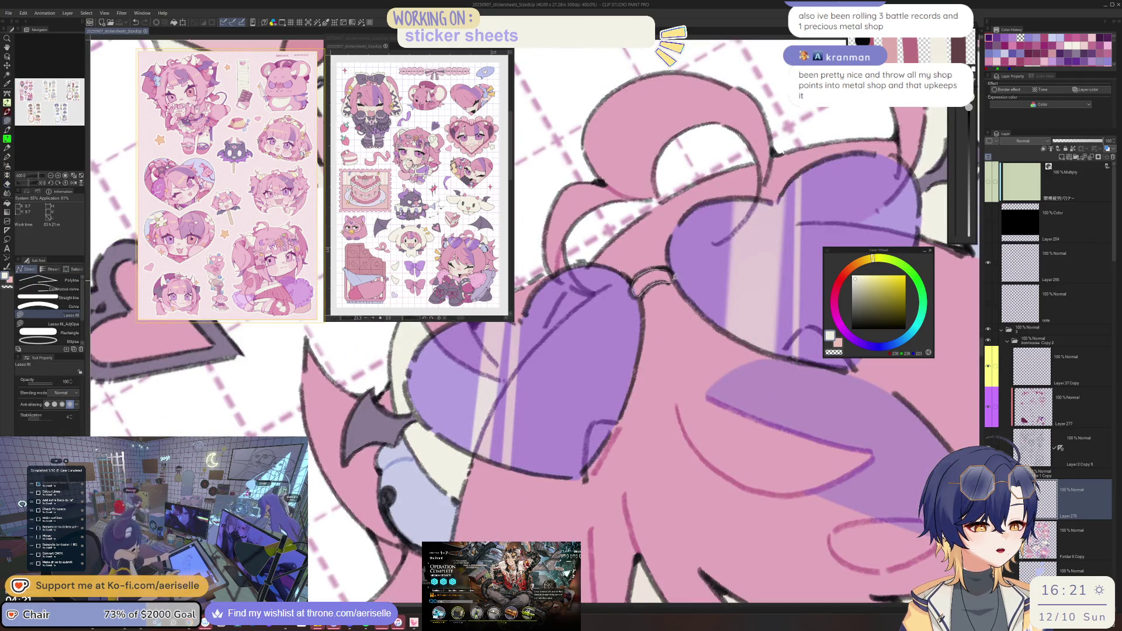
pyautogui.scroll(-8, 640, 290)
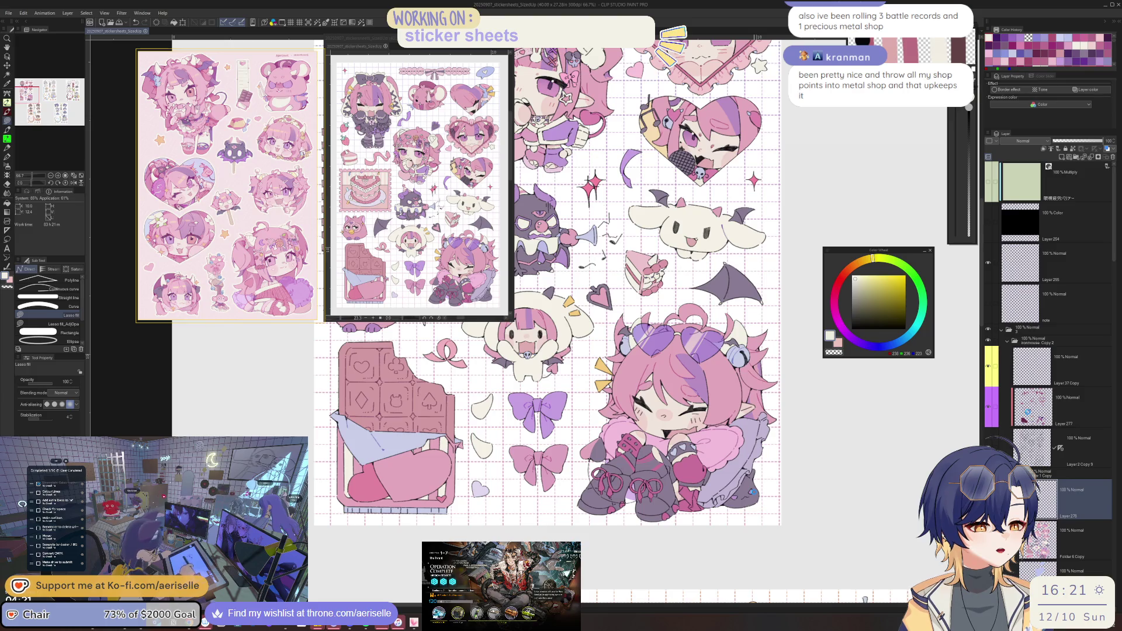
pyautogui.keyDown('ctrl'); pyautogui.click(1029, 412); pyautogui.keyUp('ctrl')
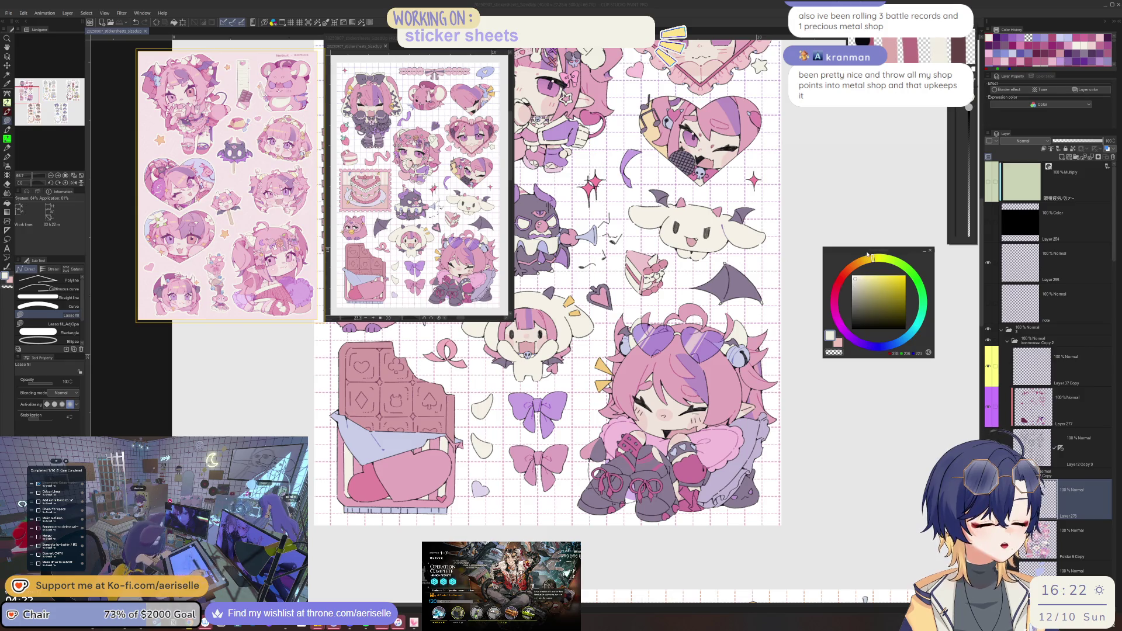
# Set the Eyedropper to pick from the current layer and sample the darker pink on Layer 277.
pyautogui.moveTo(585, 264); pyautogui.dragTo(754, 424)
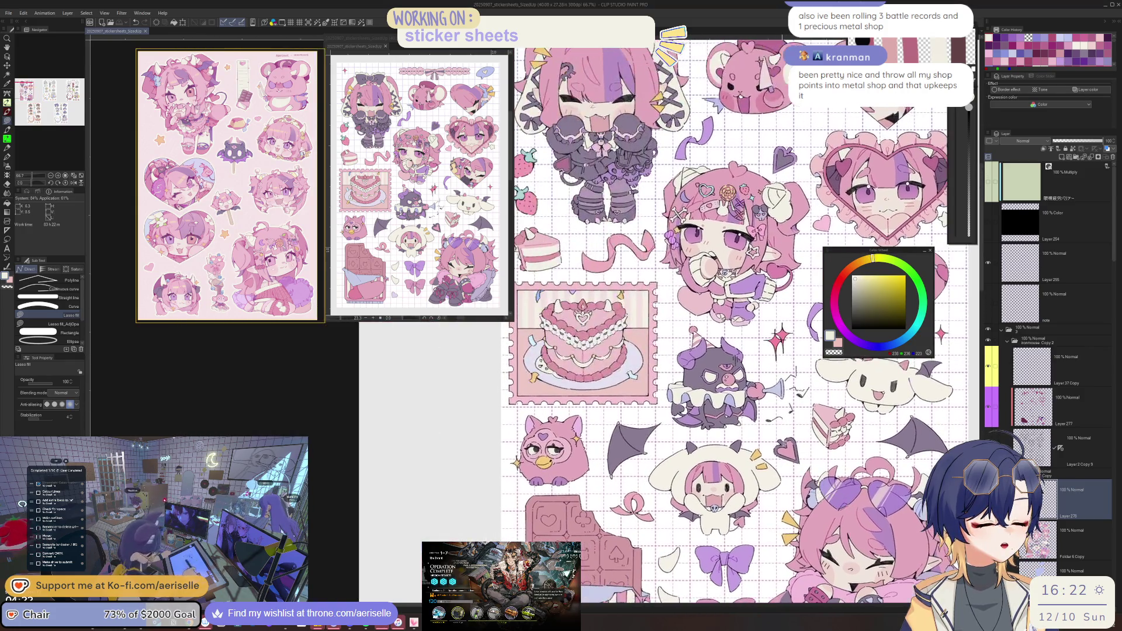
pyautogui.press('i')
pyautogui.click(58, 297)
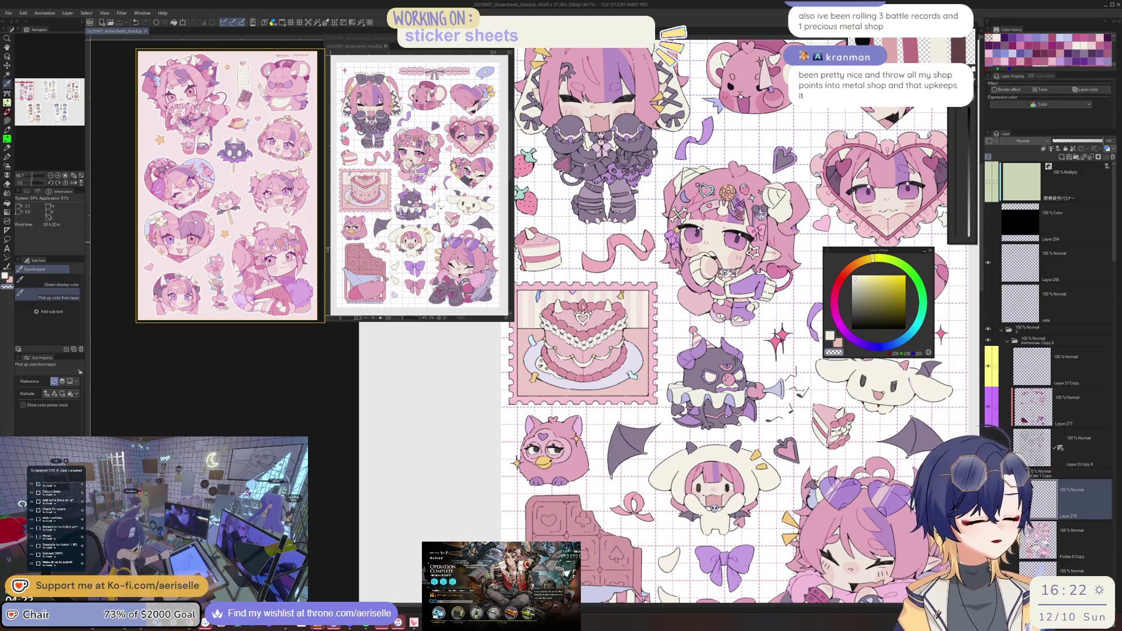
pyautogui.keyDown('ctrl'); pyautogui.keyDown('shift'); pyautogui.click(546, 242); pyautogui.keyUp('shift'); pyautogui.keyUp('ctrl')
pyautogui.scroll(3, 547, 242)
pyautogui.click(546, 243)
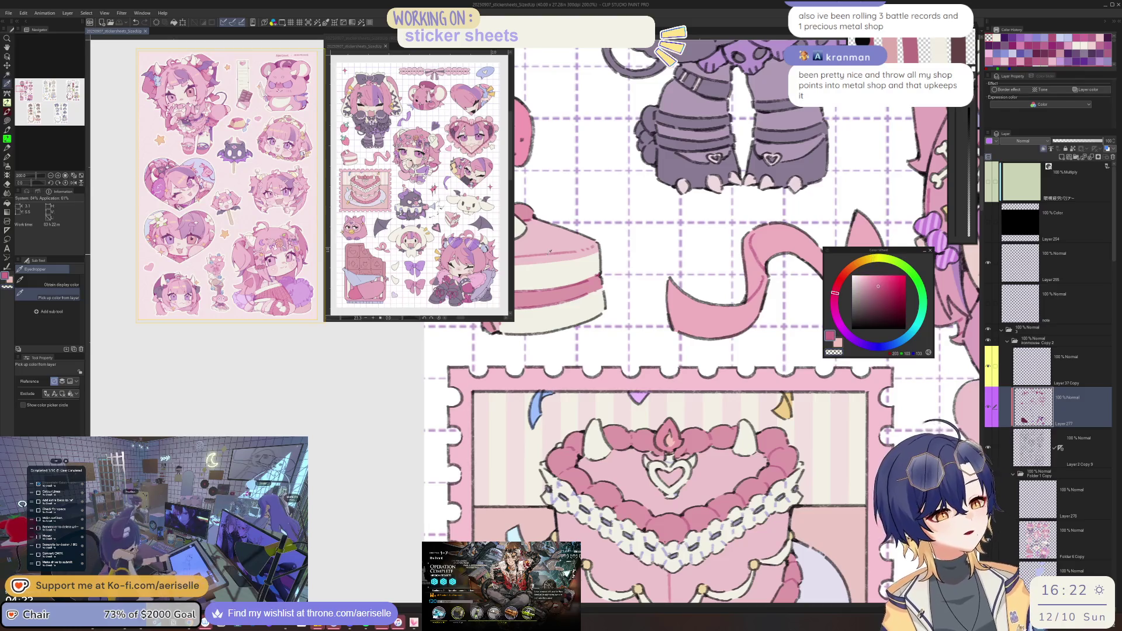
pyautogui.scroll(-5, 547, 242)
pyautogui.scroll(3, 640, 384)
pyautogui.press('u')
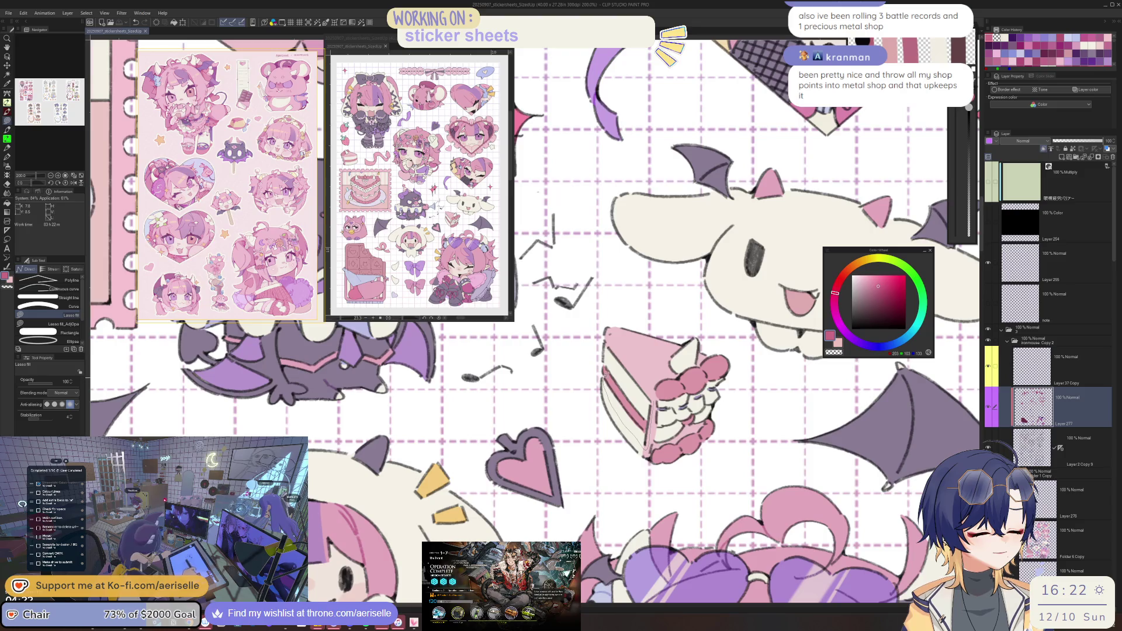
# Touch up the cake-slice sticker beside the Cinnamoroll and save the sheet with Ctrl+S.
pyautogui.scroll(-5, 863, 353)
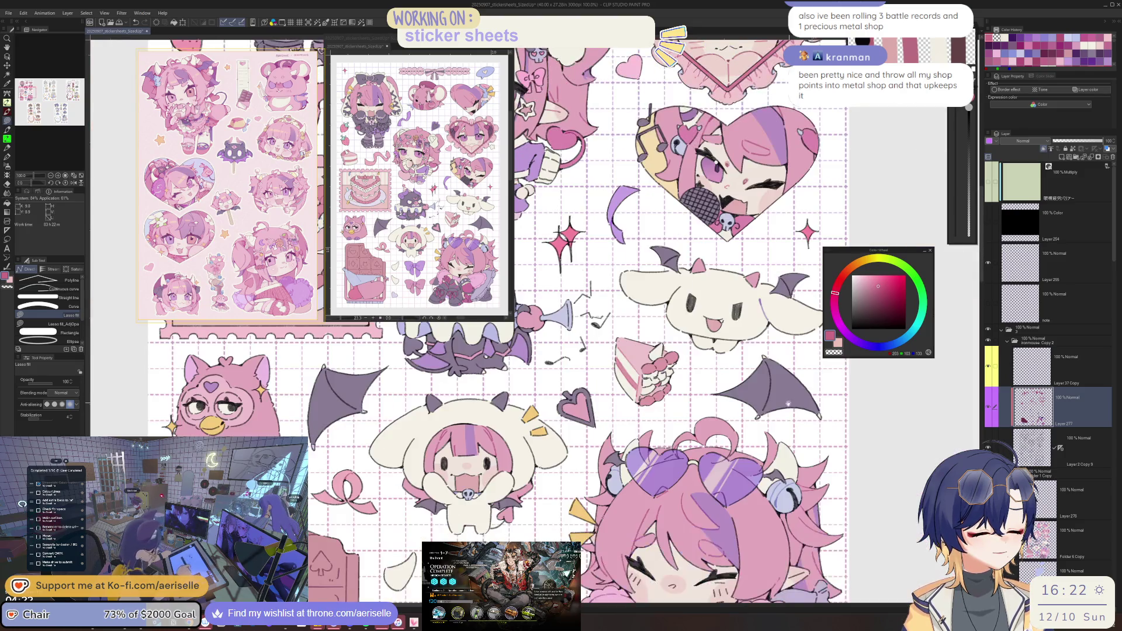
pyautogui.scroll(3, 671, 424)
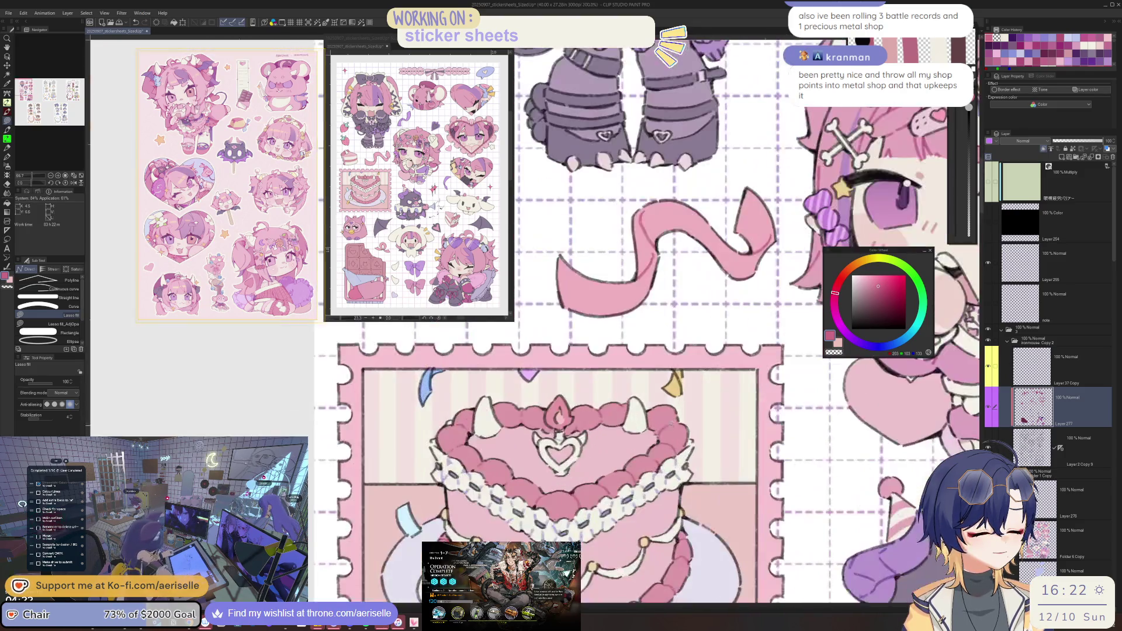
pyautogui.scroll(-3, 671, 424)
pyautogui.scroll(1, 641, 383)
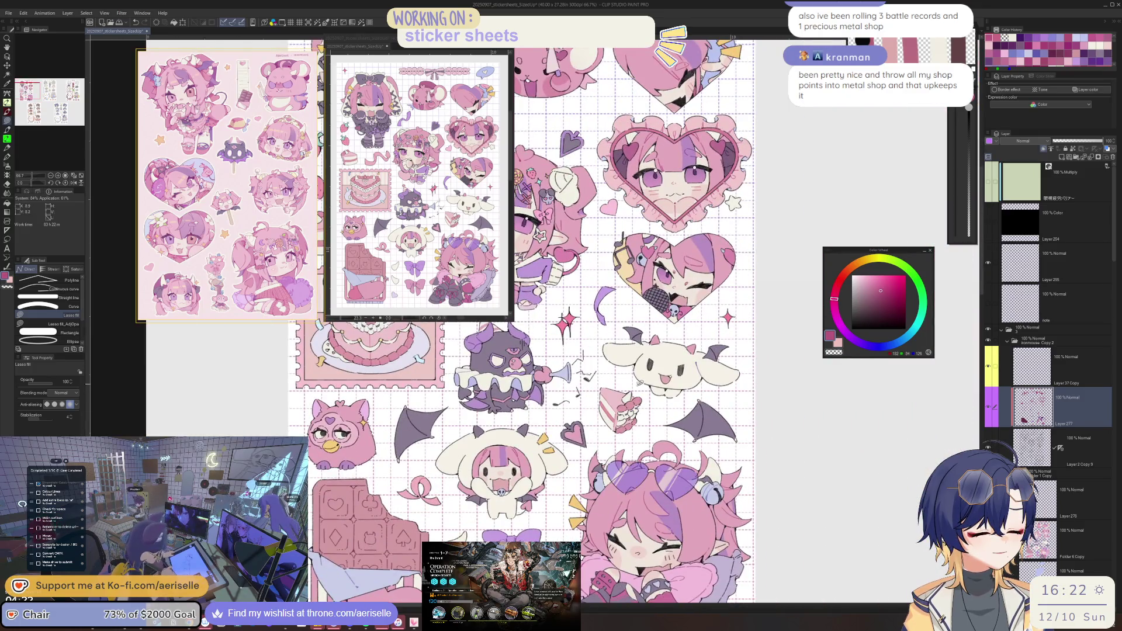
pyautogui.scroll(2, 642, 384)
pyautogui.scroll(2, 643, 386)
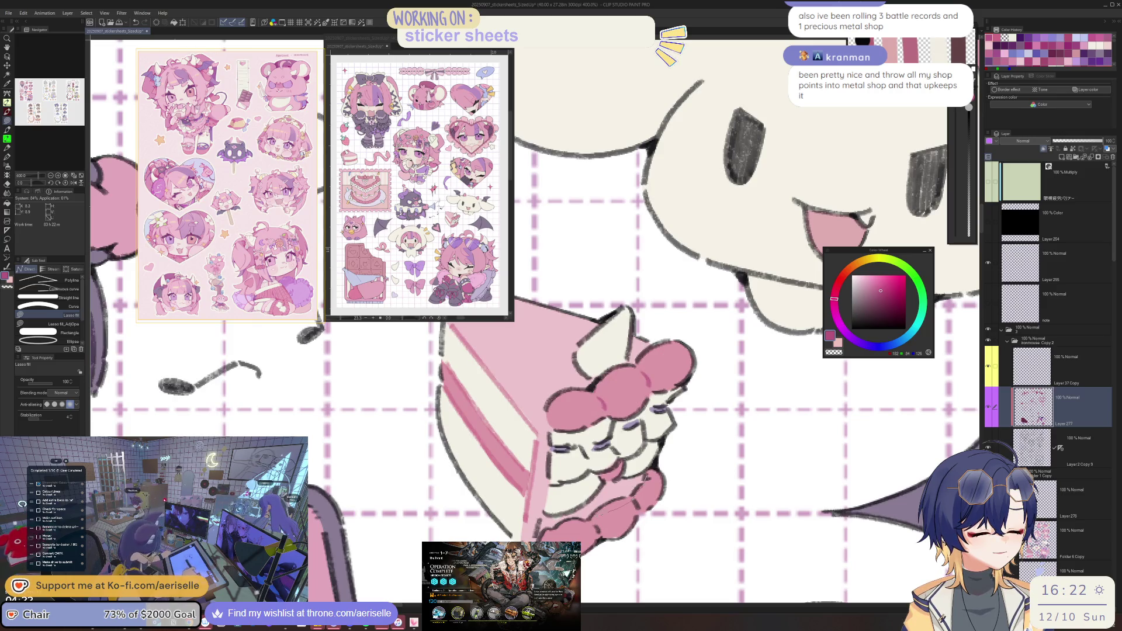
pyautogui.scroll(-4, 663, 476)
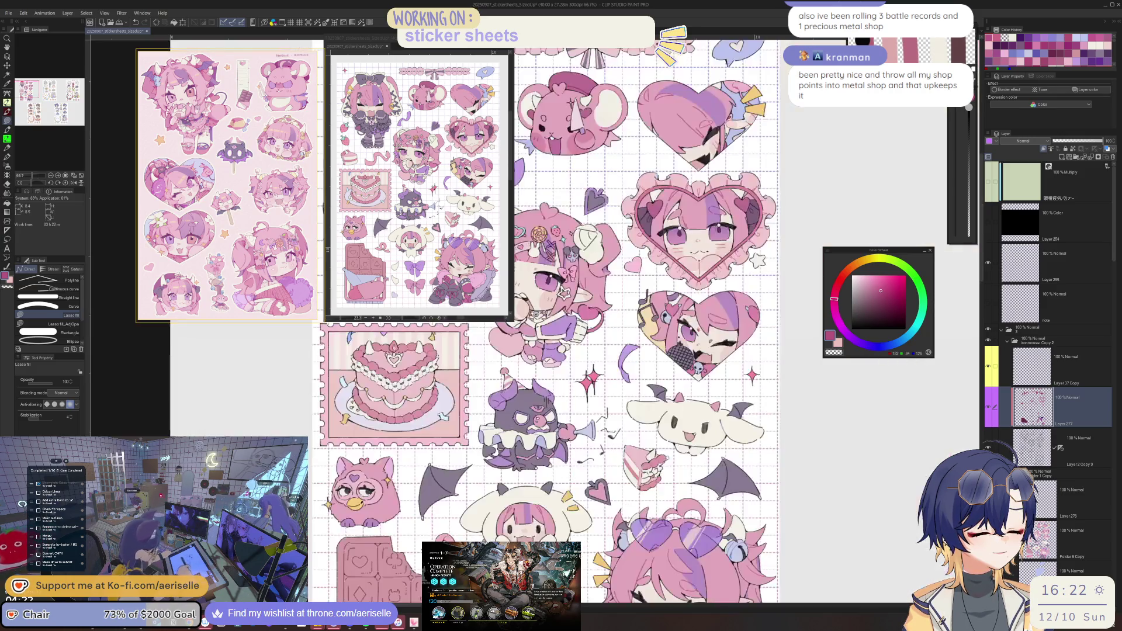
pyautogui.scroll(2, 587, 367)
pyautogui.scroll(-3, 586, 367)
pyautogui.scroll(-3, 586, 367)
pyautogui.scroll(5, 586, 367)
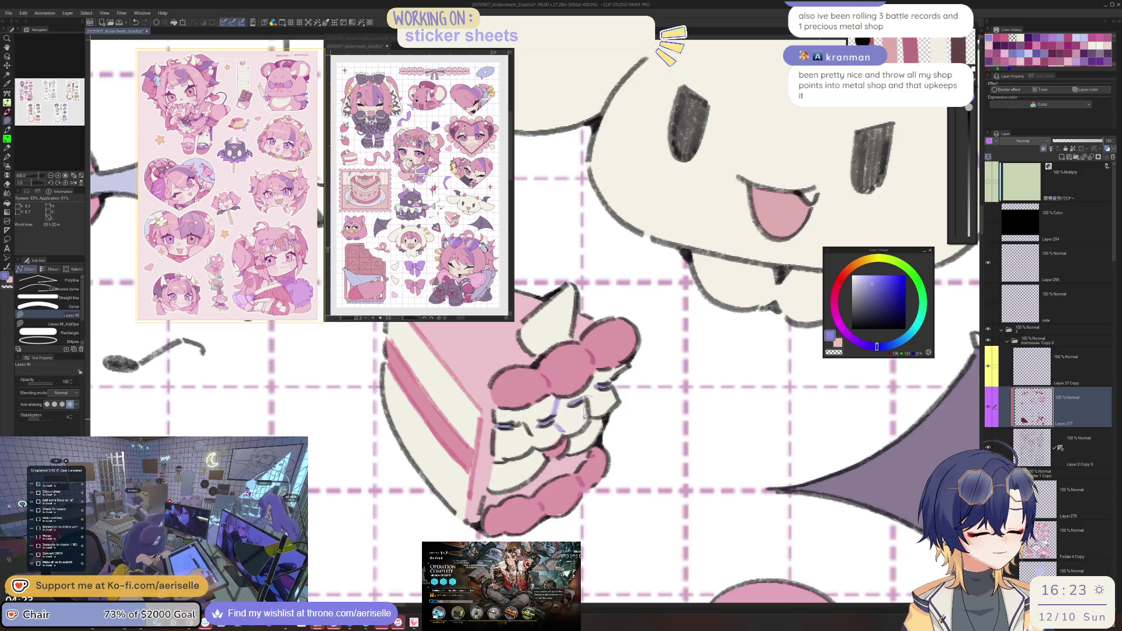
pyautogui.scroll(-5, 542, 433)
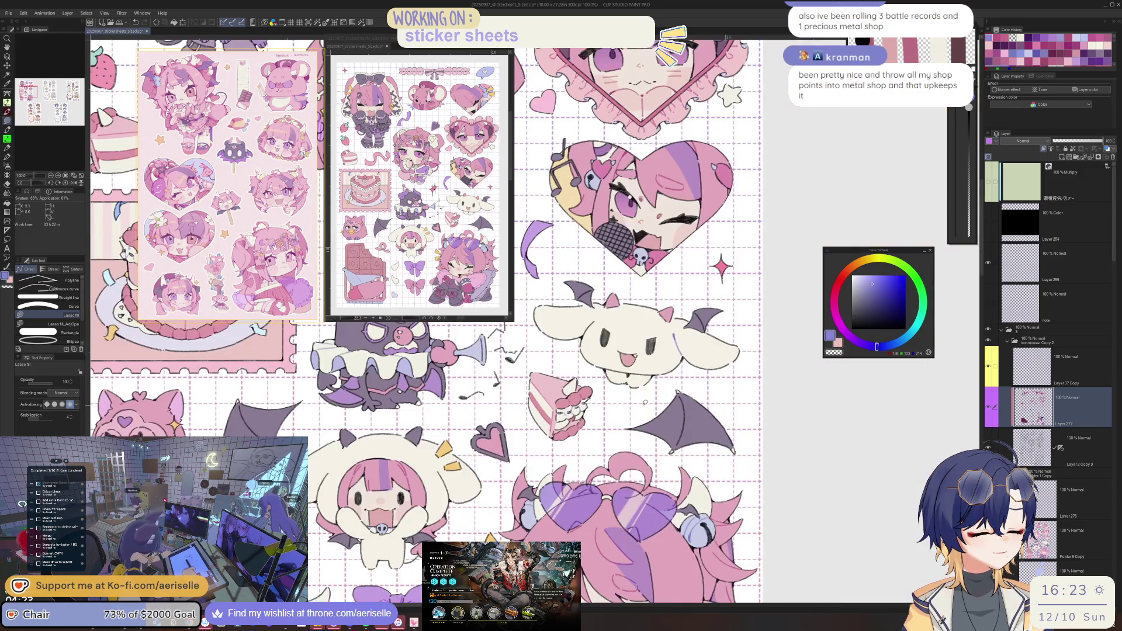
pyautogui.scroll(-3, 645, 403)
pyautogui.hotkey('ctrl', 's')
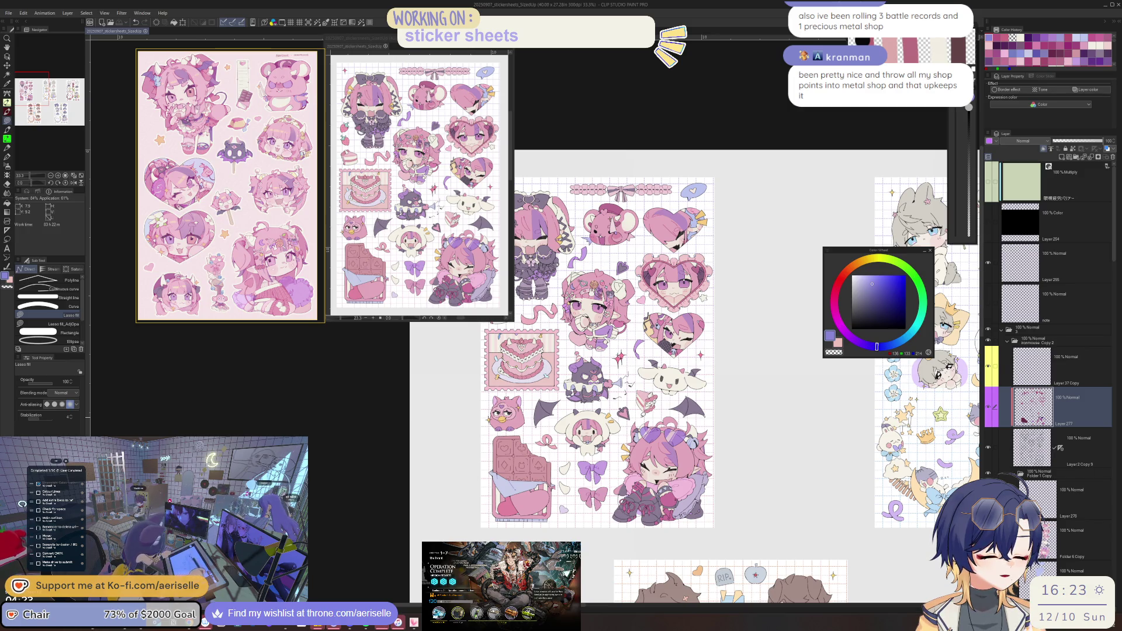
pyautogui.scroll(5, 595, 372)
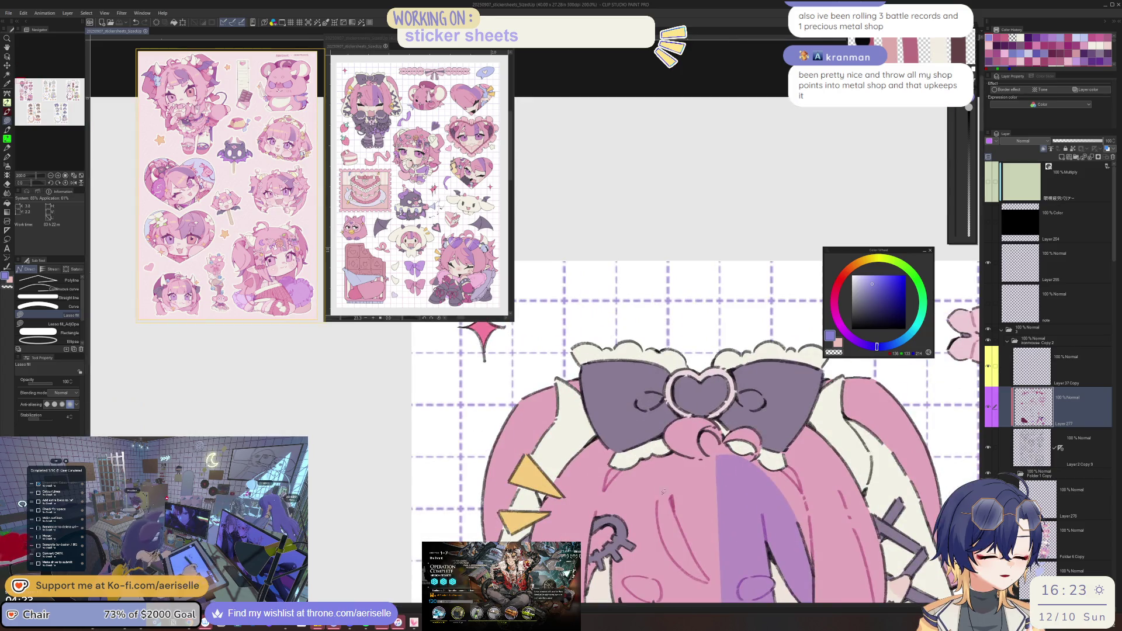
pyautogui.keyDown('alt'); pyautogui.click(674, 491); pyautogui.keyUp('alt')
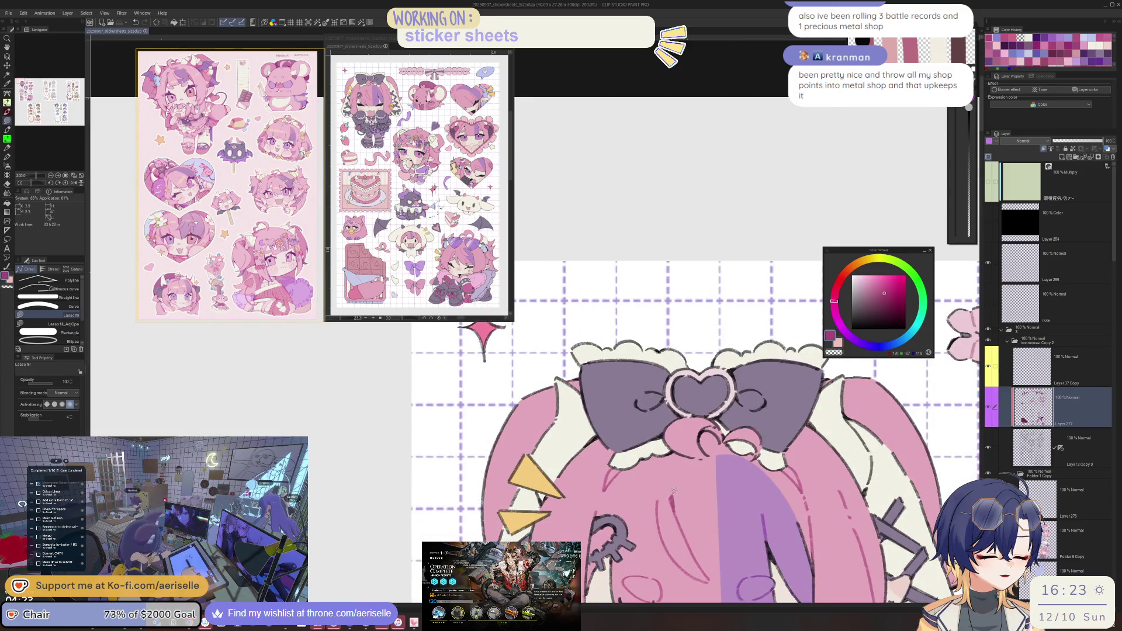
pyautogui.scroll(2, 708, 423)
pyautogui.moveTo(728, 419)
pyautogui.mouseDown()
pyautogui.moveTo(406, 349)
pyautogui.moveTo(445, 409)
pyautogui.mouseUp()
pyautogui.press('e')
pyautogui.moveTo(193, 468)
pyautogui.mouseDown()
pyautogui.moveTo(447, 490)
pyautogui.moveTo(585, 351)
pyautogui.moveTo(712, 408)
pyautogui.moveTo(684, 368)
pyautogui.mouseUp()
pyautogui.scroll(-5, 585, 351)
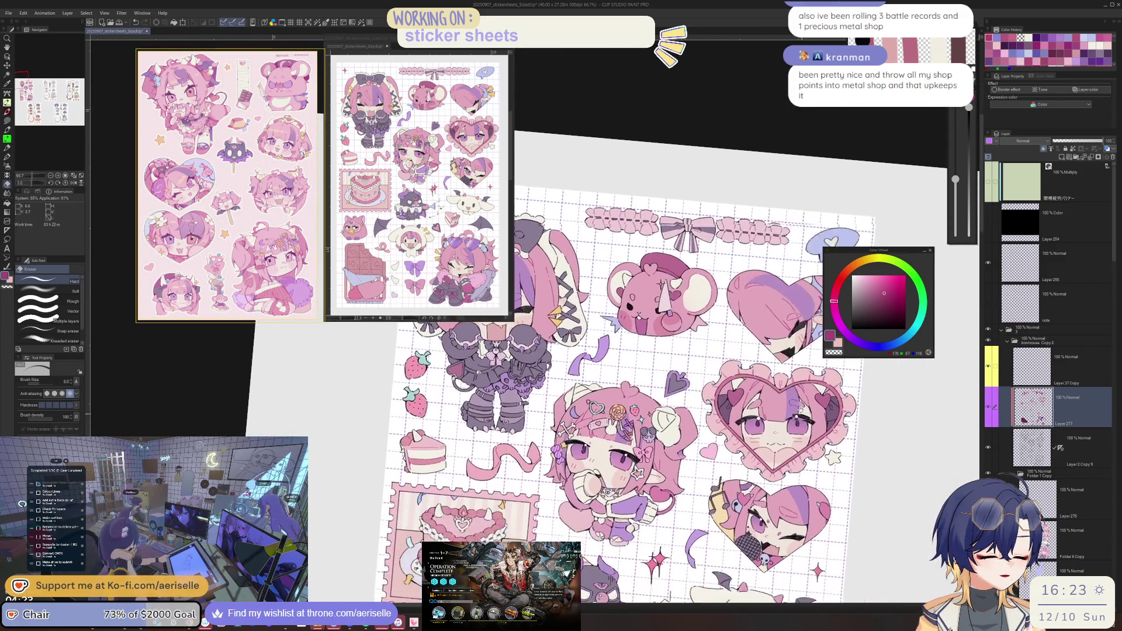
pyautogui.moveTo(736, 421); pyautogui.dragTo(702, 374)
pyautogui.moveTo(760, 456); pyautogui.dragTo(731, 415)
pyautogui.moveTo(830, 562)
pyautogui.mouseDown()
pyautogui.moveTo(797, 490)
pyautogui.moveTo(798, 443)
pyautogui.moveTo(796, 476)
pyautogui.moveTo(849, 336)
pyautogui.mouseUp()
pyautogui.scroll(2, 795, 476)
pyautogui.moveTo(827, 413); pyautogui.dragTo(831, 406)
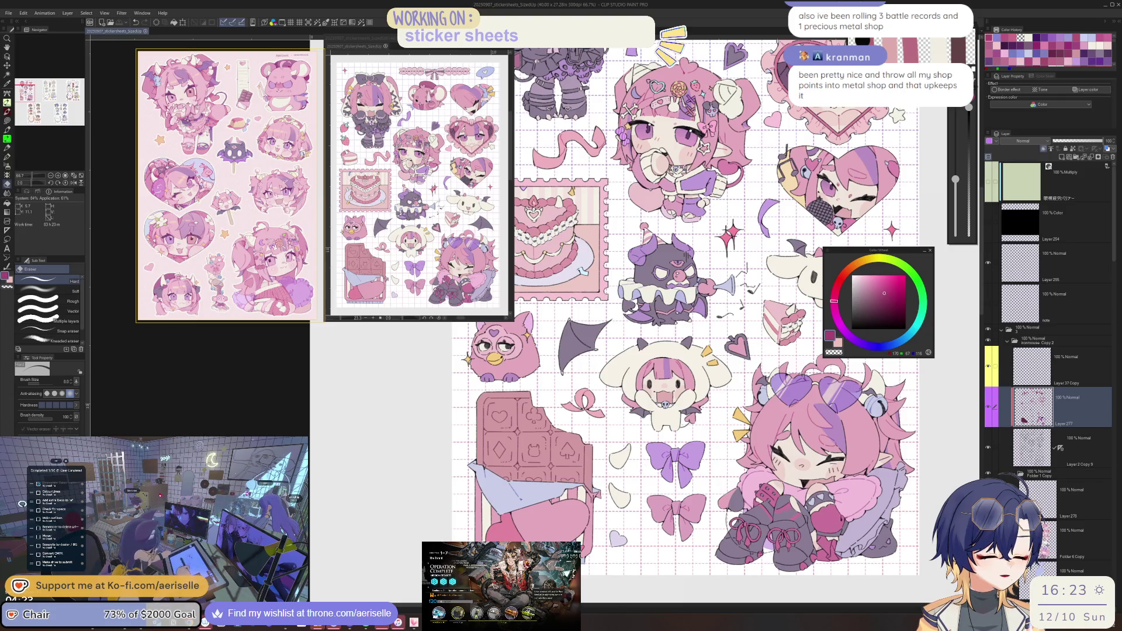
pyautogui.scroll(3, 697, 462)
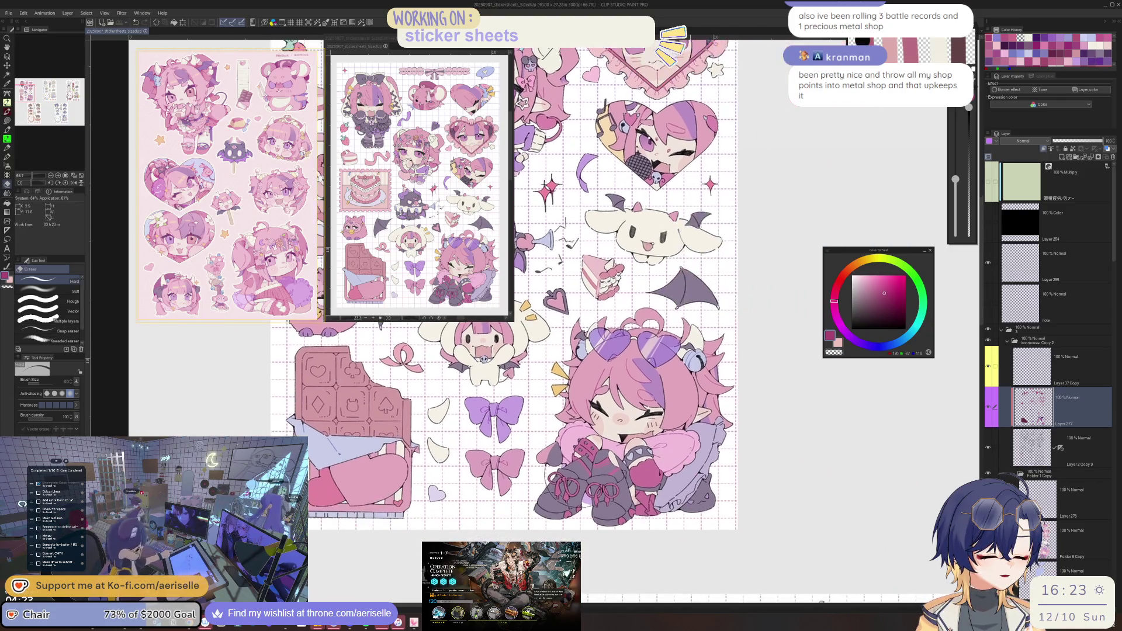
# Eyedrop a light lavender from the screen and lasso-fill a patch on the sleeve edge.
pyautogui.press('i')
pyautogui.click(58, 285)
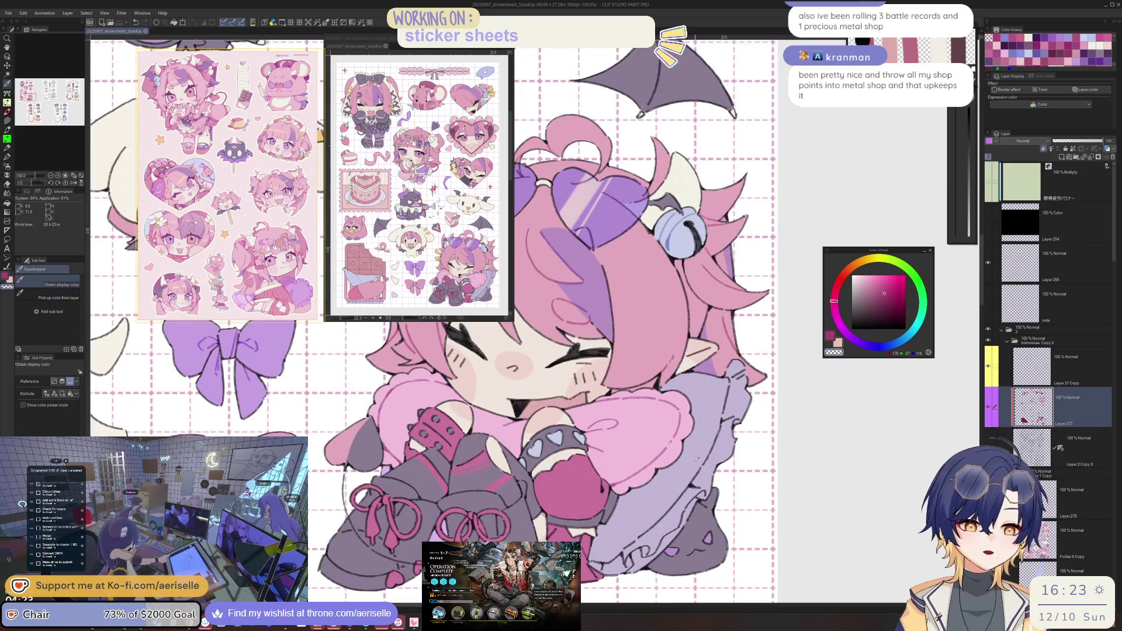
pyautogui.click(696, 468)
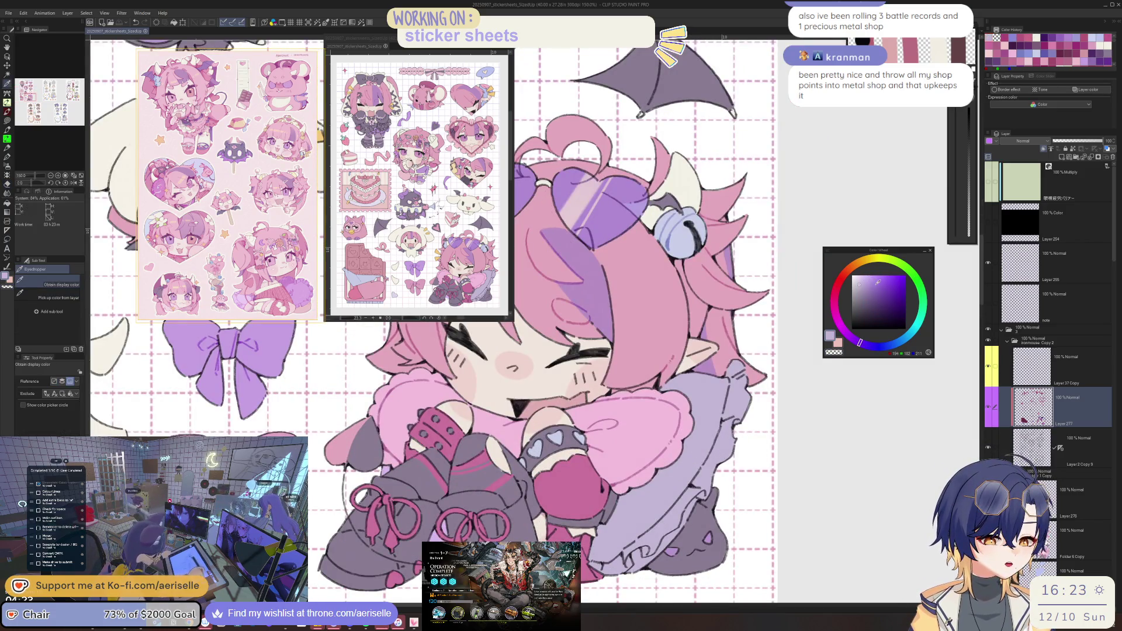
pyautogui.click(863, 344)
pyautogui.click(875, 282)
pyautogui.press('u')
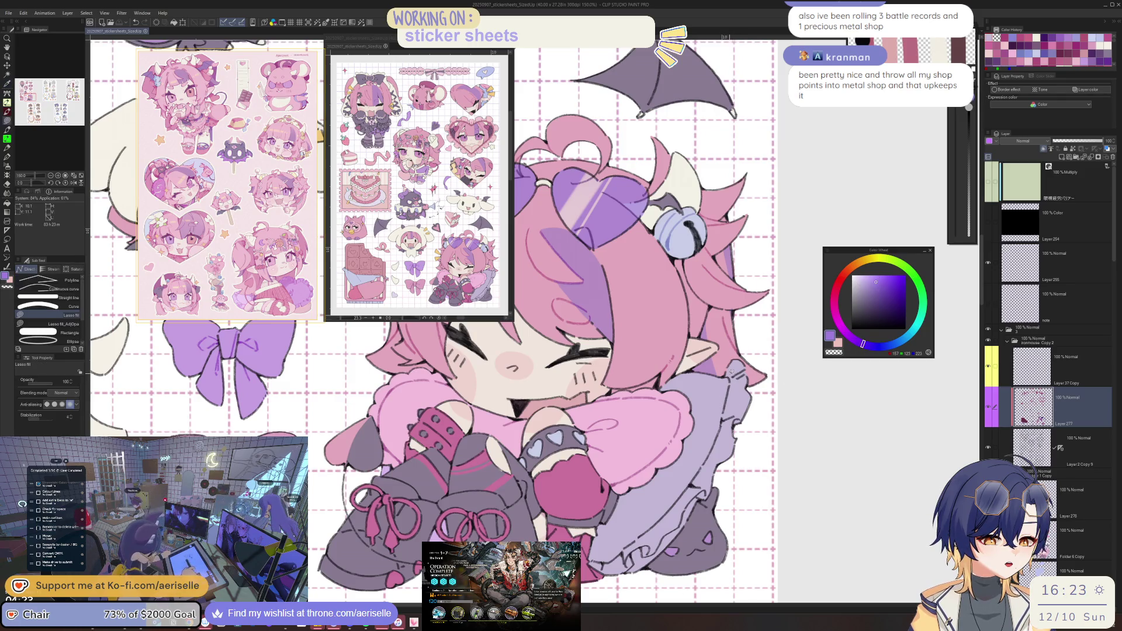
pyautogui.moveTo(737, 416); pyautogui.dragTo(755, 363)
# Sample a darker purple and lasso-fill the unpainted gaps along the sleeve and skirt.
pyautogui.keyDown('alt'); pyautogui.click(741, 398); pyautogui.keyUp('alt')
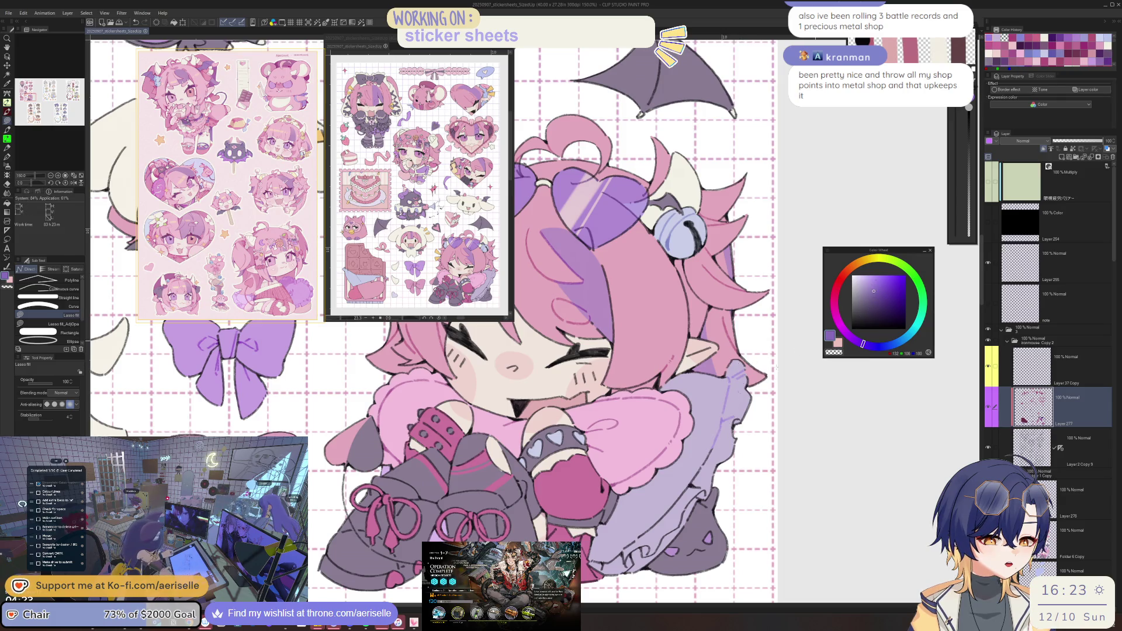
pyautogui.press('g')
pyautogui.press('u')
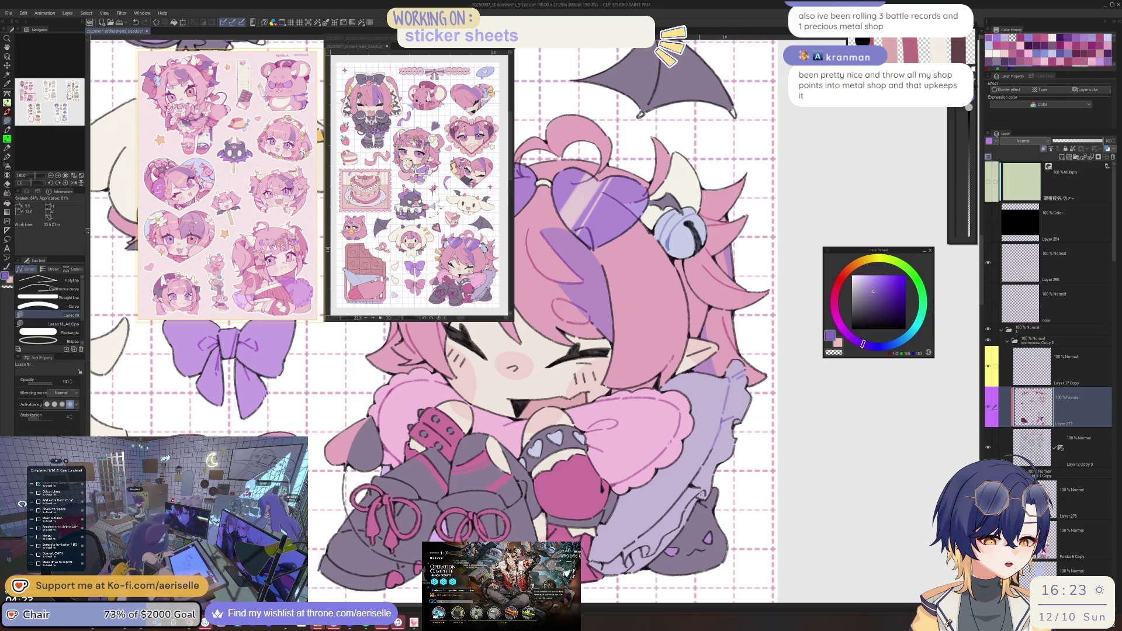
pyautogui.moveTo(715, 443)
pyautogui.mouseDown()
pyautogui.moveTo(611, 541)
pyautogui.moveTo(605, 570)
pyautogui.moveTo(622, 572)
pyautogui.mouseUp()
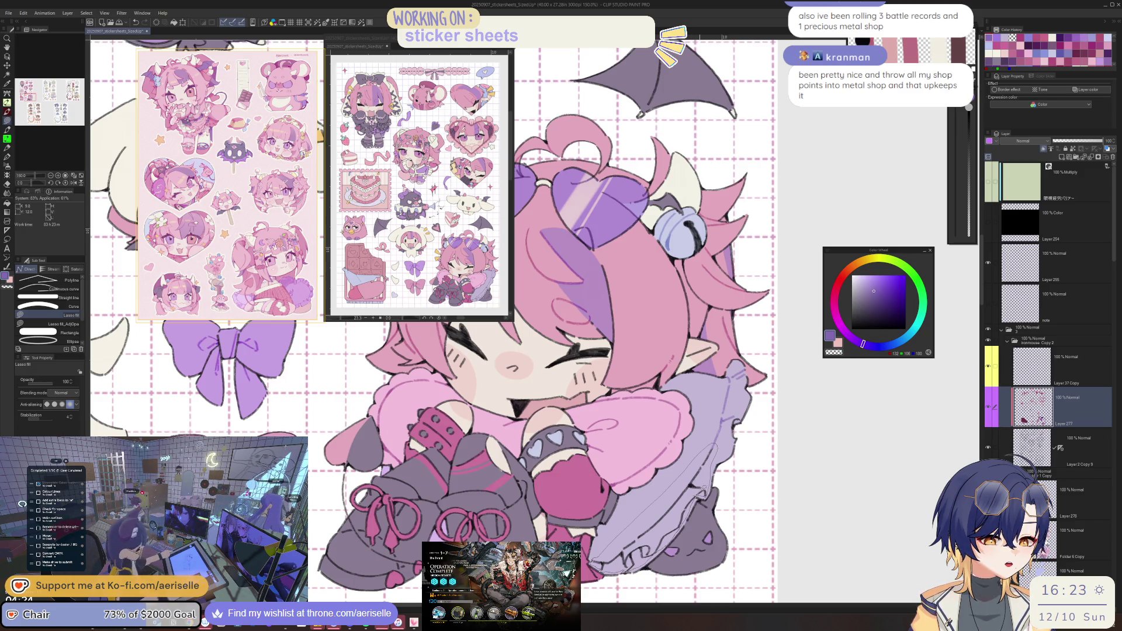
pyautogui.moveTo(704, 489); pyautogui.dragTo(700, 493)
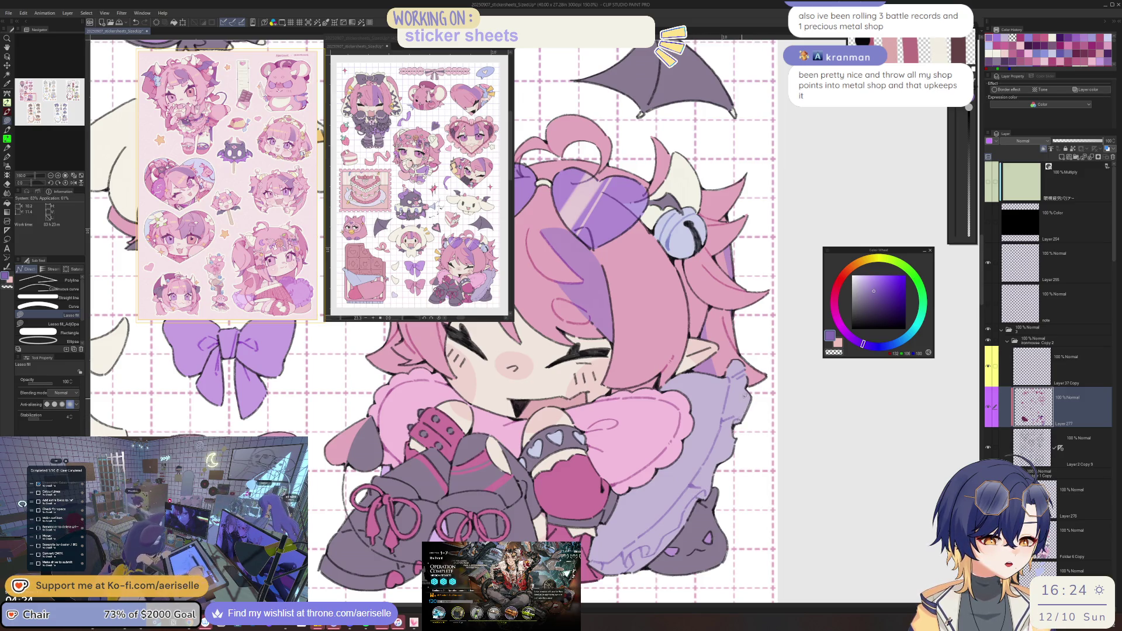
pyautogui.scroll(-2, 770, 350)
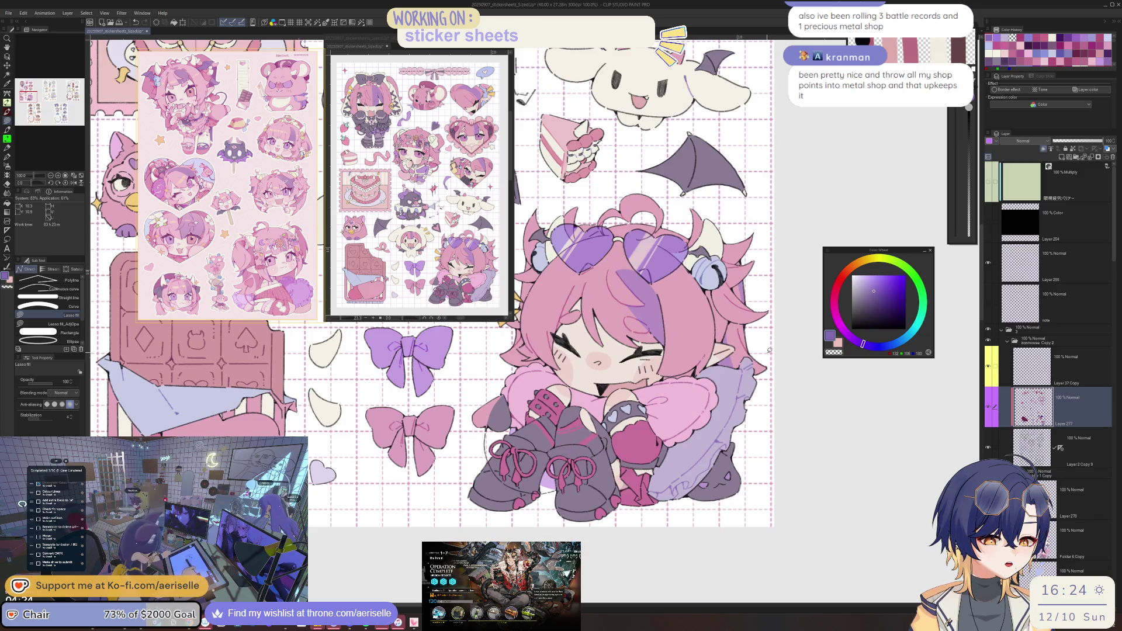
# Activate the skirt's Layer 278 and fill small skirt-edge gaps, including a D-shaped patch, in light lavender.
pyautogui.keyDown('ctrl'); pyautogui.keyDown('shift'); pyautogui.click(728, 402); pyautogui.keyUp('shift'); pyautogui.keyUp('ctrl')
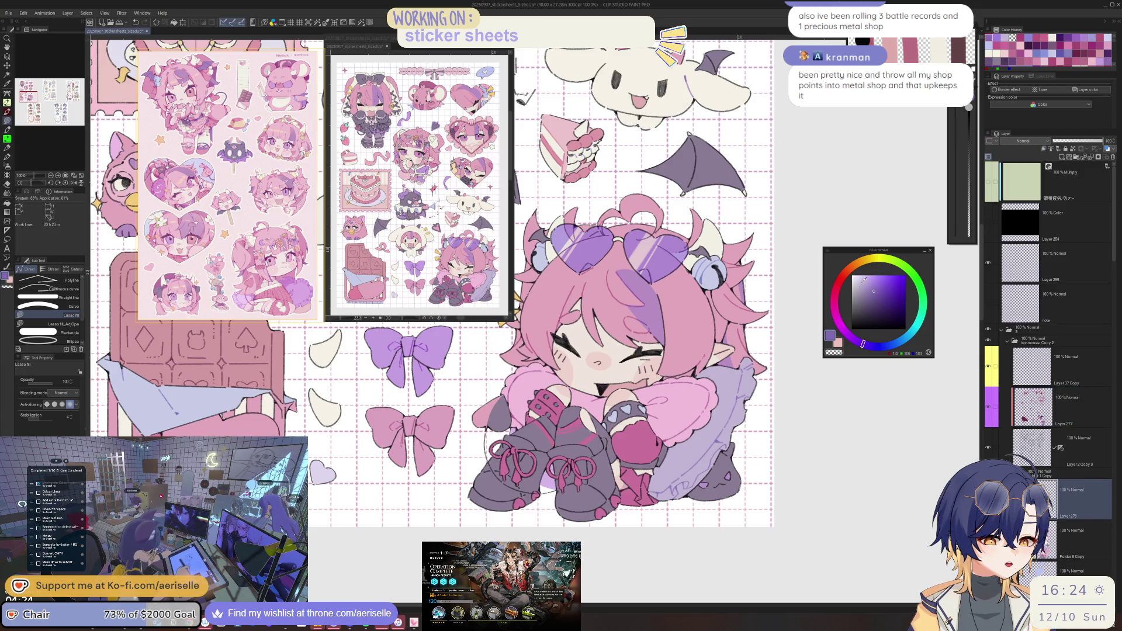
pyautogui.scroll(3, 719, 417)
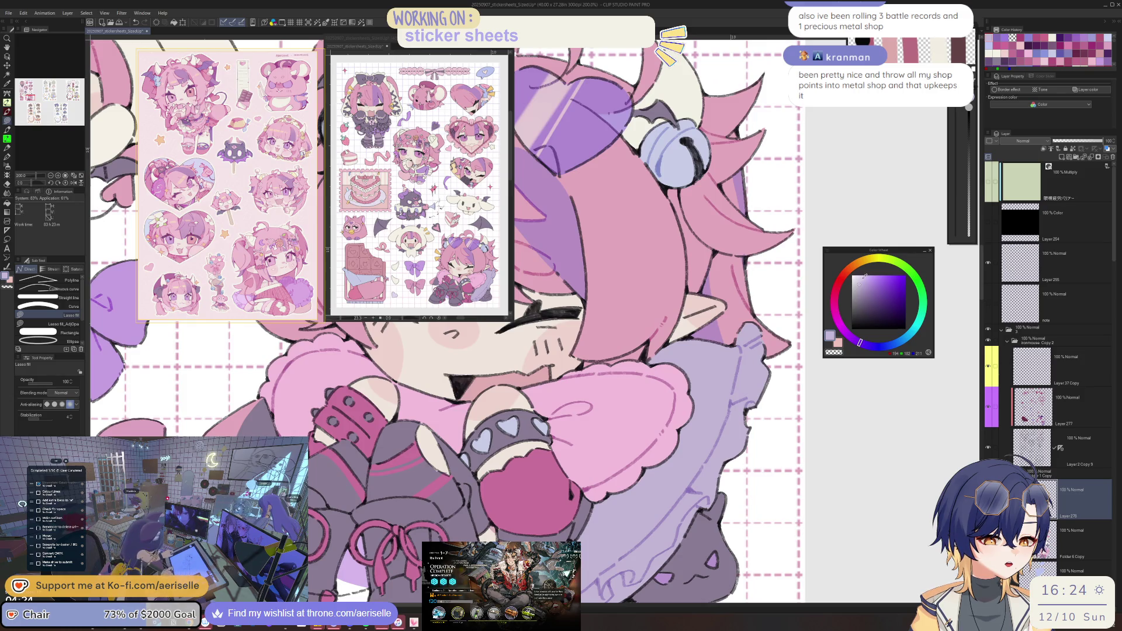
pyautogui.scroll(3, 678, 430)
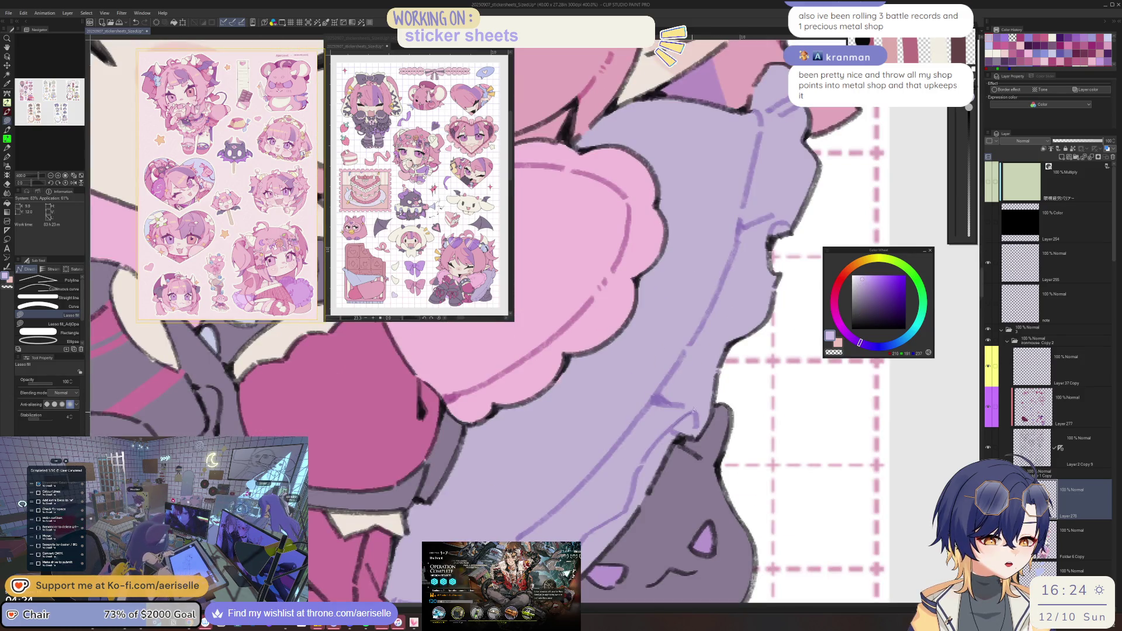
pyautogui.keyDown('alt'); pyautogui.click(690, 430); pyautogui.keyUp('alt')
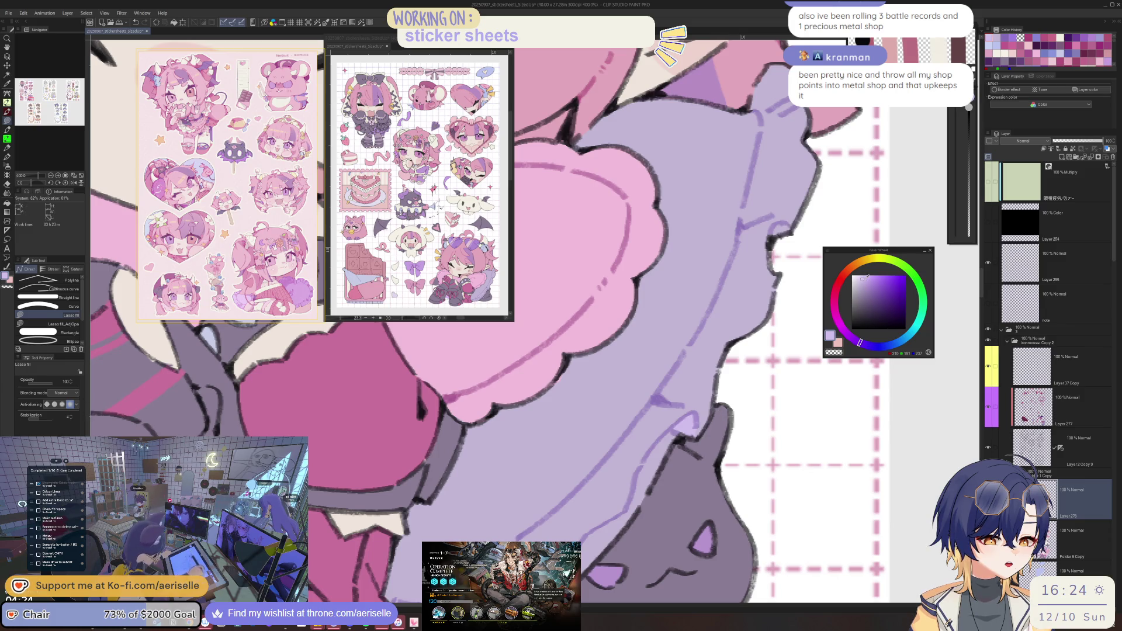
pyautogui.moveTo(693, 416); pyautogui.dragTo(676, 421)
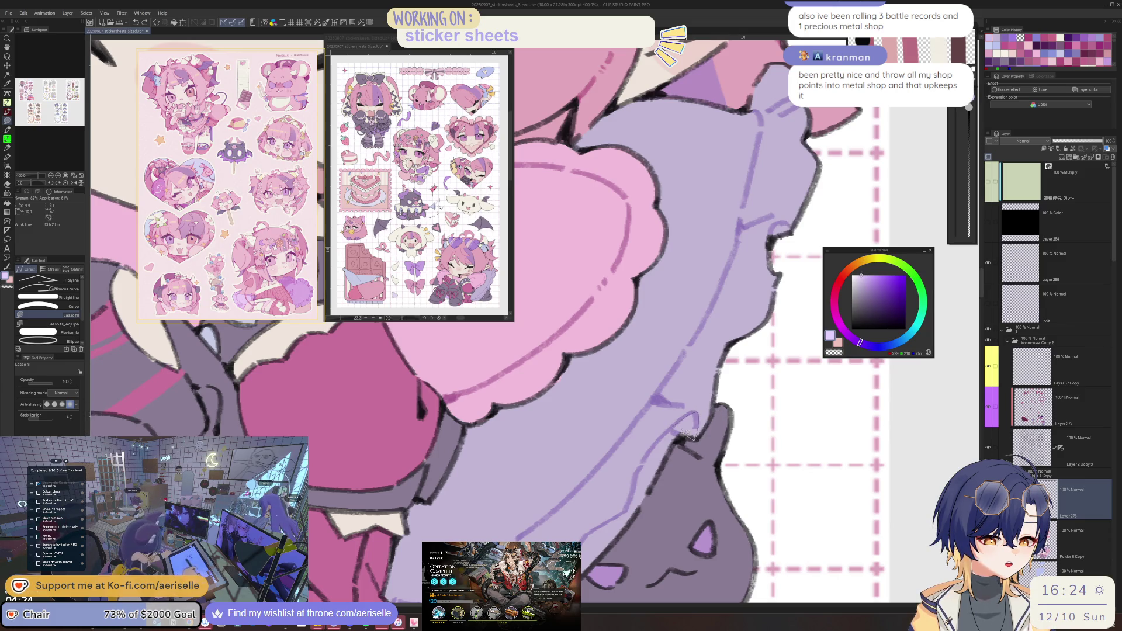
pyautogui.scroll(-3, 688, 434)
pyautogui.scroll(5, 712, 428)
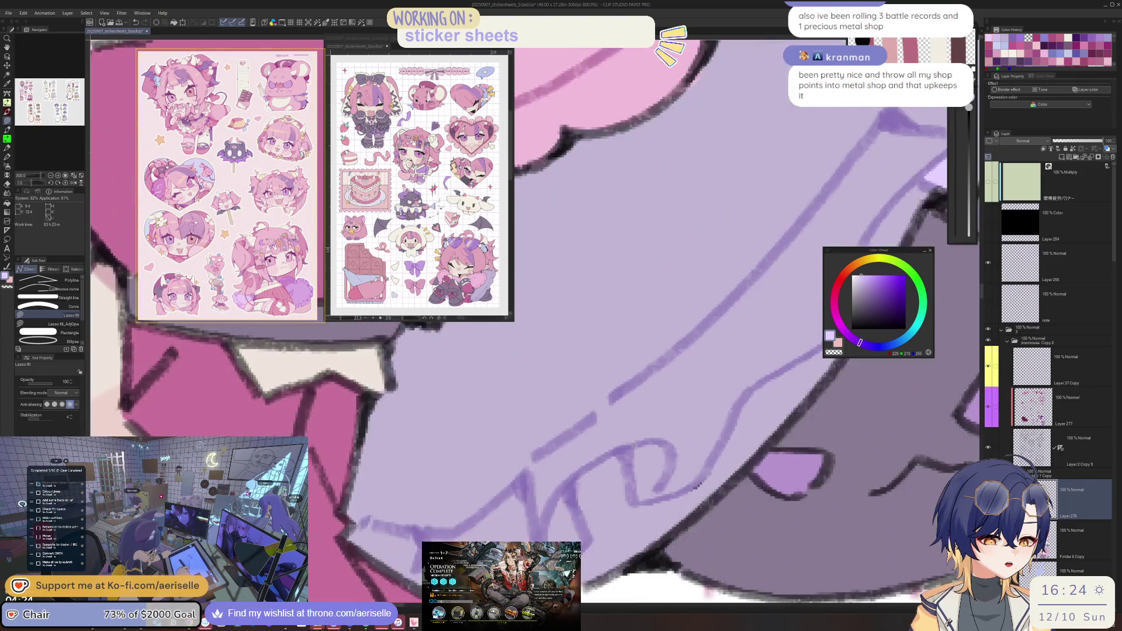
pyautogui.moveTo(675, 451); pyautogui.dragTo(675, 450)
pyautogui.moveTo(574, 485); pyautogui.dragTo(638, 439)
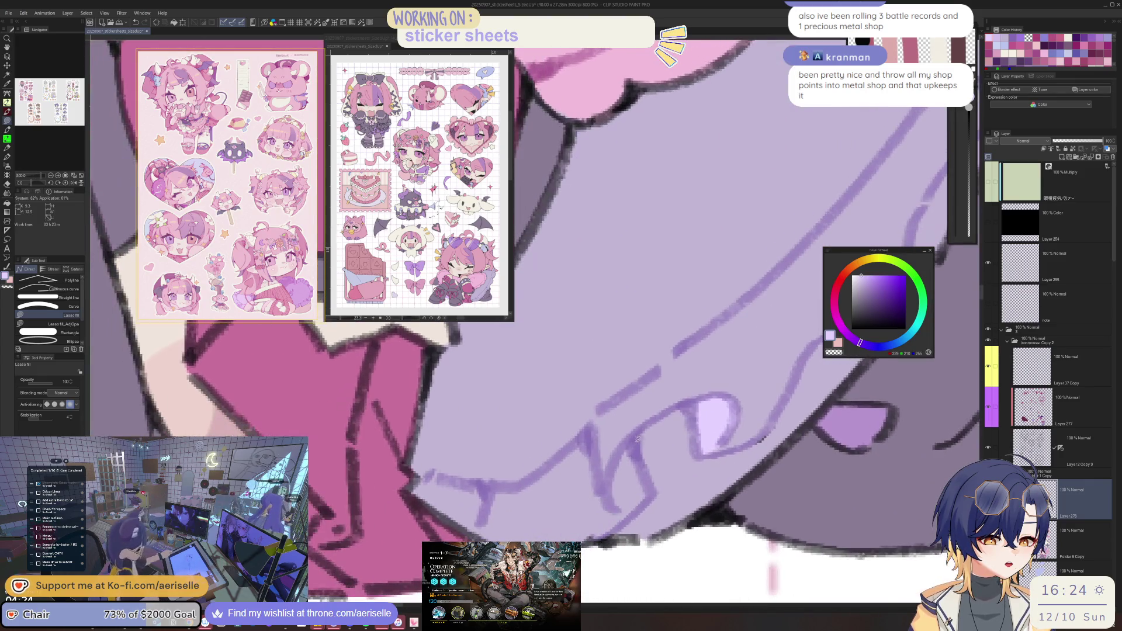
# Tidy with the eraser, then make a freehand selection around the purple skirt.
pyautogui.scroll(-3, 654, 483)
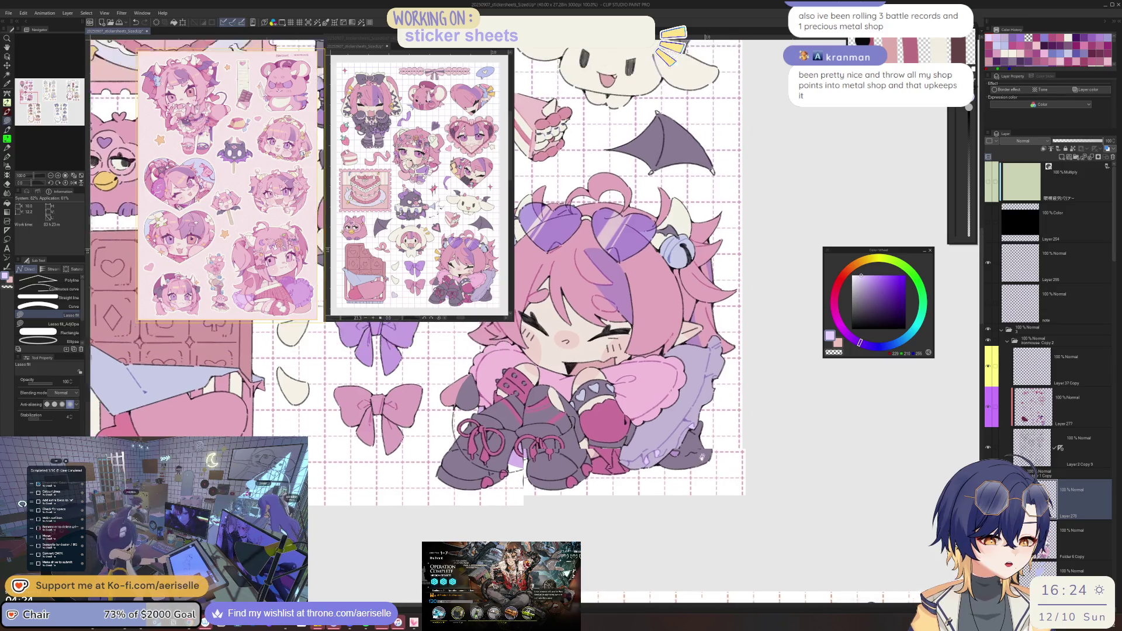
pyautogui.scroll(5, 703, 411)
pyautogui.scroll(-3, 664, 436)
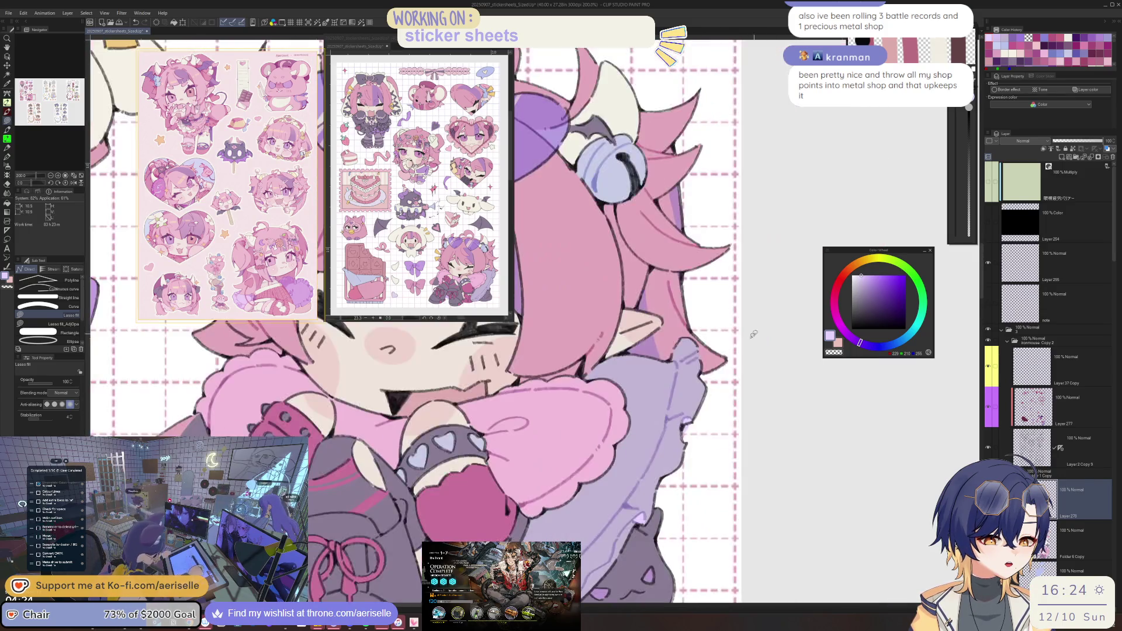
pyautogui.scroll(2, 679, 430)
pyautogui.press('e')
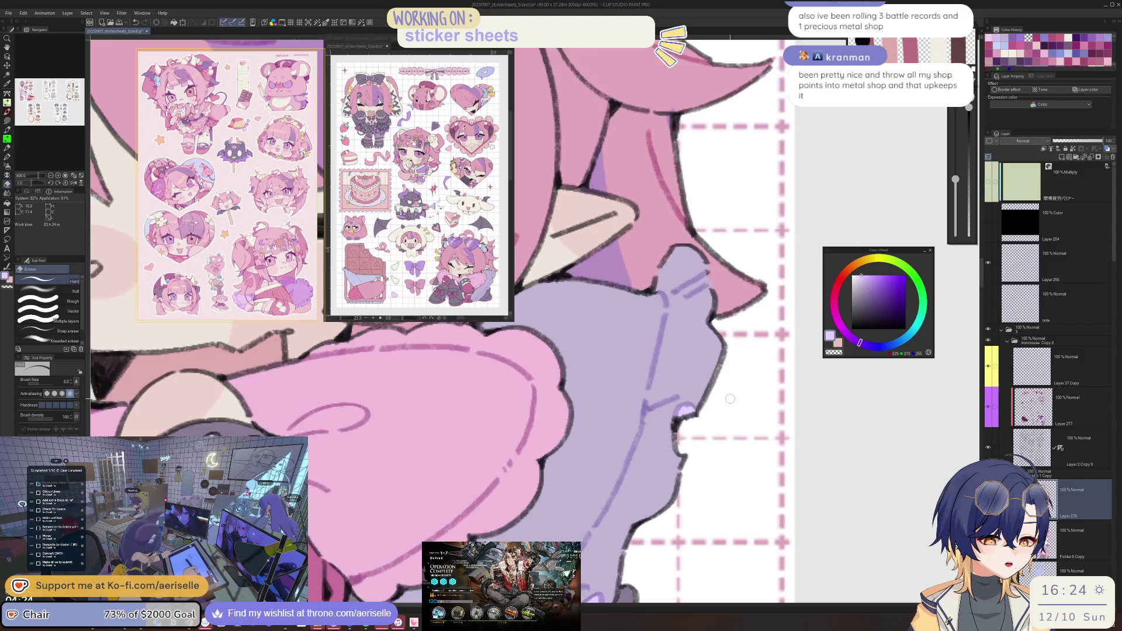
pyautogui.scroll(-5, 702, 432)
pyautogui.scroll(4, 672, 474)
pyautogui.press('m')
pyautogui.moveTo(759, 306)
pyautogui.mouseDown()
pyautogui.moveTo(603, 526)
pyautogui.moveTo(760, 438)
pyautogui.mouseUp()
# Give the lassoed purple skirt Saturation 10 and Luminosity -3 in Hue/Saturation/Luminosity.
pyautogui.hotkey('ctrl', 'u')
pyautogui.moveTo(701, 504); pyautogui.dragTo(695, 507)
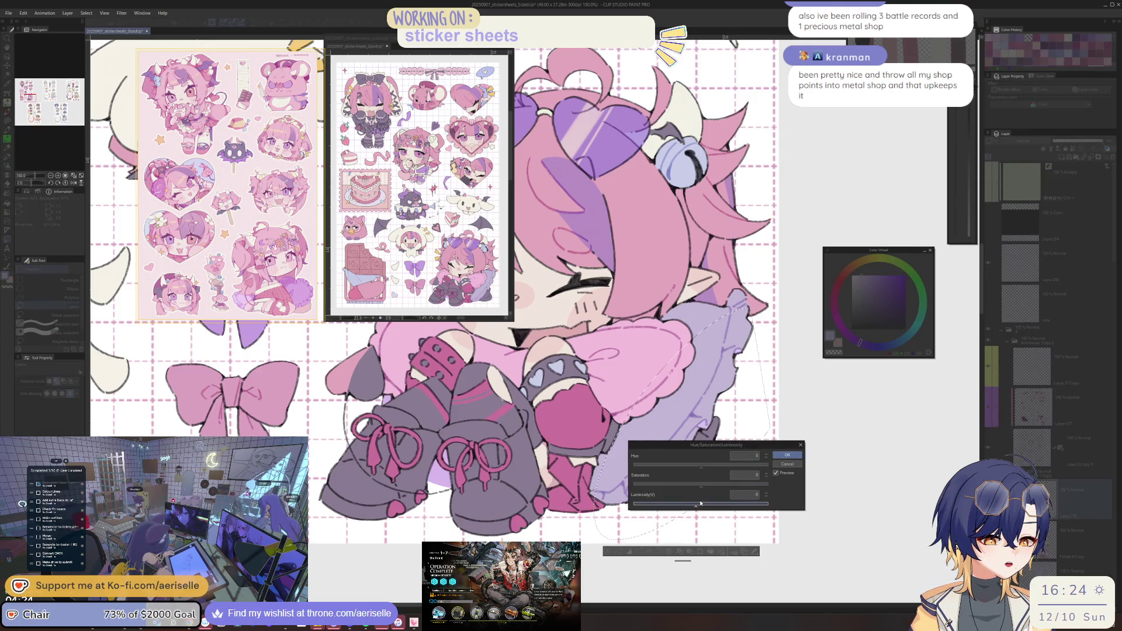
pyautogui.click(708, 485)
pyautogui.moveTo(697, 505); pyautogui.dragTo(700, 506)
pyautogui.click(784, 455)
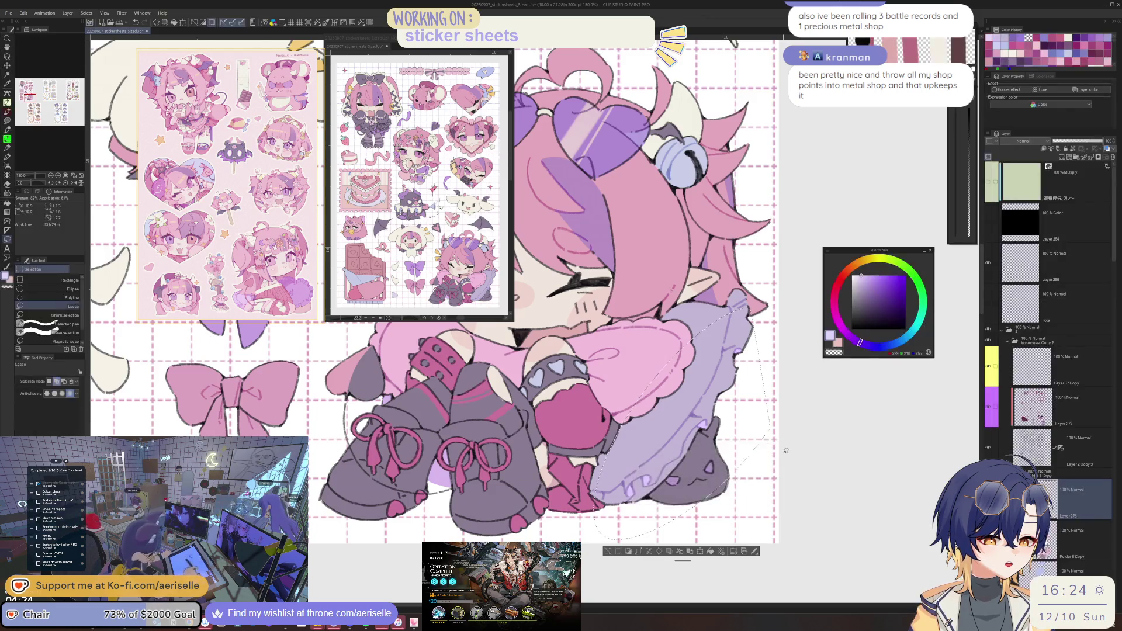
pyautogui.scroll(-4, 784, 456)
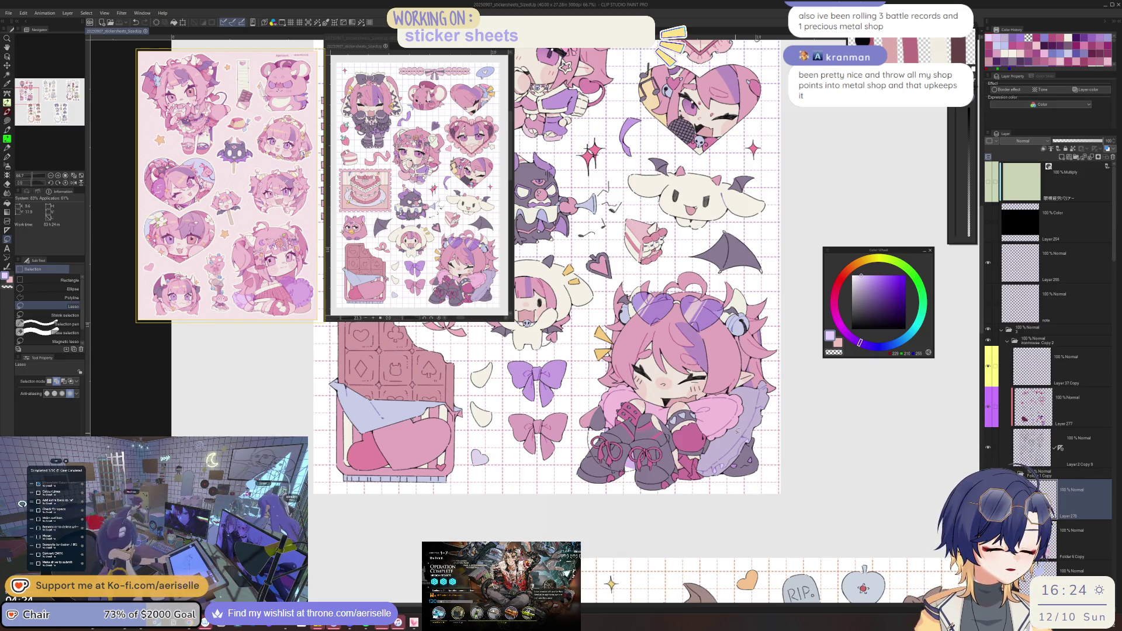
pyautogui.moveTo(738, 431)
pyautogui.mouseDown()
pyautogui.moveTo(840, 490)
pyautogui.moveTo(906, 473)
pyautogui.mouseUp()
pyautogui.scroll(10, 642, 468)
pyautogui.press('u')
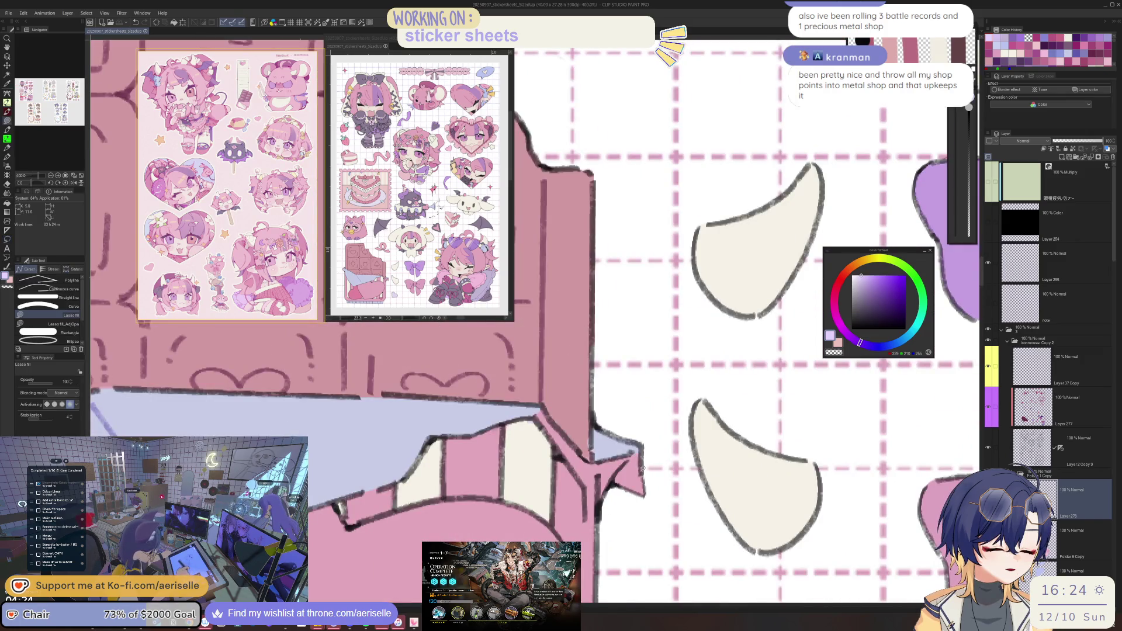
pyautogui.keyDown('alt'); pyautogui.click(642, 469); pyautogui.keyUp('alt')
pyautogui.press('o')
pyautogui.click(641, 473)
pyautogui.press('b')
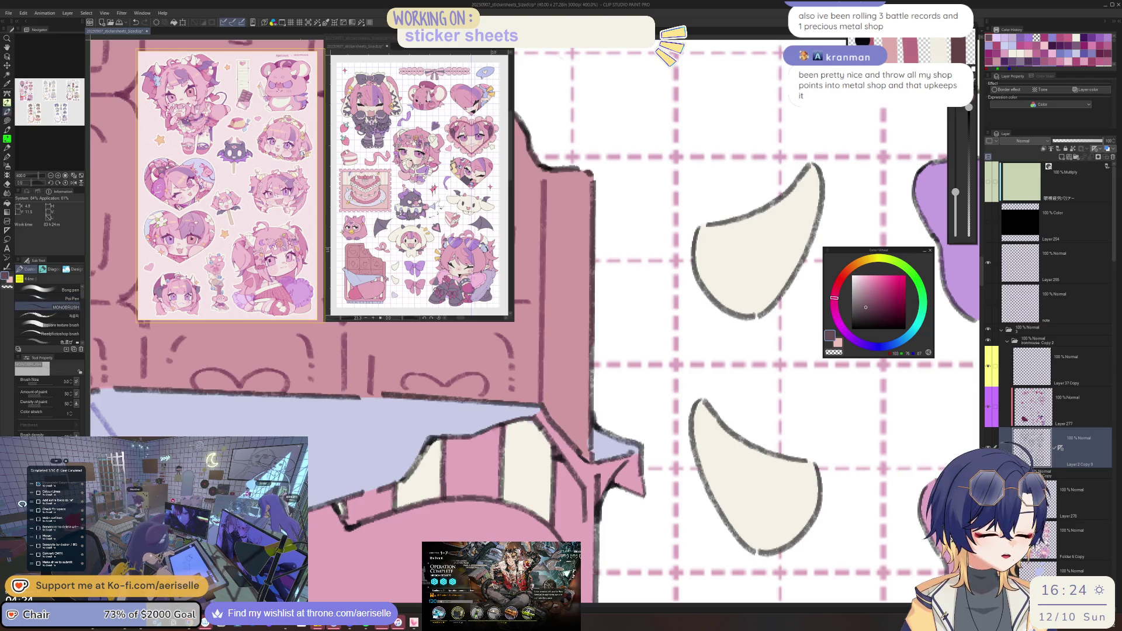
pyautogui.press('[')
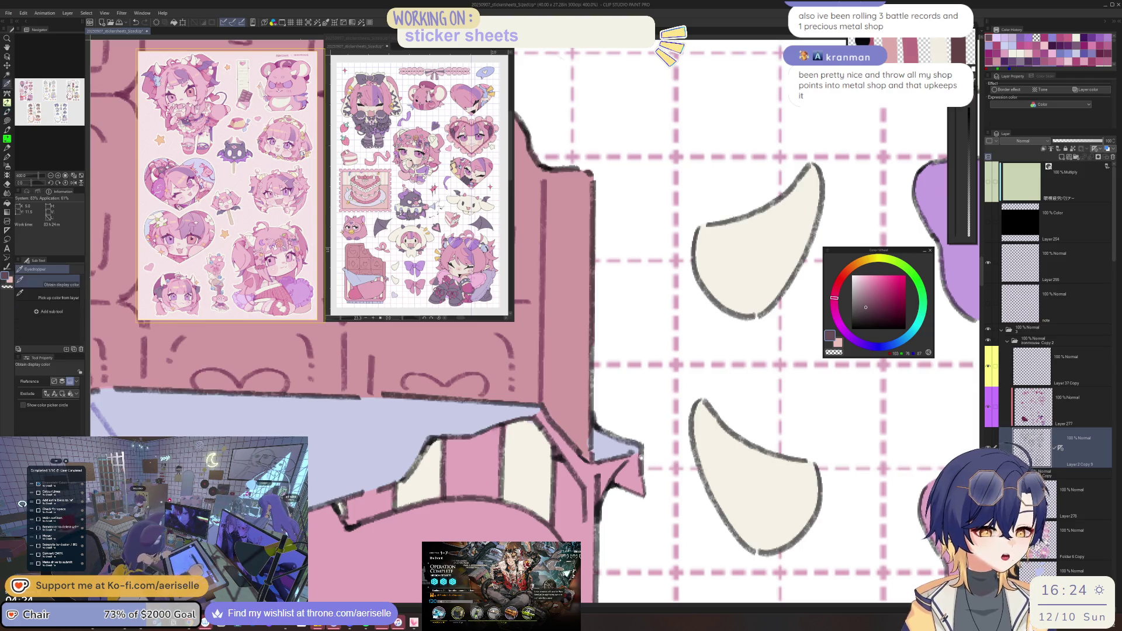
pyautogui.keyDown('alt'); pyautogui.click(643, 473); pyautogui.keyUp('alt')
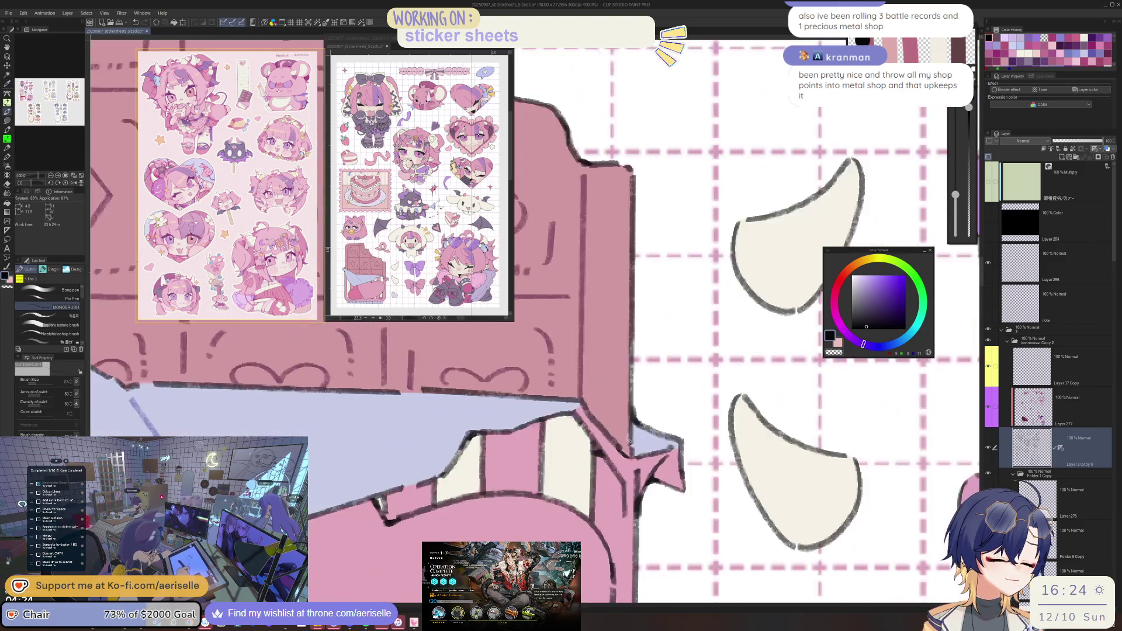
pyautogui.press('u')
pyautogui.keyDown('ctrl'); pyautogui.keyDown('shift'); pyautogui.click(627, 432); pyautogui.keyUp('shift'); pyautogui.keyUp('ctrl')
pyautogui.keyDown('alt'); pyautogui.click(631, 432); pyautogui.keyUp('alt')
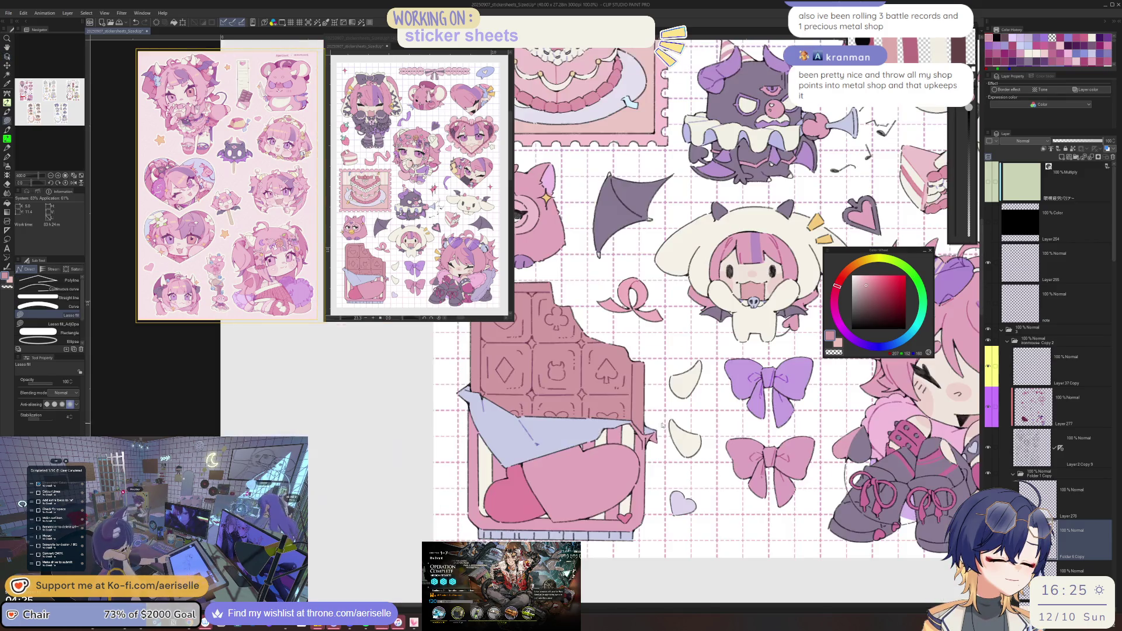
pyautogui.hotkey('ctrl', 'alt', '0')
pyautogui.moveTo(643, 432); pyautogui.dragTo(639, 488)
pyautogui.scroll(-5, 639, 489)
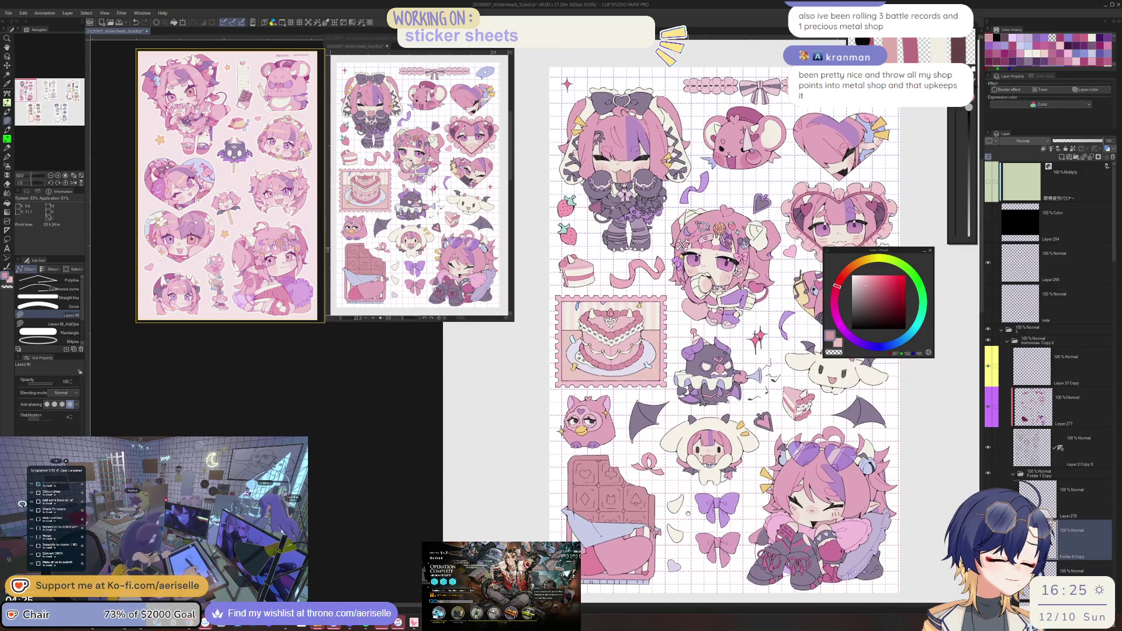
# Pan and zoom across the sticker sheets to close in on the sword sticker.
pyautogui.moveTo(688, 513)
pyautogui.mouseDown()
pyautogui.moveTo(616, 524)
pyautogui.moveTo(596, 508)
pyautogui.mouseUp()
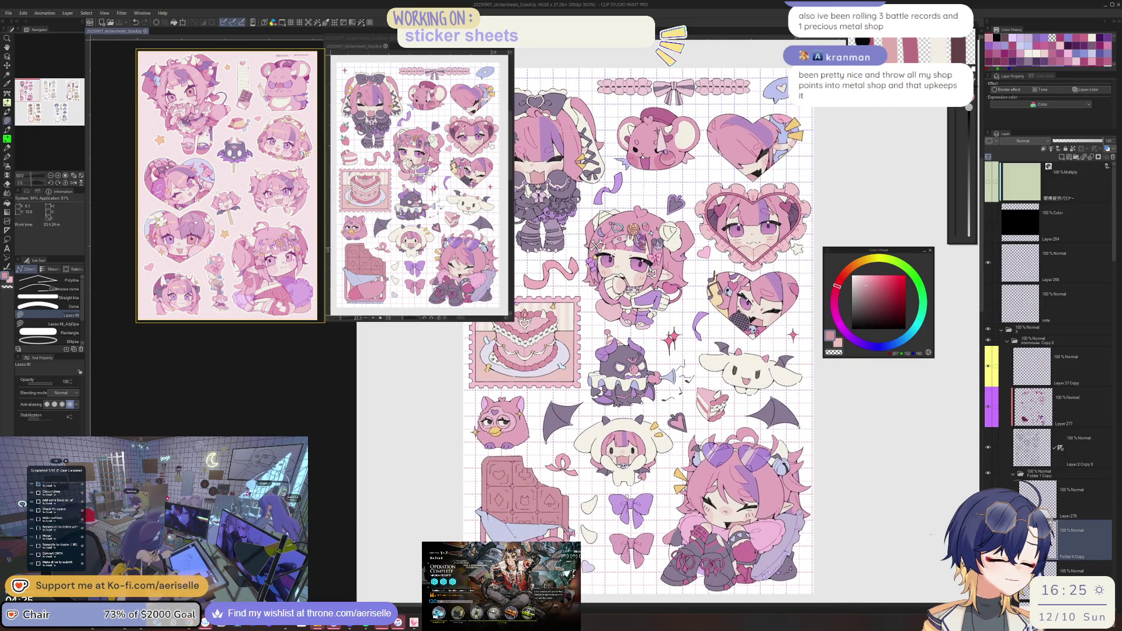
pyautogui.scroll(-3, 596, 508)
pyautogui.moveTo(596, 508)
pyautogui.mouseDown()
pyautogui.moveTo(284, 494)
pyautogui.moveTo(284, 482)
pyautogui.mouseUp()
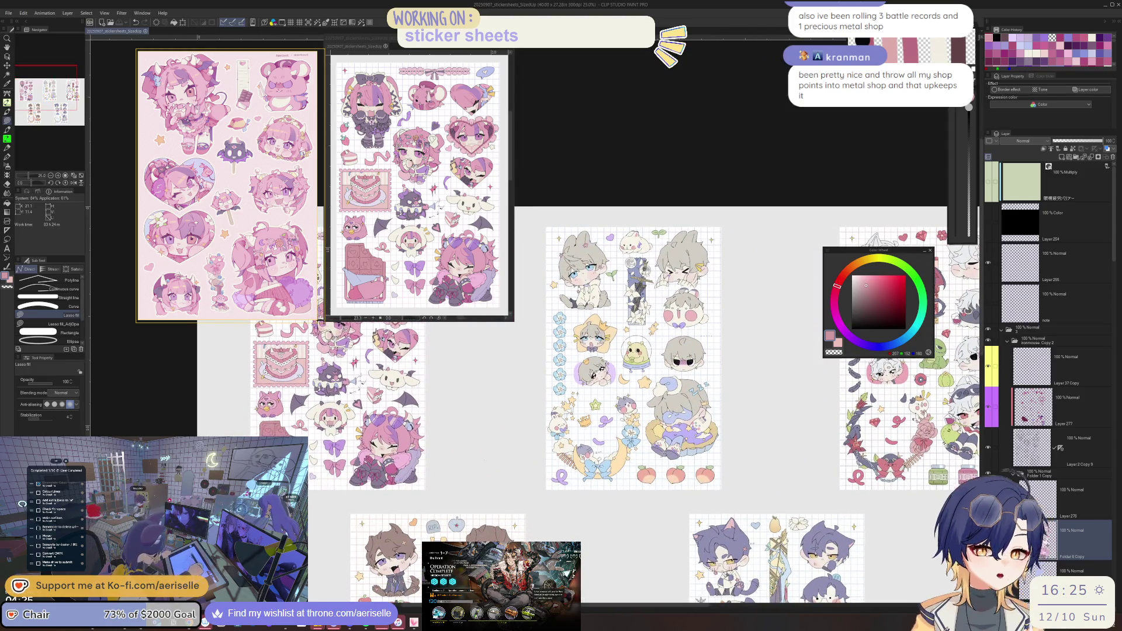
pyautogui.scroll(5, 591, 253)
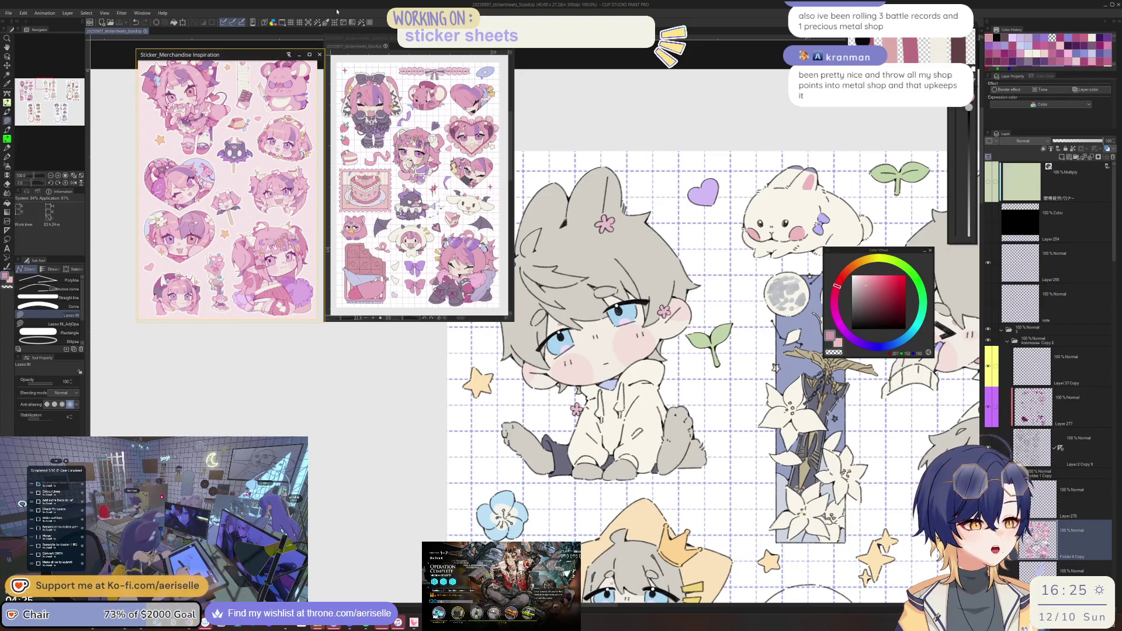
pyautogui.scroll(-3, 418, 183)
pyautogui.scroll(-5, 419, 183)
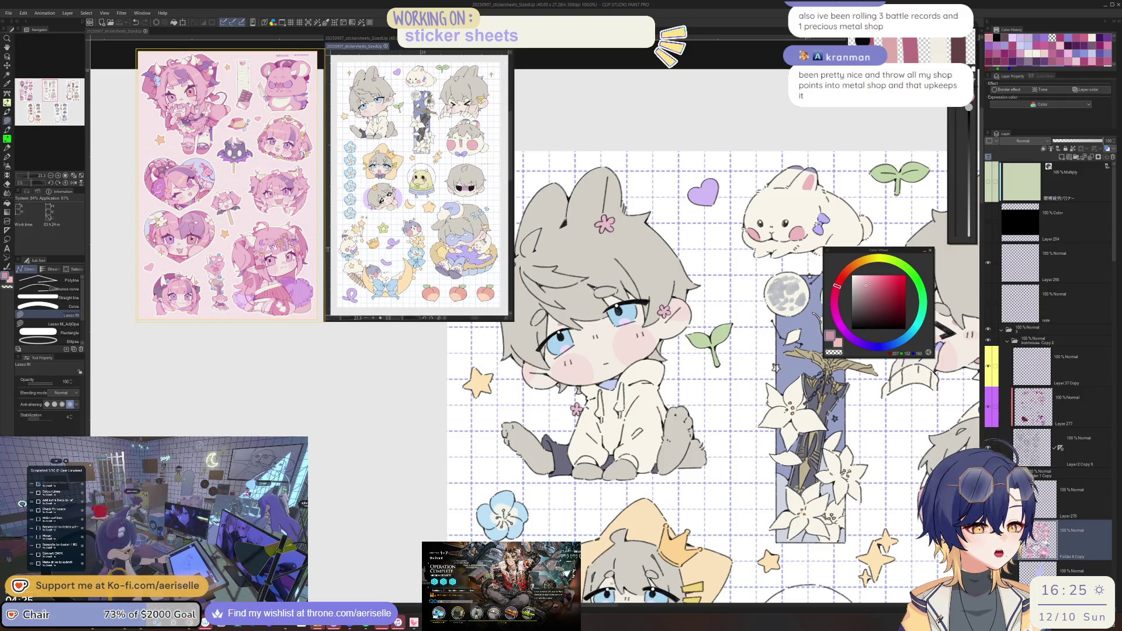
pyautogui.scroll(-5, 230, 186)
pyautogui.scroll(5, 230, 186)
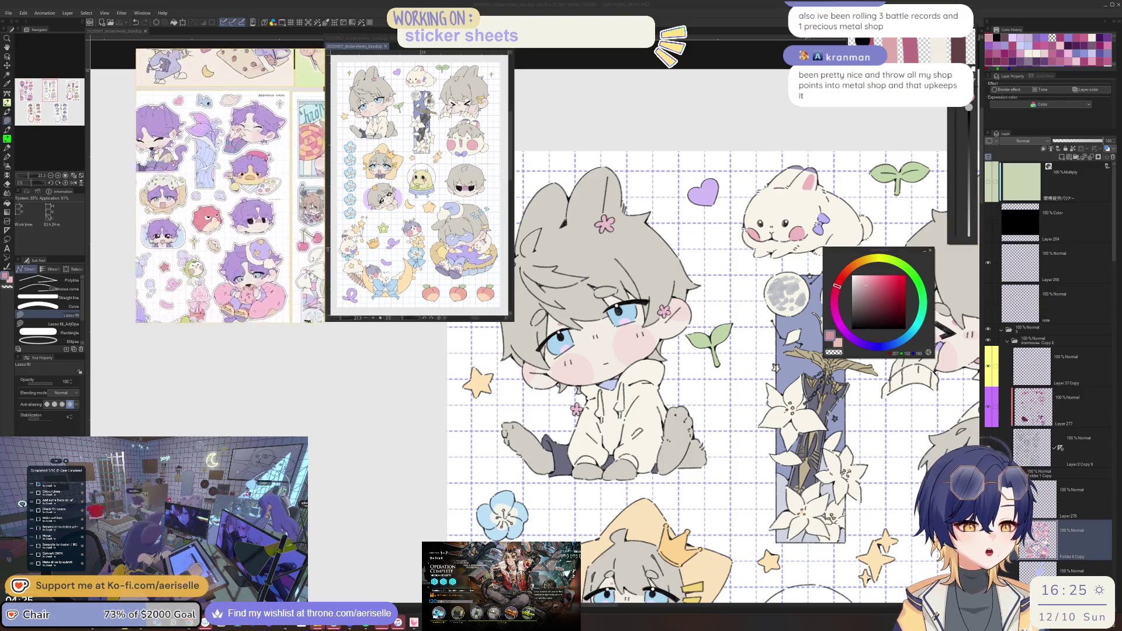
pyautogui.scroll(1, 340, 178)
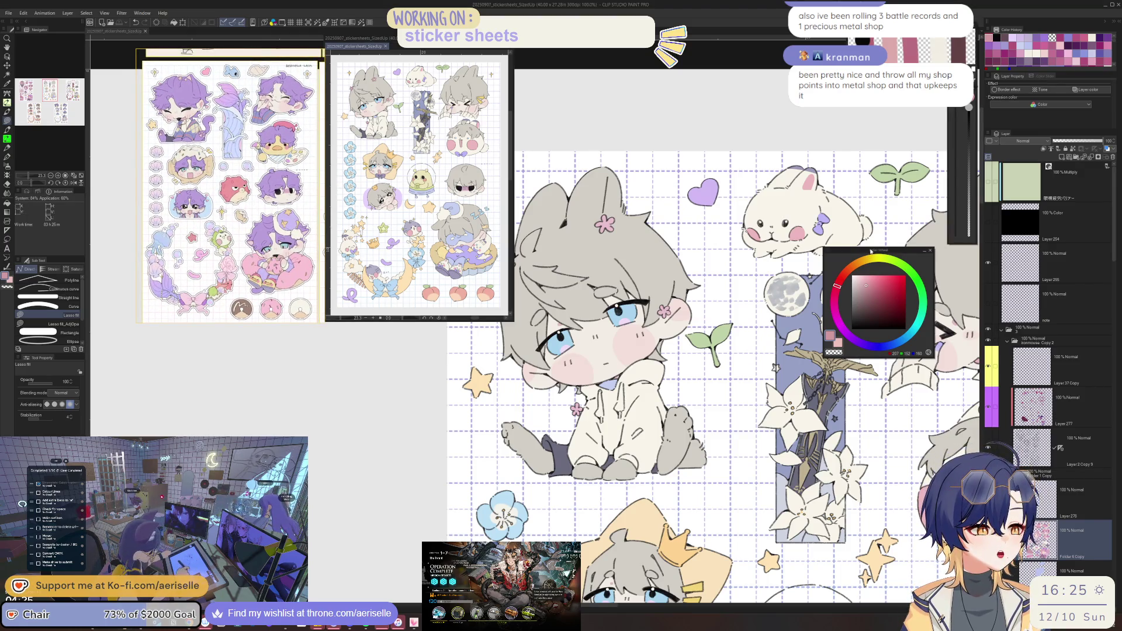
pyautogui.scroll(2, 588, 465)
pyautogui.moveTo(588, 465)
pyautogui.mouseDown()
pyautogui.moveTo(579, 433)
pyautogui.moveTo(378, 468)
pyautogui.mouseUp()
pyautogui.scroll(6, 619, 549)
# Pick the sword's fill layer and lasso-fill the light gap along the sword edge.
pyautogui.press('o')
pyautogui.click(659, 401)
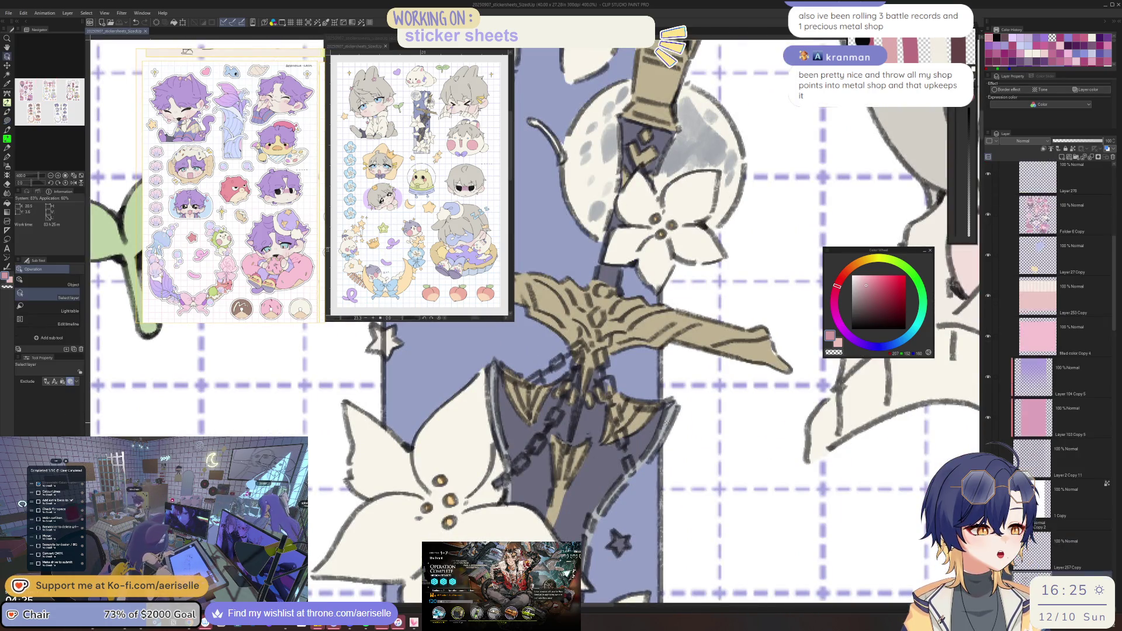
pyautogui.moveTo(665, 402); pyautogui.dragTo(678, 396)
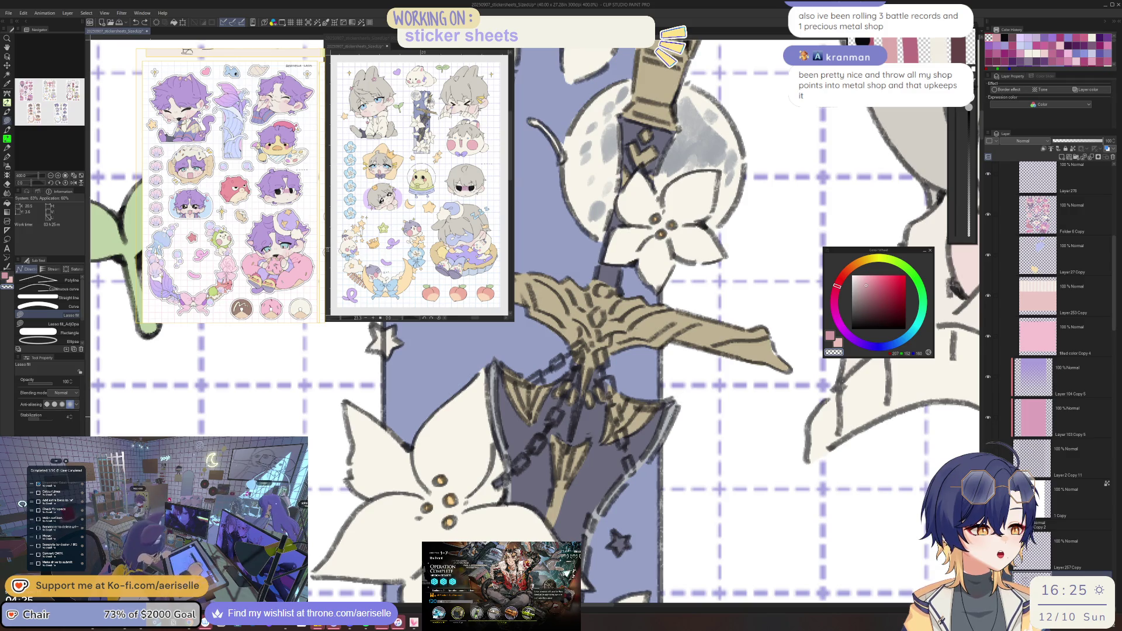
pyautogui.press('o')
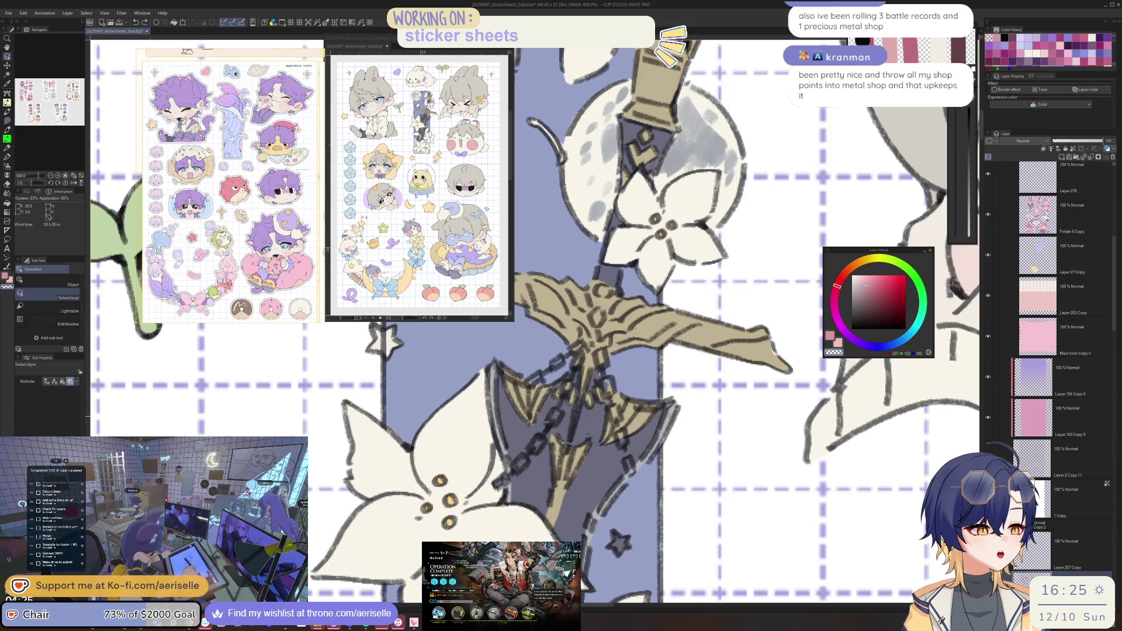
pyautogui.click(665, 407)
pyautogui.keyDown('alt'); pyautogui.click(665, 407); pyautogui.keyUp('alt')
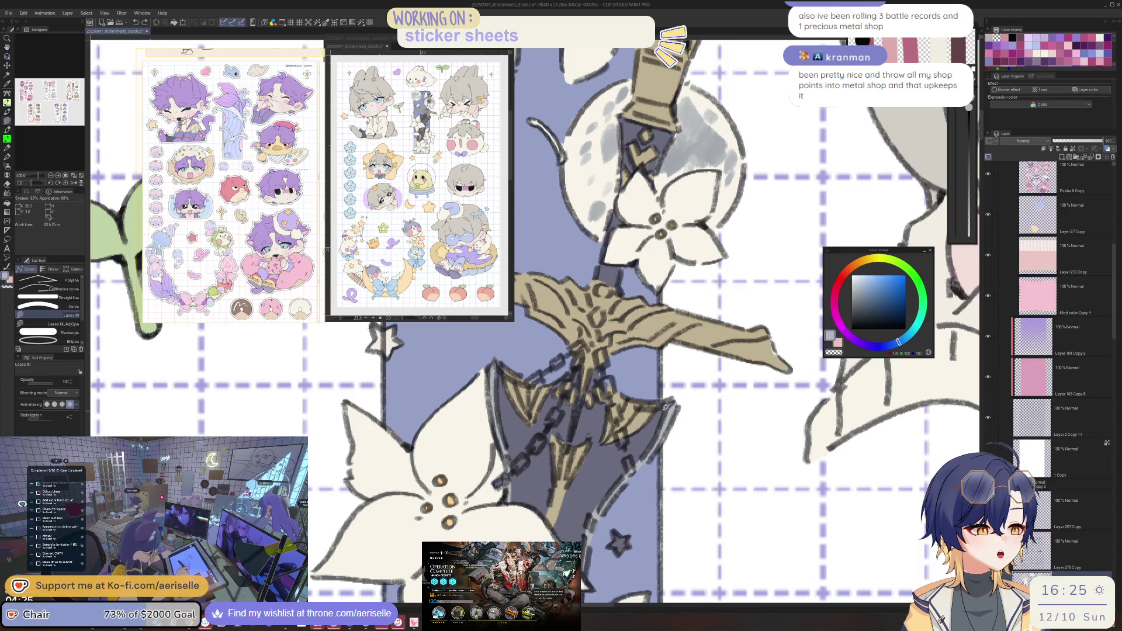
# Set the Eraser to size 6 on Layer 276 Copy, then eyedrop the sword's tan colour.
pyautogui.press('e')
pyautogui.keyDown('ctrl'); pyautogui.keyDown('shift'); pyautogui.click(645, 408); pyautogui.keyUp('shift'); pyautogui.keyUp('ctrl')
pyautogui.press('[')
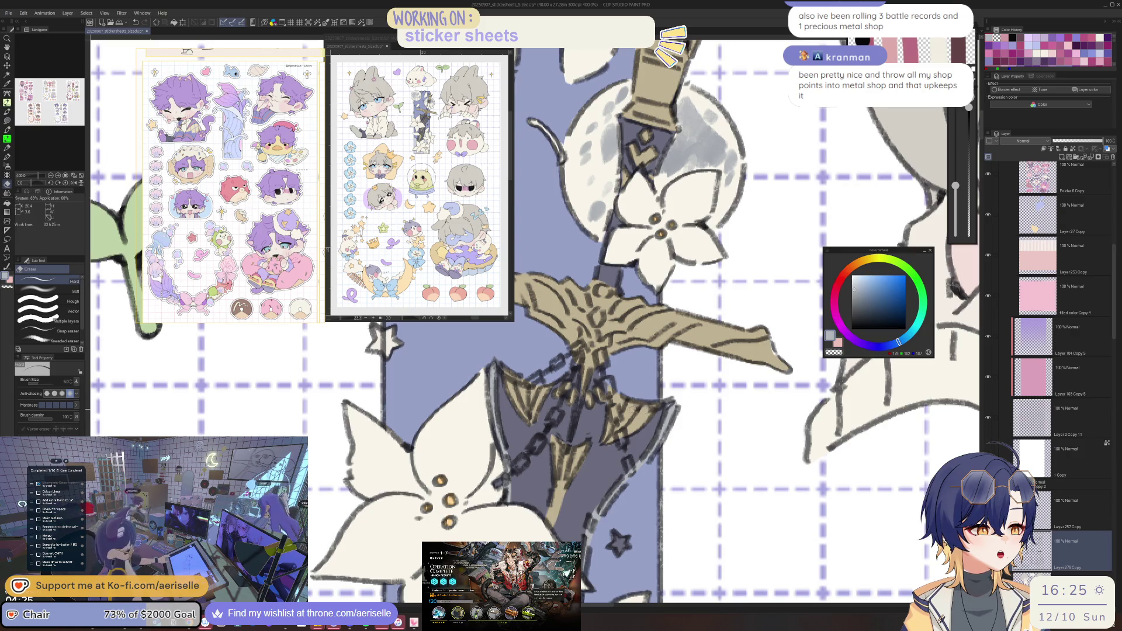
pyautogui.press('u')
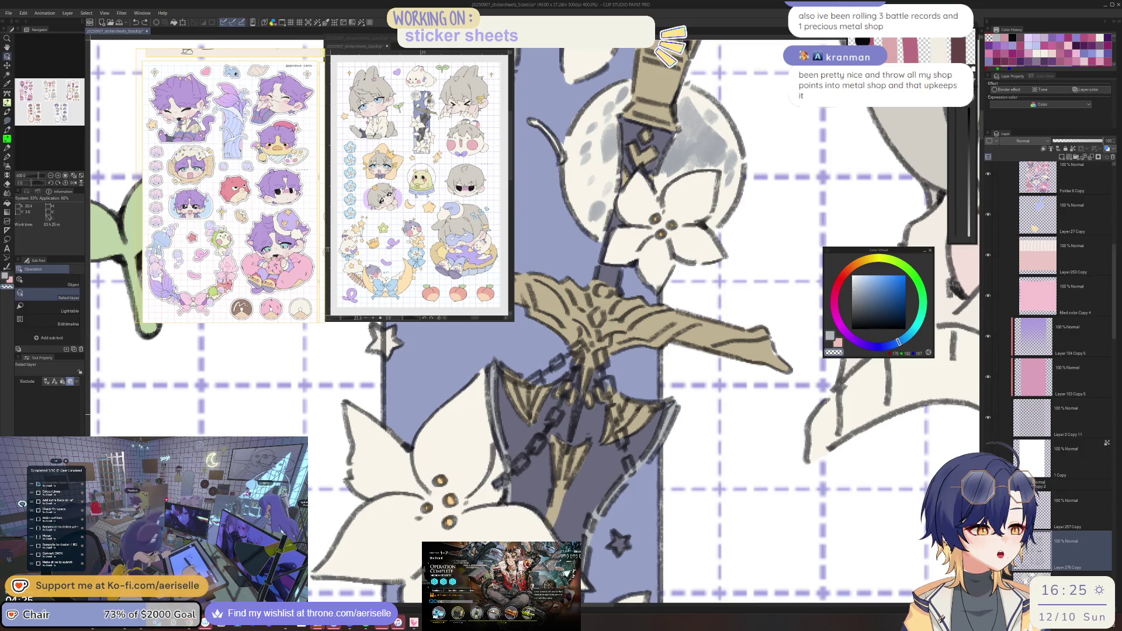
pyautogui.keyDown('alt'); pyautogui.click(608, 377); pyautogui.keyUp('alt')
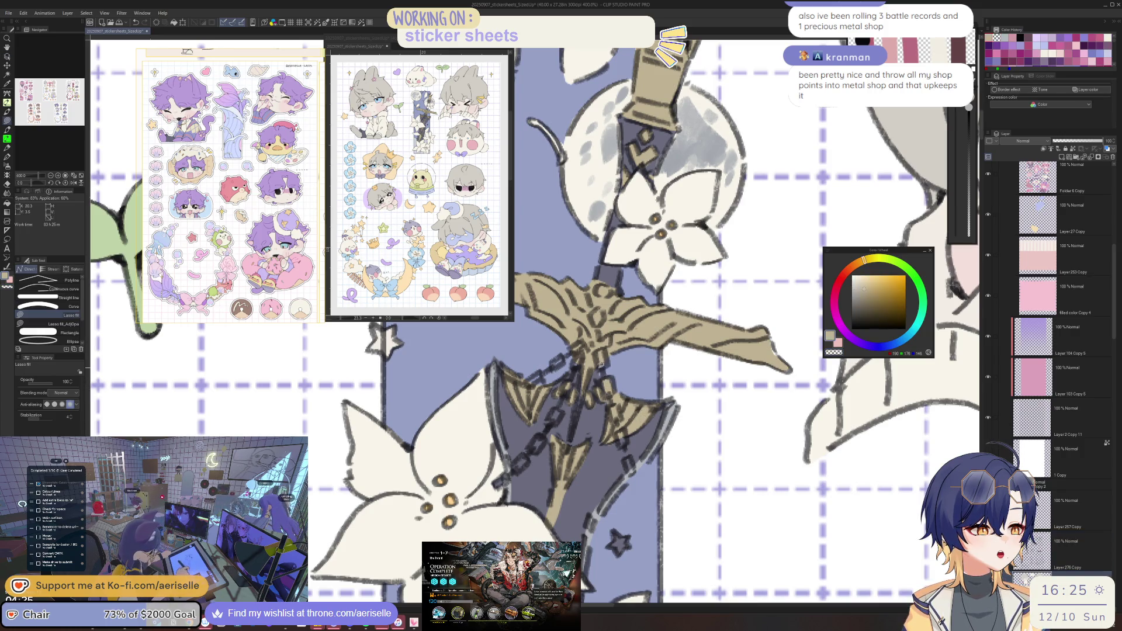
pyautogui.scroll(-3, 601, 365)
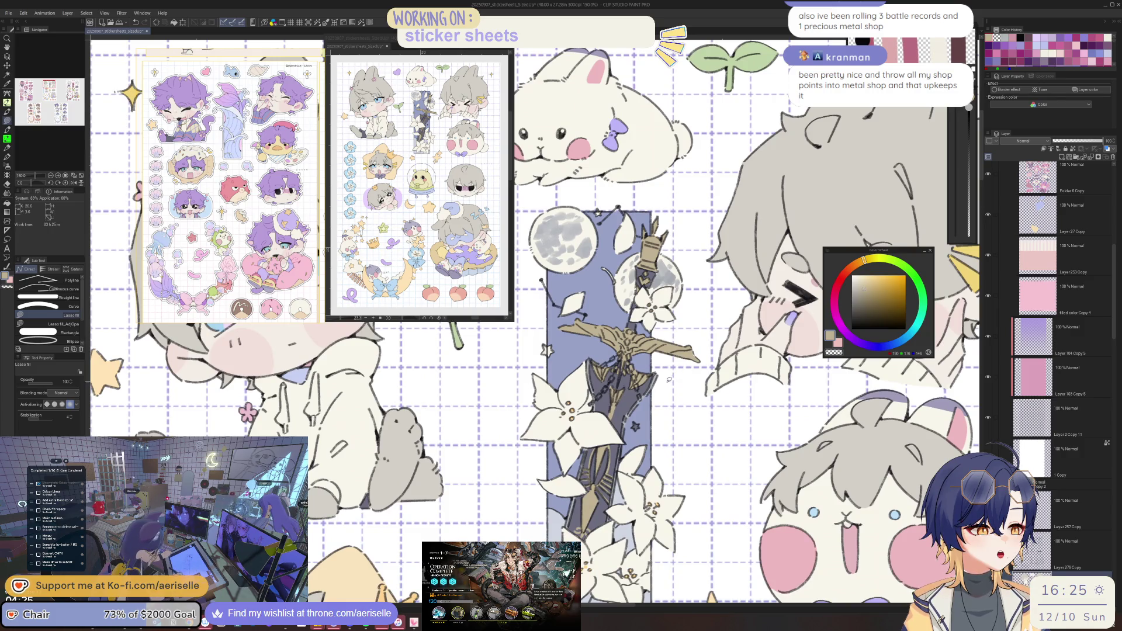
# Zoom out, pan the reference sheet, then zoom to 200% on the sitting chibi's head.
pyautogui.scroll(-3, 671, 384)
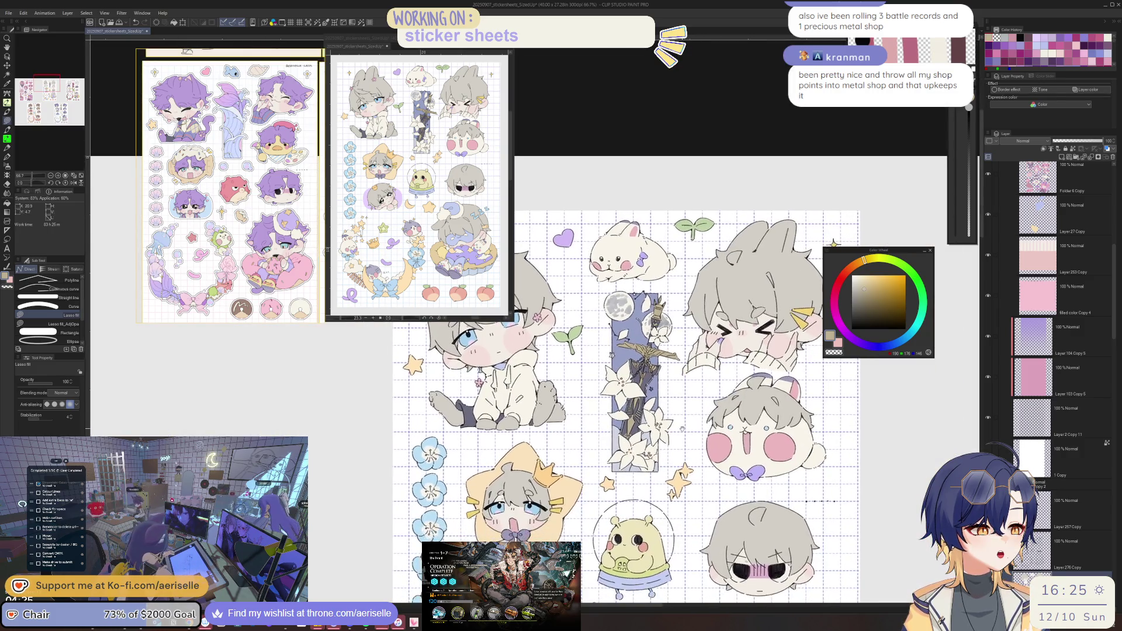
pyautogui.moveTo(682, 428); pyautogui.dragTo(686, 425)
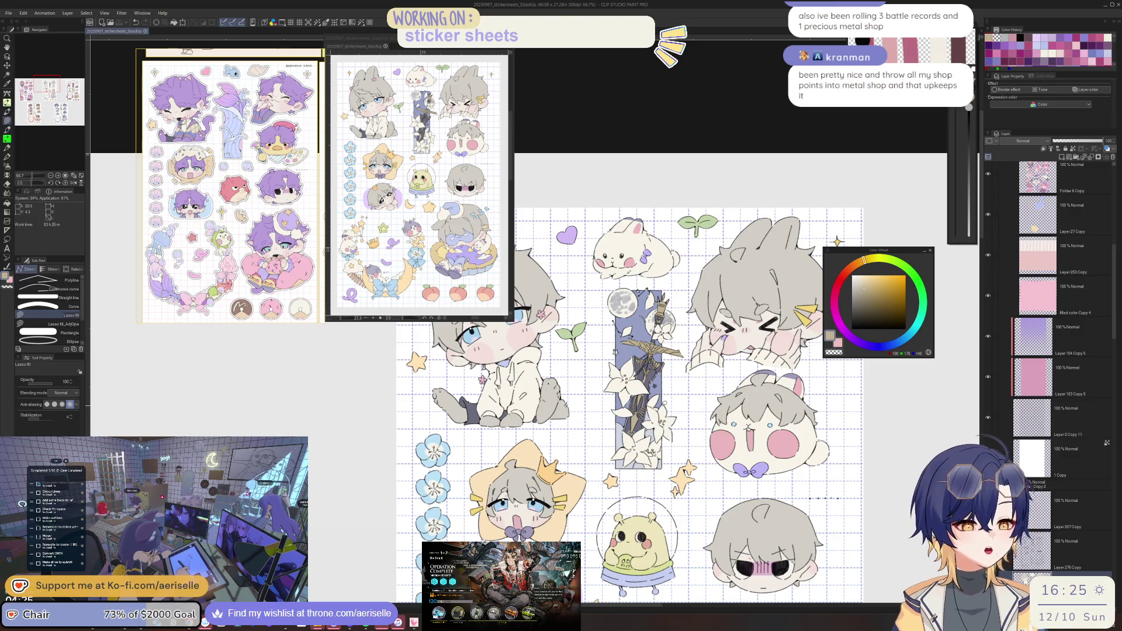
pyautogui.scroll(5, 242, 168)
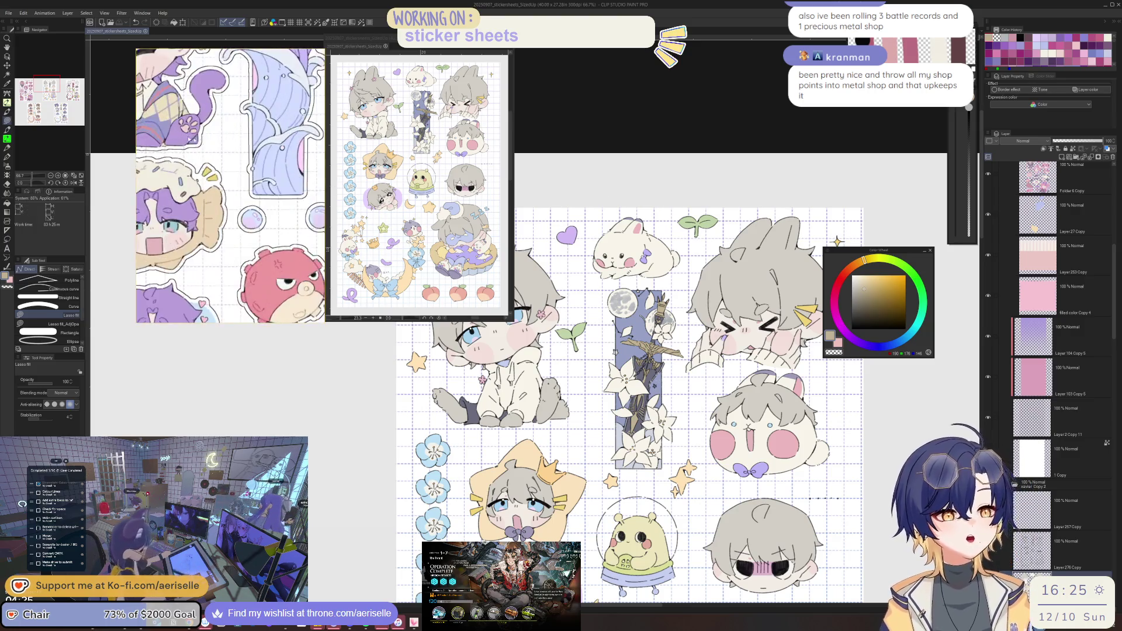
pyautogui.moveTo(242, 167); pyautogui.dragTo(243, 127)
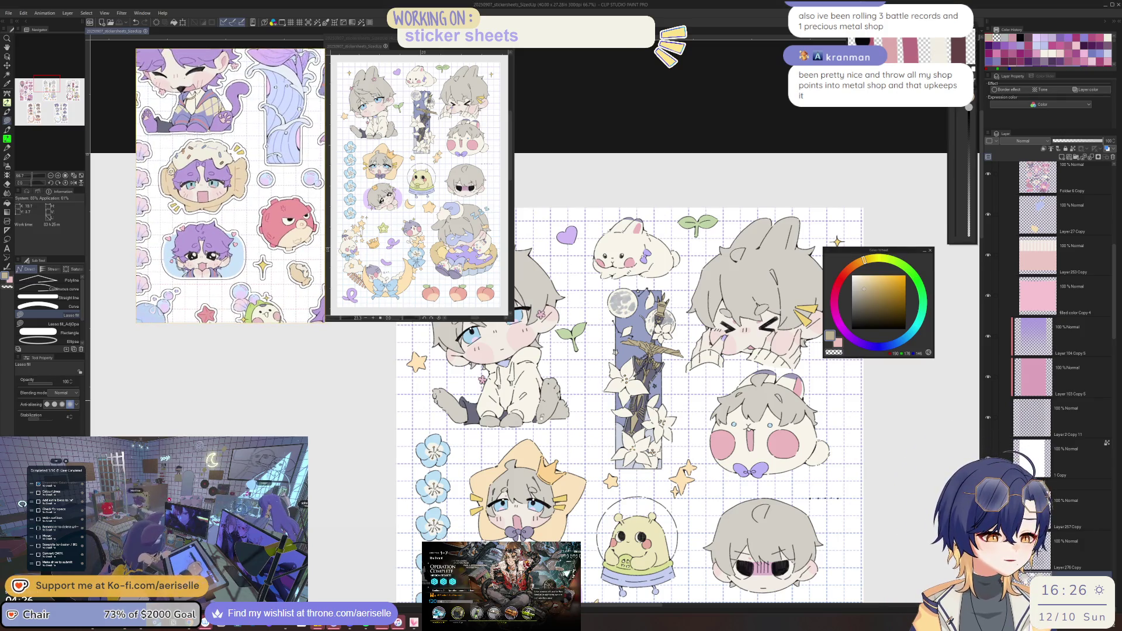
pyautogui.moveTo(535, 400); pyautogui.dragTo(628, 497)
pyautogui.scroll(5, 623, 409)
# Add a new layer, sample the grey hair tone and lasso-fill a patch of hair.
pyautogui.press('o')
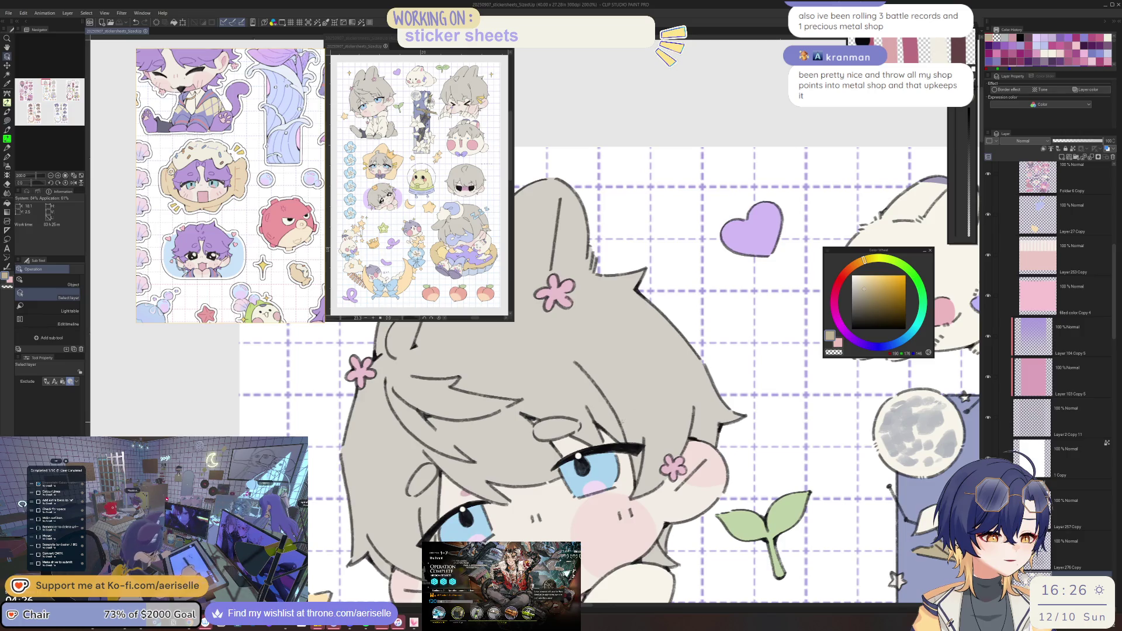
pyautogui.click(1045, 150)
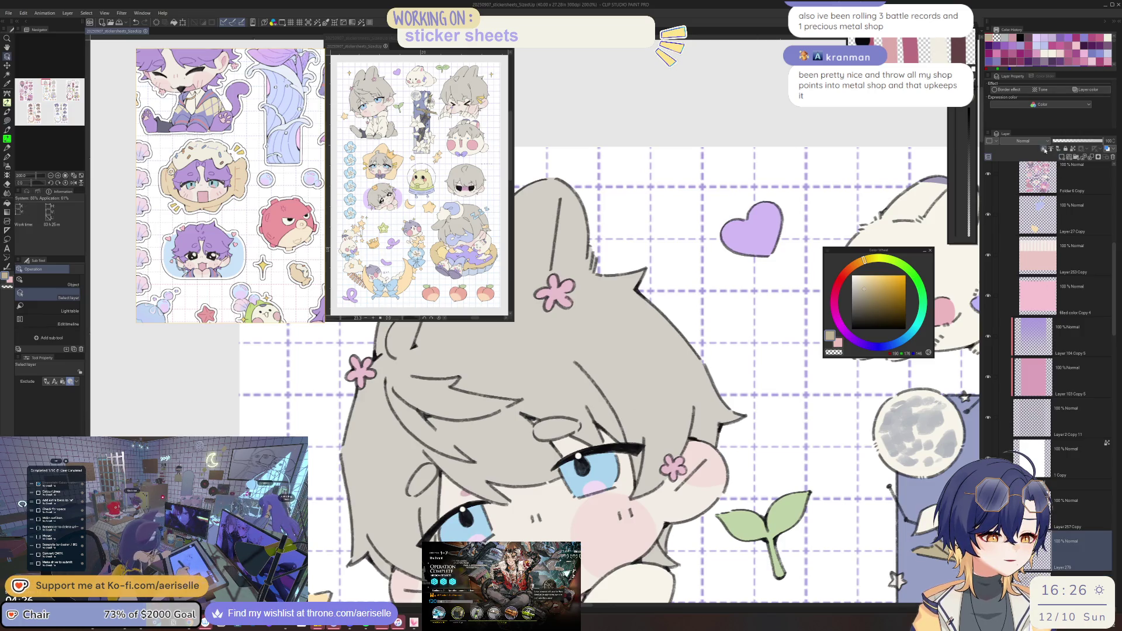
pyautogui.press('i')
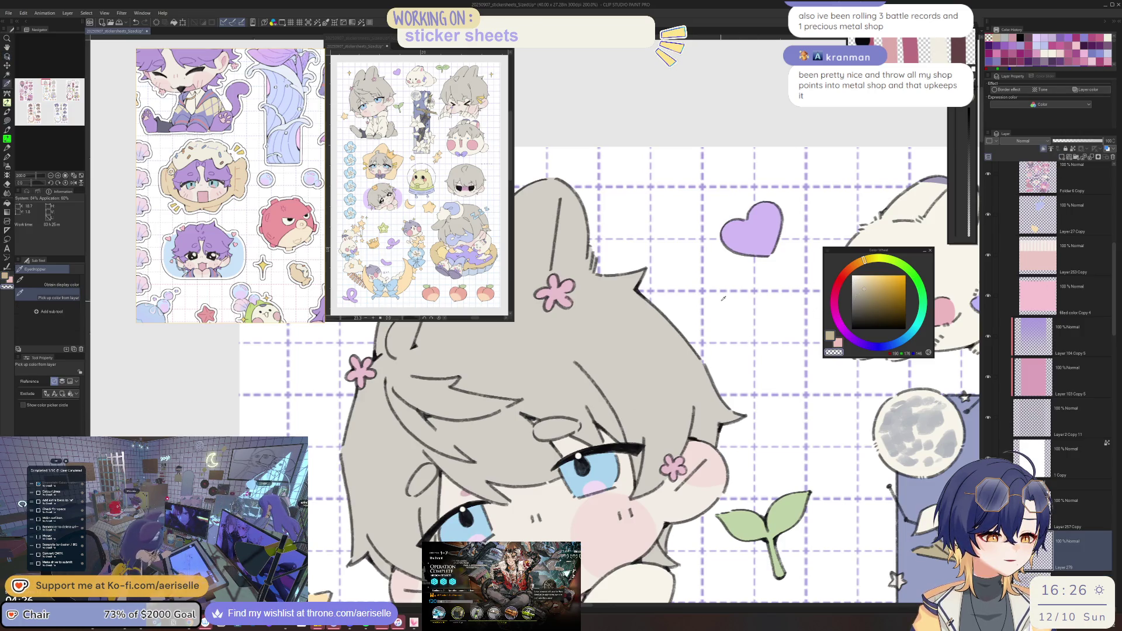
pyautogui.click(44, 285)
pyautogui.click(609, 380)
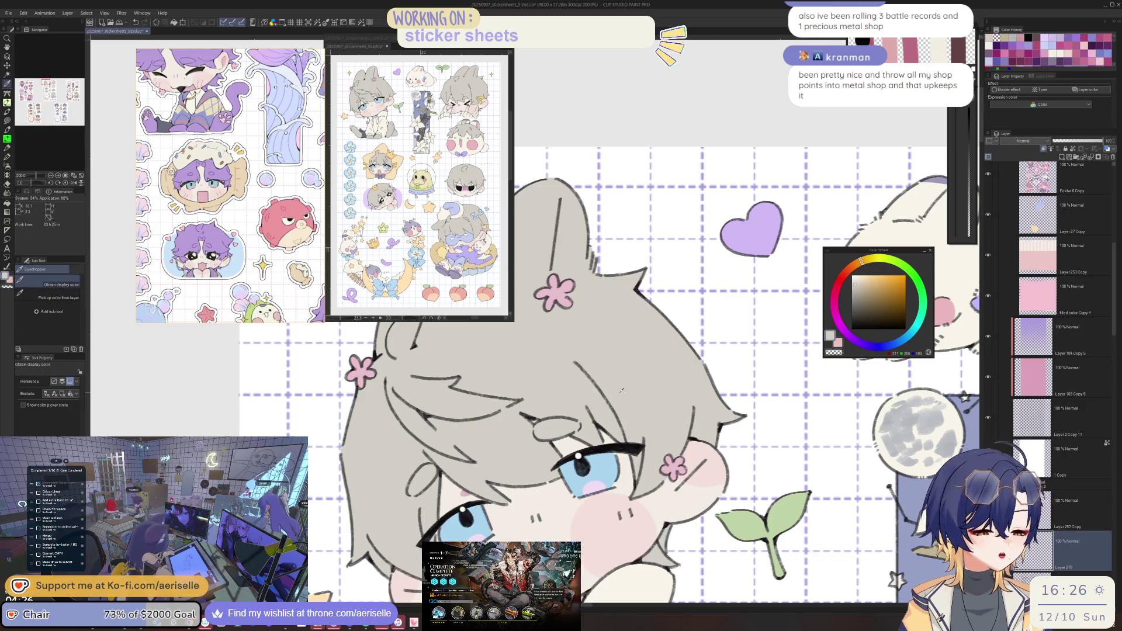
pyautogui.click(567, 358)
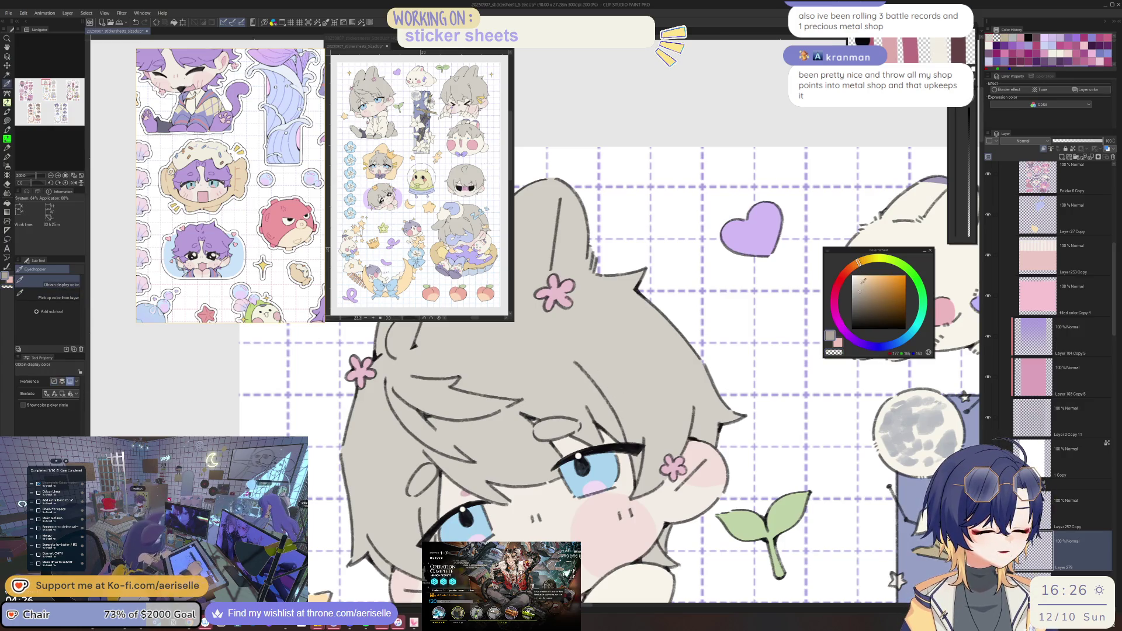
pyautogui.press('u')
pyautogui.moveTo(567, 358); pyautogui.dragTo(670, 376)
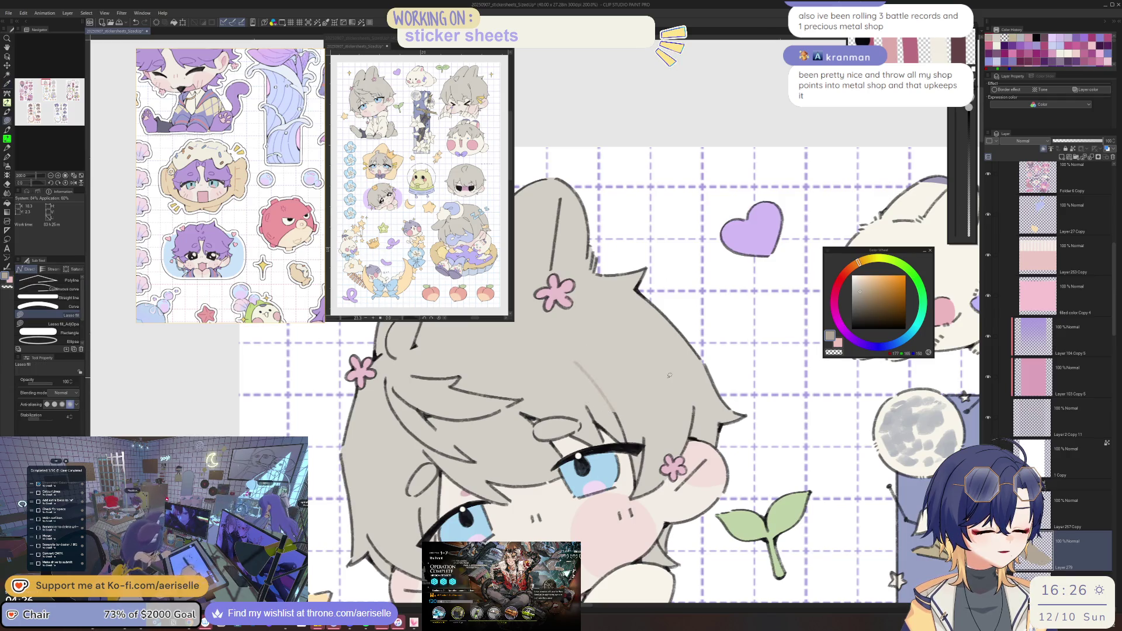
# Tweak the grey hair colour slightly warmer on the Color Wheel.
pyautogui.press('g')
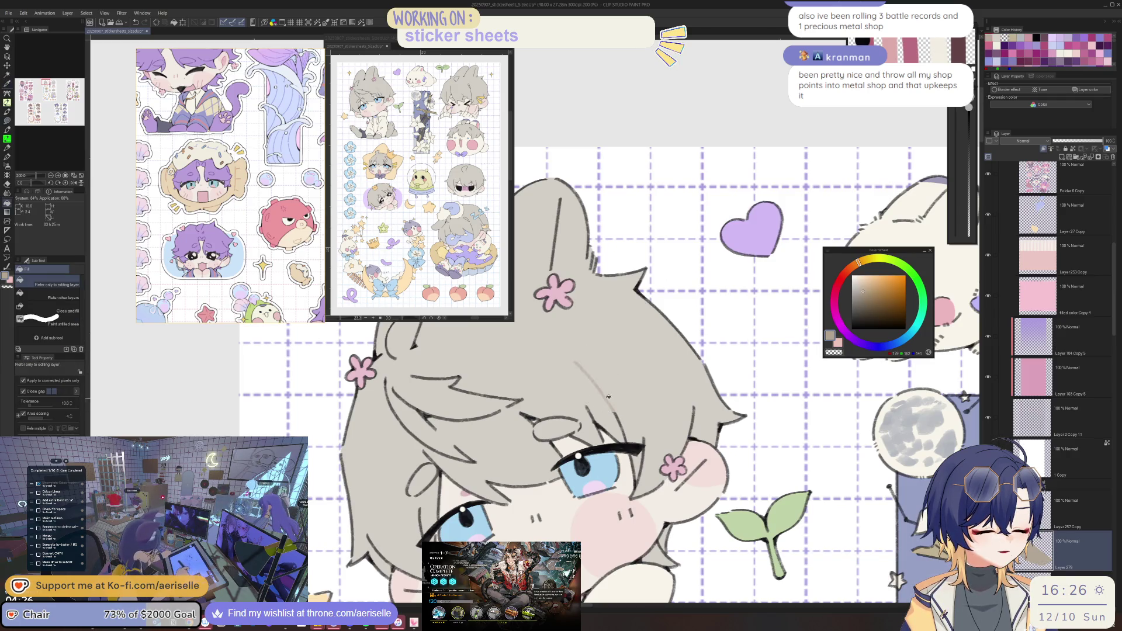
pyautogui.scroll(-2, 686, 412)
pyautogui.moveTo(686, 413); pyautogui.dragTo(701, 360)
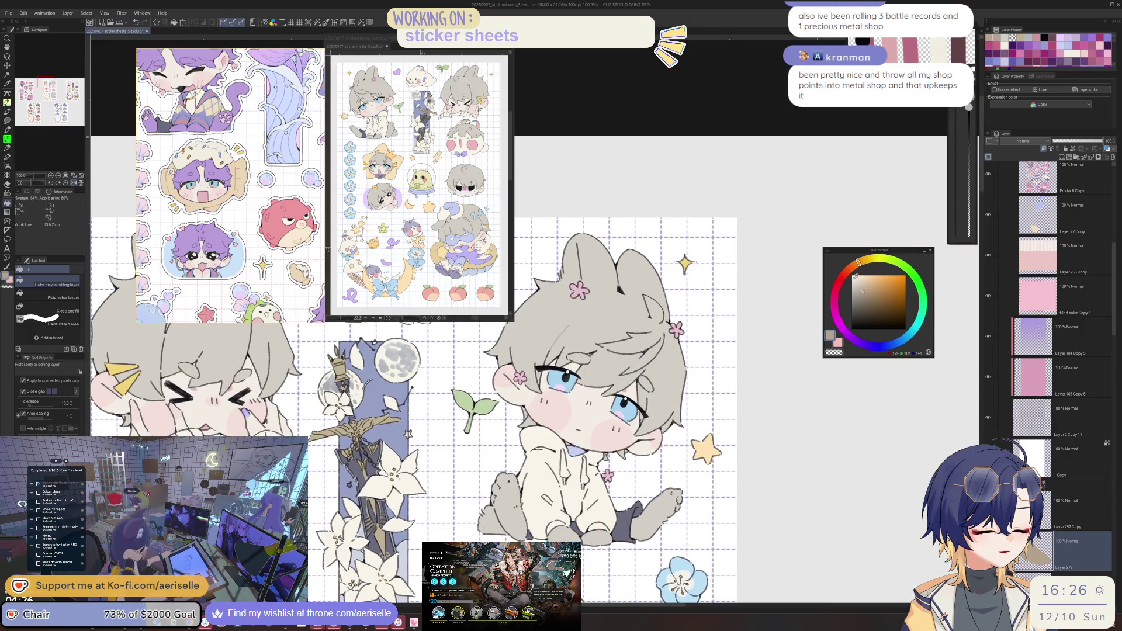
pyautogui.scroll(2, 563, 342)
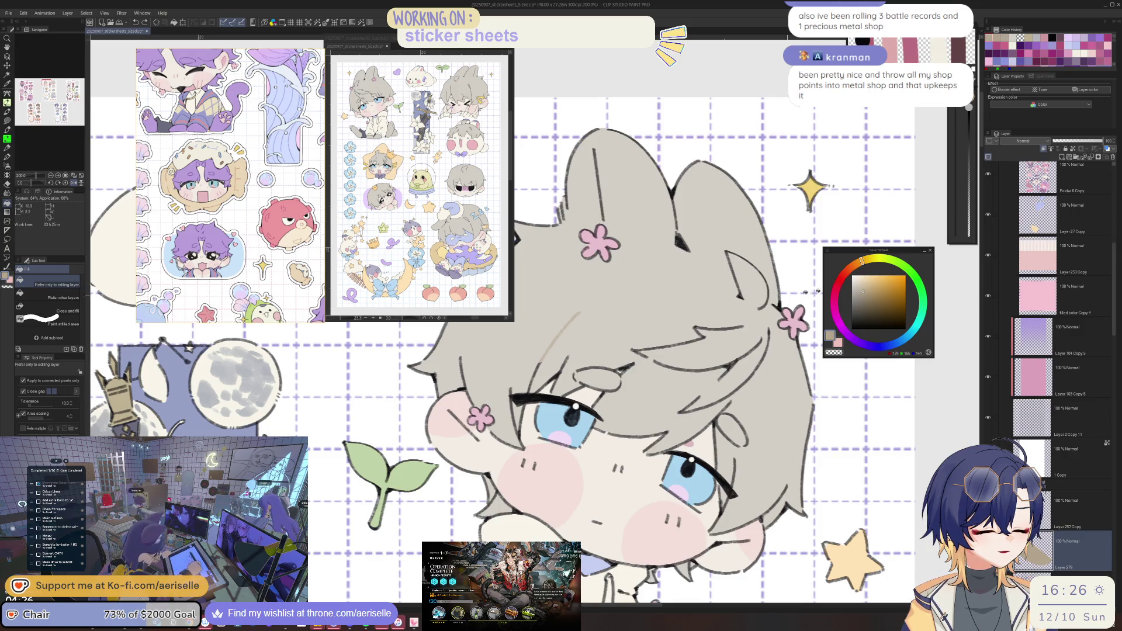
pyautogui.click(859, 291)
pyautogui.click(574, 341)
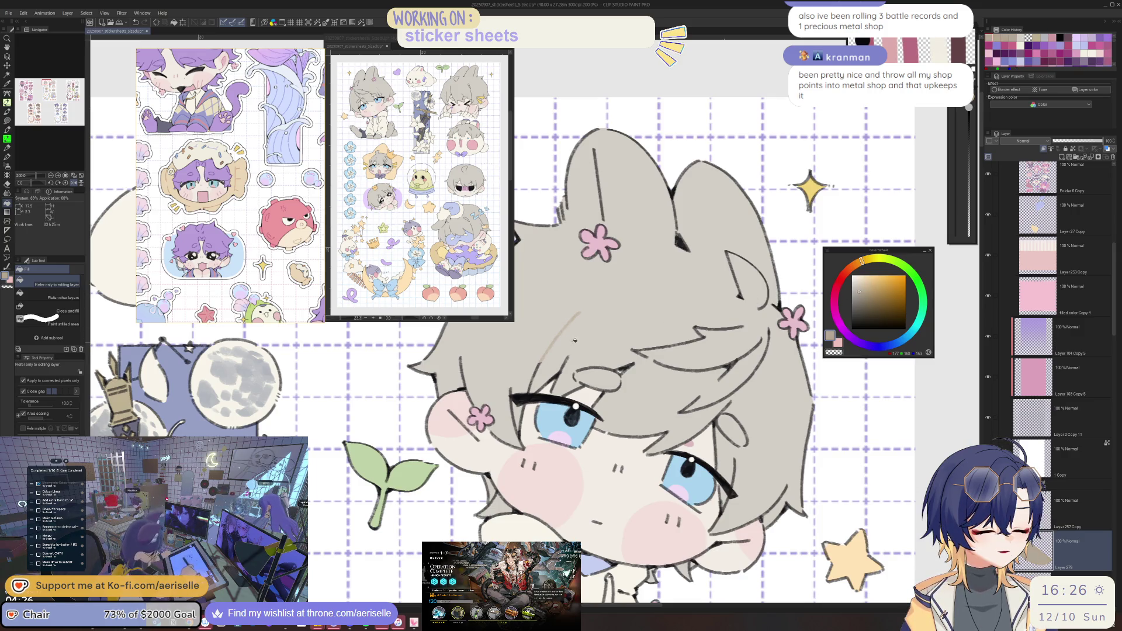
pyautogui.click(863, 290)
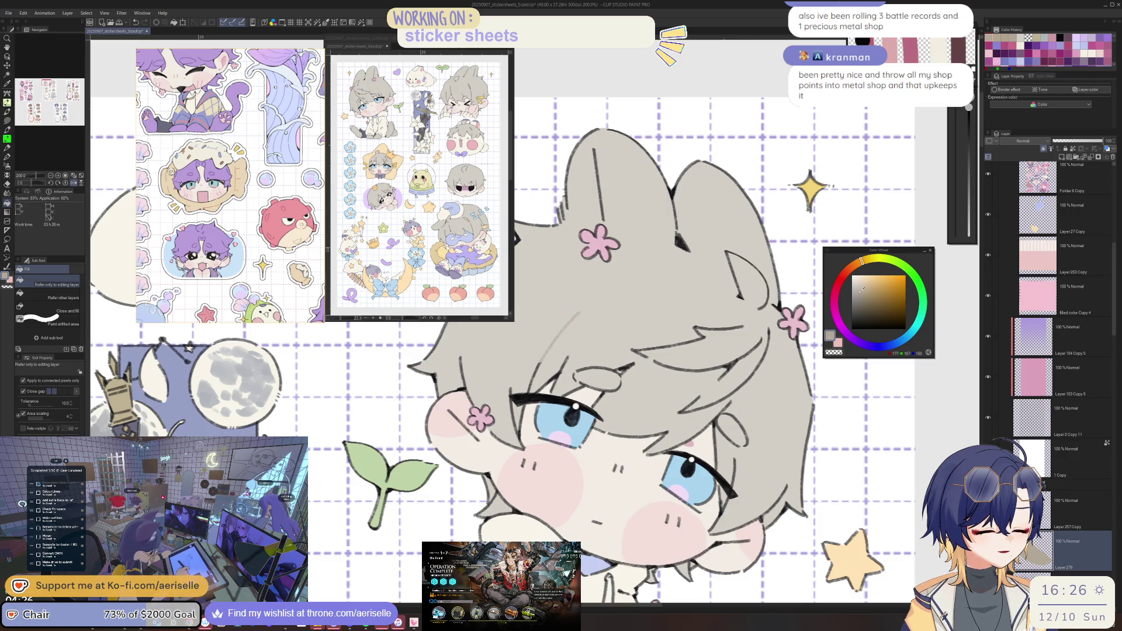
pyautogui.scroll(3, 560, 386)
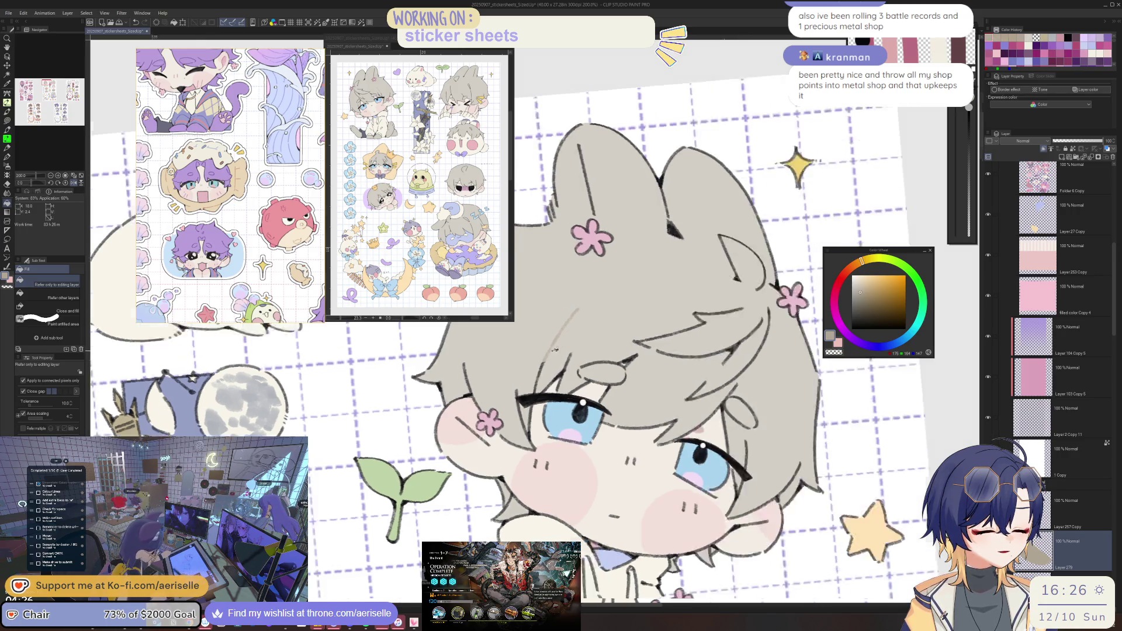
# Pick a darker shade and fill the eyelid shape above the chibi's eye.
pyautogui.press('u')
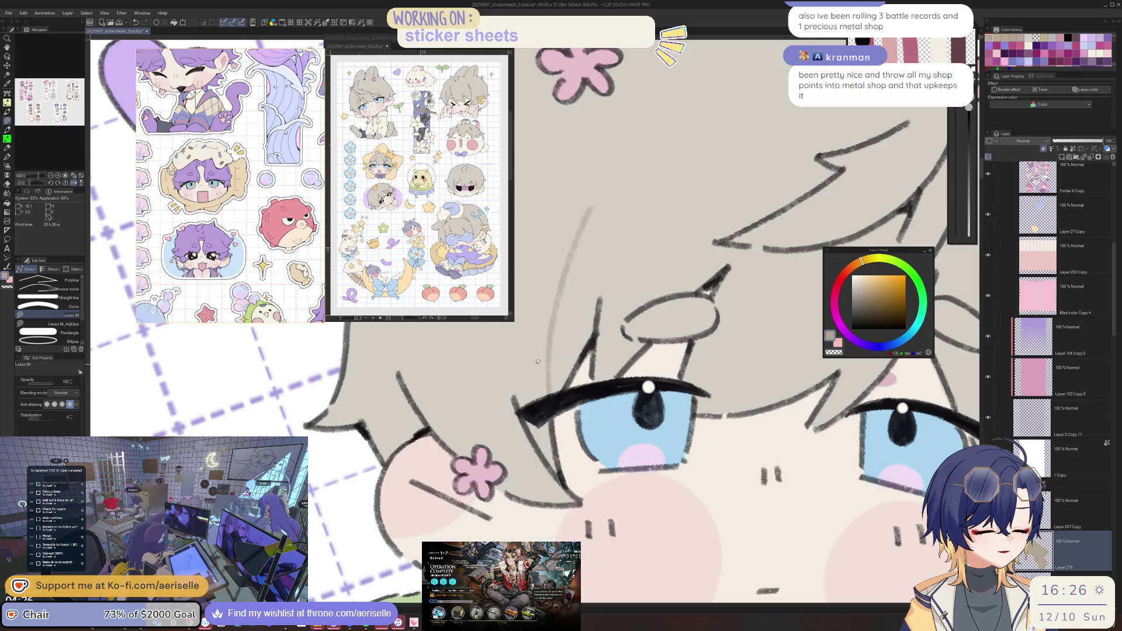
pyautogui.moveTo(698, 288)
pyautogui.mouseDown()
pyautogui.moveTo(621, 356)
pyautogui.moveTo(643, 329)
pyautogui.mouseUp()
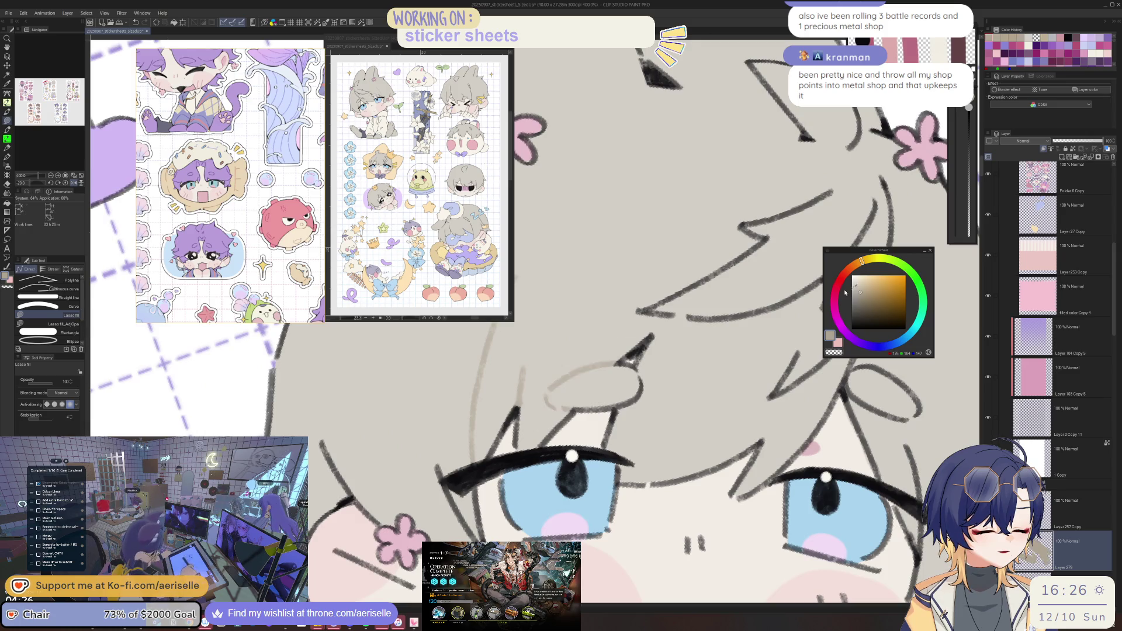
pyautogui.click(862, 297)
pyautogui.press('g')
pyautogui.click(570, 376)
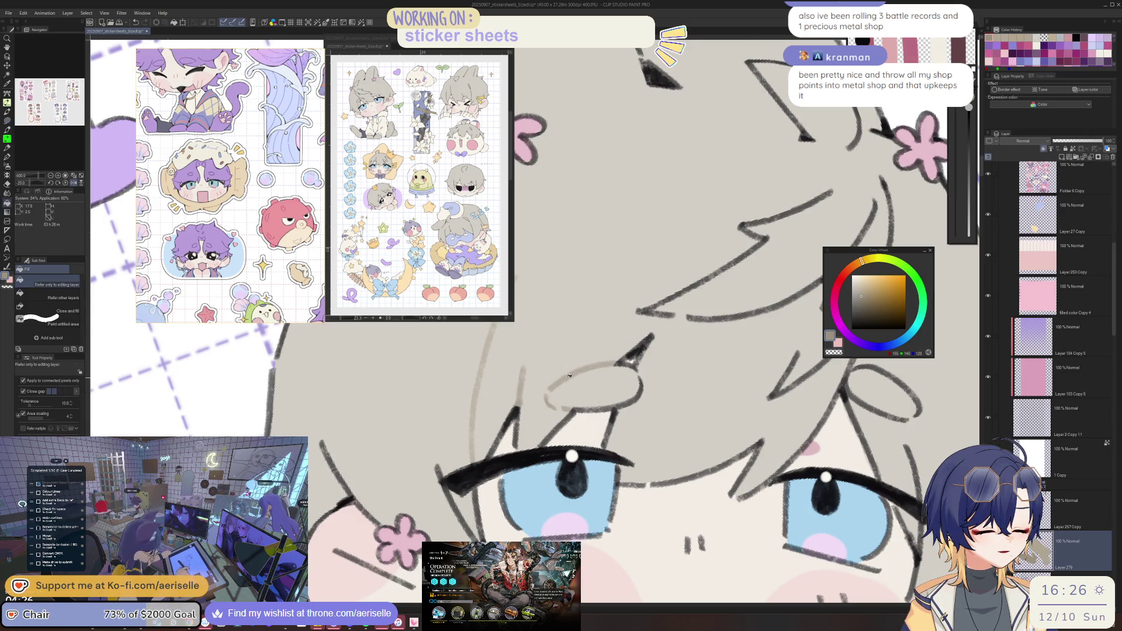
# Zoom out, tilt and straighten the view to check the darkened eyelid.
pyautogui.hotkey('ctrl', '-')
pyautogui.hotkey('ctrl', '-')
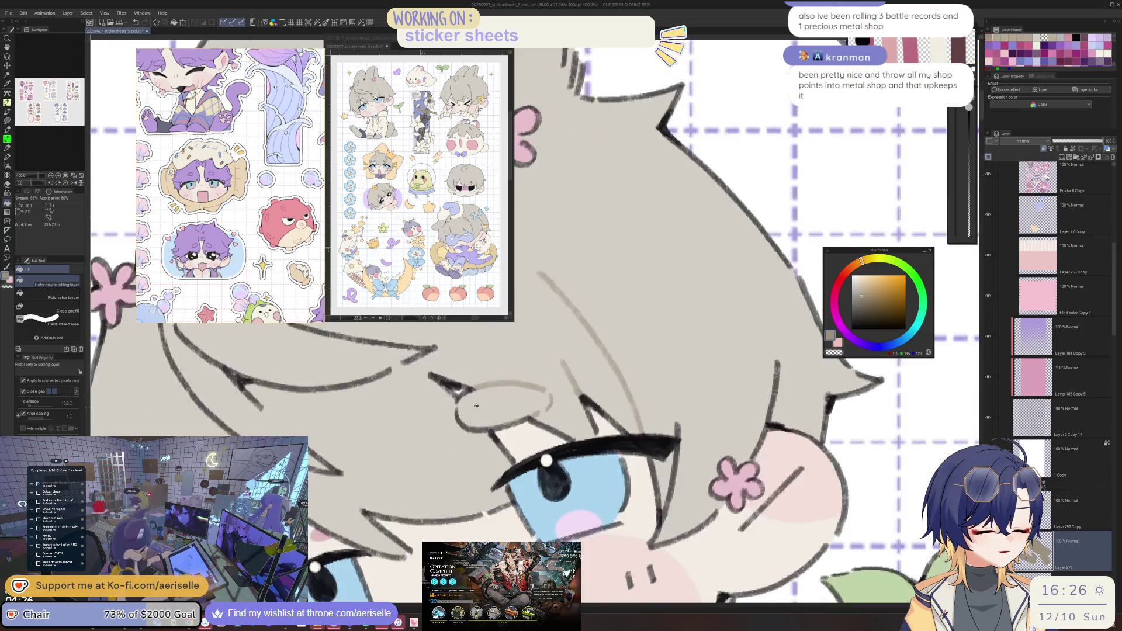
pyautogui.hotkey('ctrl', '@')
pyautogui.scroll(2, 574, 449)
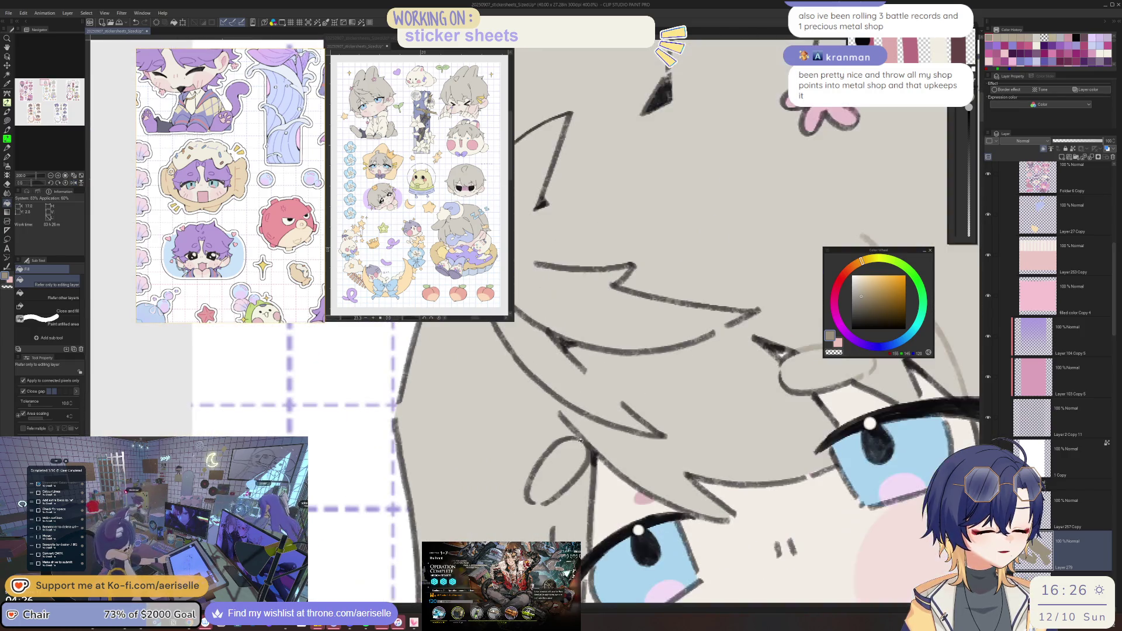
pyautogui.press('u')
pyautogui.press('^')
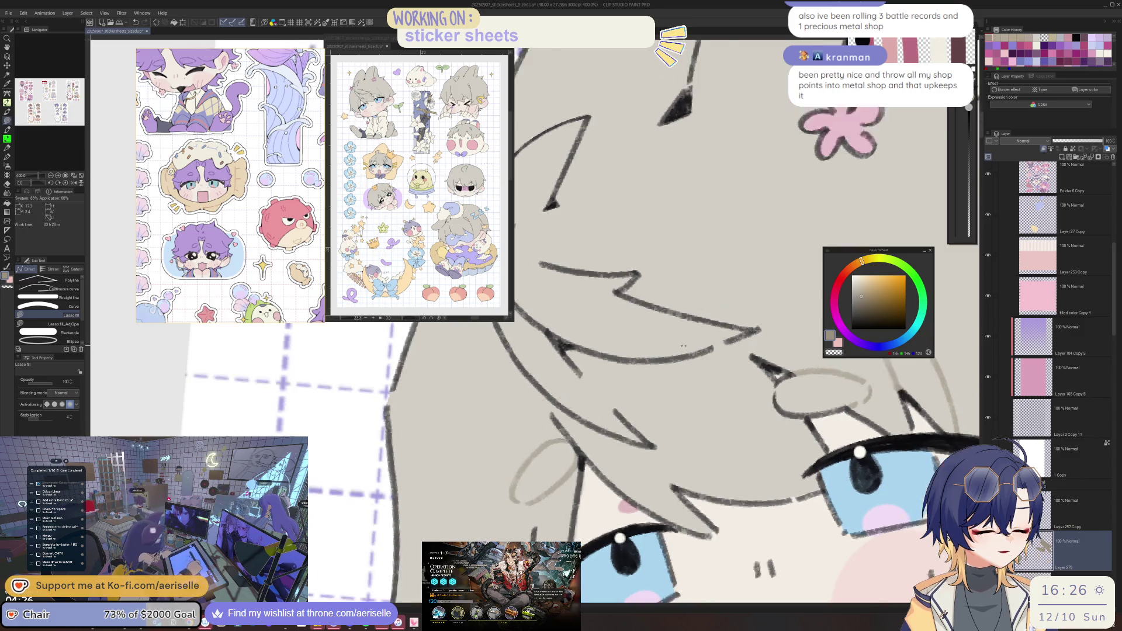
pyautogui.scroll(-2, 533, 437)
pyautogui.scroll(2, 534, 437)
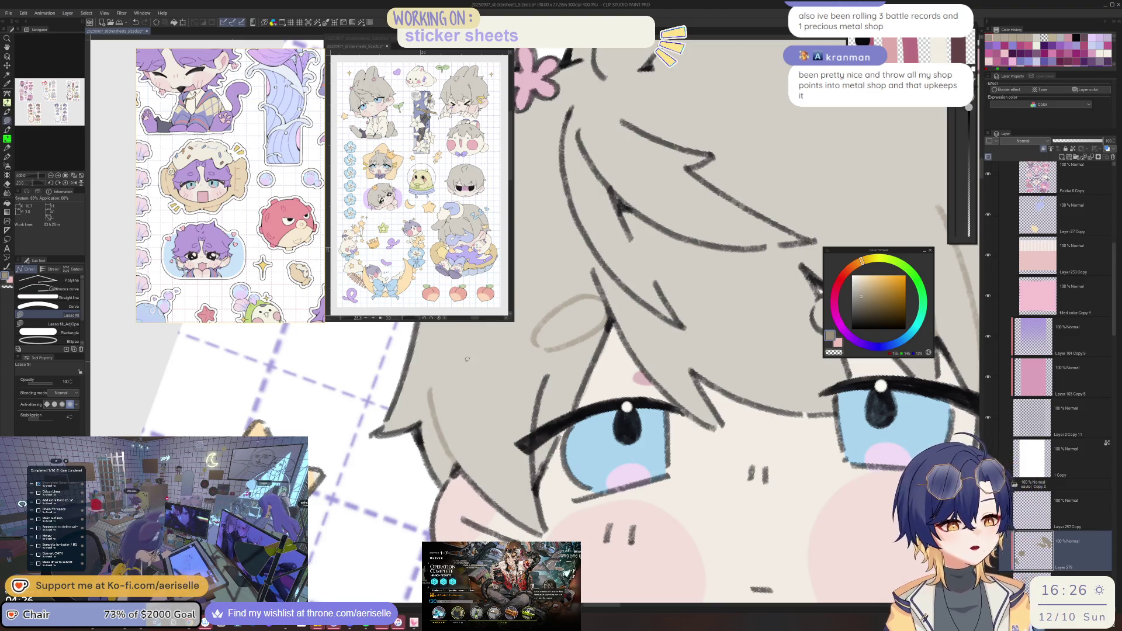
pyautogui.hotkey('ctrl', 'alt', '0')
pyautogui.press('@')
# Lasso-fill grey over the stray hair line near the eyelash.
pyautogui.press('h')
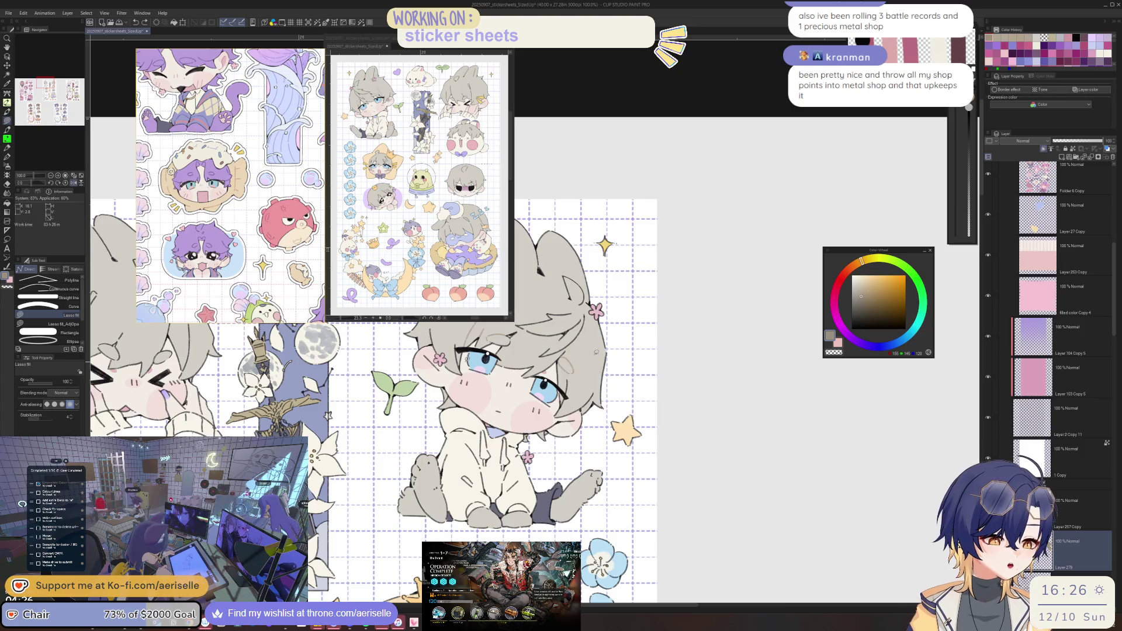
pyautogui.scroll(5, 563, 409)
pyautogui.moveTo(559, 452)
pyautogui.mouseDown()
pyautogui.moveTo(580, 323)
pyautogui.moveTo(735, 366)
pyautogui.mouseUp()
pyautogui.scroll(-5, 580, 323)
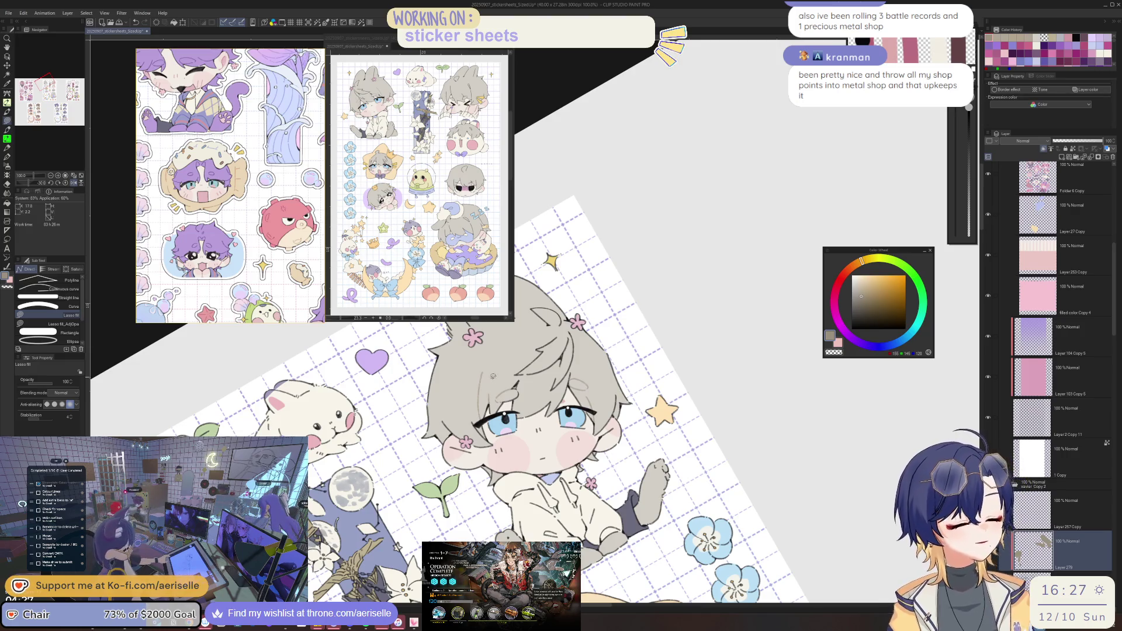
pyautogui.scroll(2, 570, 446)
pyautogui.moveTo(569, 445); pyautogui.dragTo(567, 472)
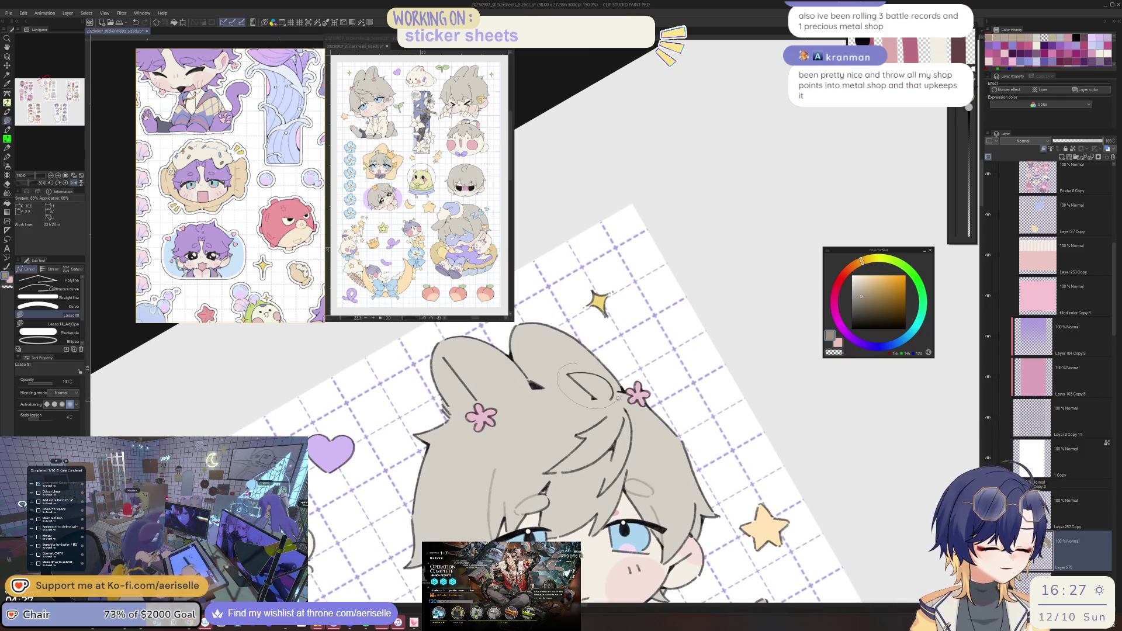
# Pick a darker grey-brown and lasso-fill another shape along the hair.
pyautogui.press('^')
pyautogui.press('^')
pyautogui.click(866, 297)
pyautogui.press('g')
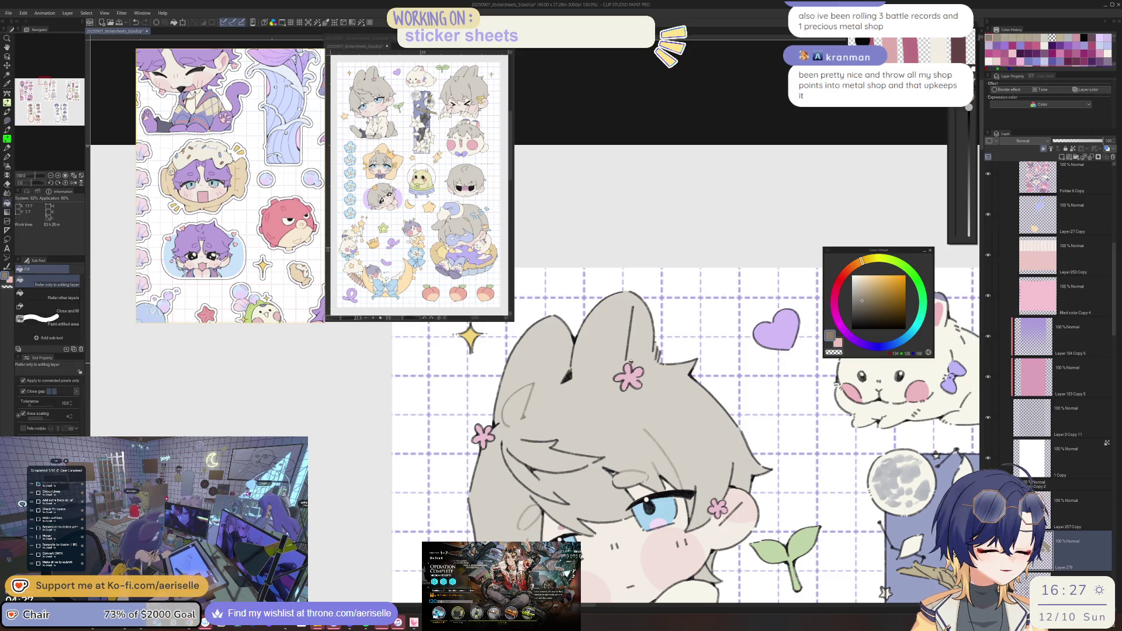
pyautogui.press('^')
pyautogui.press('u')
pyautogui.moveTo(610, 447); pyautogui.dragTo(640, 522)
pyautogui.scroll(-4, 705, 367)
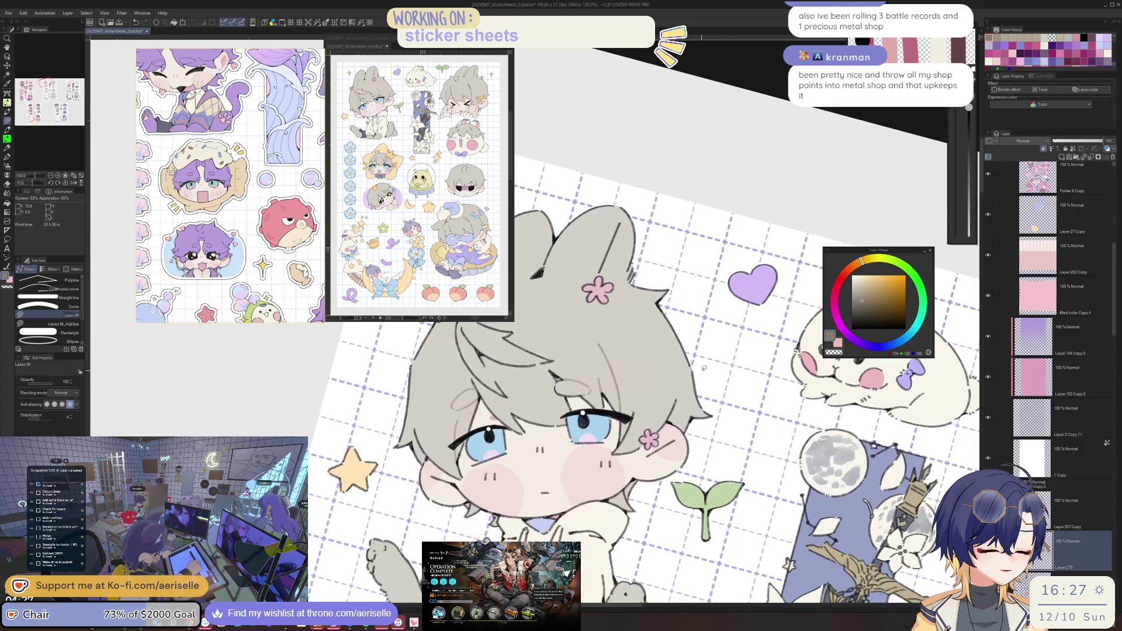
pyautogui.scroll(5, 461, 431)
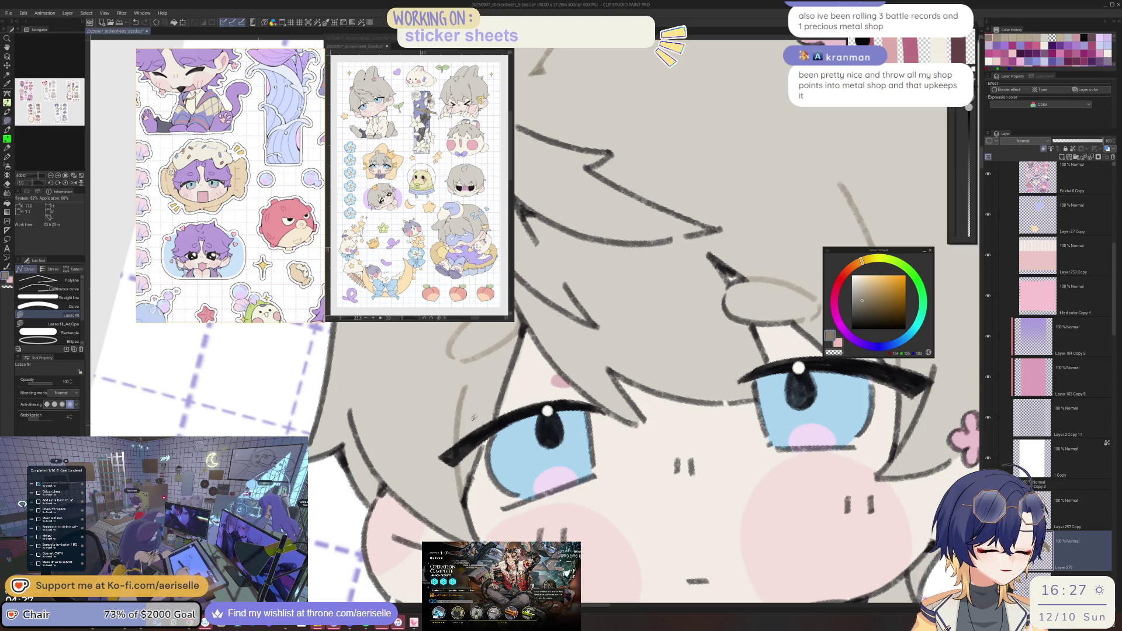
pyautogui.scroll(-4, 629, 402)
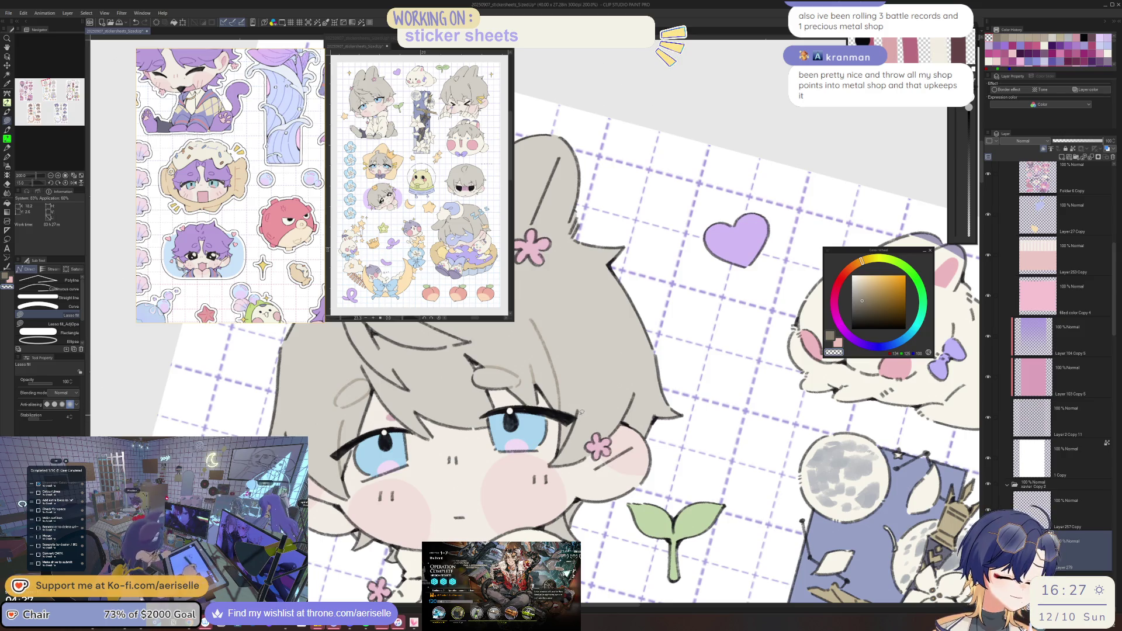
pyautogui.keyDown('alt'); pyautogui.click(536, 372); pyautogui.keyUp('alt')
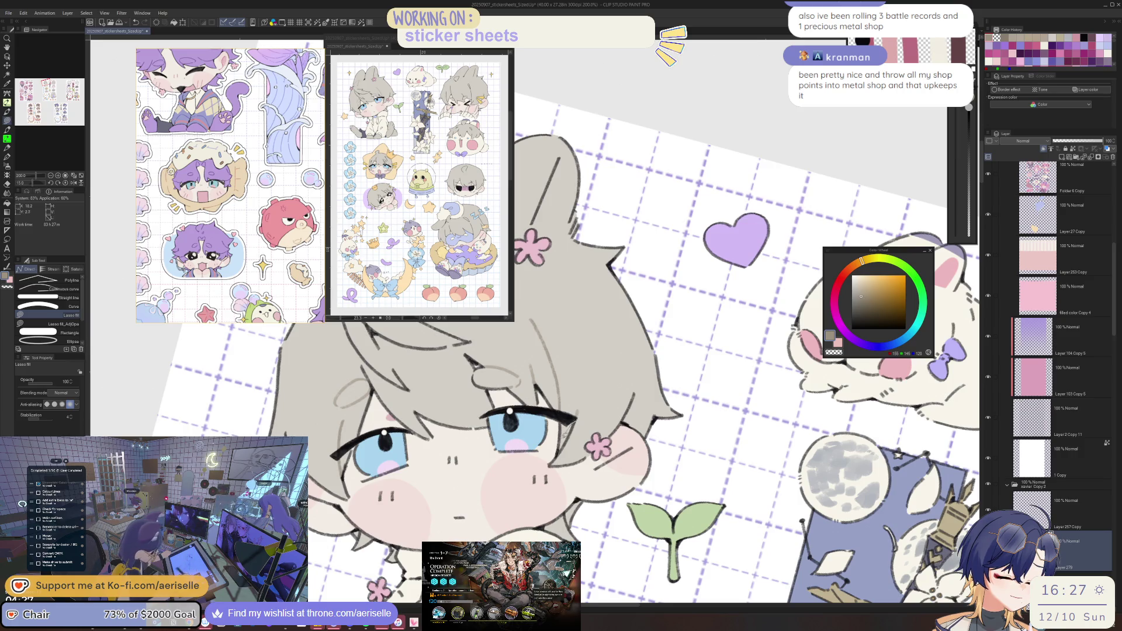
pyautogui.press('e')
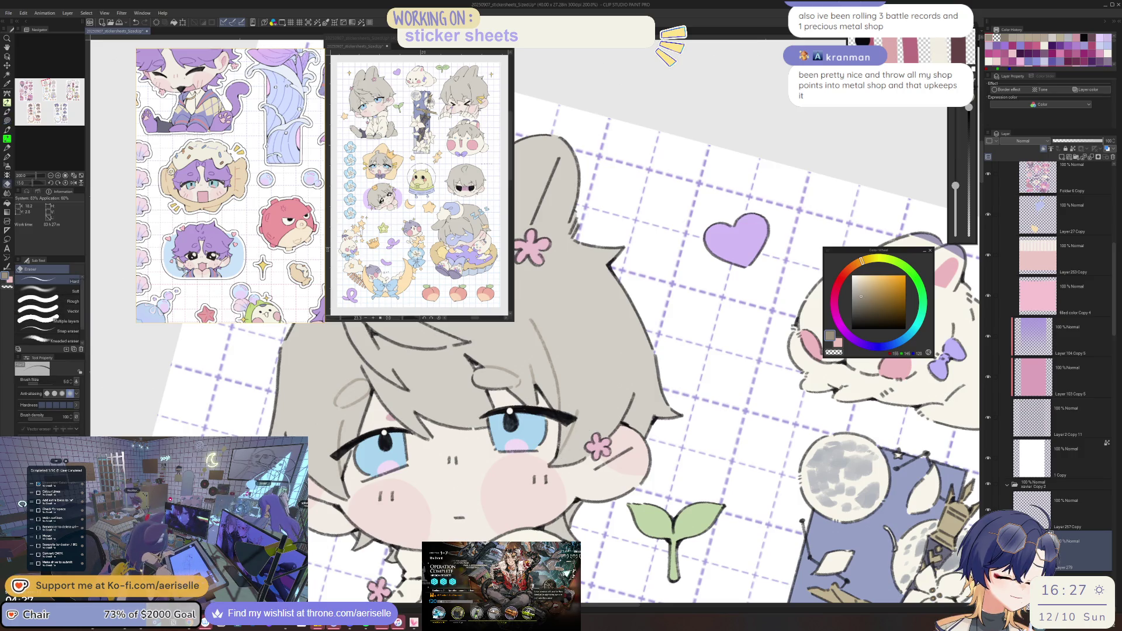
pyautogui.scroll(-2, 535, 322)
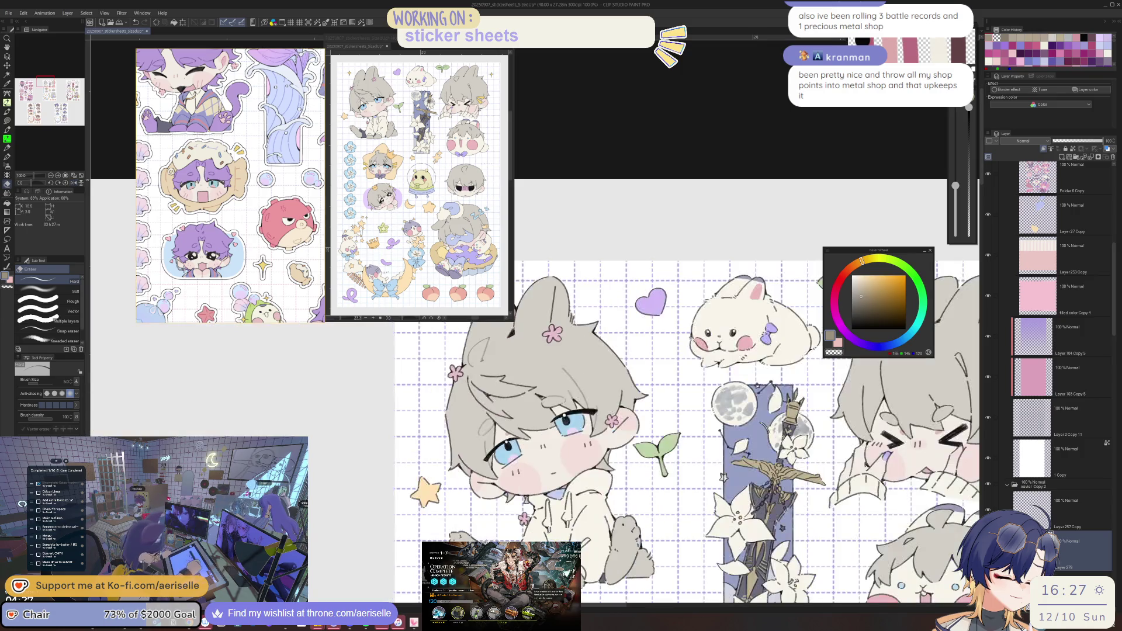
pyautogui.scroll(4, 535, 321)
pyautogui.press('u')
pyautogui.scroll(-4, 603, 465)
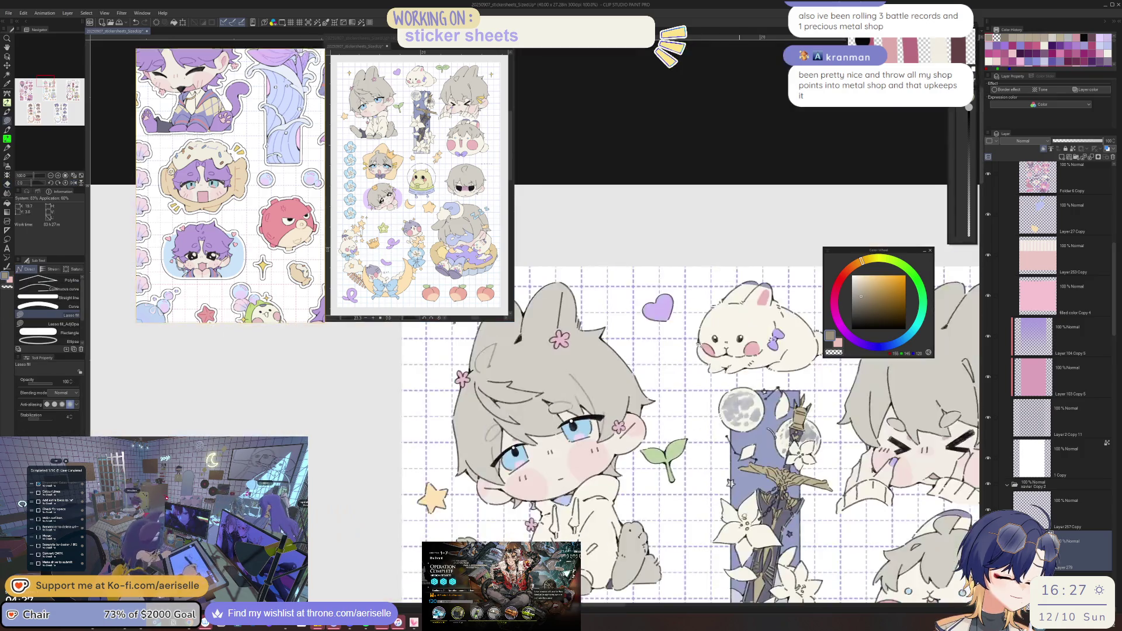
pyautogui.moveTo(643, 409); pyautogui.dragTo(681, 328)
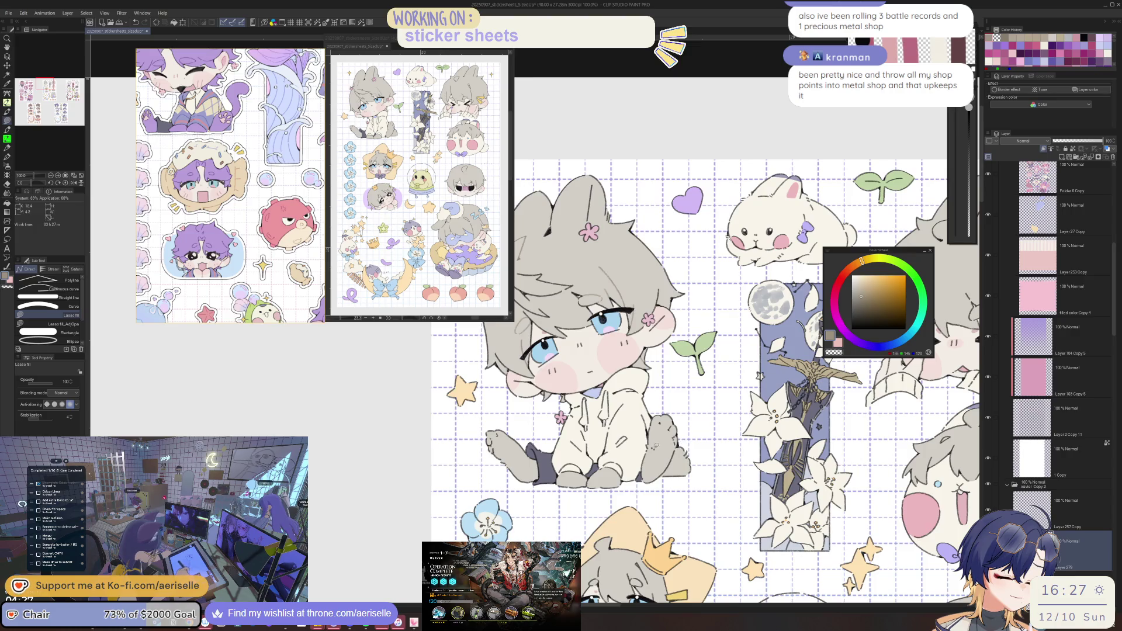
pyautogui.moveTo(729, 434); pyautogui.dragTo(705, 433)
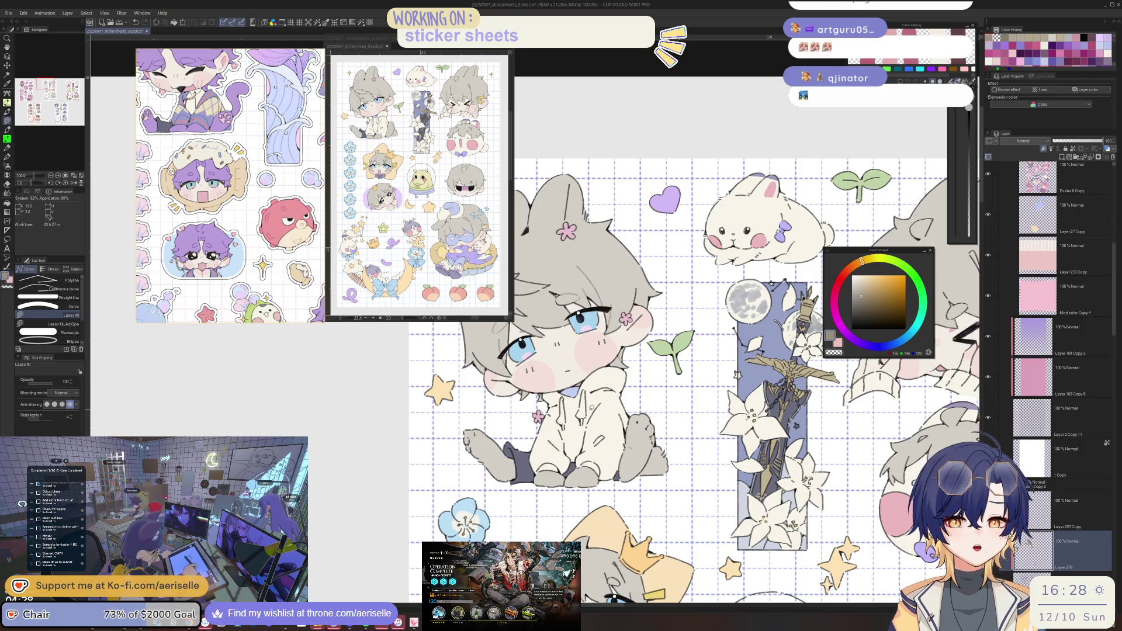
pyautogui.moveTo(685, 454)
pyautogui.mouseDown()
pyautogui.moveTo(672, 474)
pyautogui.moveTo(526, 519)
pyautogui.mouseUp()
pyautogui.scroll(3, 485, 506)
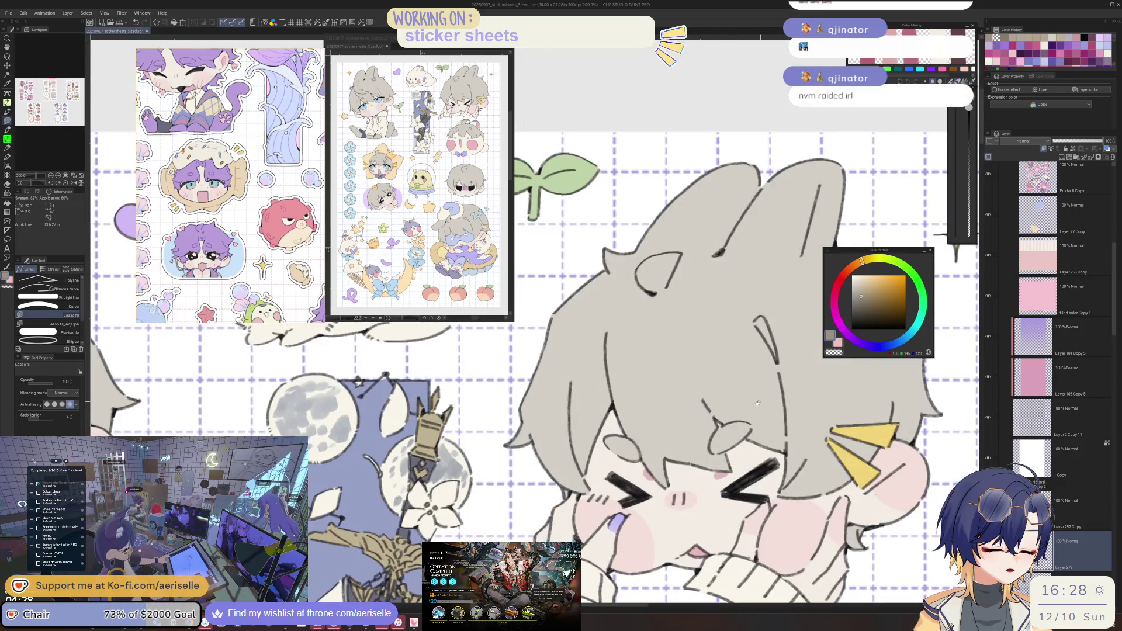
# Draw a thin pencil strand line on the crying chibi's grey hair, redrawing it once.
pyautogui.moveTo(757, 404); pyautogui.dragTo(645, 430)
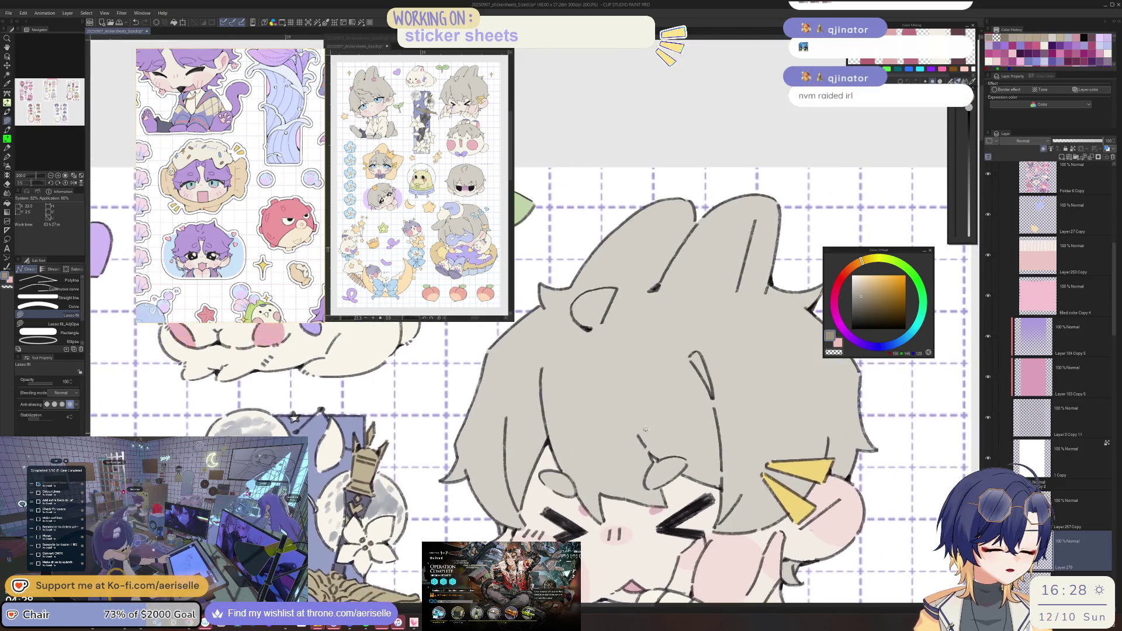
pyautogui.moveTo(541, 361); pyautogui.dragTo(548, 425)
pyautogui.hotkey('ctrl', 'z')
pyautogui.moveTo(539, 366); pyautogui.dragTo(547, 436)
# Lasso-fill a shape around the chibi's right ear.
pyautogui.moveTo(642, 426); pyautogui.dragTo(635, 429)
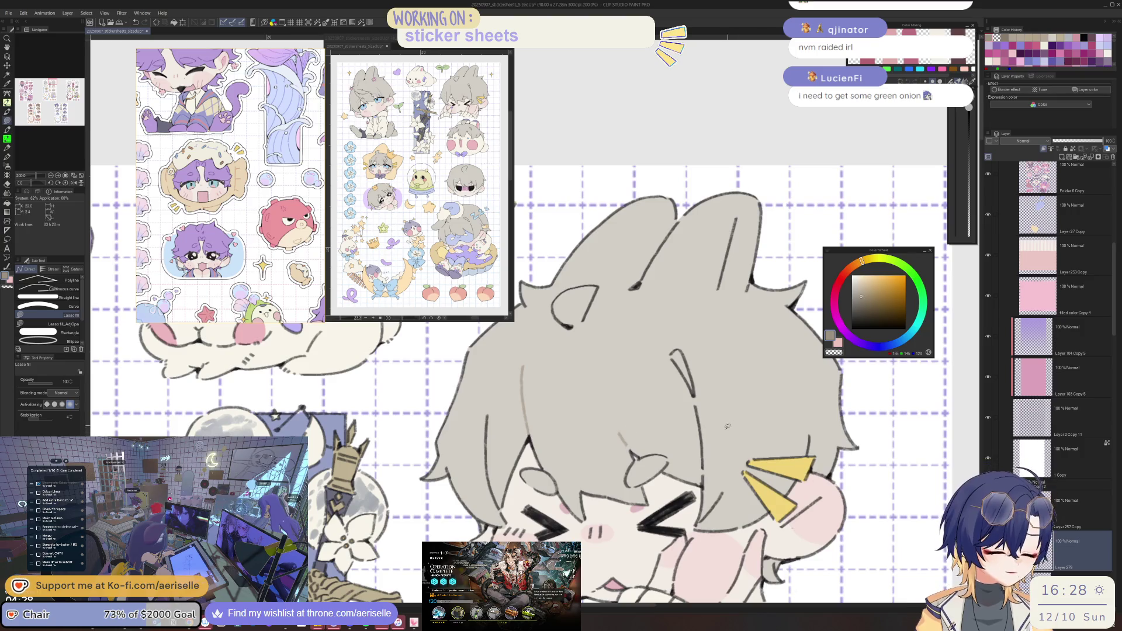
pyautogui.moveTo(720, 491); pyautogui.dragTo(681, 590)
pyautogui.moveTo(681, 319)
pyautogui.mouseDown()
pyautogui.moveTo(697, 359)
pyautogui.moveTo(701, 324)
pyautogui.mouseUp()
pyautogui.scroll(-2, 700, 324)
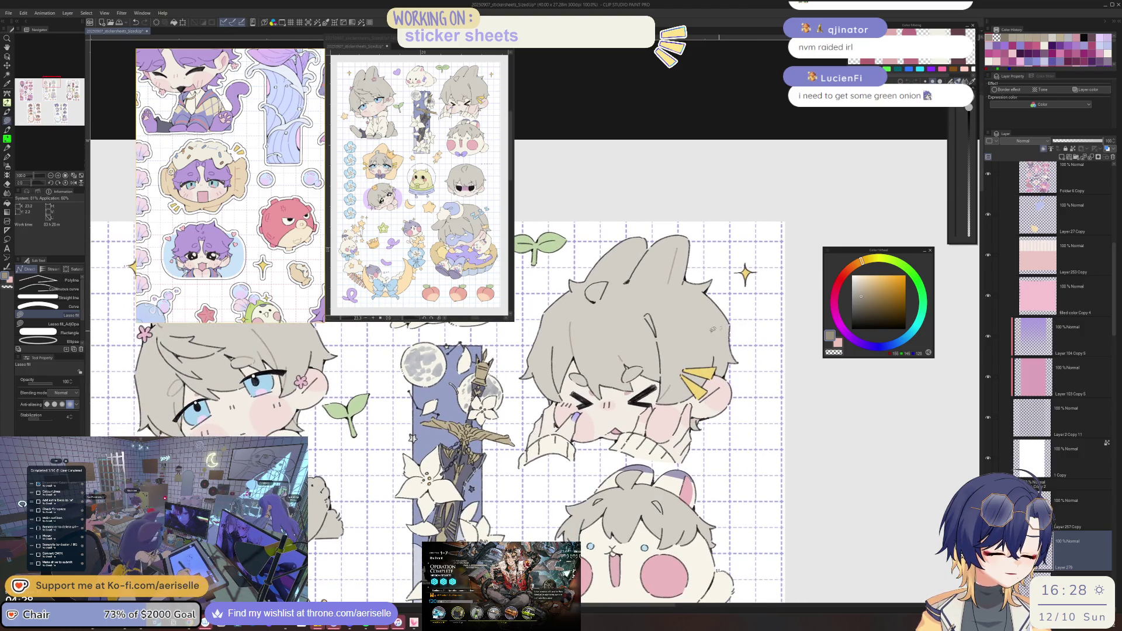
pyautogui.scroll(-3, 639, 397)
pyautogui.scroll(2, 623, 284)
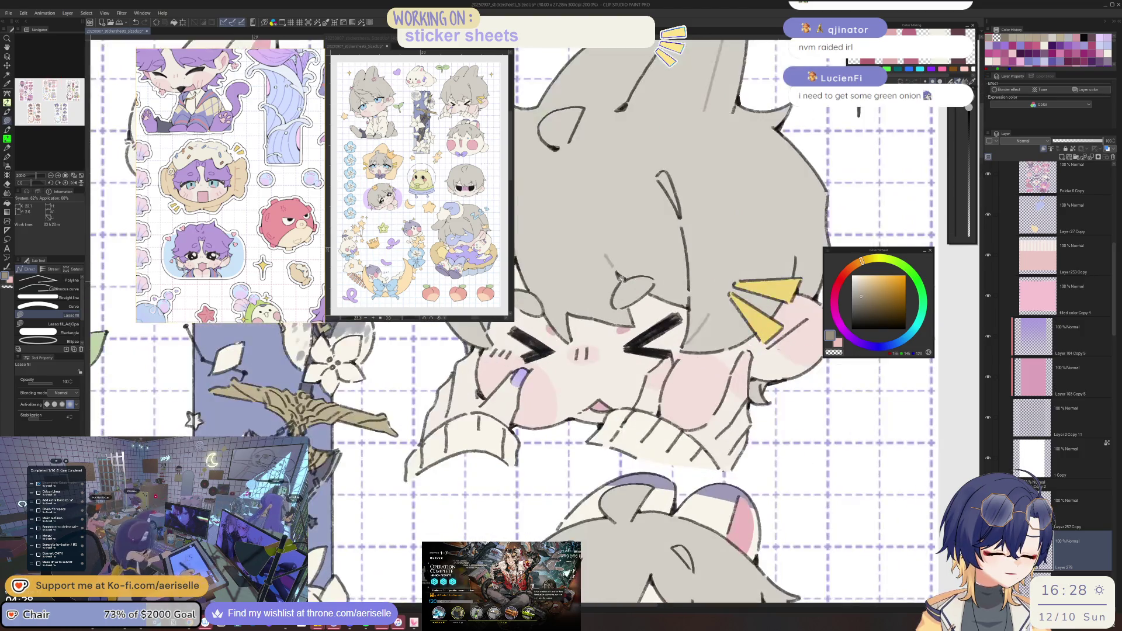
# Lasso-fill part of the face and along both left and right sides of the hair.
pyautogui.moveTo(607, 307); pyautogui.dragTo(645, 400)
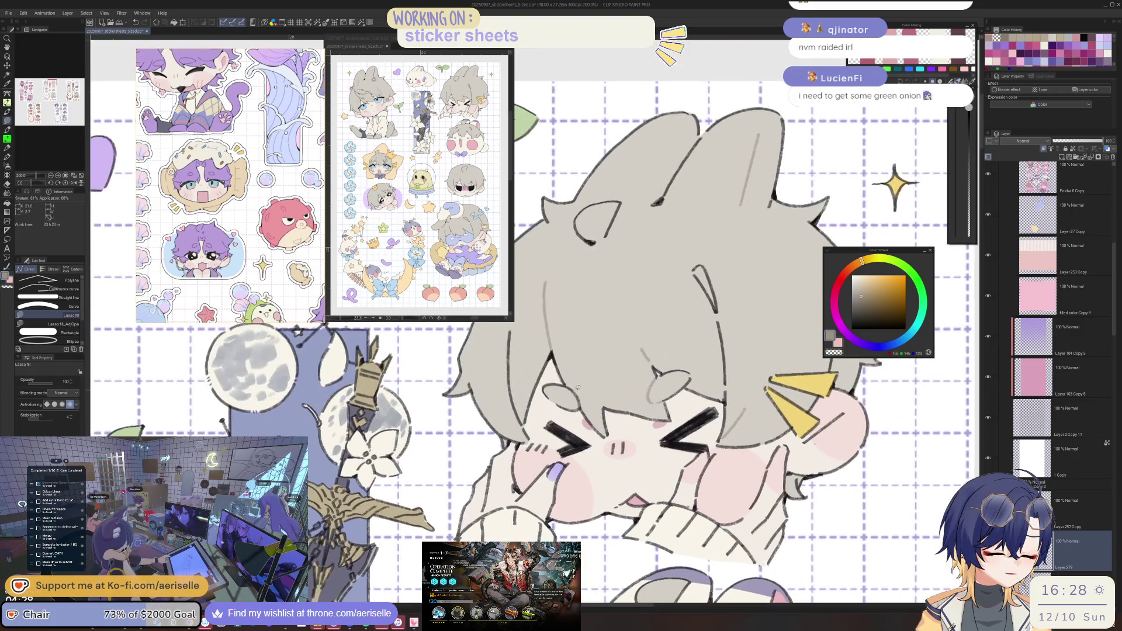
pyautogui.moveTo(582, 378)
pyautogui.mouseDown()
pyautogui.moveTo(569, 383)
pyautogui.moveTo(590, 408)
pyautogui.mouseUp()
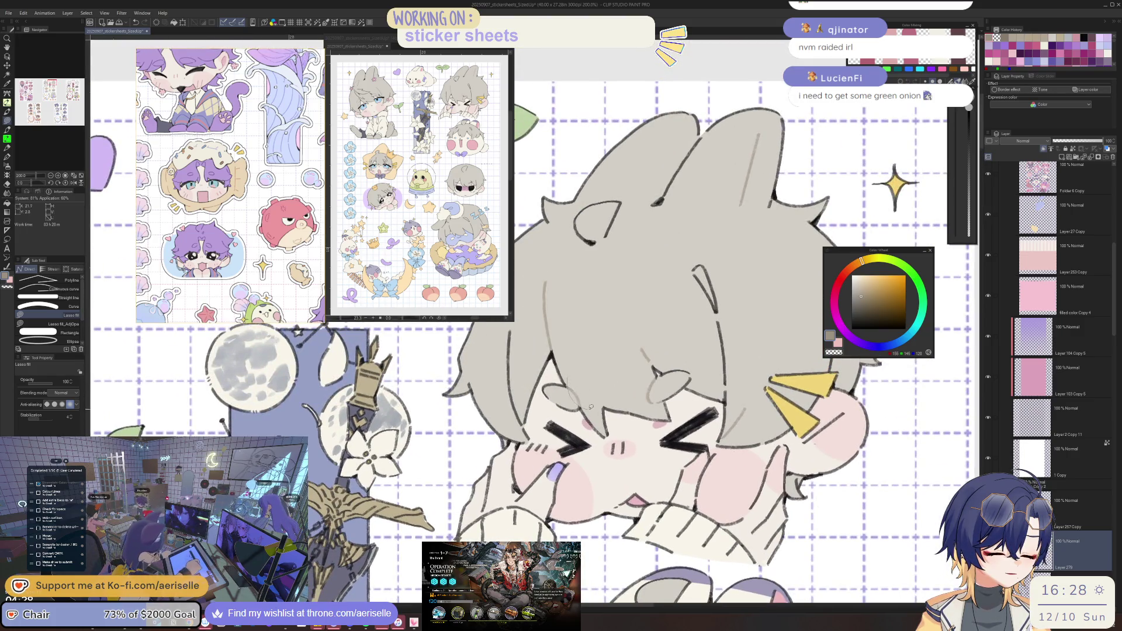
pyautogui.scroll(-2, 592, 404)
pyautogui.scroll(-5, 592, 397)
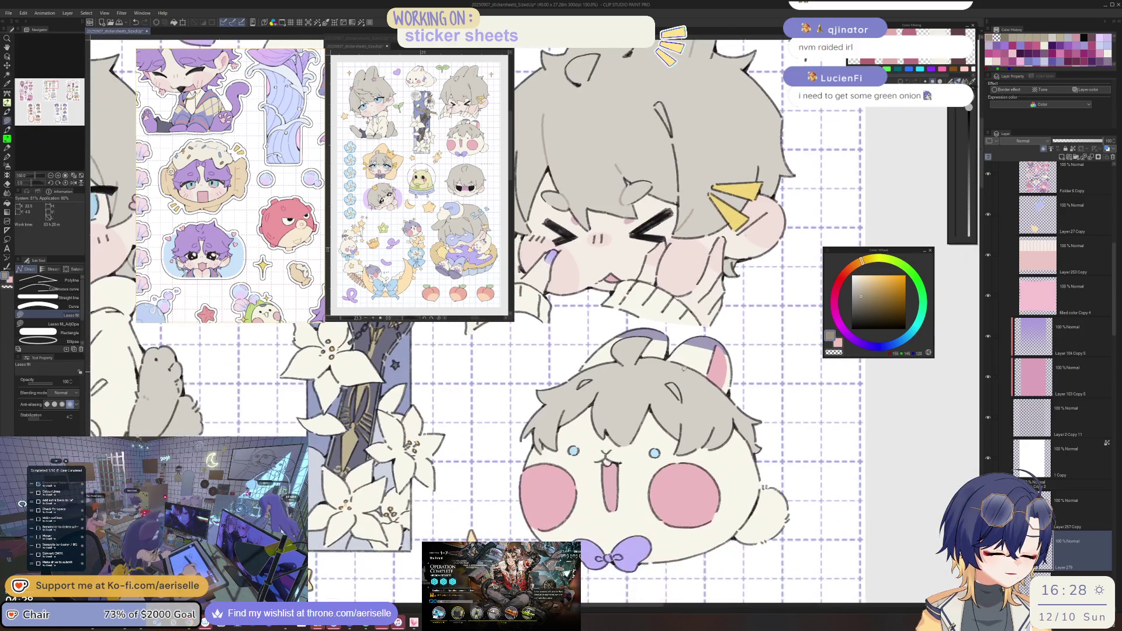
pyautogui.moveTo(544, 444); pyautogui.dragTo(545, 445)
pyautogui.moveTo(710, 369)
pyautogui.mouseDown()
pyautogui.moveTo(685, 377)
pyautogui.moveTo(712, 451)
pyautogui.mouseUp()
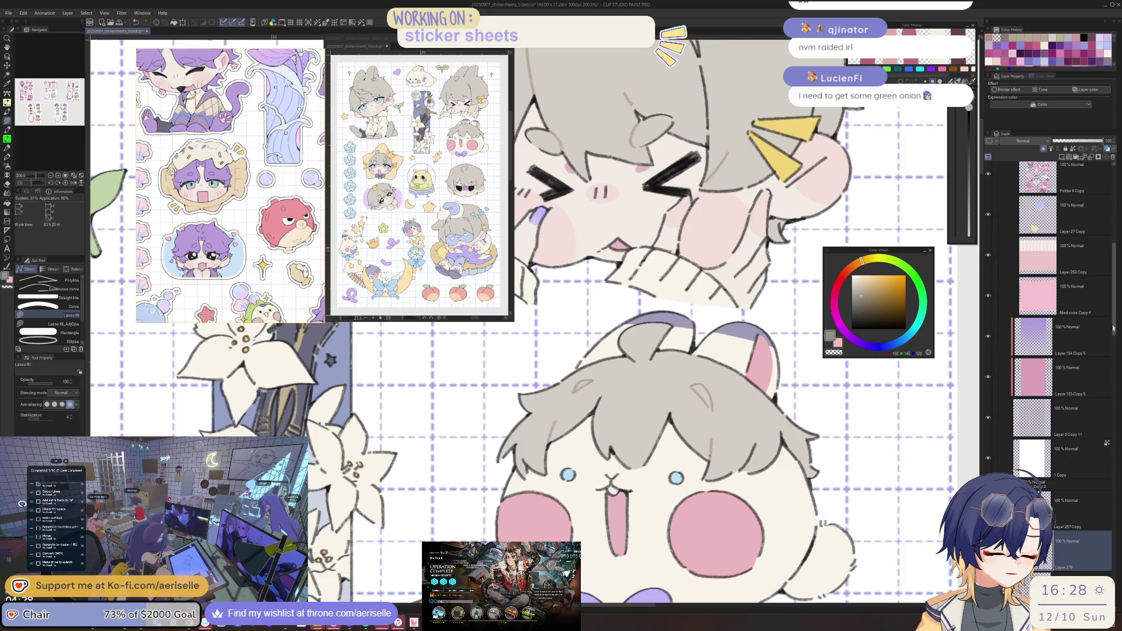
pyautogui.scroll(-3, 1113, 325)
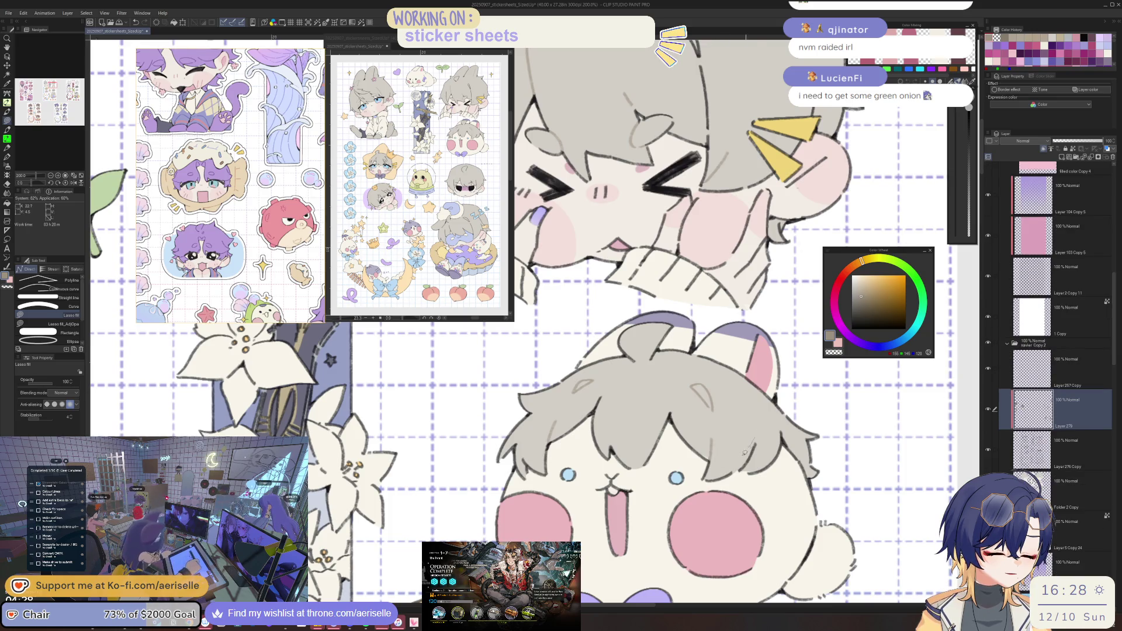
pyautogui.click(1056, 495)
# Eyedrop the light grey hair colour from the crying chibi's hair.
pyautogui.keyDown('alt'); pyautogui.click(705, 450); pyautogui.keyUp('alt')
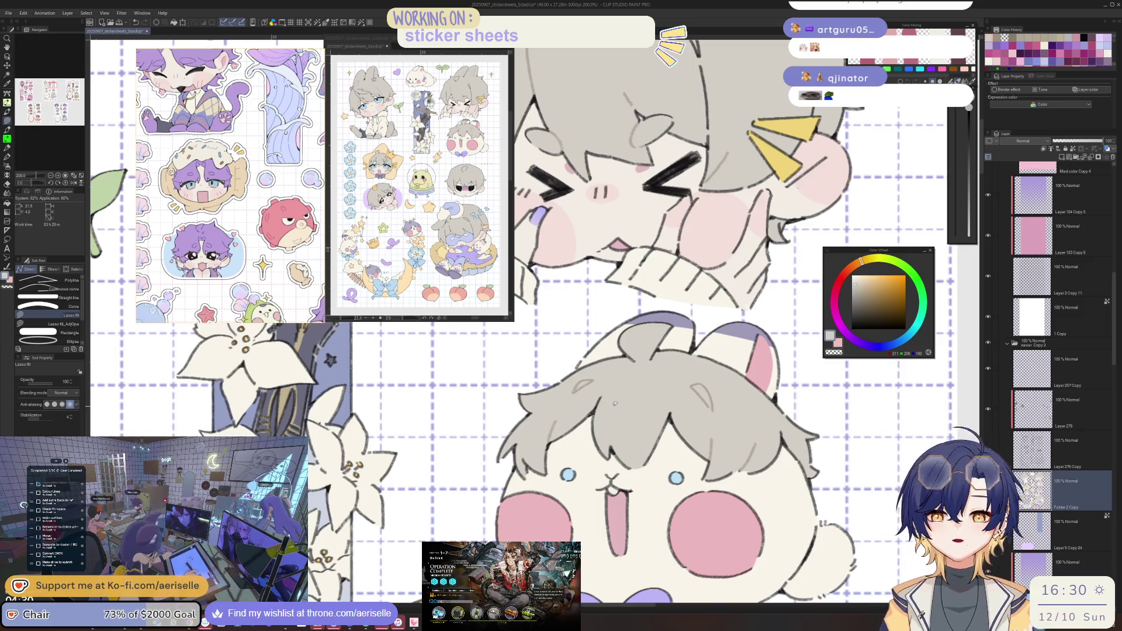
pyautogui.scroll(-2, 614, 394)
pyautogui.scroll(-1, 643, 394)
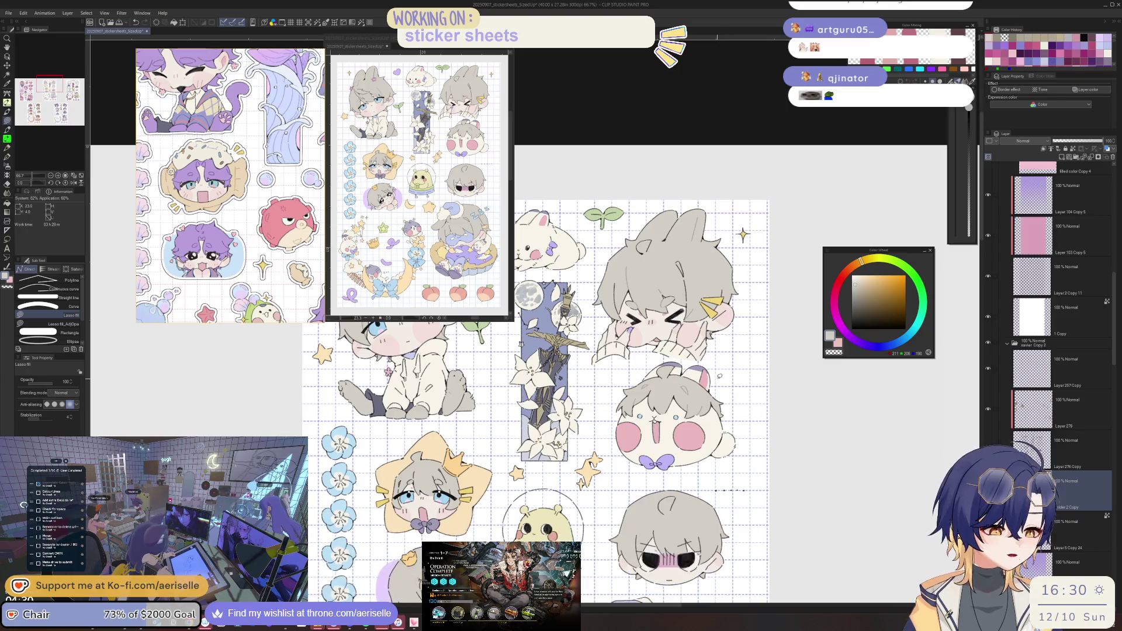
pyautogui.scroll(3, 643, 576)
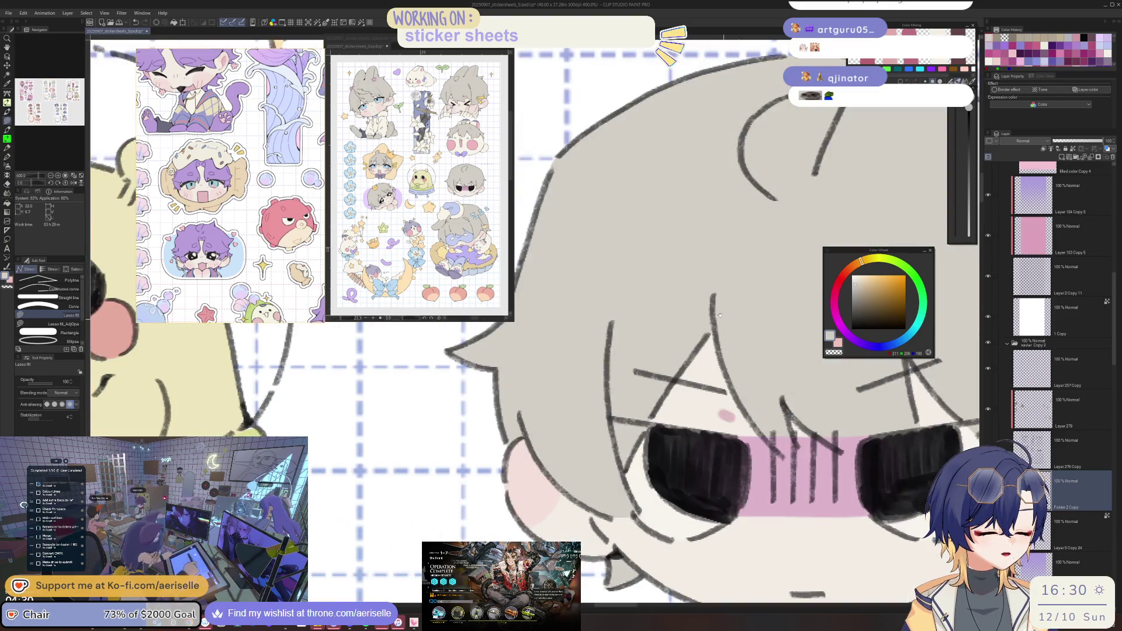
pyautogui.scroll(-2, 730, 319)
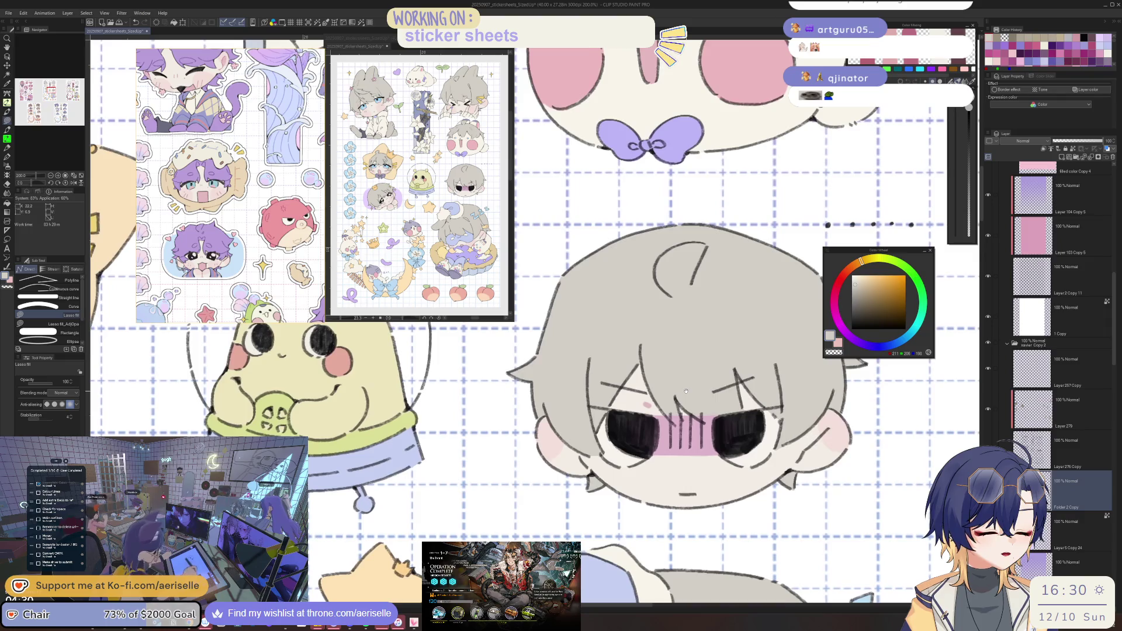
pyautogui.scroll(-2, 706, 383)
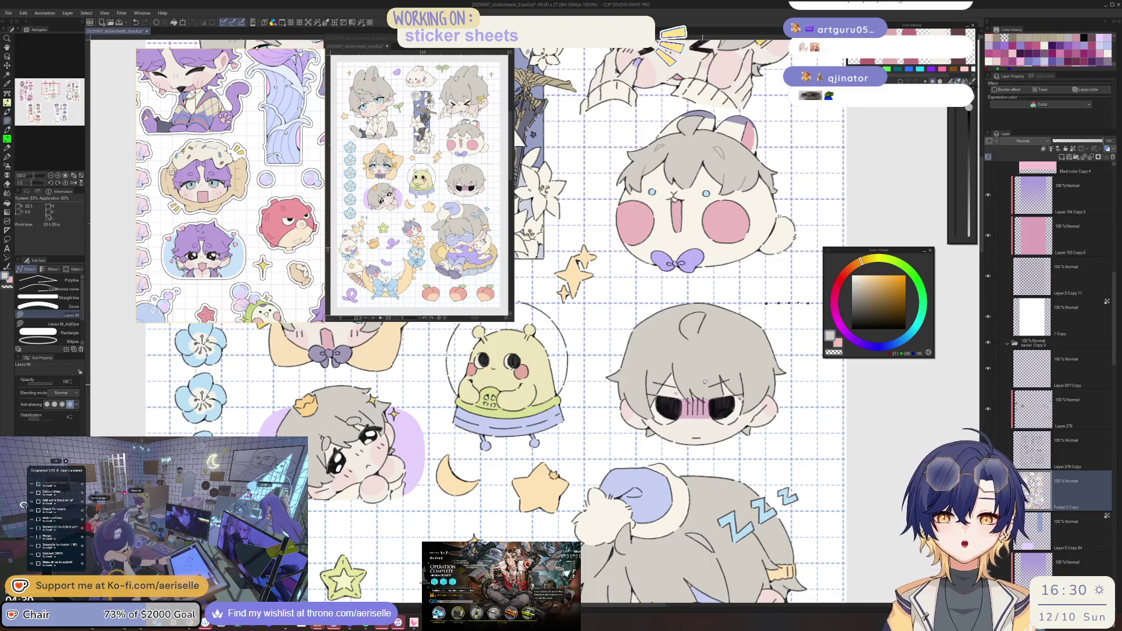
pyautogui.scroll(2, 704, 380)
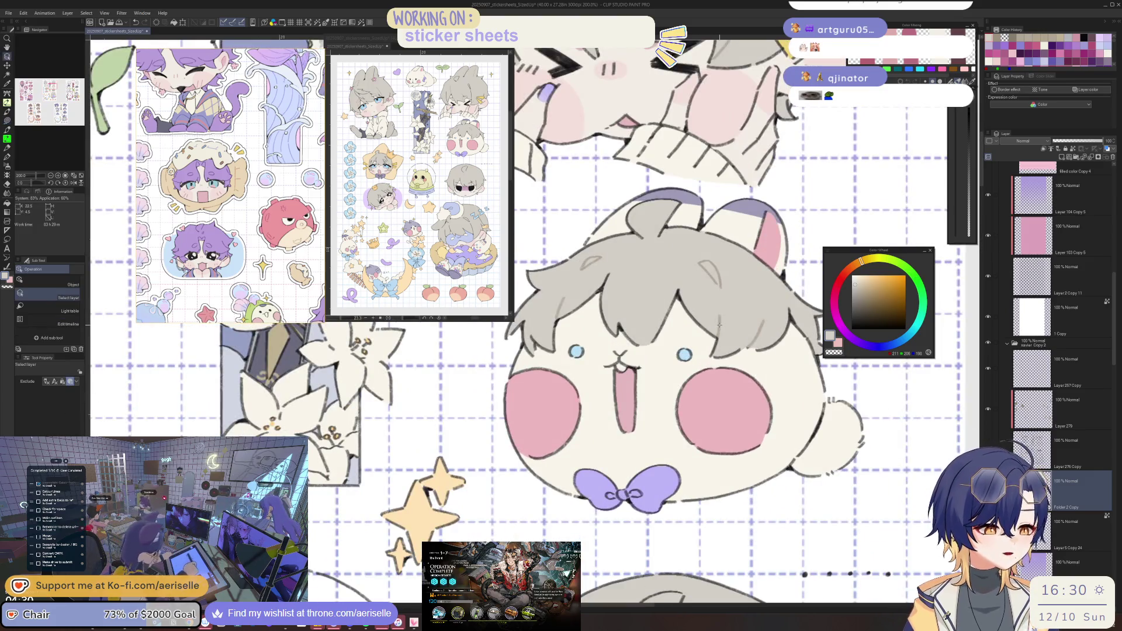
pyautogui.keyDown('ctrl'); pyautogui.keyDown('shift'); pyautogui.click(721, 325); pyautogui.keyUp('shift'); pyautogui.keyUp('ctrl')
pyautogui.scroll(-2, 721, 325)
pyautogui.scroll(2, 646, 429)
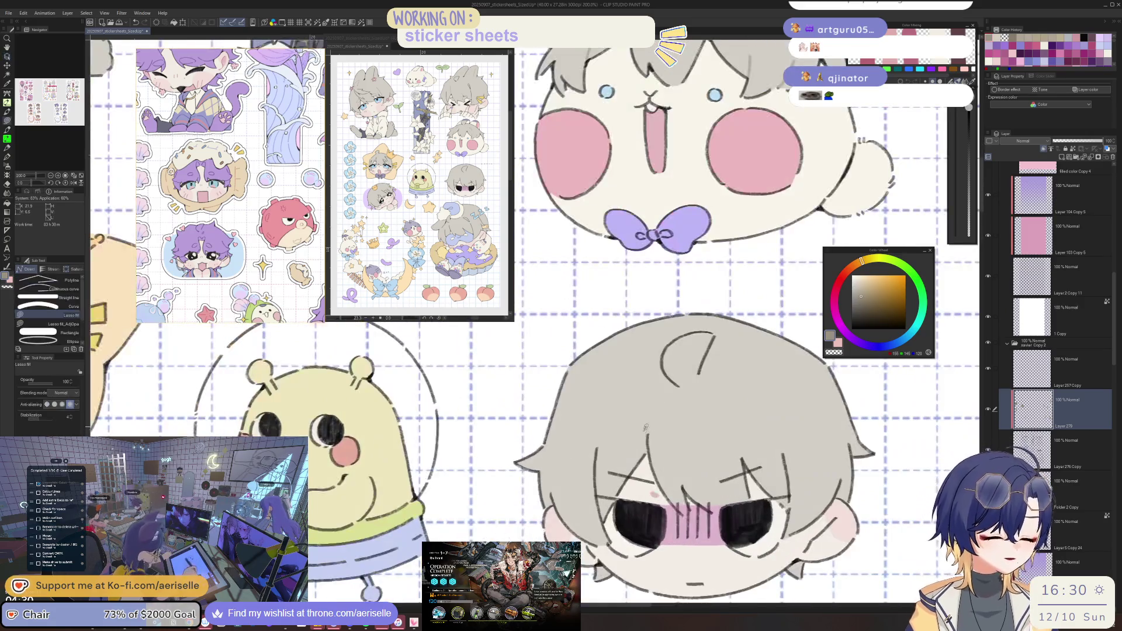
pyautogui.moveTo(731, 404); pyautogui.dragTo(682, 408)
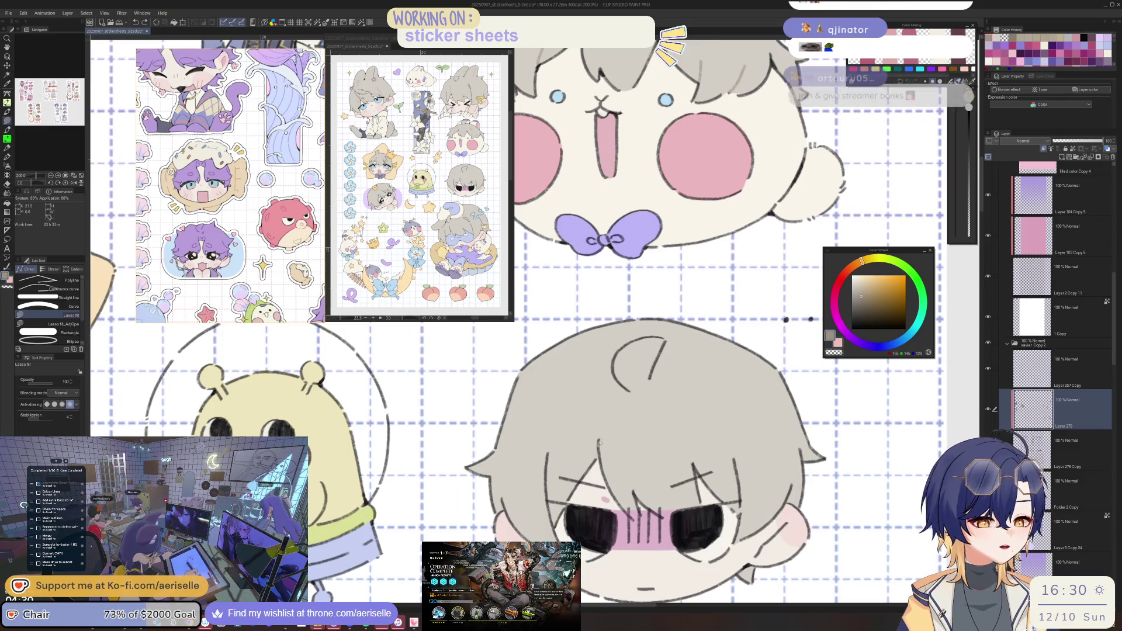
pyautogui.scroll(-4, 738, 438)
pyautogui.scroll(2, 739, 438)
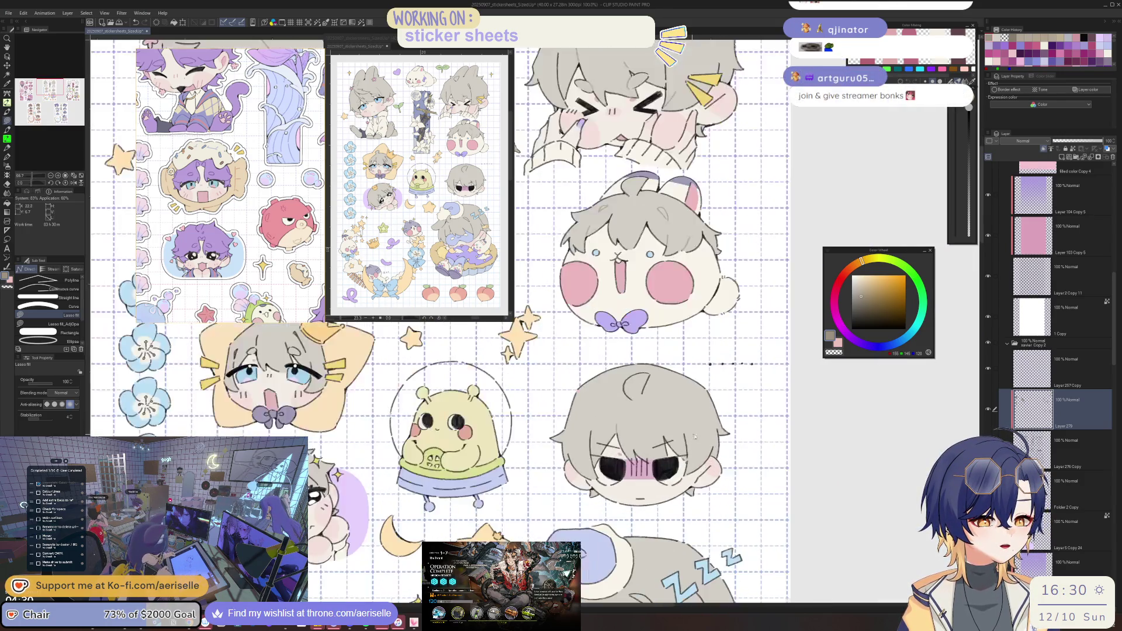
pyautogui.scroll(1, 692, 433)
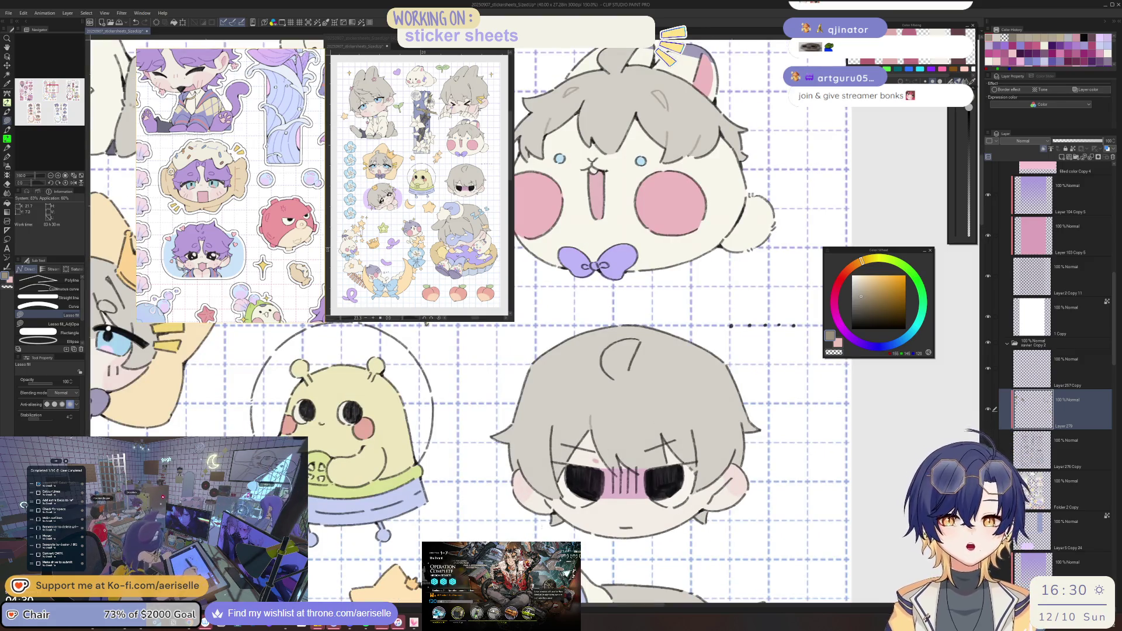
pyautogui.scroll(-3, 220, 241)
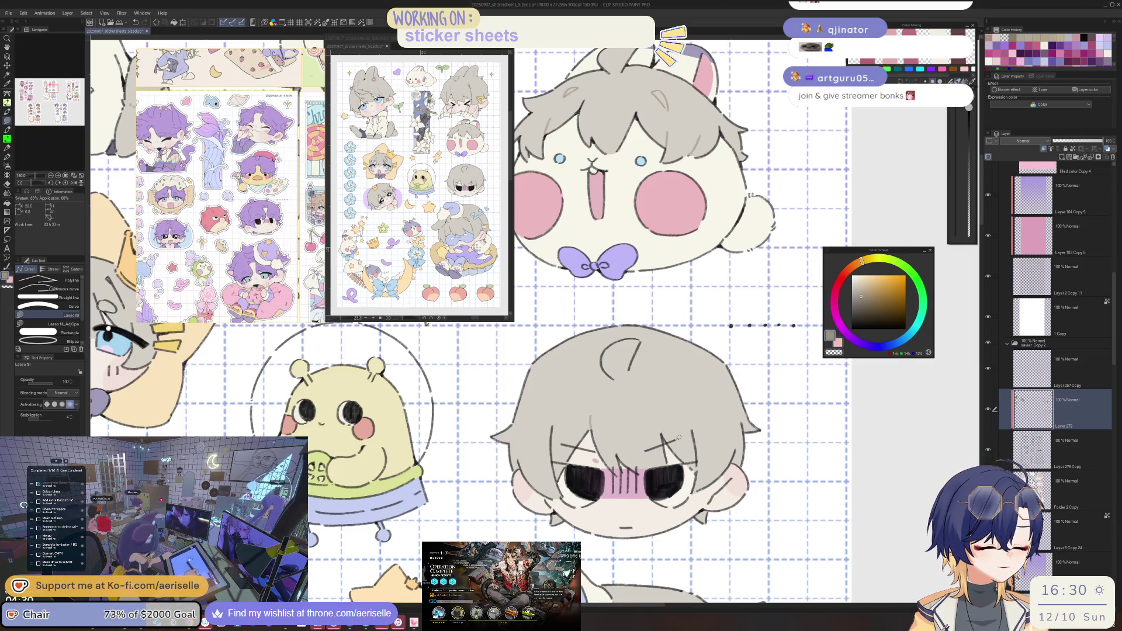
# Select the boy's line-art layer and rotate, mirror and reset the view around his face.
pyautogui.scroll(1, 668, 443)
pyautogui.press('o')
pyautogui.click(668, 443)
pyautogui.scroll(1, 669, 442)
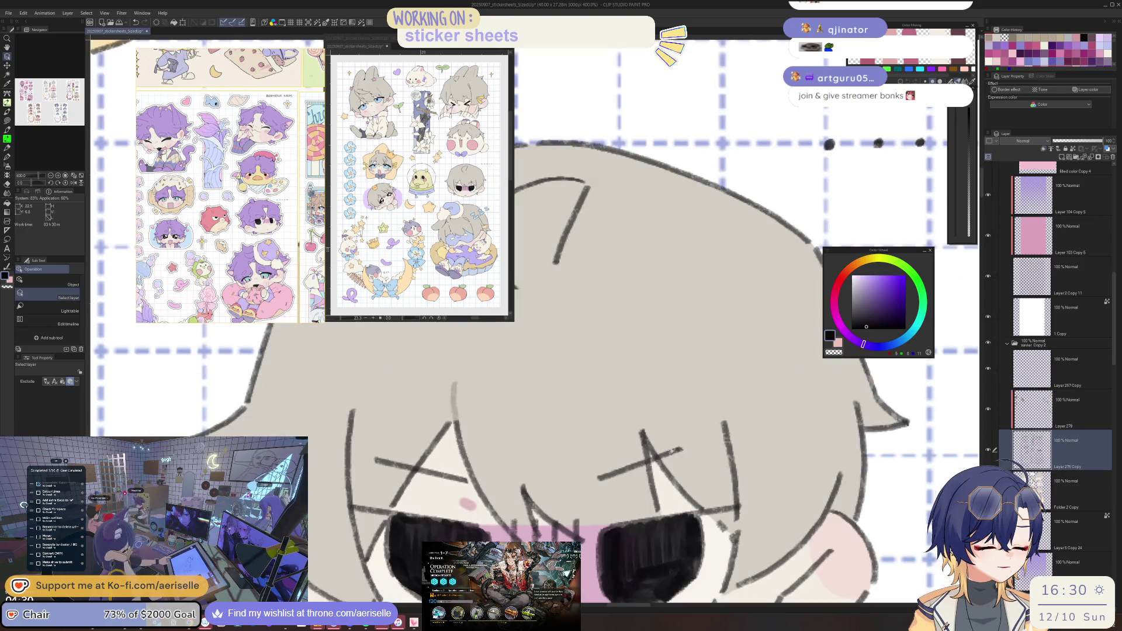
pyautogui.press('b')
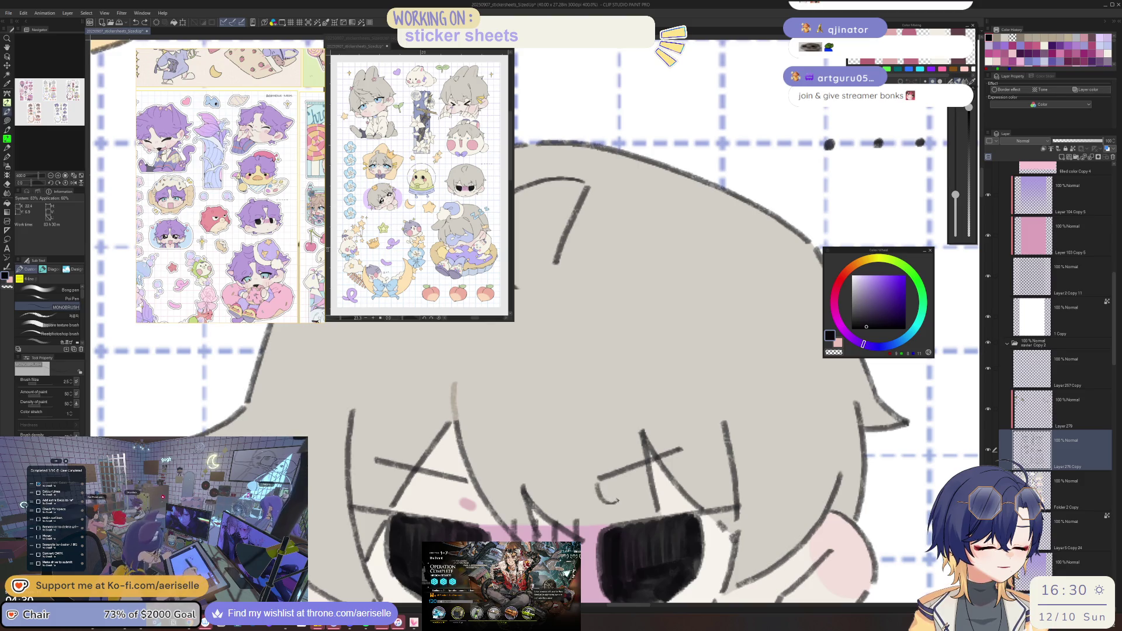
pyautogui.press('-')
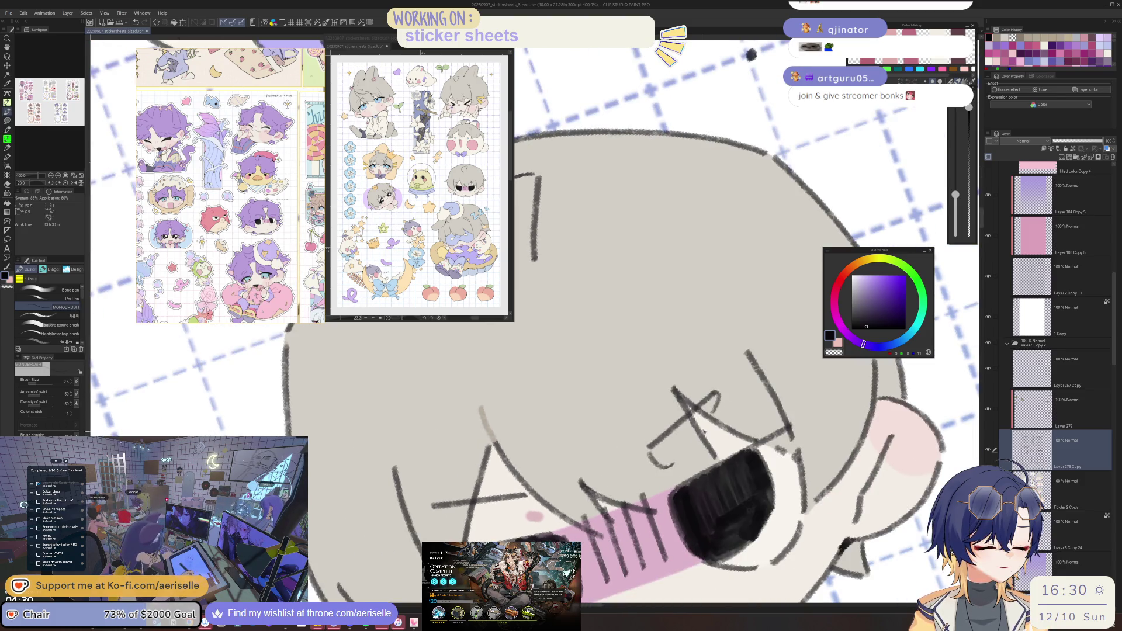
pyautogui.press('h')
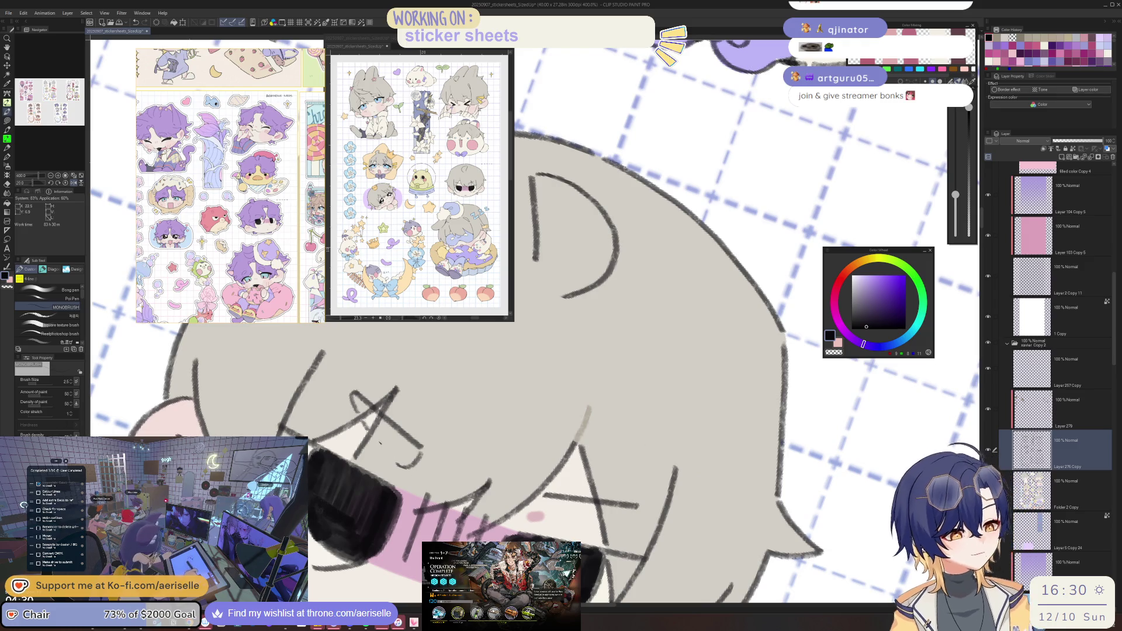
pyautogui.press('h')
pyautogui.press('h')
pyautogui.press('=')
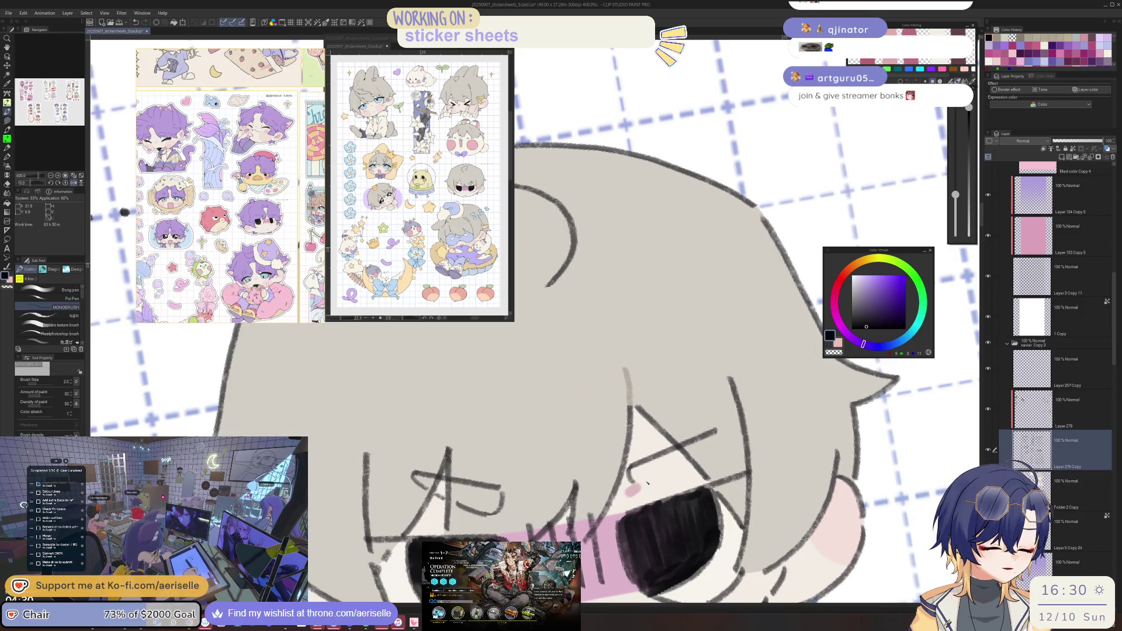
pyautogui.moveTo(646, 485); pyautogui.dragTo(751, 371)
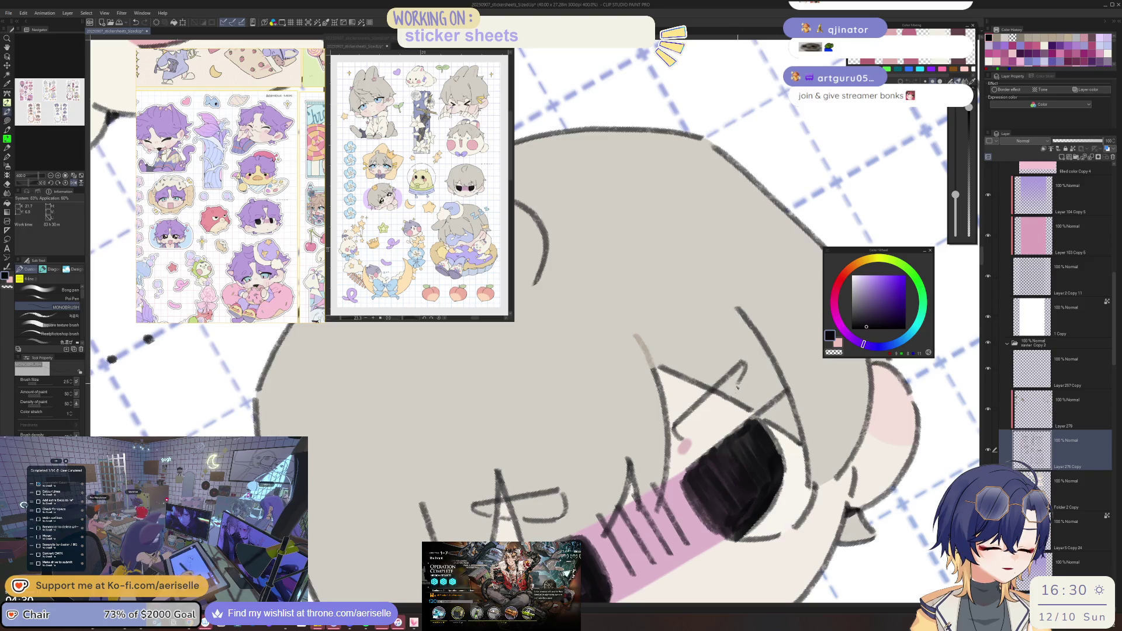
pyautogui.hotkey('ctrl', 'alt', '0')
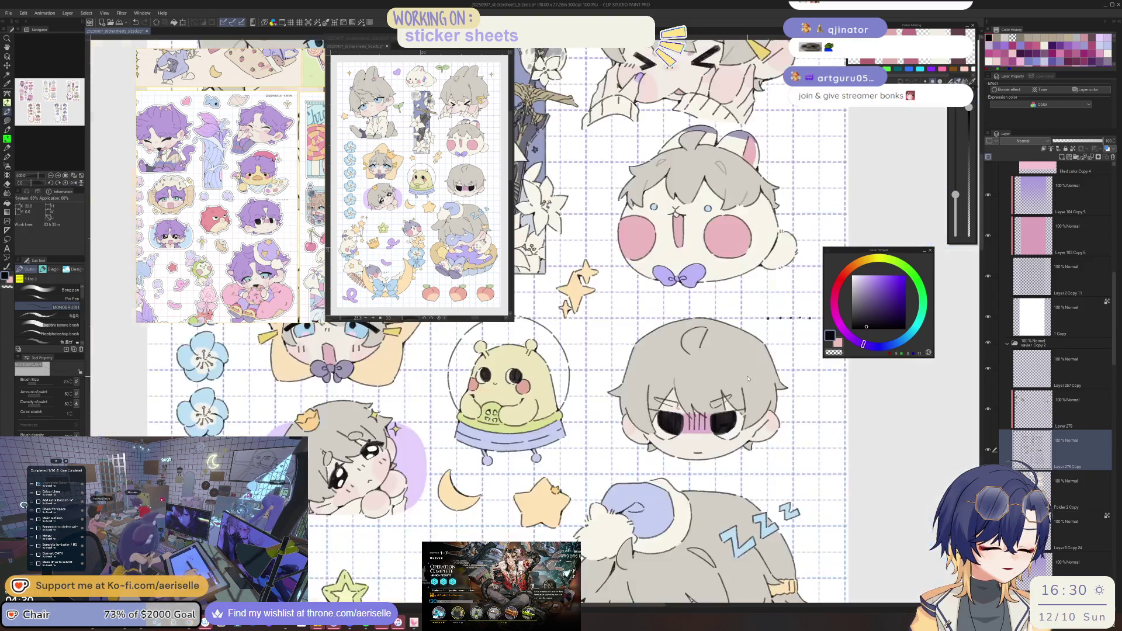
pyautogui.scroll(4, 709, 386)
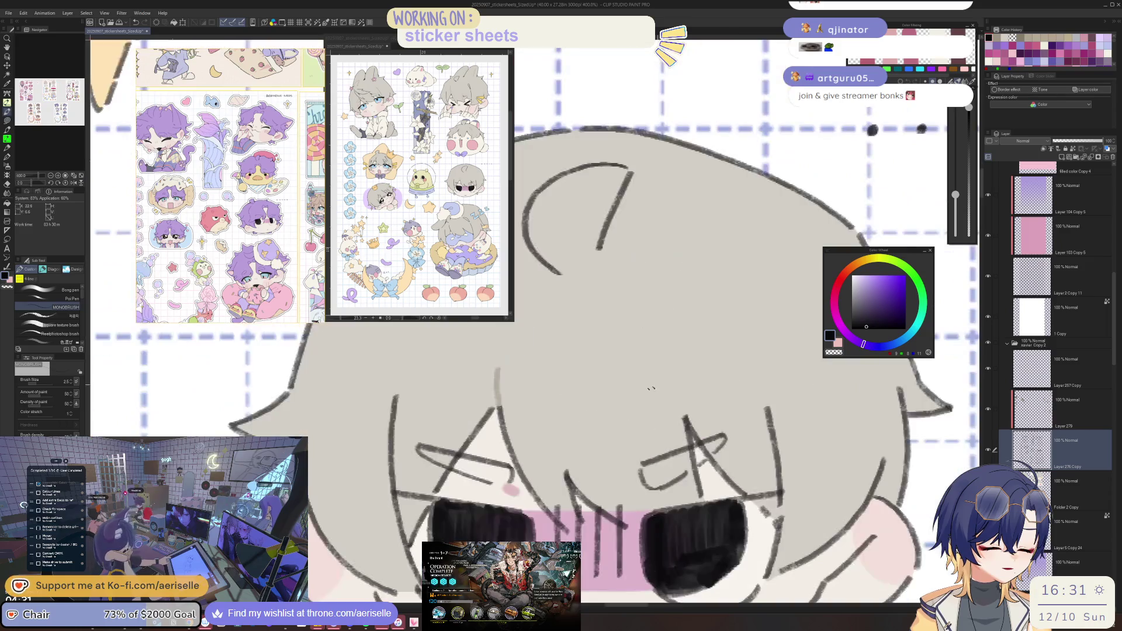
# Draw a new dark hair line across the boy's fringe.
pyautogui.press('e')
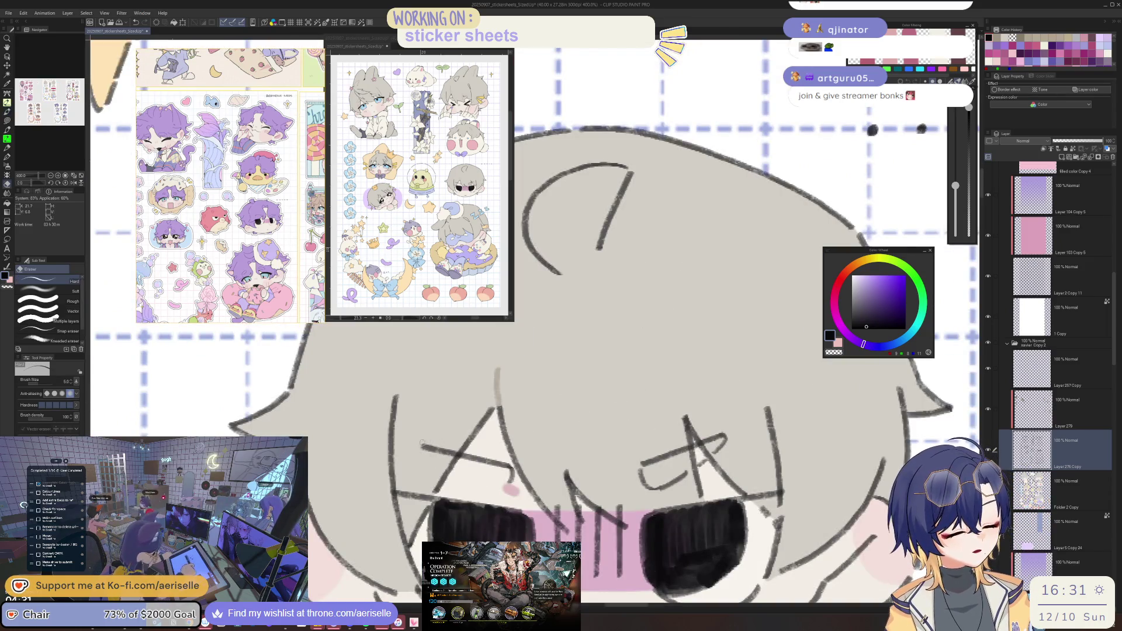
pyautogui.press('p')
pyautogui.press('^')
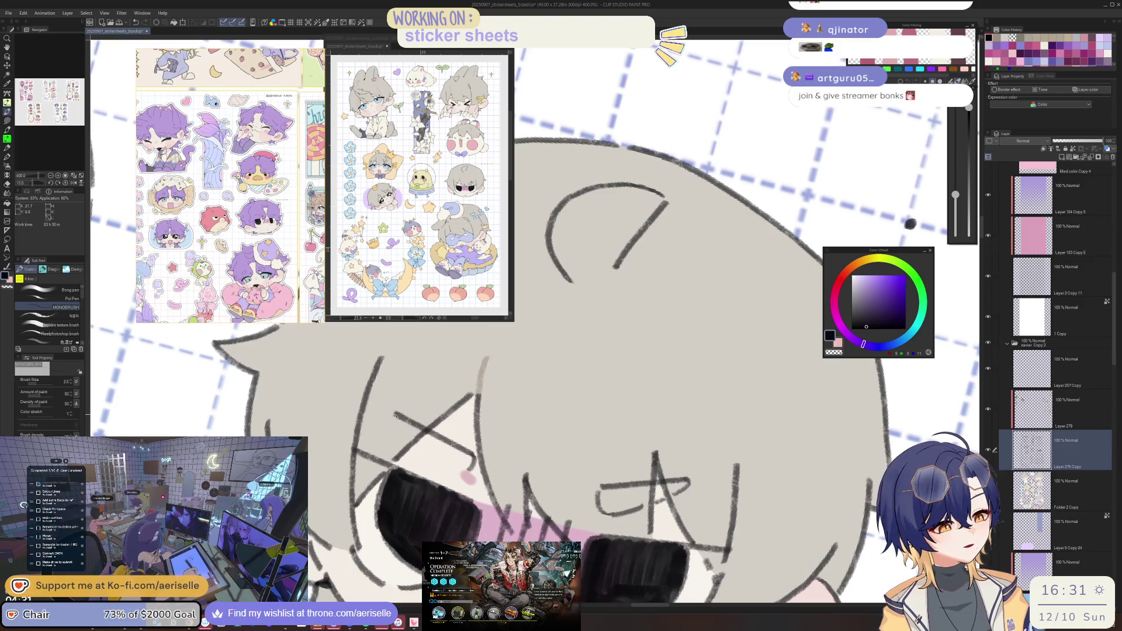
pyautogui.moveTo(398, 437)
pyautogui.mouseDown()
pyautogui.moveTo(451, 474)
pyautogui.moveTo(484, 453)
pyautogui.moveTo(550, 448)
pyautogui.mouseUp()
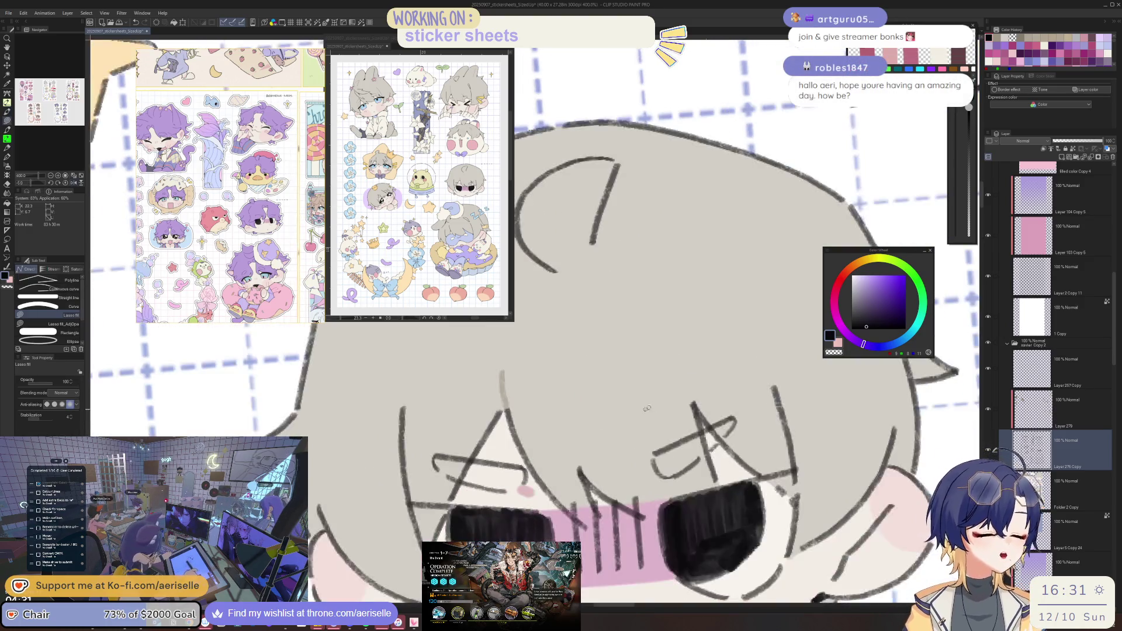
# Lasso-fill part of the fringe with hair grey and pick the light cream skin colour.
pyautogui.keyDown('ctrl'); pyautogui.keyDown('shift'); pyautogui.click(551, 449); pyautogui.keyUp('shift'); pyautogui.keyUp('ctrl')
pyautogui.keyDown('alt'); pyautogui.click(551, 449); pyautogui.keyUp('alt')
pyautogui.moveTo(468, 461)
pyautogui.mouseDown()
pyautogui.moveTo(524, 471)
pyautogui.moveTo(491, 491)
pyautogui.mouseUp()
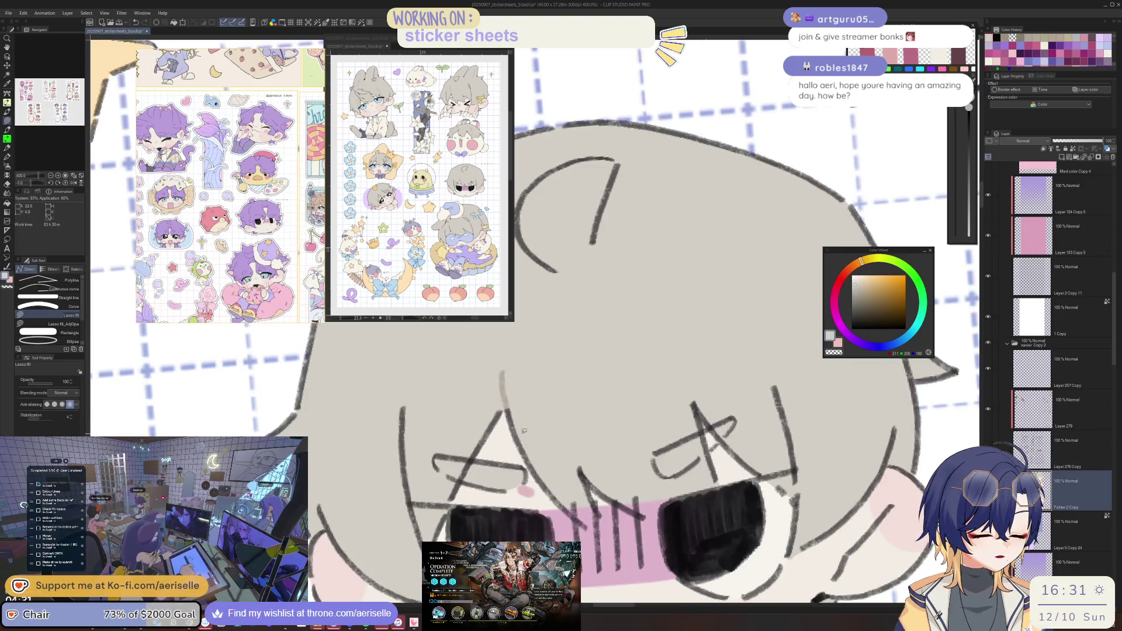
pyautogui.press('e')
pyautogui.keyDown('alt'); pyautogui.click(491, 497); pyautogui.keyUp('alt')
pyautogui.press('u')
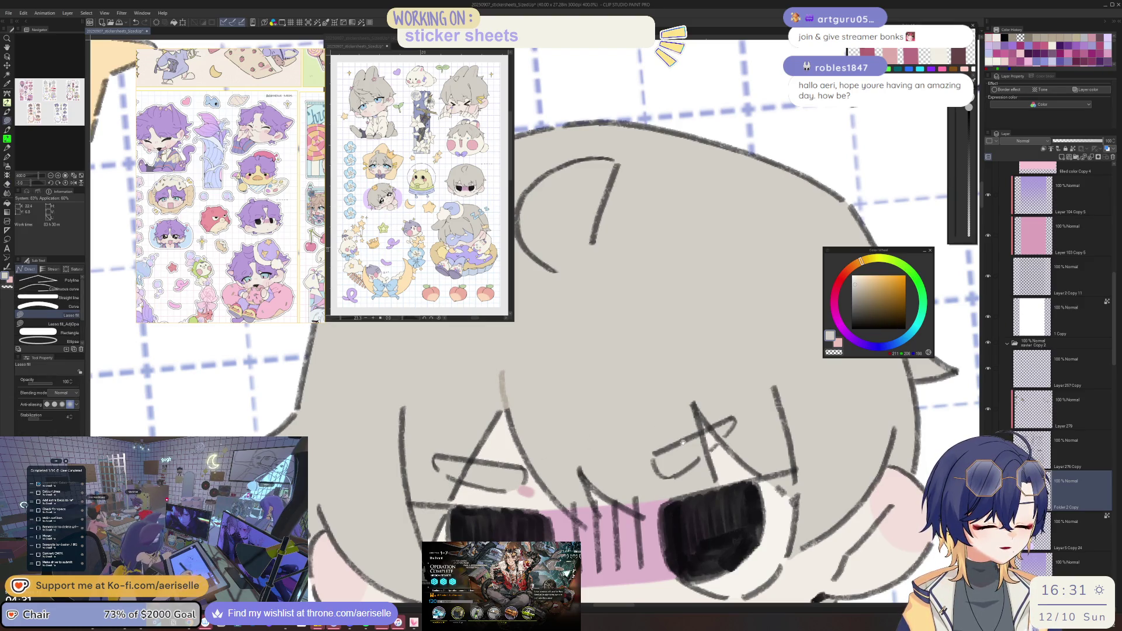
pyautogui.moveTo(543, 456); pyautogui.dragTo(466, 460)
pyautogui.scroll(-5, 713, 408)
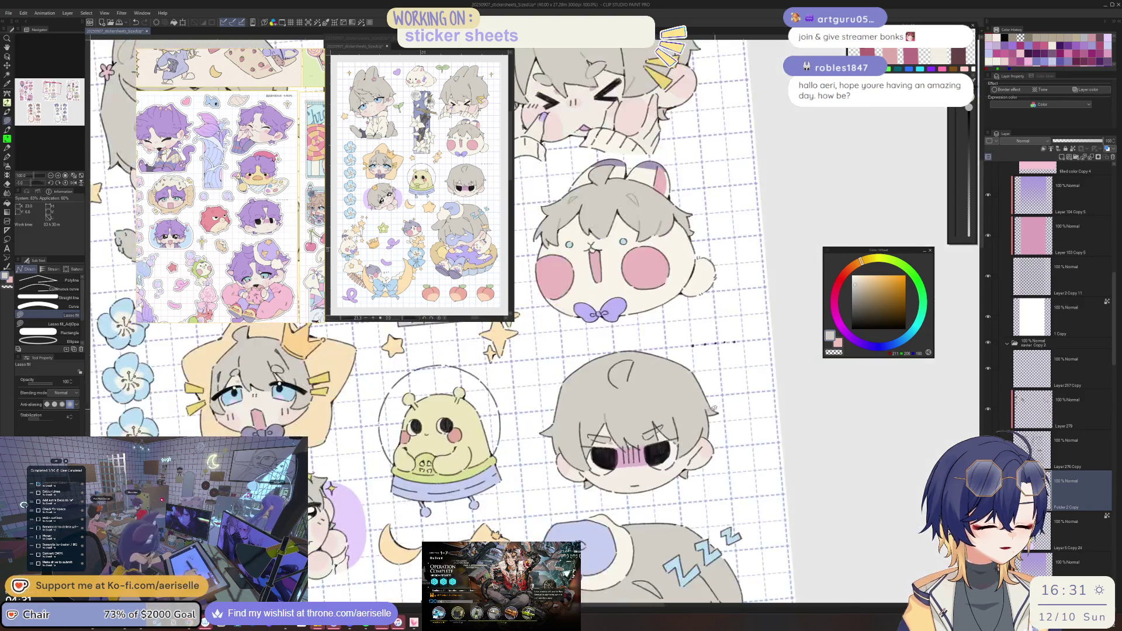
# Straighten the view and select the chin-resting chibi's art layer.
pyautogui.moveTo(679, 448); pyautogui.dragTo(678, 453)
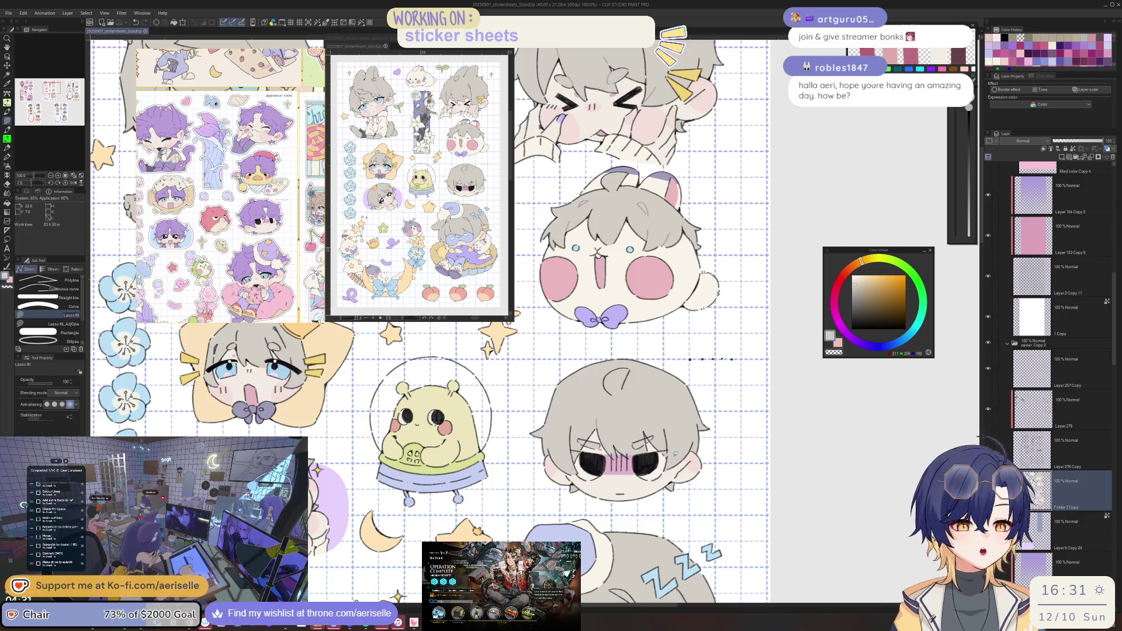
pyautogui.scroll(3, 677, 454)
pyautogui.press('o')
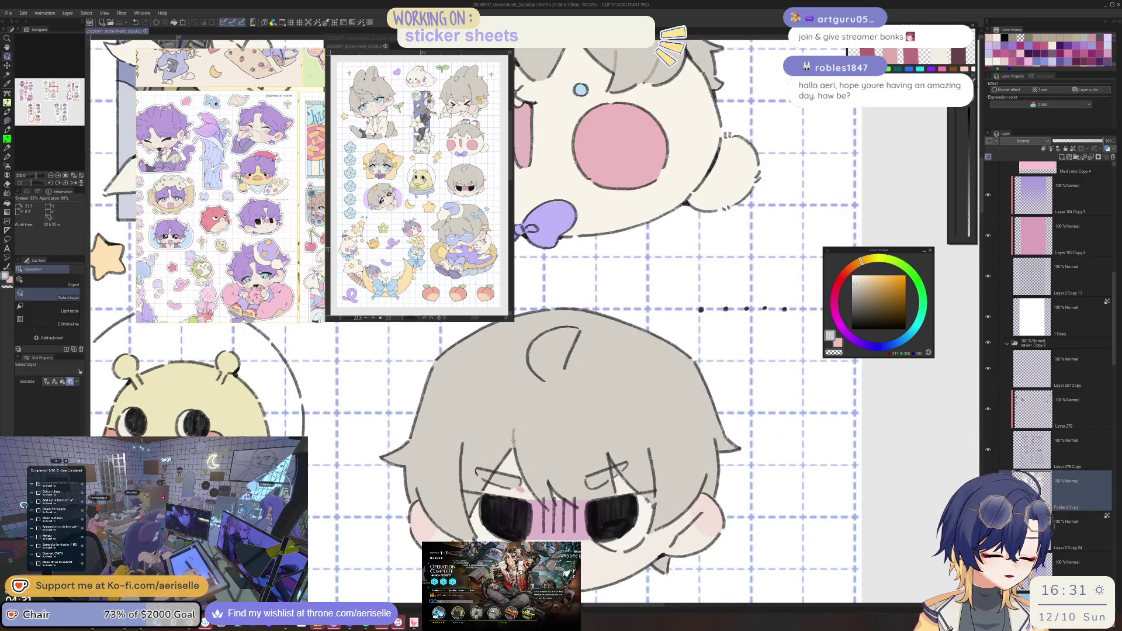
pyautogui.click(632, 381)
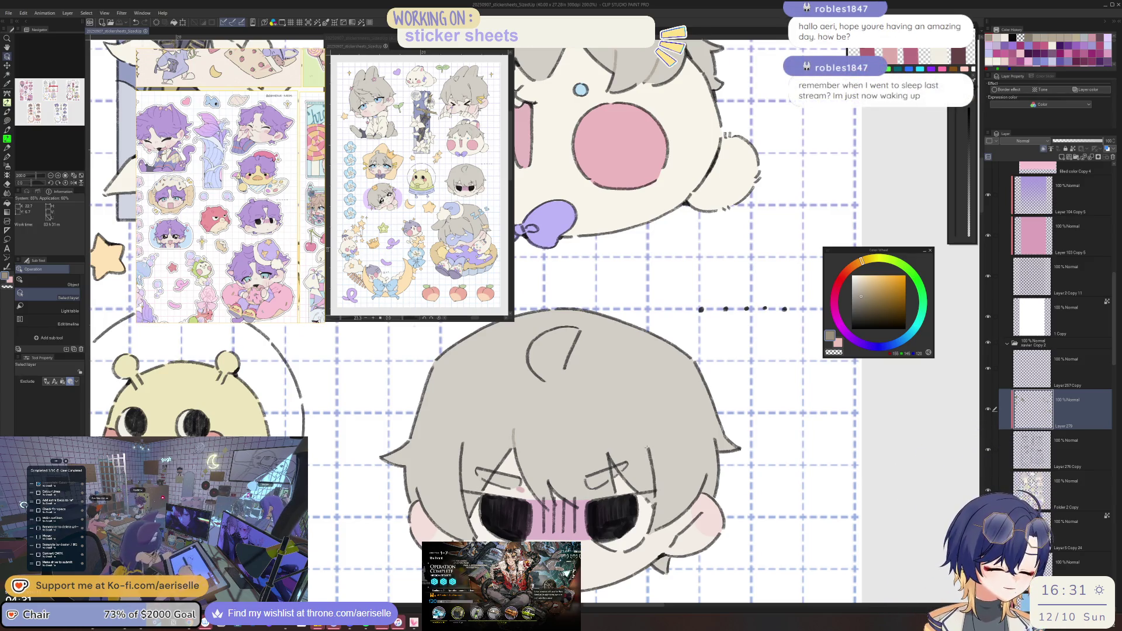
pyautogui.scroll(-3, 485, 322)
pyautogui.scroll(4, 485, 321)
pyautogui.scroll(3, 643, 464)
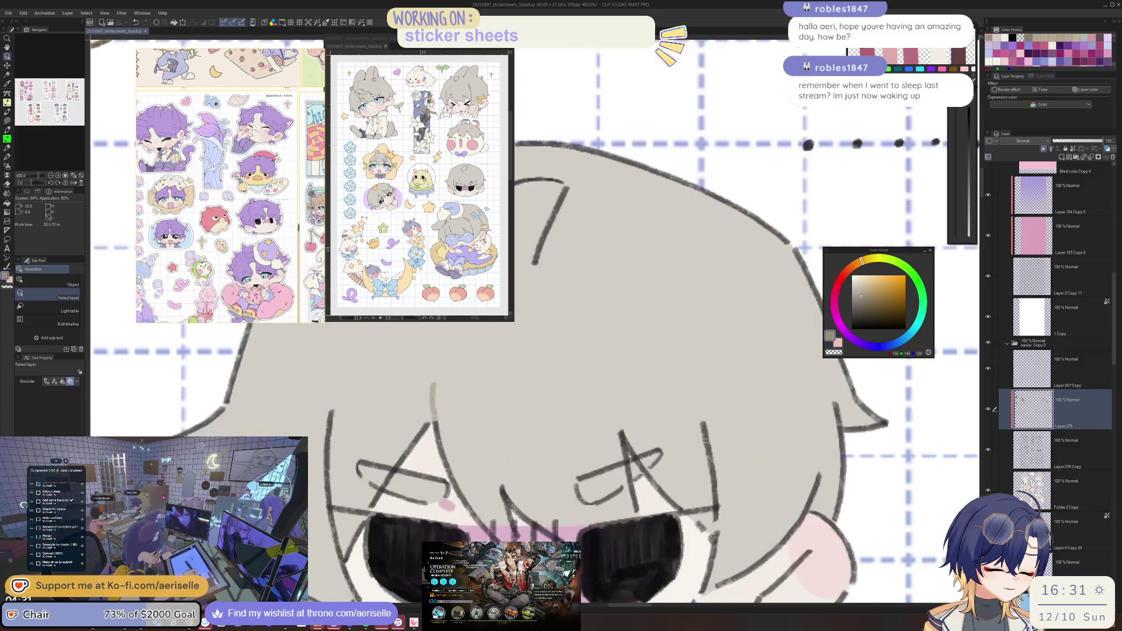
# Lasso-fill grey over the dark strokes above the right eye and the hair beside it.
pyautogui.press('u')
pyautogui.scroll(-4, 658, 456)
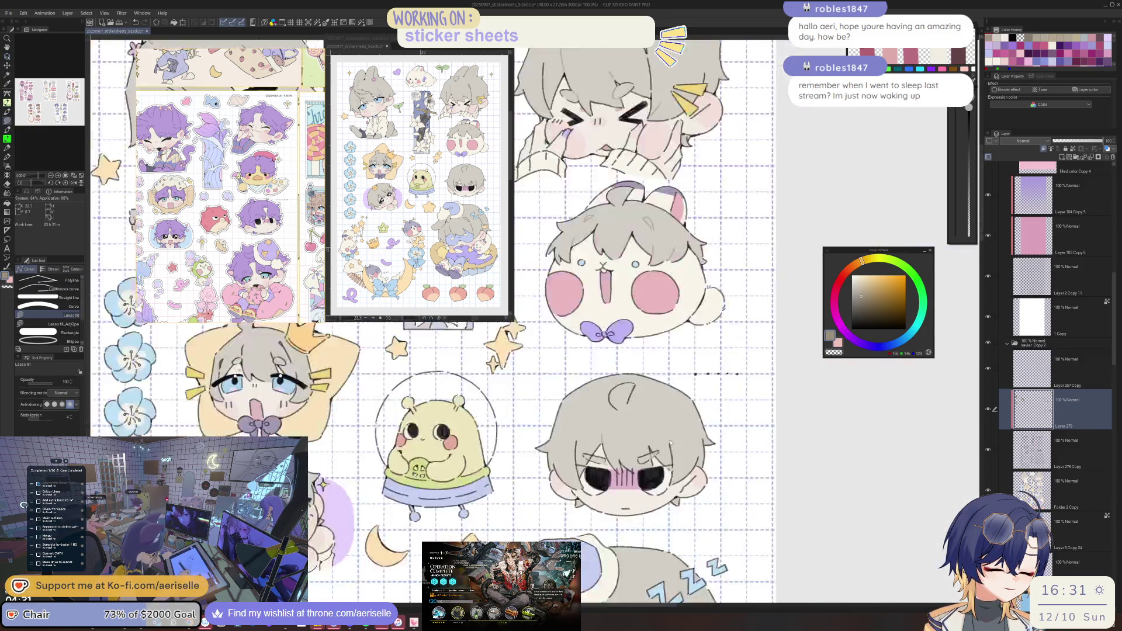
pyautogui.scroll(3, 659, 448)
pyautogui.moveTo(637, 465); pyautogui.dragTo(659, 445)
pyautogui.scroll(3, 661, 439)
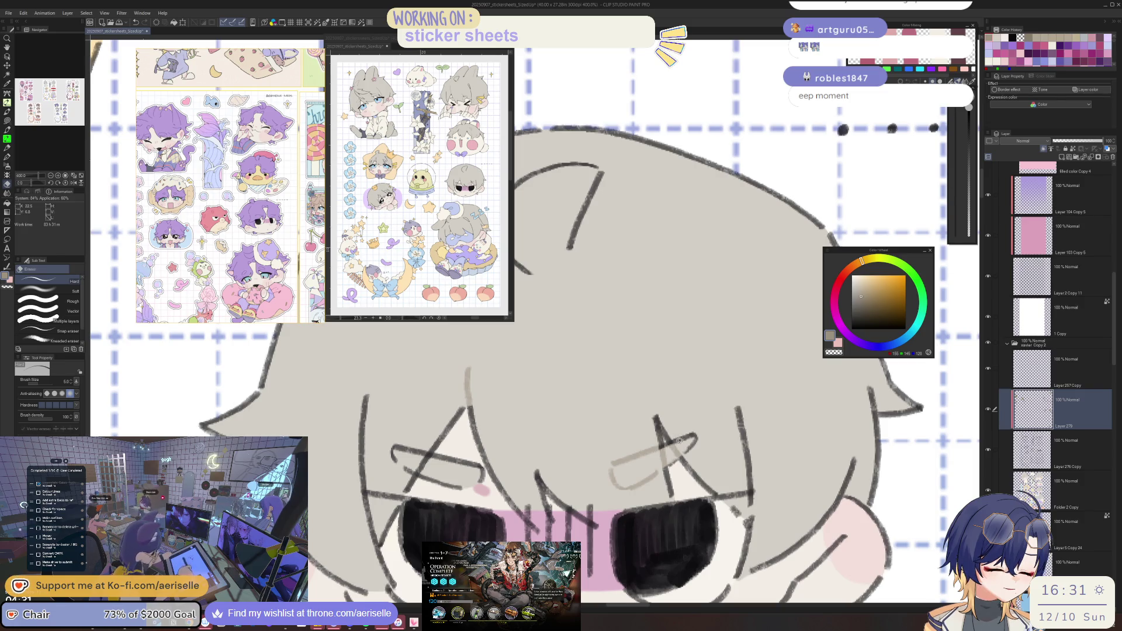
pyautogui.scroll(-3, 690, 418)
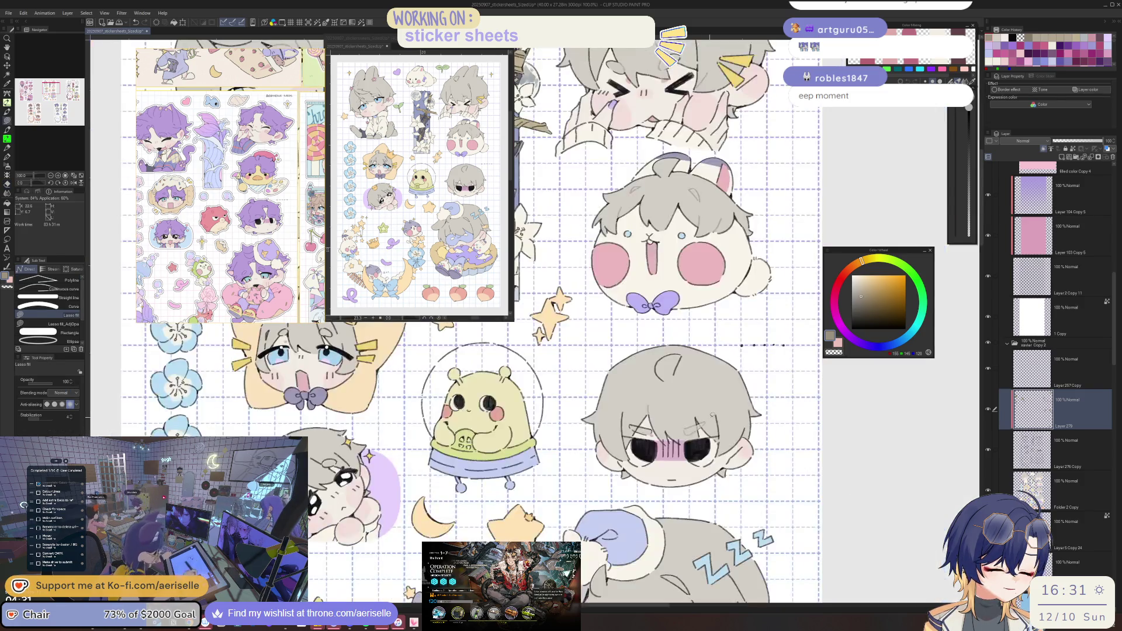
pyautogui.scroll(3, 633, 434)
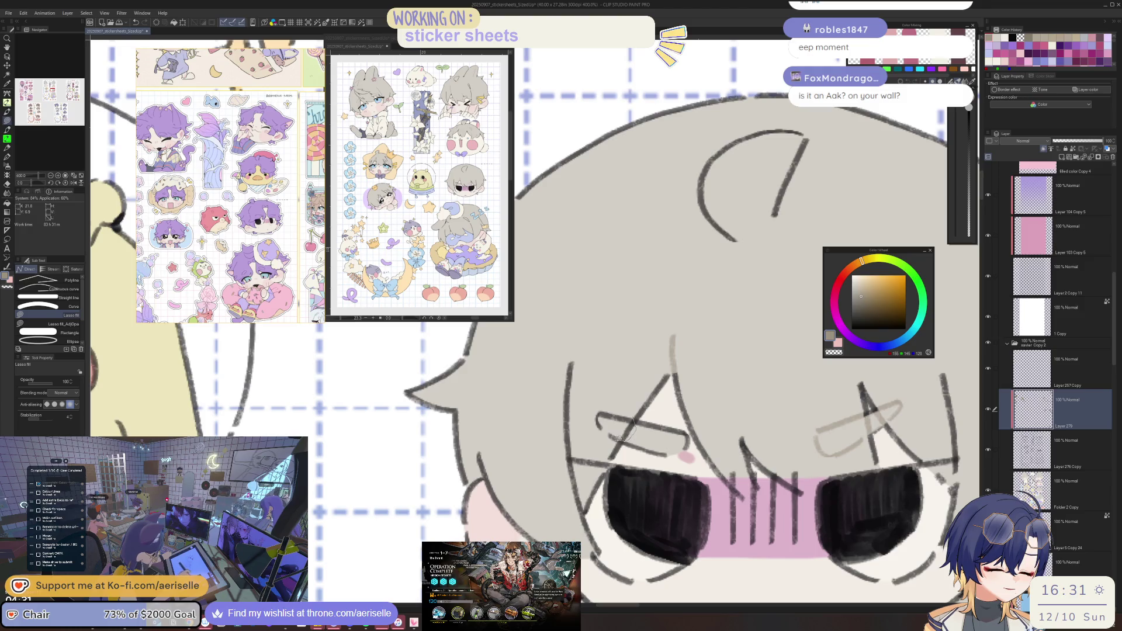
pyautogui.scroll(-10, 633, 434)
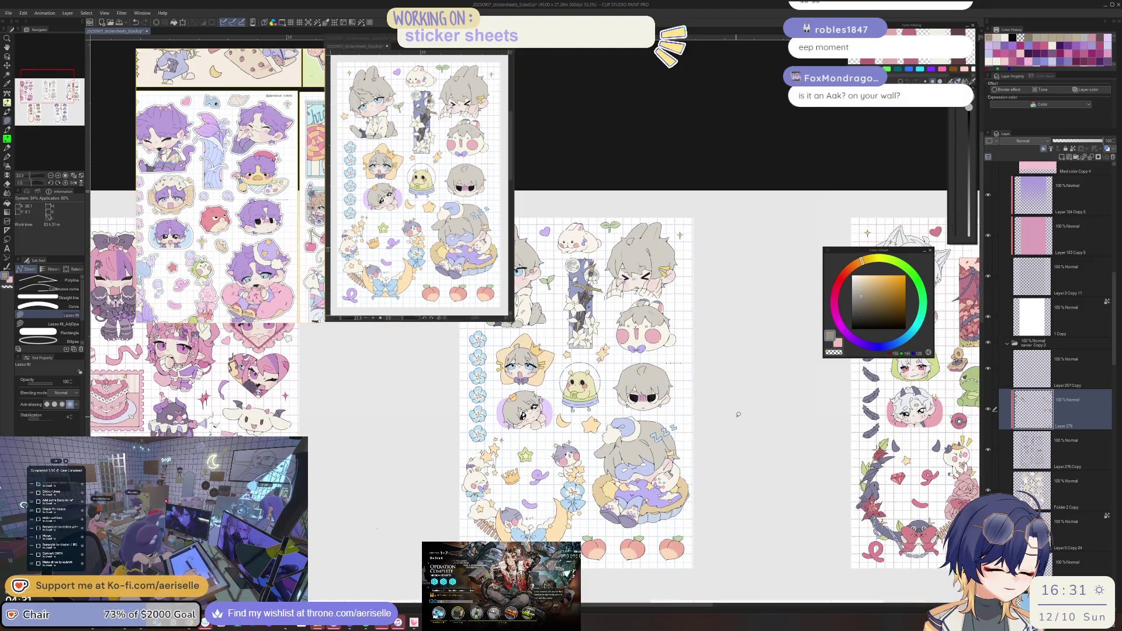
pyautogui.scroll(6, 541, 476)
pyautogui.moveTo(528, 448); pyautogui.dragTo(529, 451)
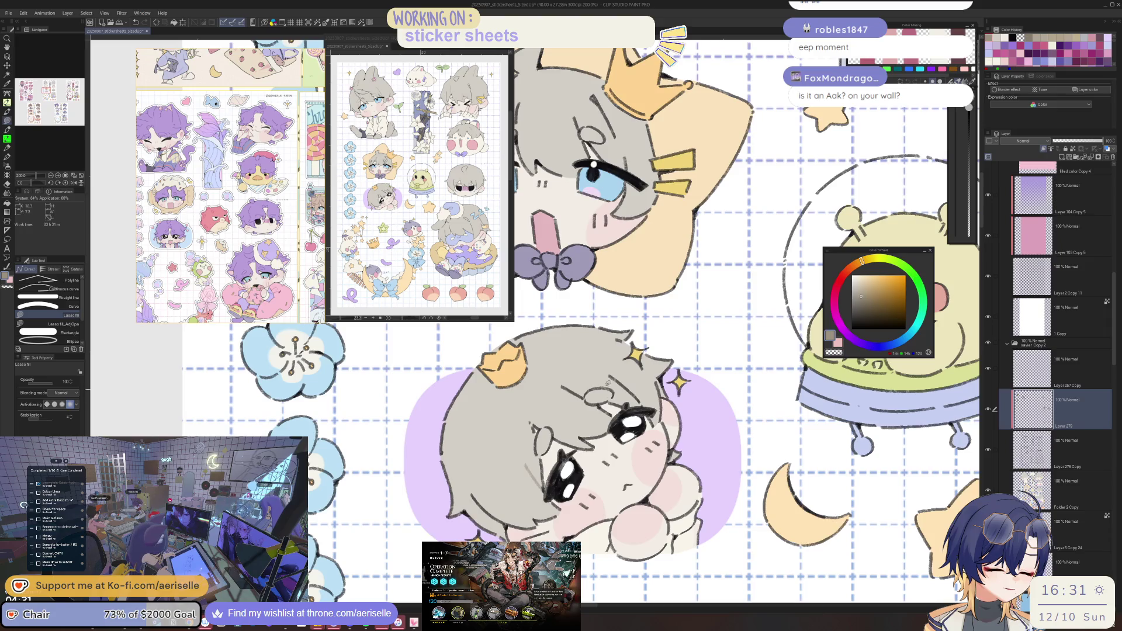
# With the view tilted, lasso-fill lighter grey over the chin-resting chibi's hair beside the eye.
pyautogui.press('-')
pyautogui.press('-')
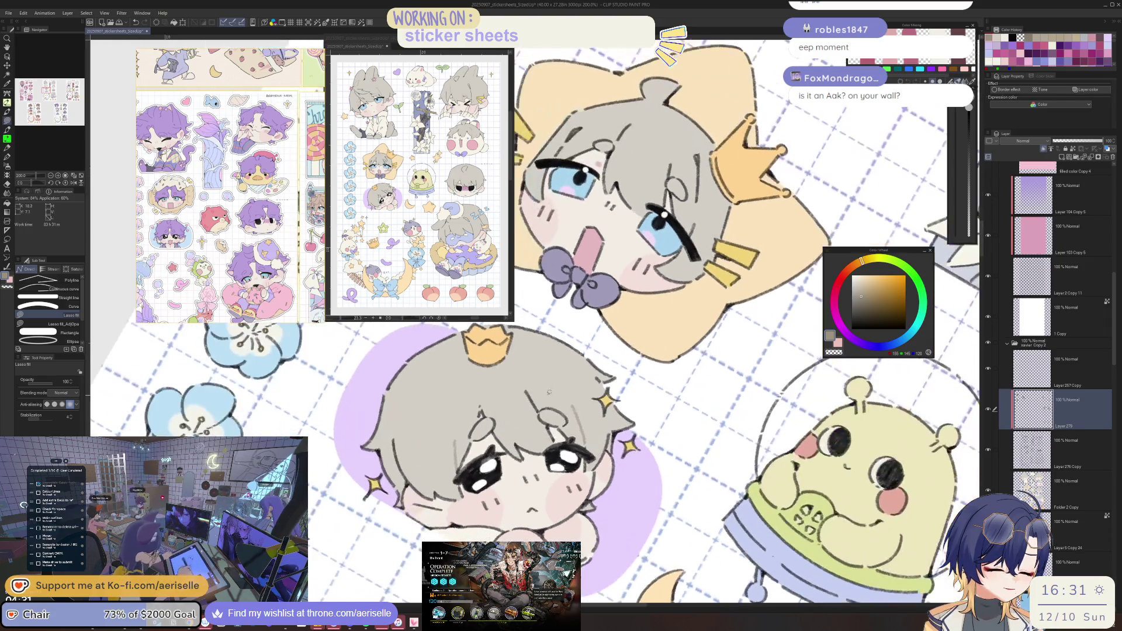
pyautogui.moveTo(549, 421)
pyautogui.mouseDown()
pyautogui.moveTo(567, 417)
pyautogui.moveTo(526, 387)
pyautogui.mouseUp()
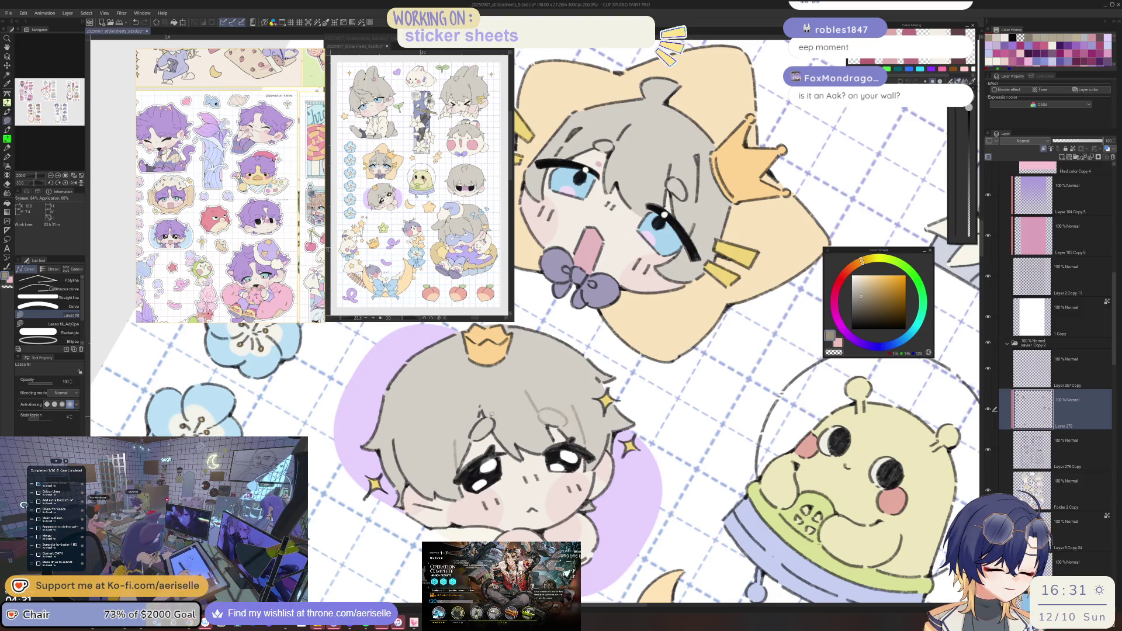
pyautogui.moveTo(409, 478); pyautogui.dragTo(509, 465)
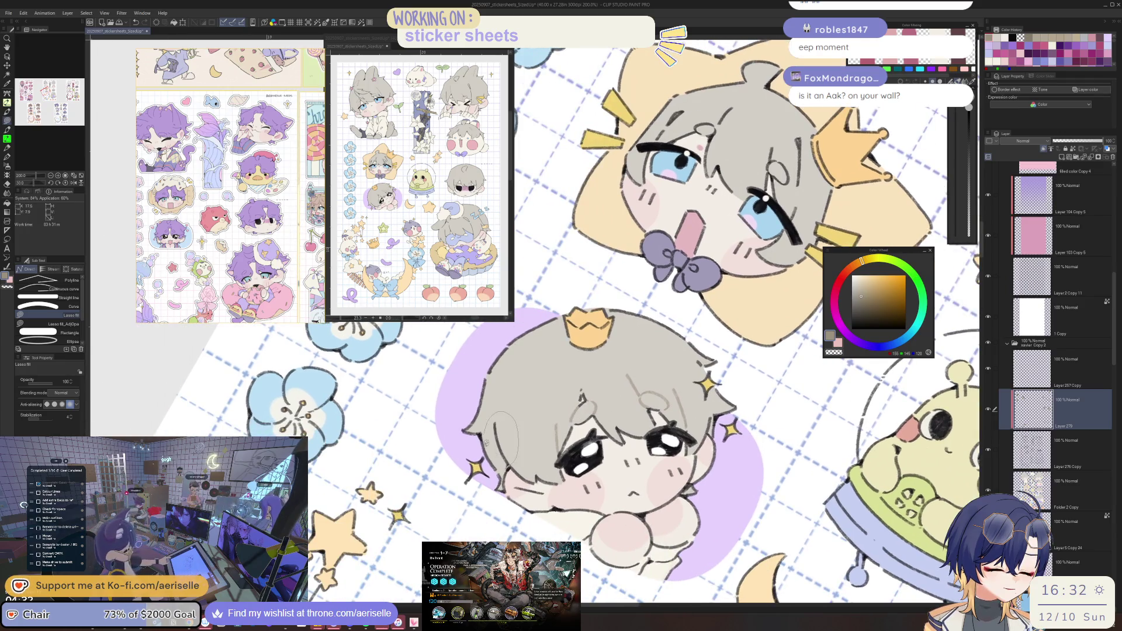
pyautogui.press('=')
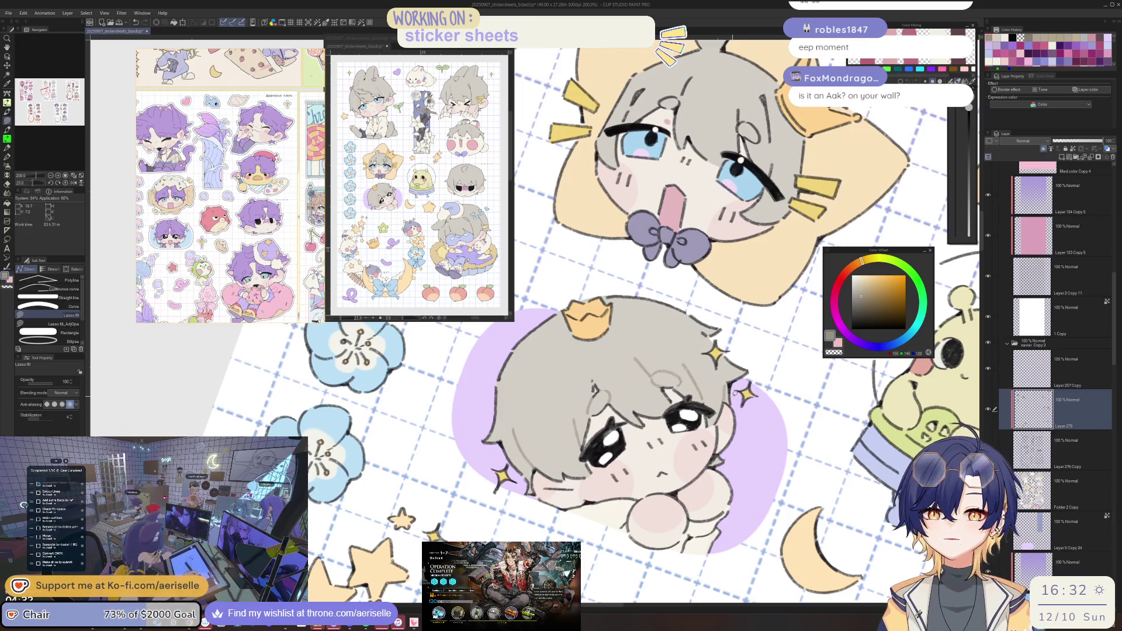
pyautogui.press('=')
pyautogui.press('=')
# Cover the rough patches, edges and dark sketch stroke in the star-framed chibi's hair with grey.
pyautogui.scroll(-2, 719, 455)
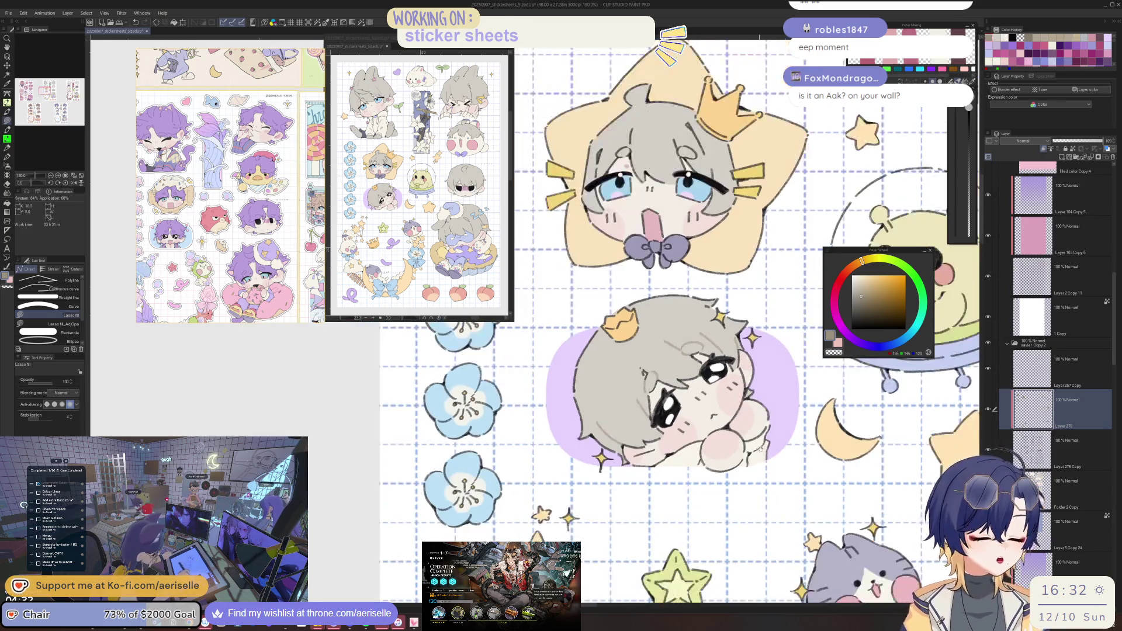
pyautogui.scroll(5, 672, 409)
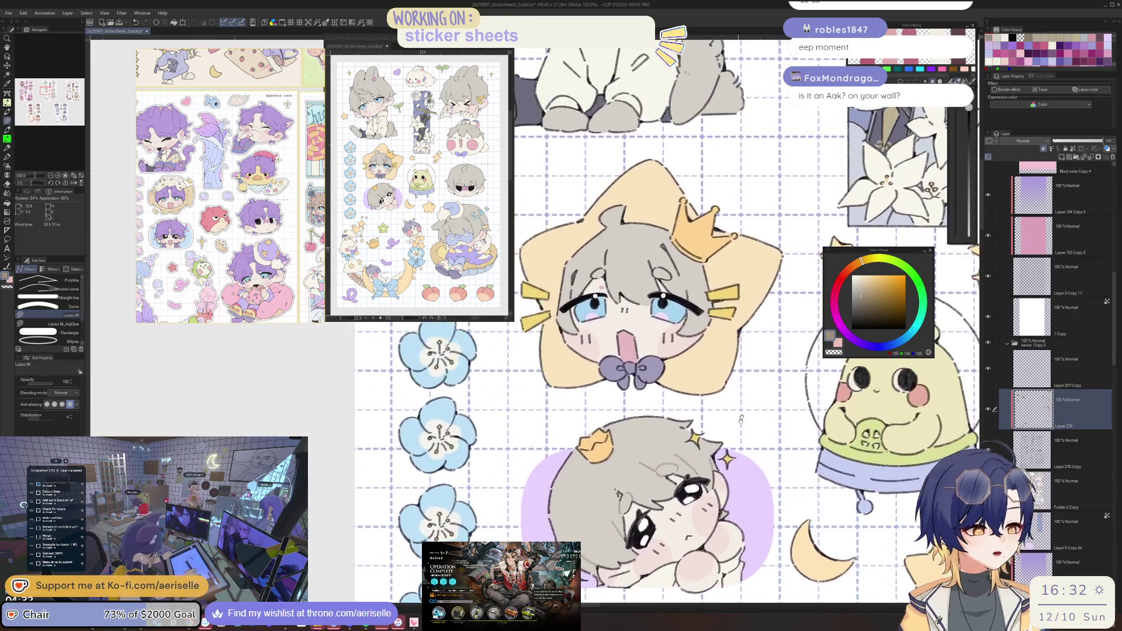
pyautogui.scroll(4, 630, 367)
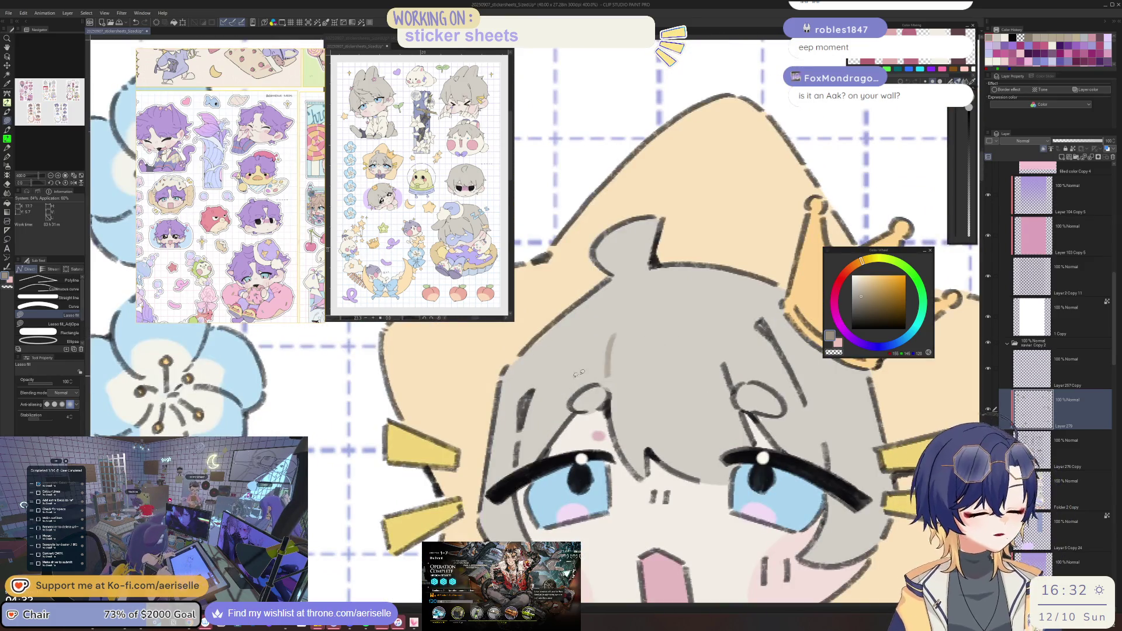
pyautogui.moveTo(569, 413); pyautogui.dragTo(625, 402)
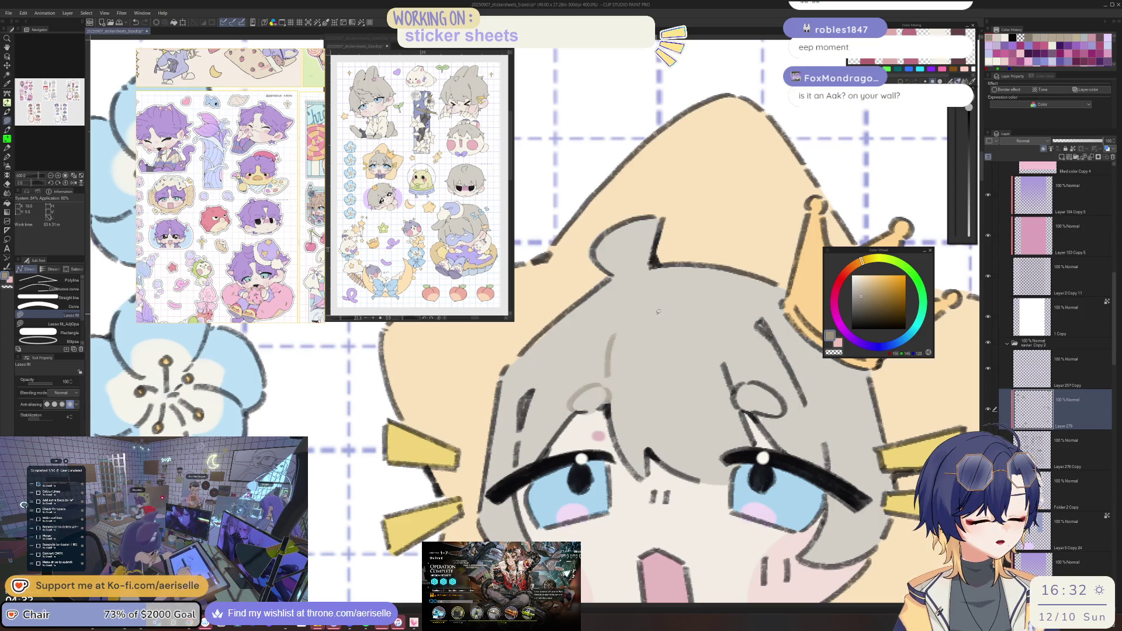
pyautogui.moveTo(517, 462)
pyautogui.mouseDown()
pyautogui.moveTo(549, 373)
pyautogui.moveTo(514, 461)
pyautogui.mouseUp()
pyautogui.moveTo(748, 386)
pyautogui.mouseDown()
pyautogui.moveTo(631, 372)
pyautogui.moveTo(637, 403)
pyautogui.moveTo(699, 380)
pyautogui.moveTo(665, 310)
pyautogui.moveTo(643, 319)
pyautogui.mouseUp()
pyautogui.moveTo(715, 434); pyautogui.dragTo(705, 446)
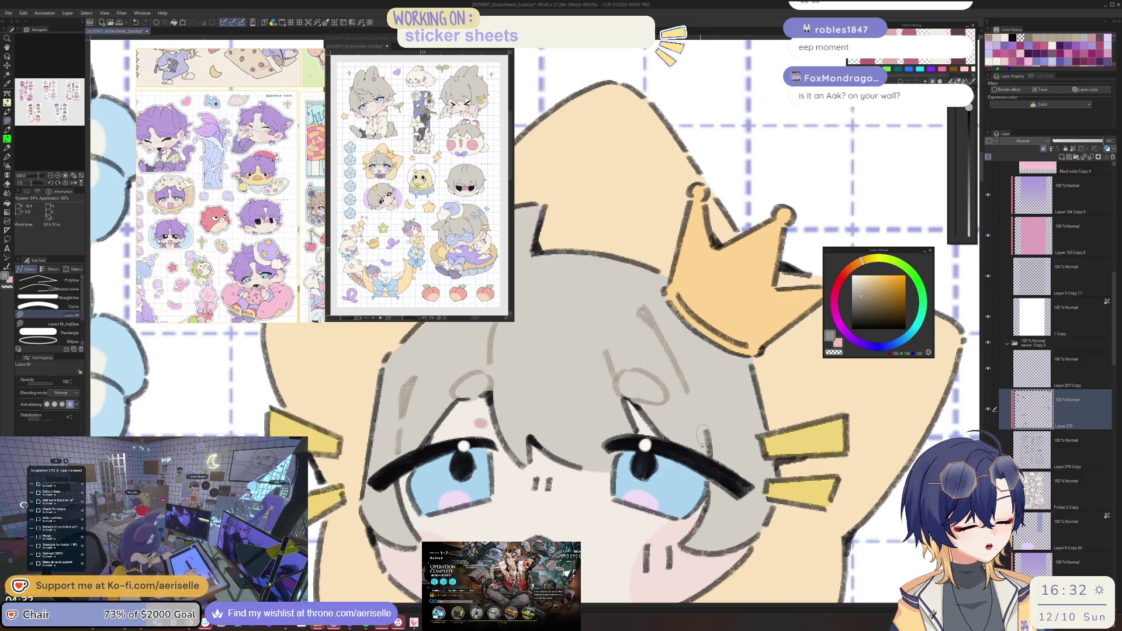
pyautogui.scroll(-10, 721, 431)
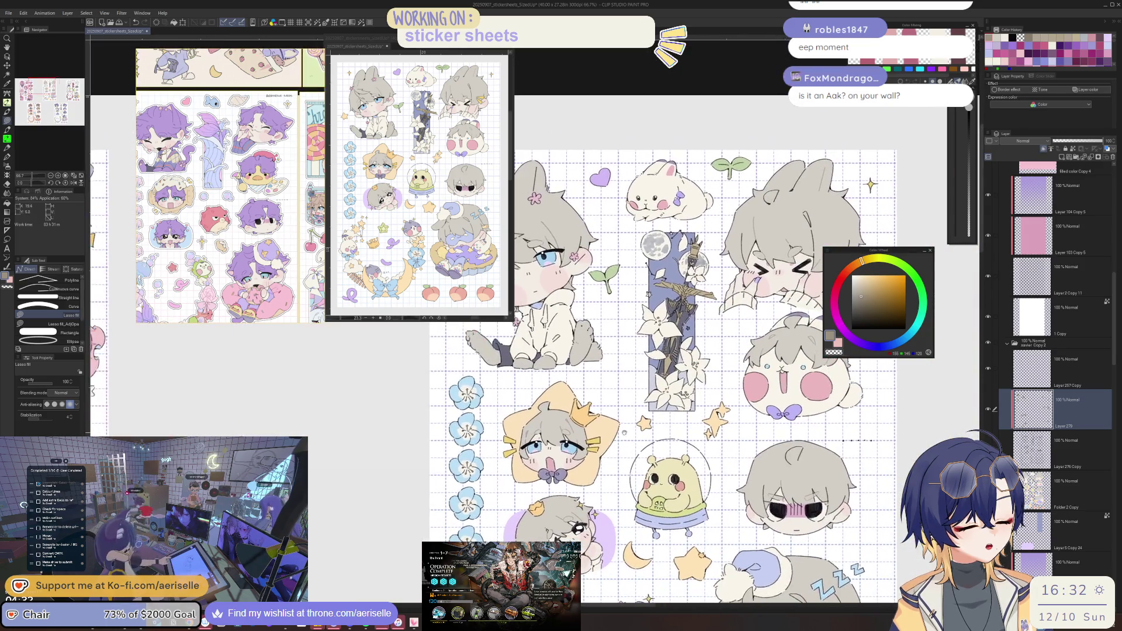
# Lasso-fill grey over a traced area of the sleeping chibi's hair.
pyautogui.moveTo(544, 439)
pyautogui.mouseDown()
pyautogui.moveTo(541, 290)
pyautogui.moveTo(556, 228)
pyautogui.mouseUp()
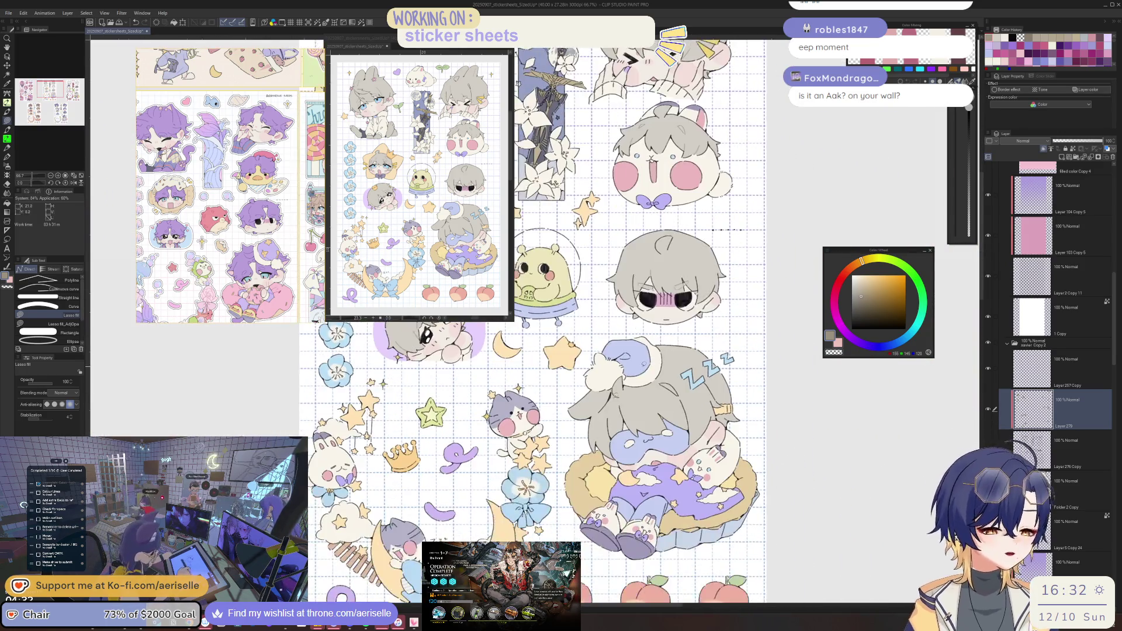
pyautogui.scroll(5, 614, 395)
pyautogui.moveTo(610, 386)
pyautogui.mouseDown()
pyautogui.moveTo(587, 422)
pyautogui.moveTo(599, 500)
pyautogui.mouseUp()
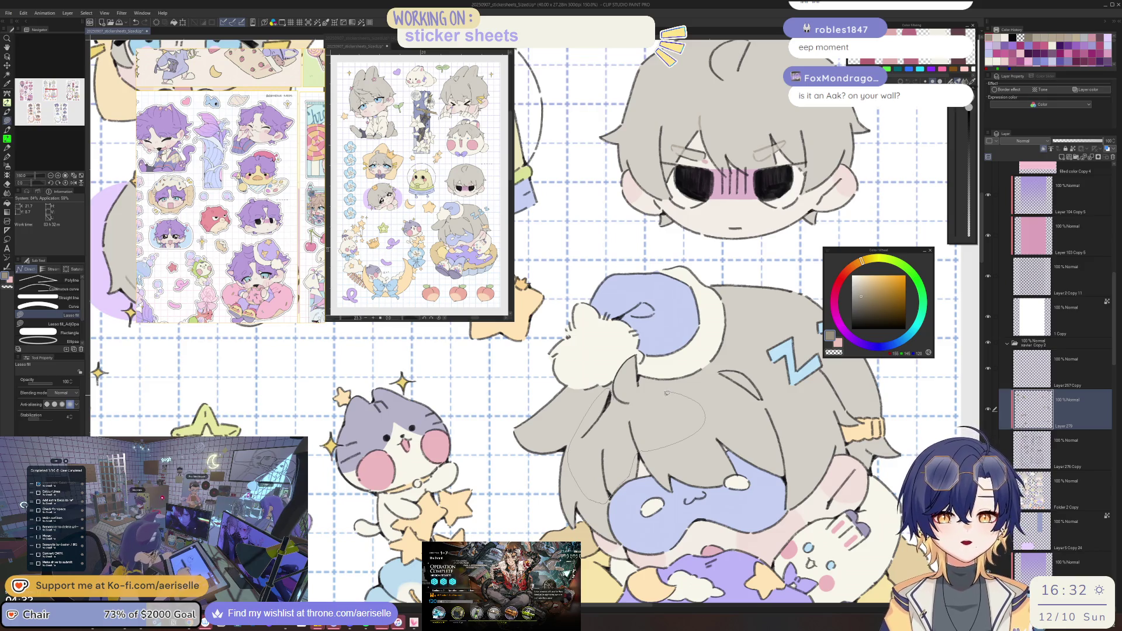
pyautogui.moveTo(642, 376); pyautogui.dragTo(626, 380)
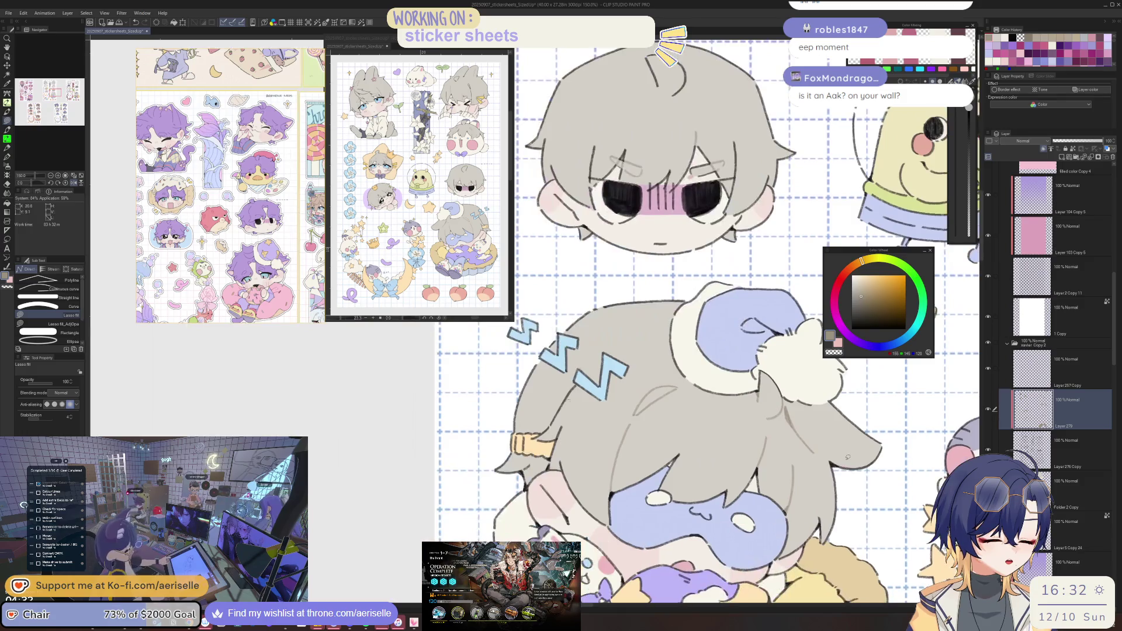
# Fill the hair area beside the blue zigzag grey, briefly toggling the Eraser.
pyautogui.scroll(5, 580, 381)
pyautogui.moveTo(576, 377); pyautogui.dragTo(496, 447)
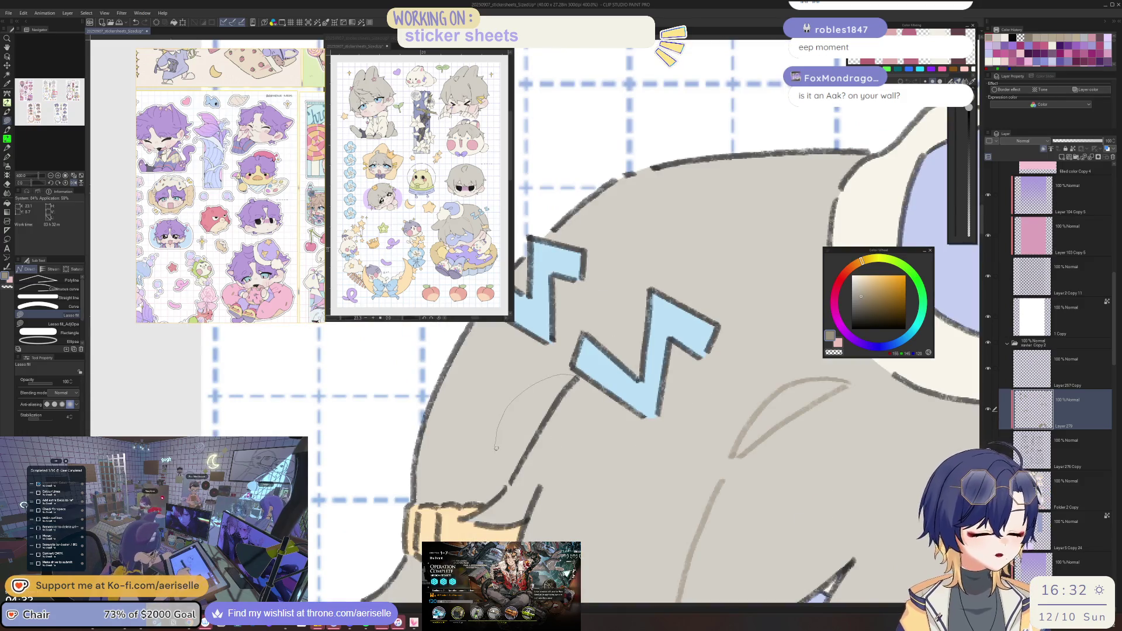
pyautogui.moveTo(522, 521); pyautogui.dragTo(564, 529)
pyautogui.scroll(-4, 568, 496)
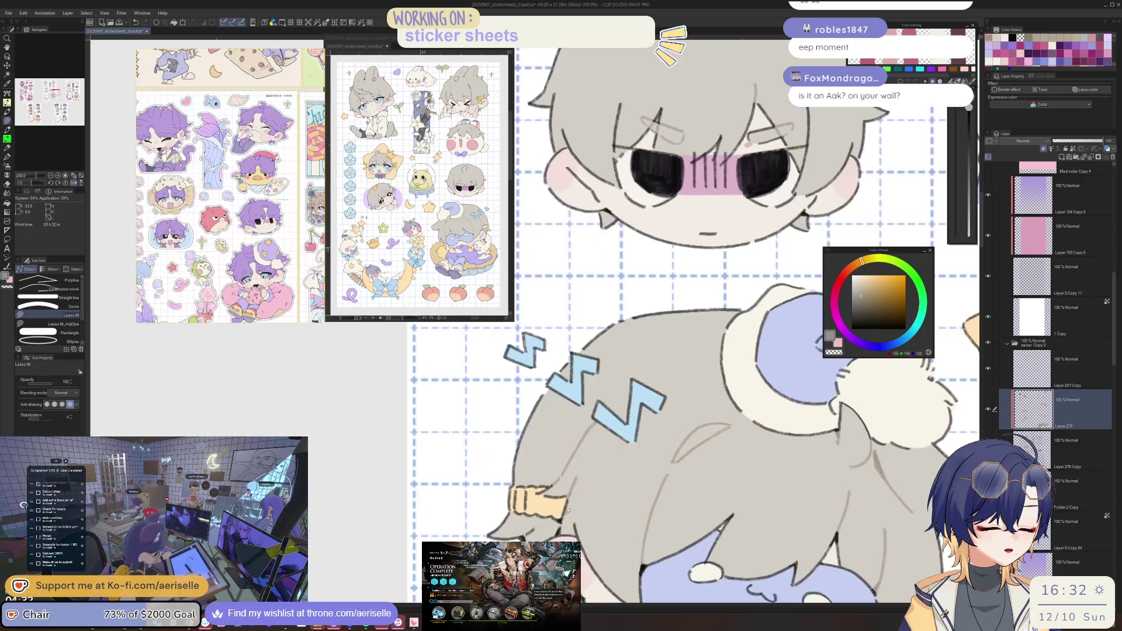
pyautogui.press('e')
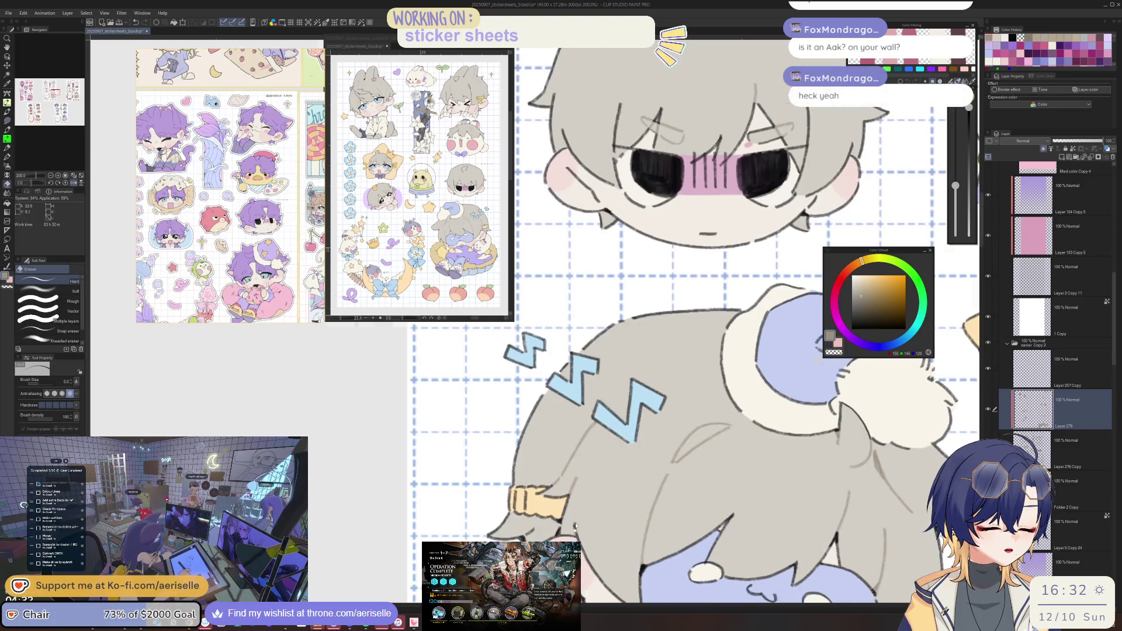
pyautogui.scroll(4, 575, 526)
pyautogui.press('u')
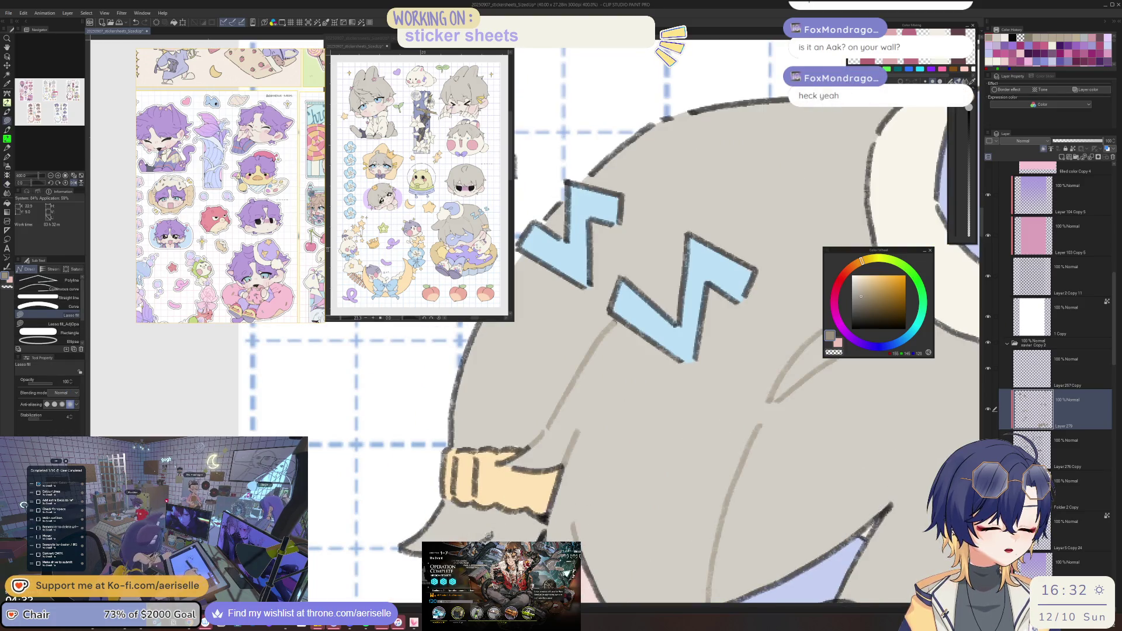
pyautogui.scroll(-5, 569, 524)
pyautogui.moveTo(569, 524)
pyautogui.mouseDown()
pyautogui.moveTo(760, 430)
pyautogui.moveTo(813, 424)
pyautogui.mouseUp()
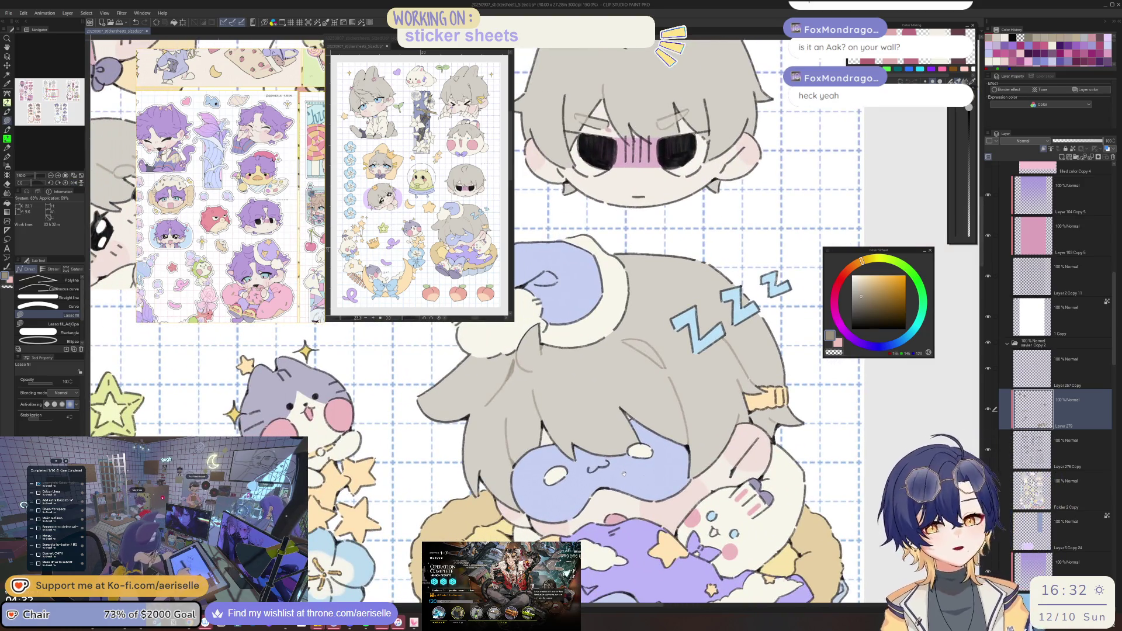
pyautogui.scroll(-3, 622, 470)
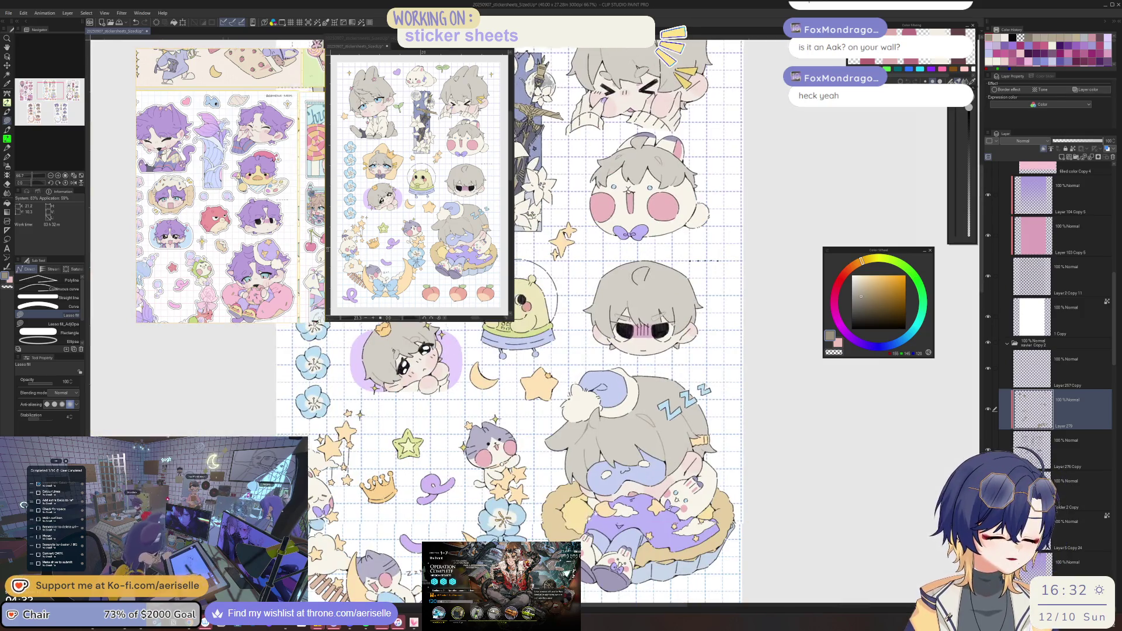
# Frame the bunny-eared chibi's ear and pick a darker grey on the Color Wheel.
pyautogui.scroll(-2, 646, 479)
pyautogui.scroll(2, 700, 529)
pyautogui.scroll(4, 646, 298)
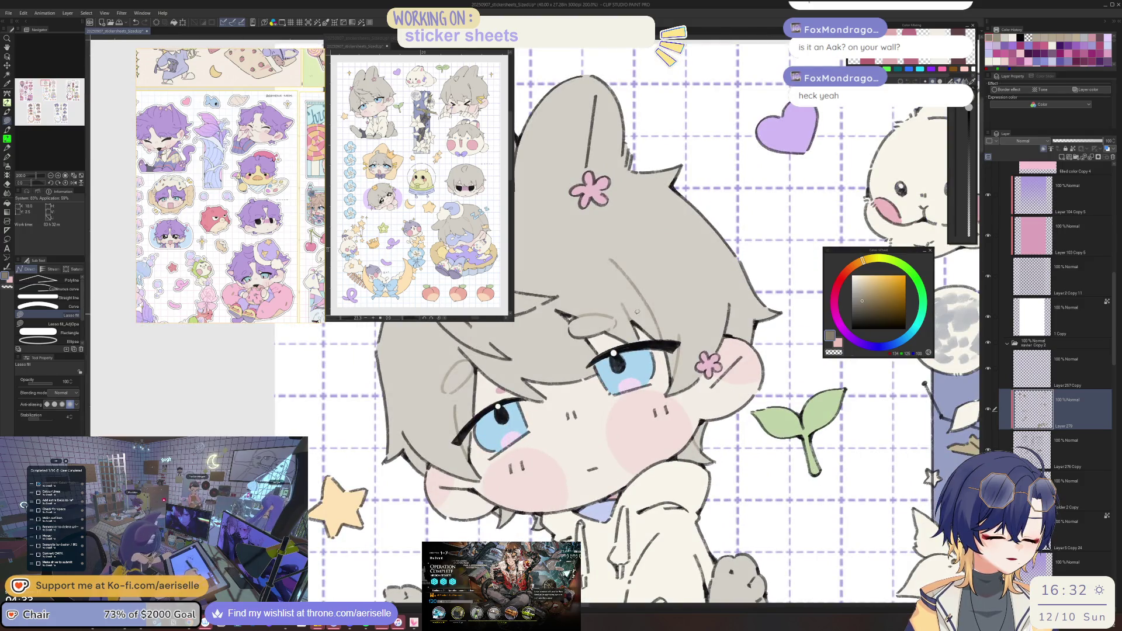
pyautogui.moveTo(603, 103); pyautogui.dragTo(619, 217)
pyautogui.press('o')
pyautogui.press('u')
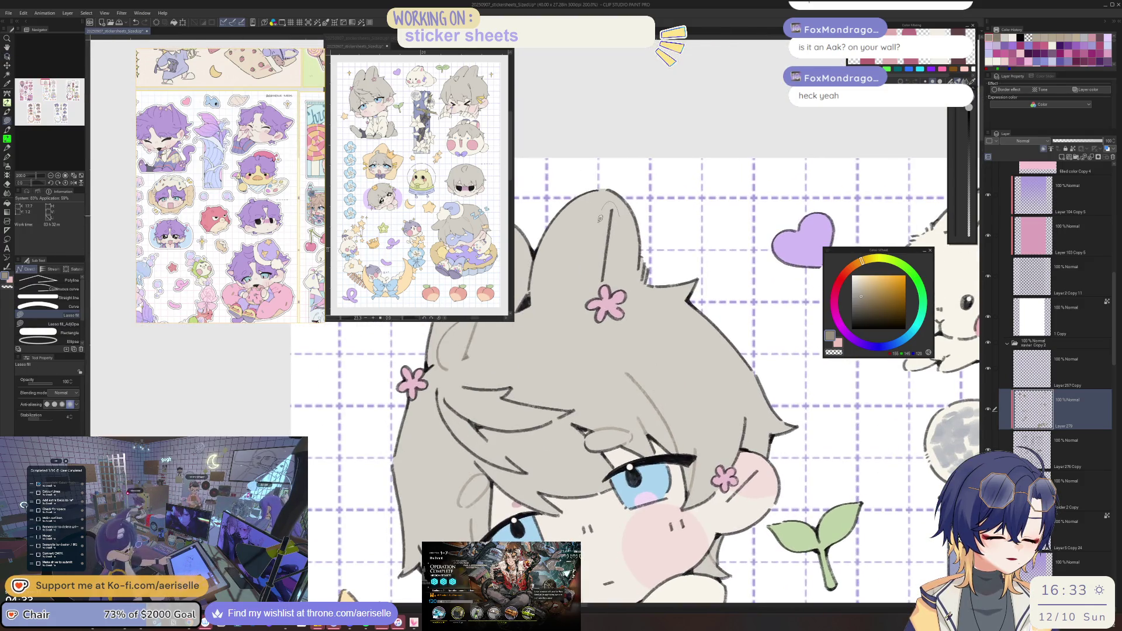
pyautogui.moveTo(537, 259); pyautogui.dragTo(662, 337)
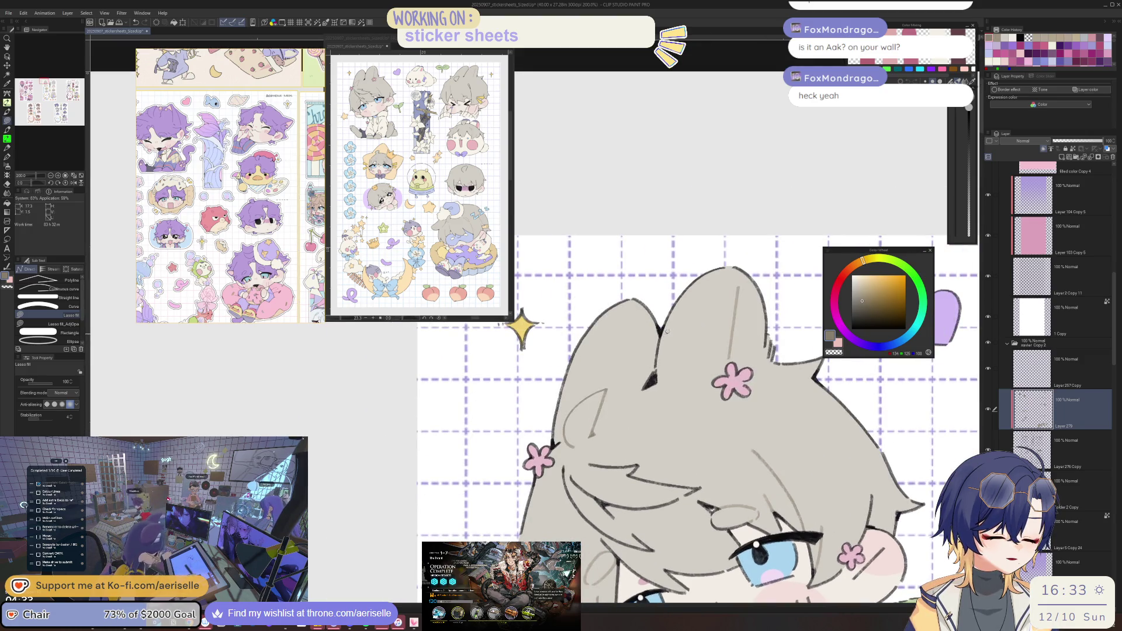
pyautogui.scroll(-3, 649, 344)
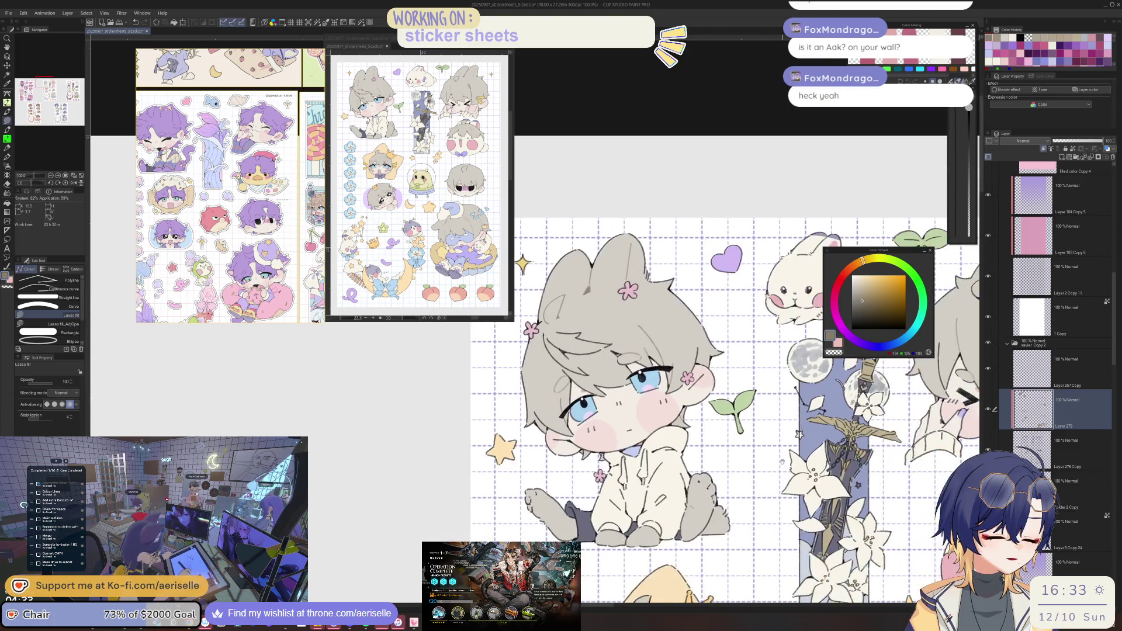
pyautogui.scroll(2, 774, 461)
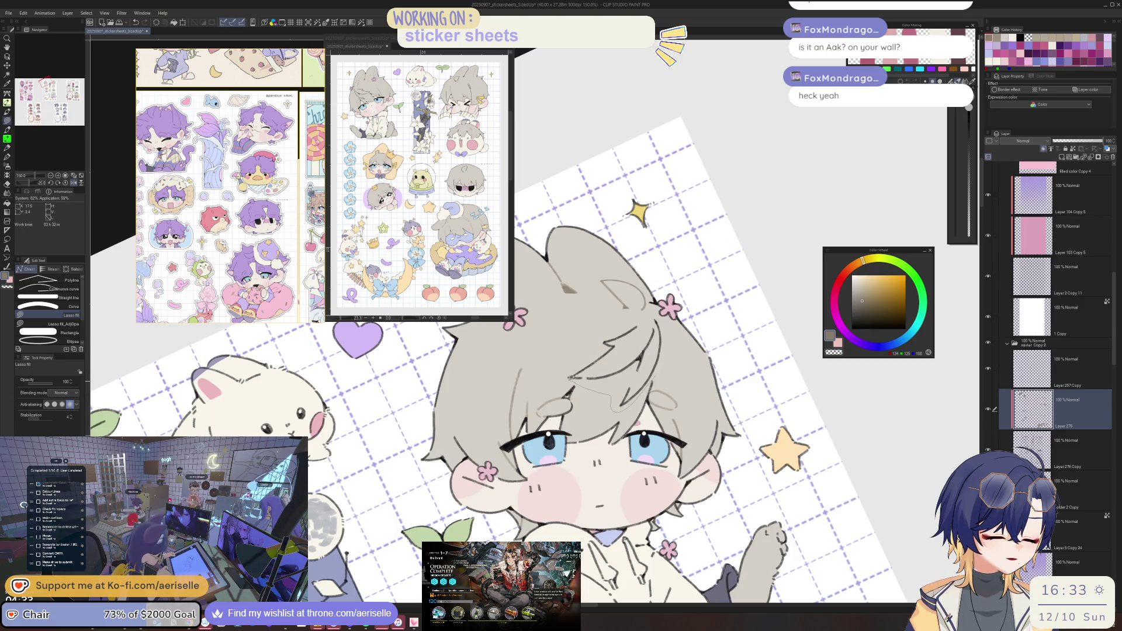
pyautogui.scroll(-3, 664, 329)
pyautogui.moveTo(733, 422); pyautogui.dragTo(734, 413)
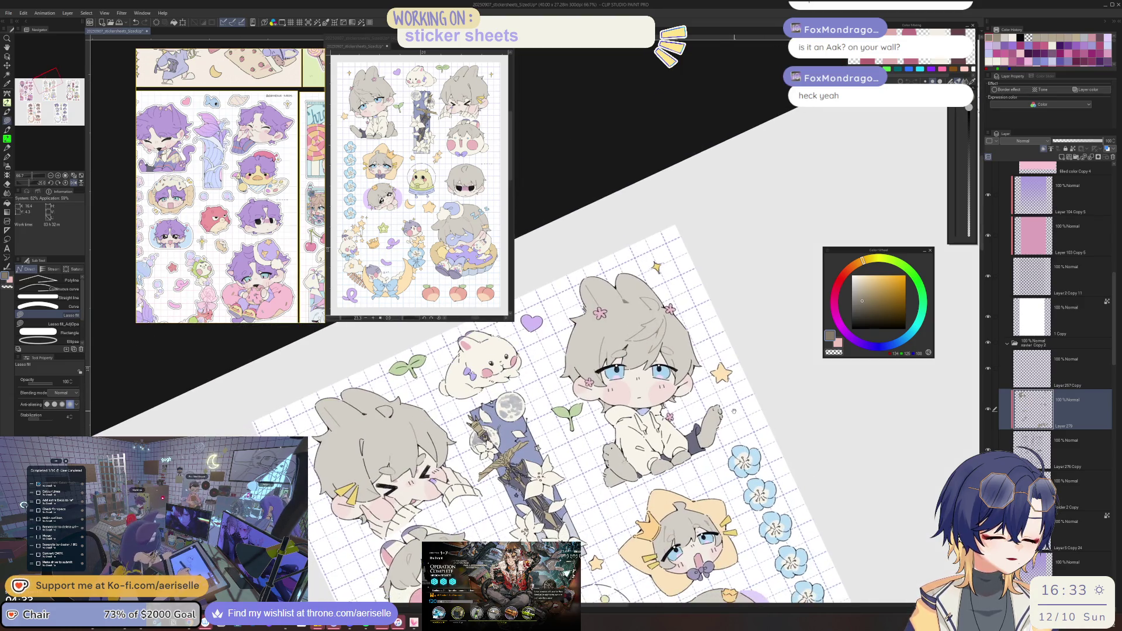
pyautogui.click(862, 304)
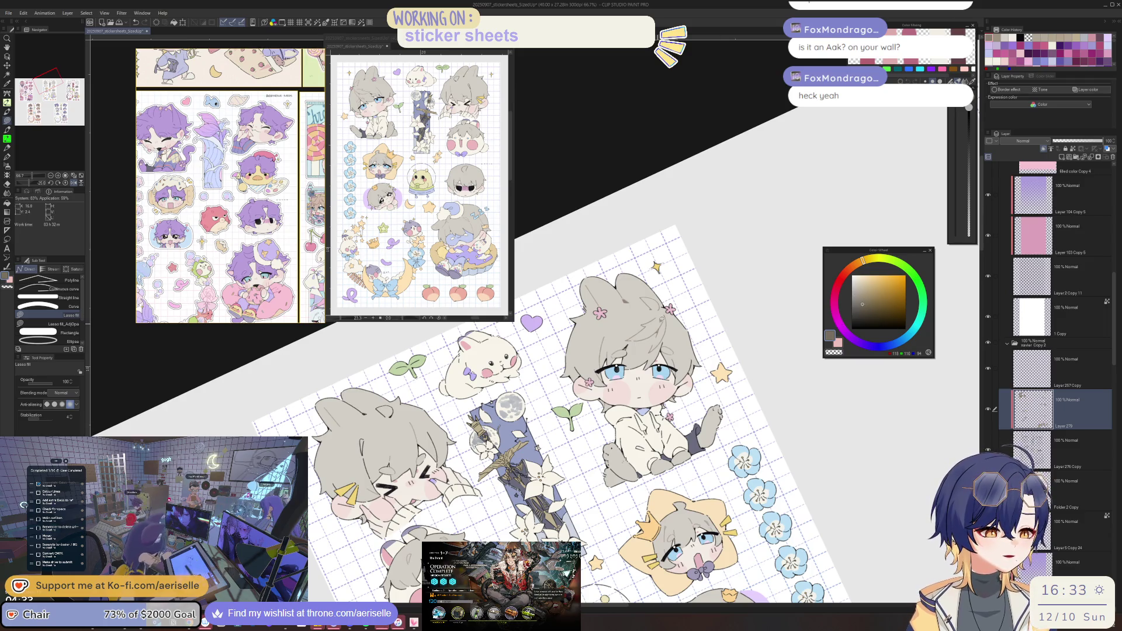
pyautogui.scroll(3, 688, 305)
# Straighten the canvas rotation and lasso-fill darker grey around the chibi's ear tip.
pyautogui.press('g')
pyautogui.hotkey('ctrl', '@')
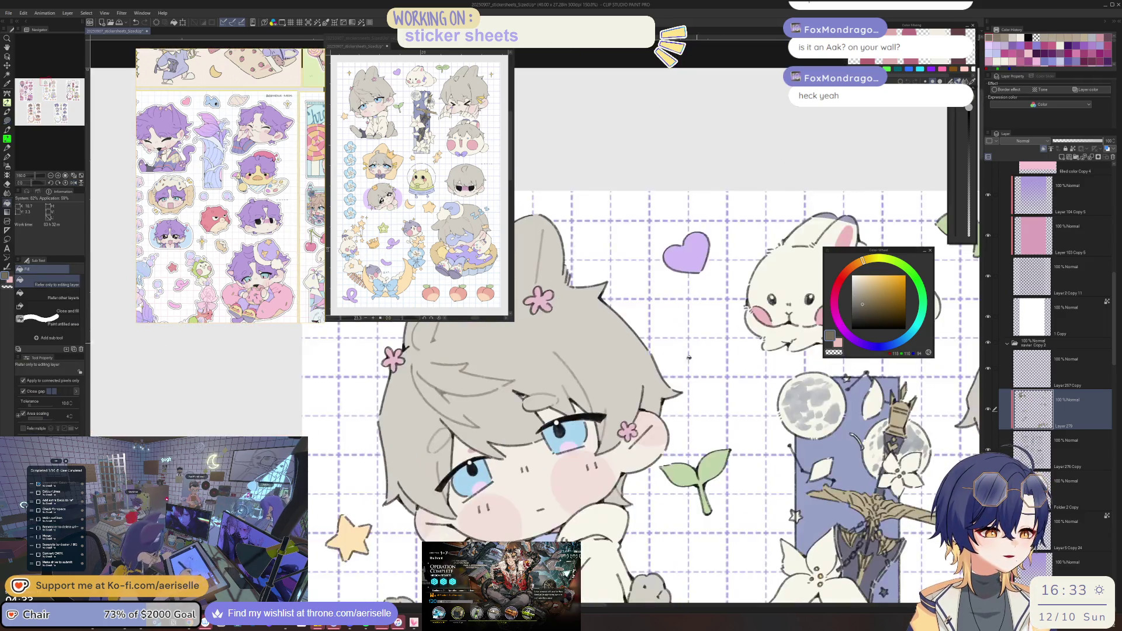
pyautogui.scroll(1, 580, 347)
pyautogui.scroll(1, 580, 347)
pyautogui.press('u')
pyautogui.moveTo(580, 347); pyautogui.dragTo(570, 411)
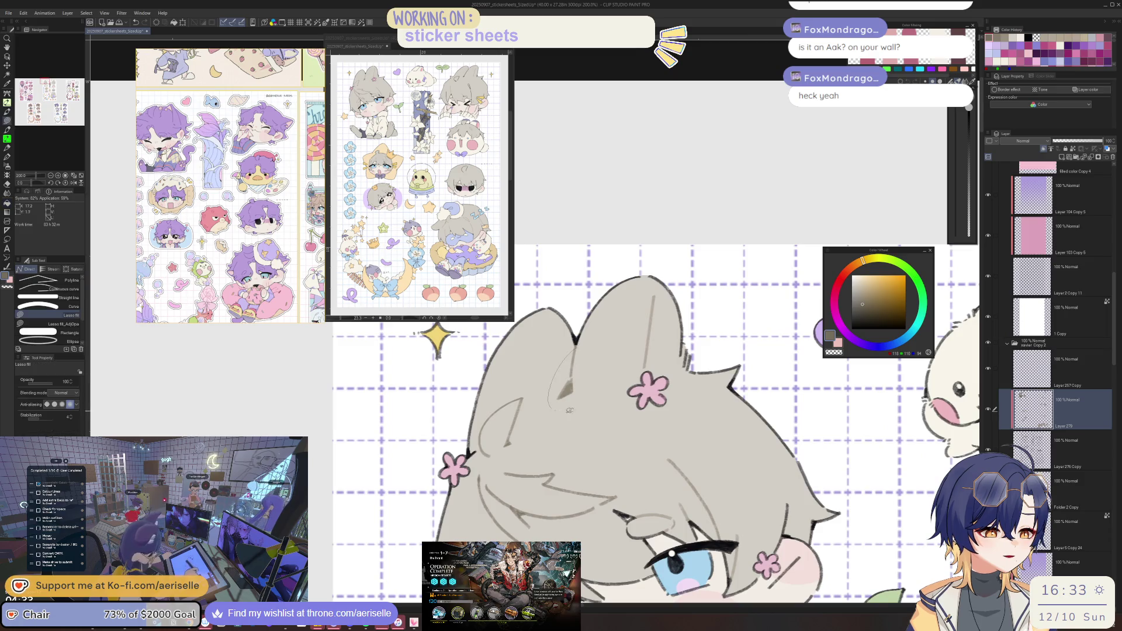
pyautogui.scroll(-4, 575, 386)
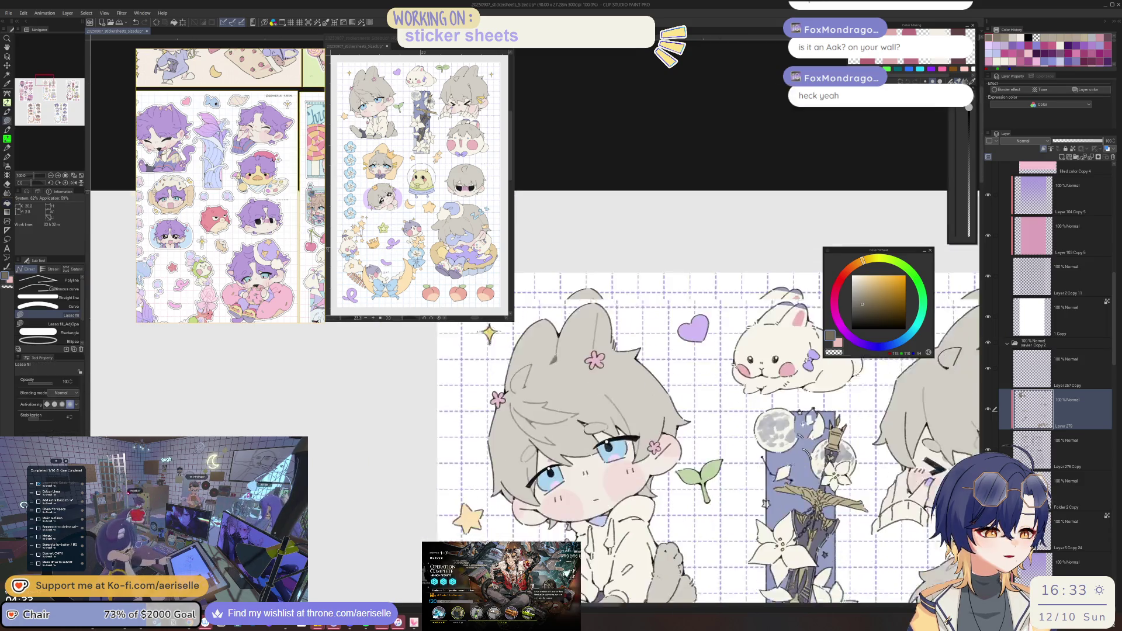
pyautogui.scroll(4, 585, 440)
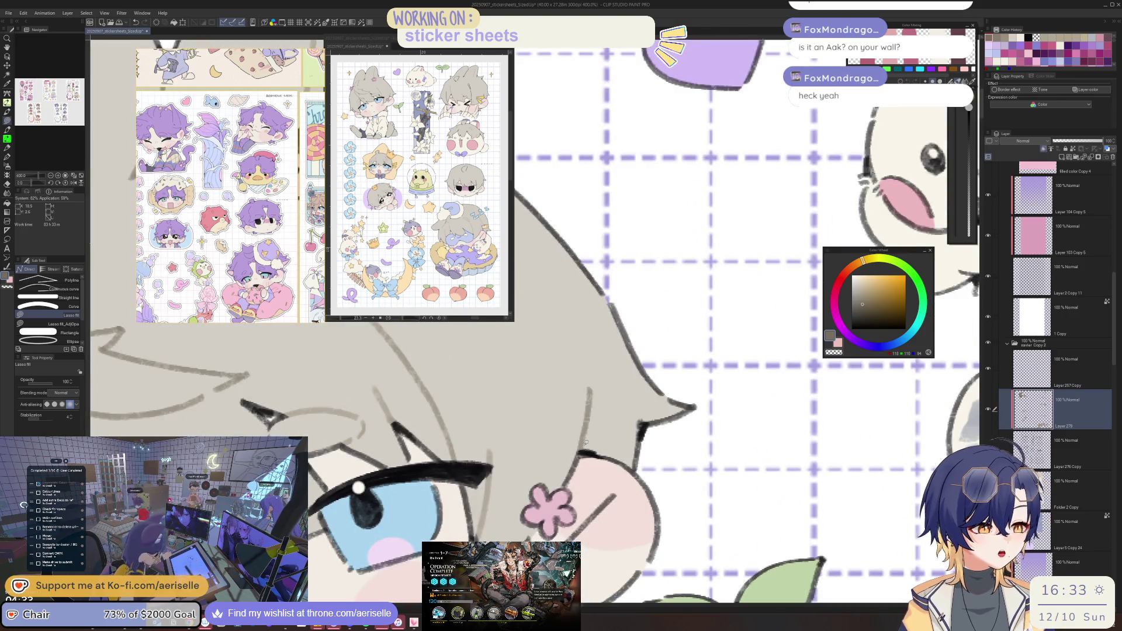
pyautogui.scroll(-3, 585, 440)
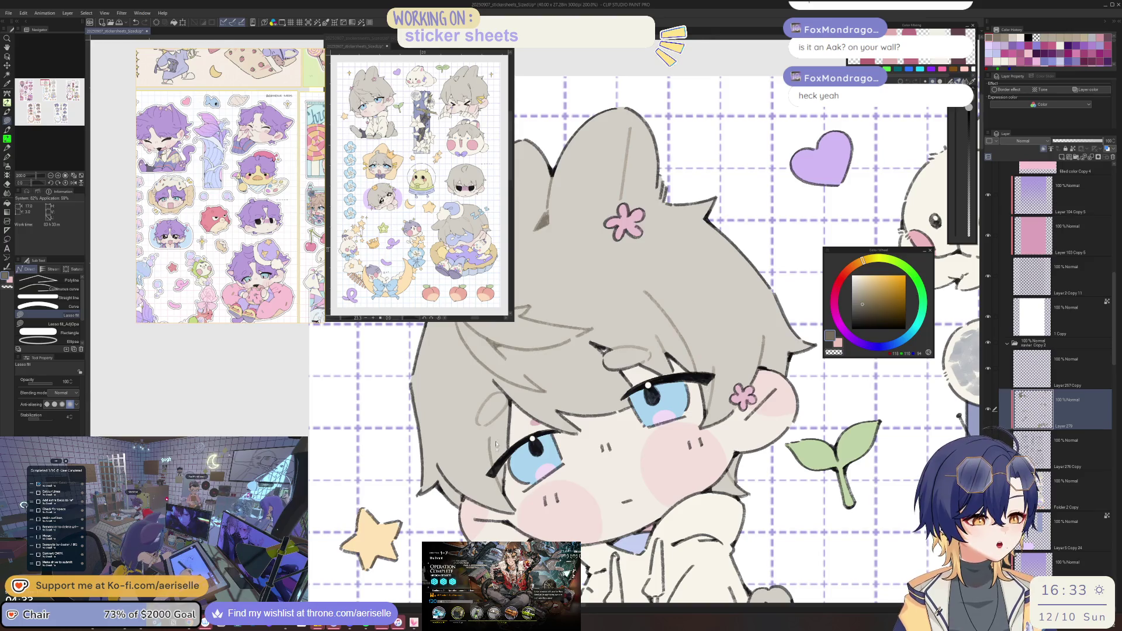
pyautogui.scroll(2, 711, 397)
# Close the gap in the chibi's head line with a Fill-tool click.
pyautogui.press('g')
pyautogui.scroll(-3, 600, 366)
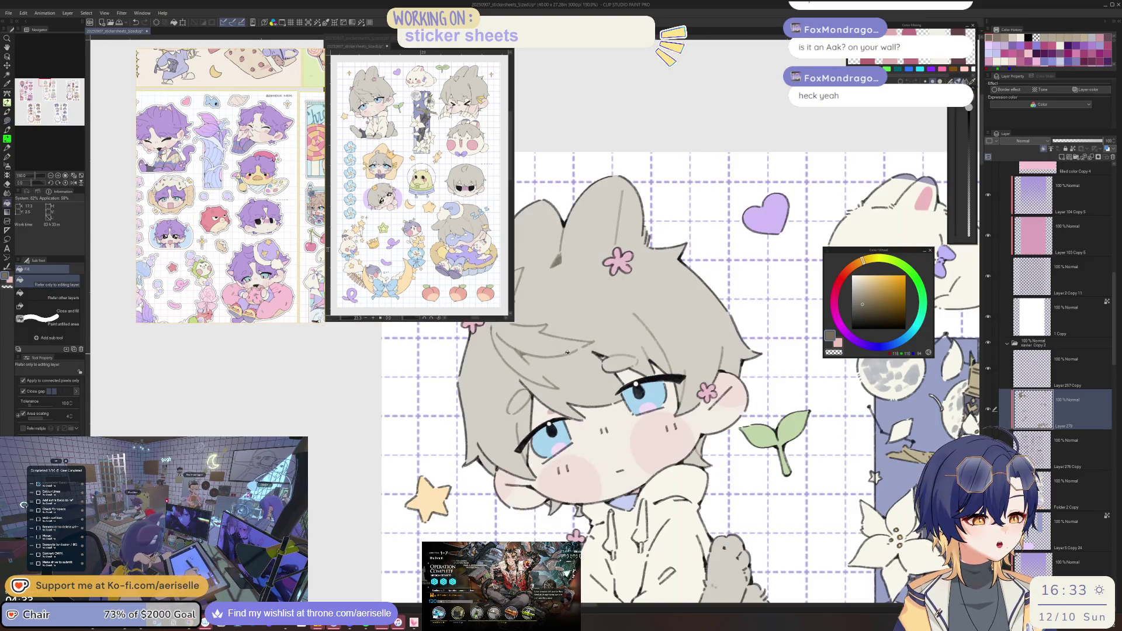
pyautogui.scroll(1, 658, 355)
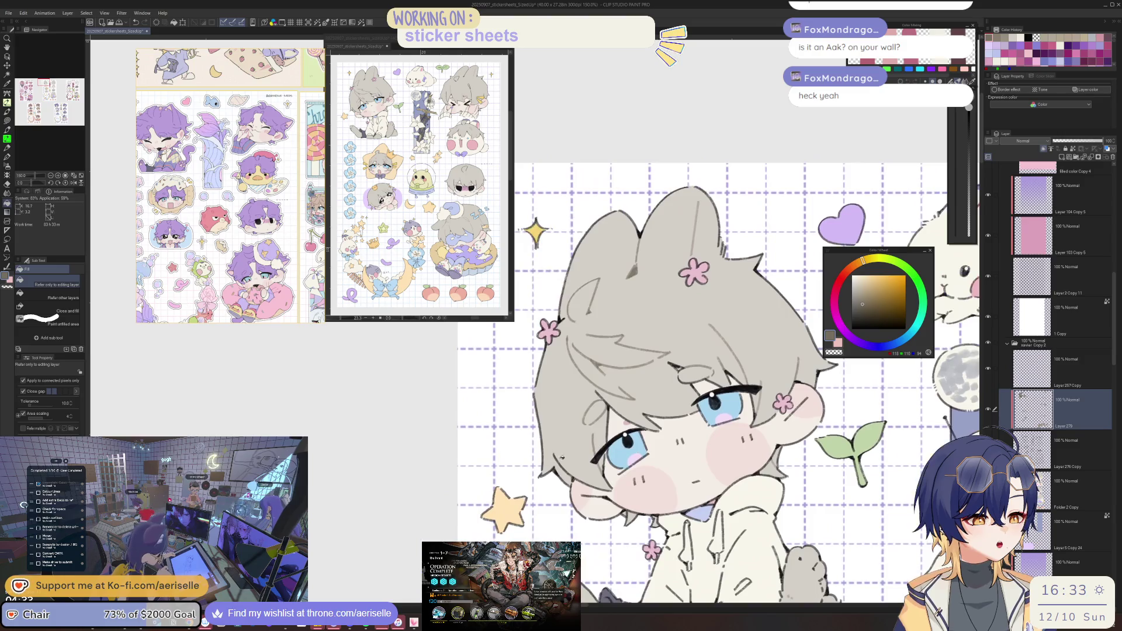
pyautogui.scroll(1, 566, 475)
pyautogui.press('u')
pyautogui.scroll(-3, 573, 436)
pyautogui.scroll(4, 616, 369)
pyautogui.press('g')
pyautogui.click(613, 368)
pyautogui.scroll(-3, 614, 373)
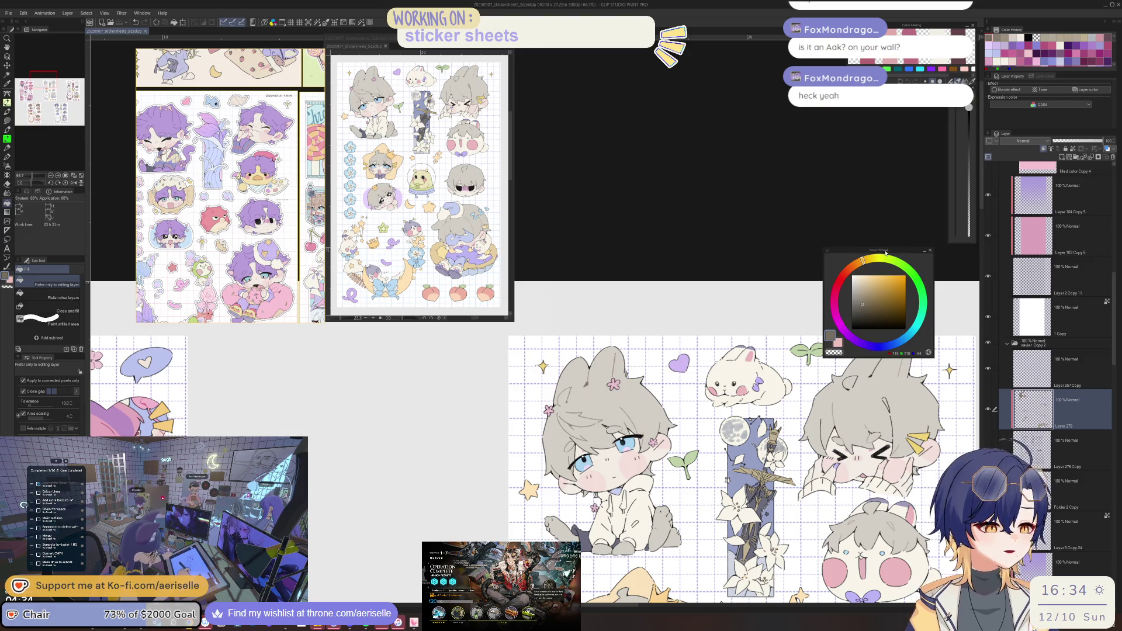
# Lasso-fill grey over the head of the sitting chibi's grey plush toy.
pyautogui.moveTo(702, 438)
pyautogui.mouseDown()
pyautogui.moveTo(567, 398)
pyautogui.moveTo(570, 374)
pyautogui.mouseUp()
pyautogui.scroll(5, 550, 456)
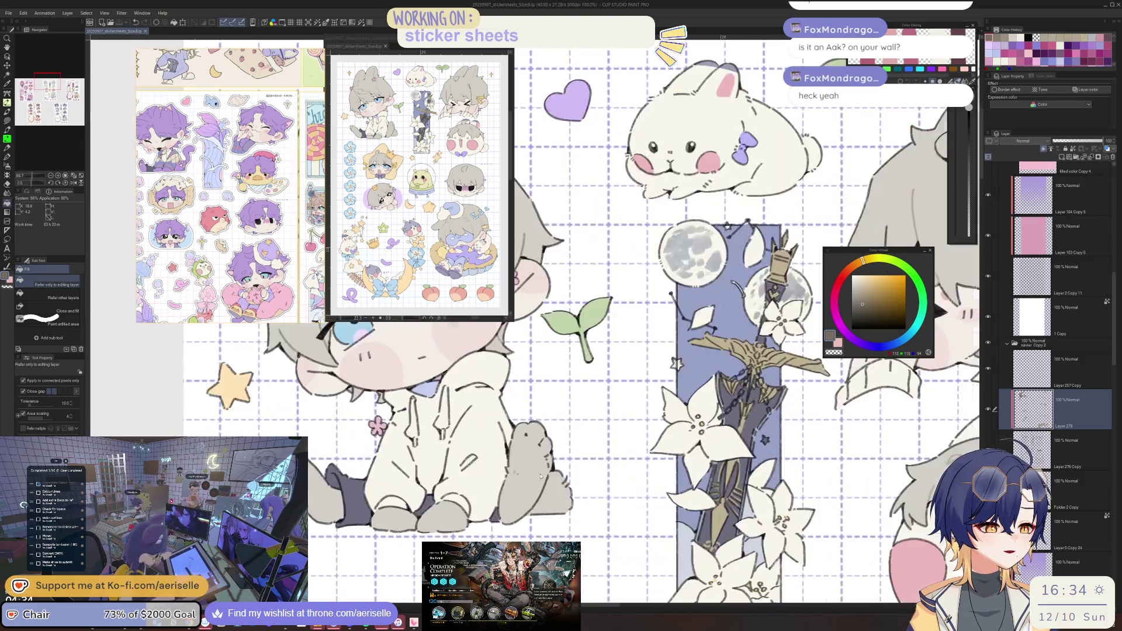
pyautogui.press('u')
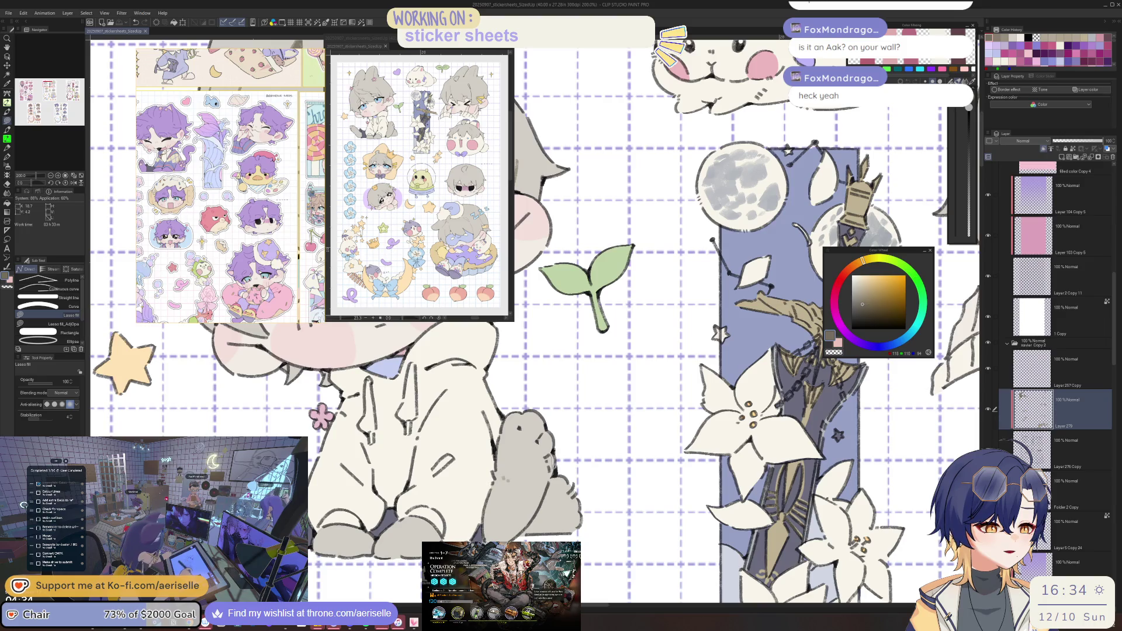
pyautogui.moveTo(544, 428); pyautogui.dragTo(549, 434)
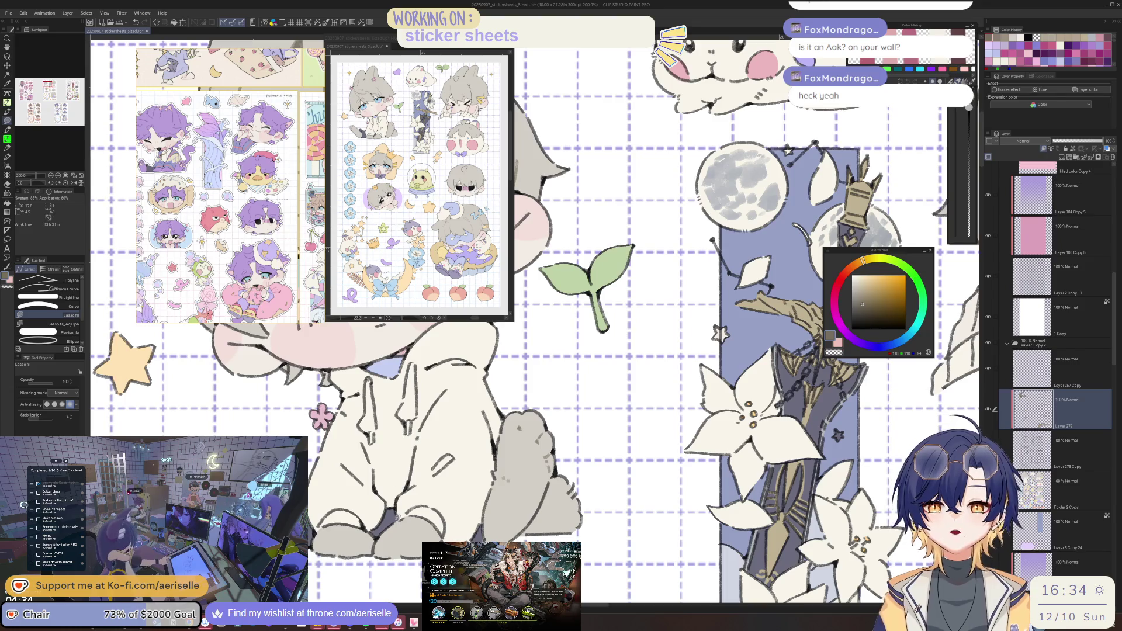
pyautogui.scroll(4, 555, 509)
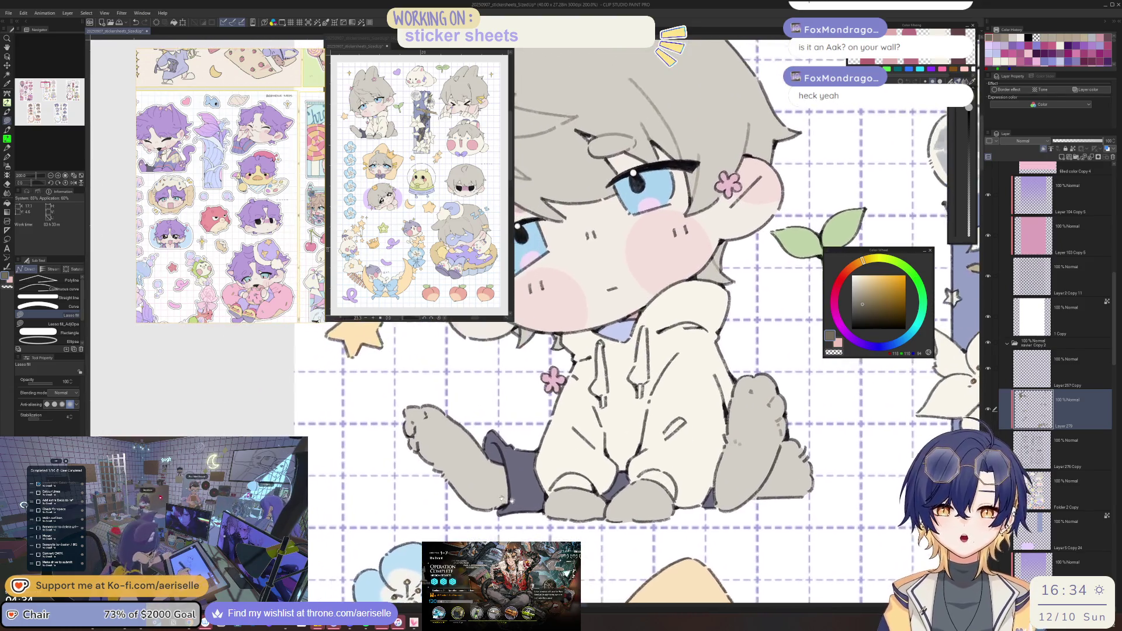
pyautogui.scroll(3, 555, 508)
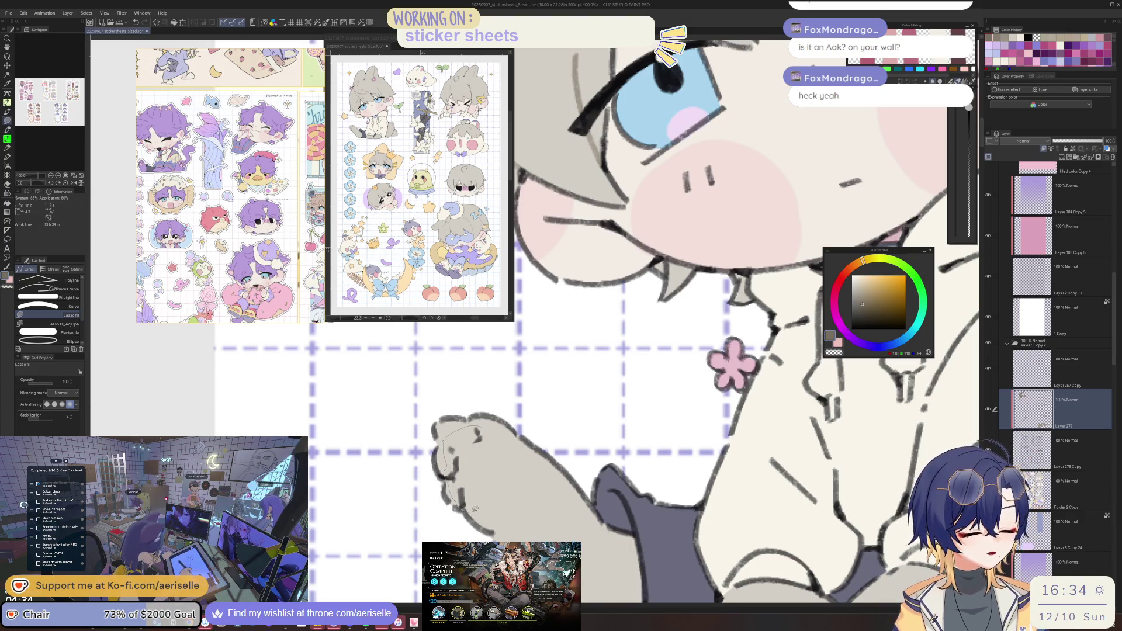
pyautogui.scroll(-5, 555, 430)
pyautogui.scroll(-3, 682, 427)
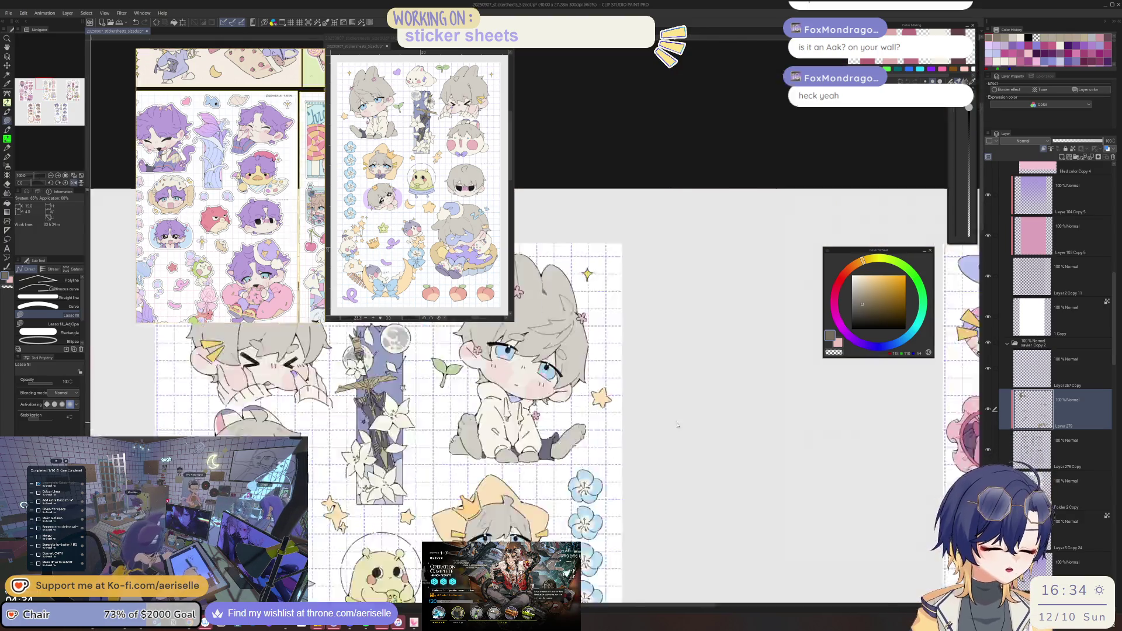
# Cover the dark sketch strokes on the squinting chibi's ear with grey.
pyautogui.moveTo(745, 439); pyautogui.dragTo(663, 470)
pyautogui.scroll(4, 608, 356)
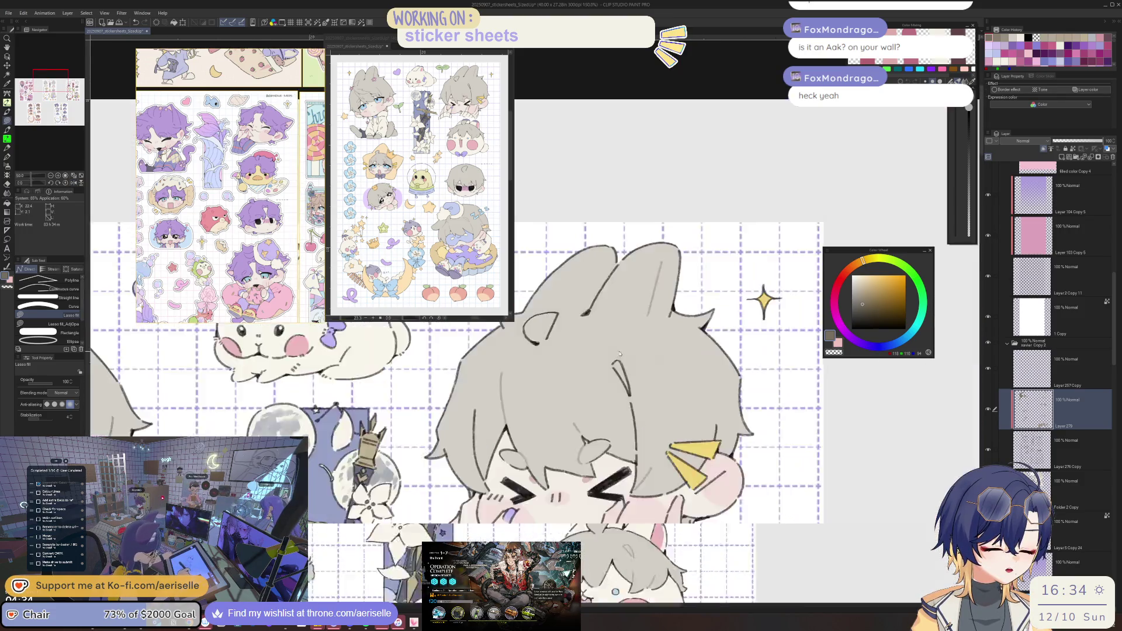
pyautogui.moveTo(668, 395); pyautogui.dragTo(642, 492)
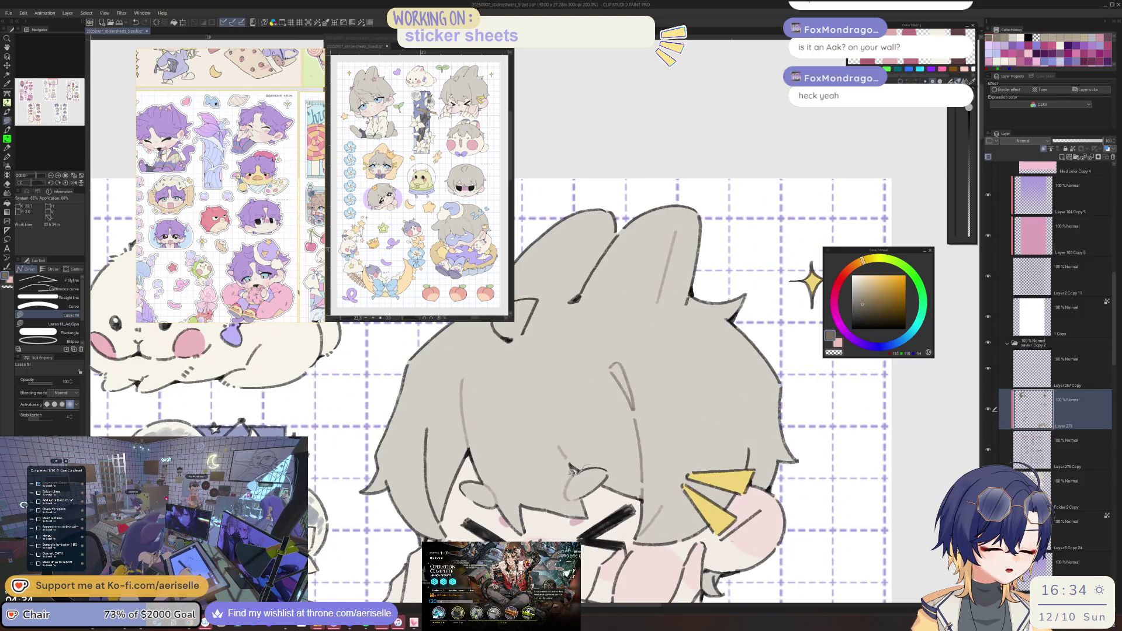
# Lasso-fill grey over the strokes under the ear, along the face's left edge, and inside the ear.
pyautogui.moveTo(602, 470); pyautogui.dragTo(624, 456)
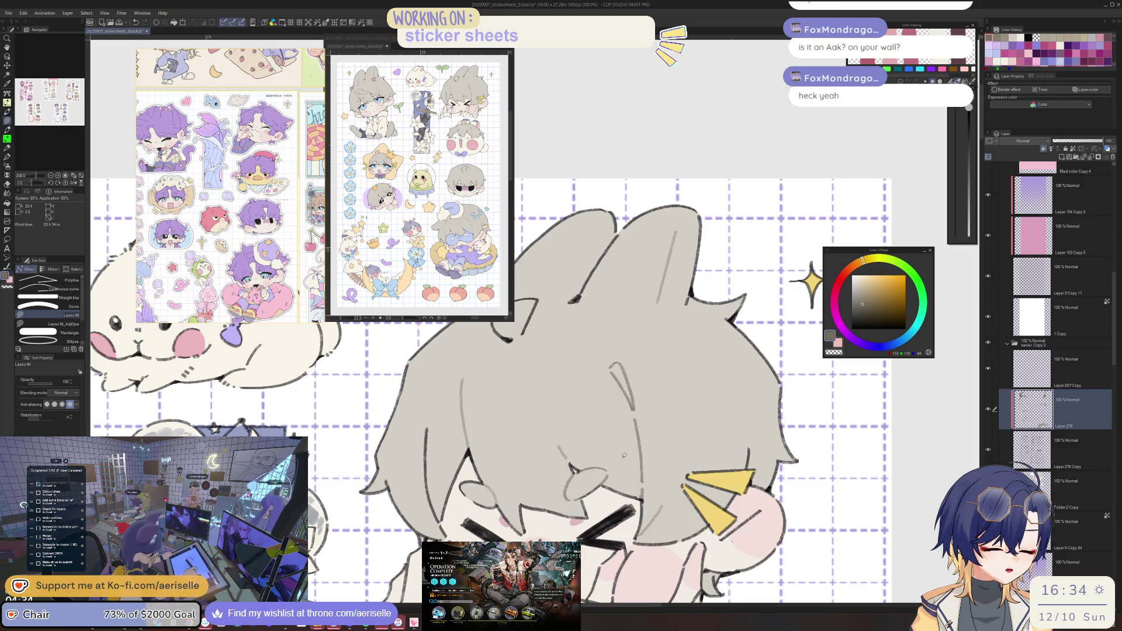
pyautogui.moveTo(479, 436)
pyautogui.mouseDown()
pyautogui.moveTo(479, 377)
pyautogui.moveTo(439, 389)
pyautogui.moveTo(432, 525)
pyautogui.moveTo(439, 502)
pyautogui.mouseUp()
pyautogui.moveTo(539, 303); pyautogui.dragTo(578, 400)
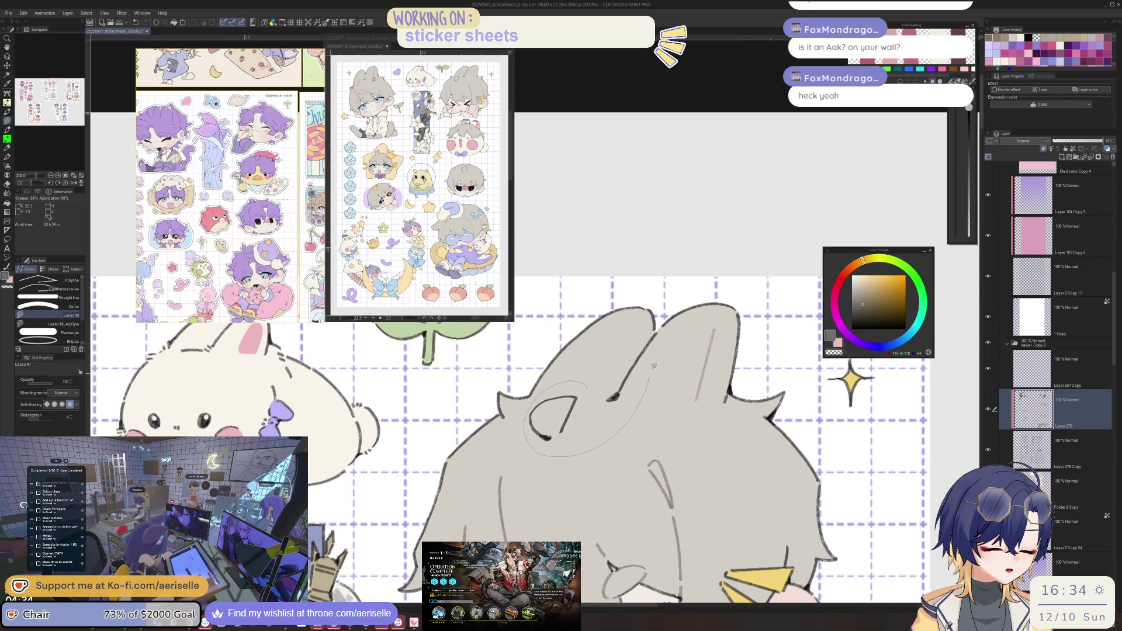
pyautogui.moveTo(661, 330); pyautogui.dragTo(646, 346)
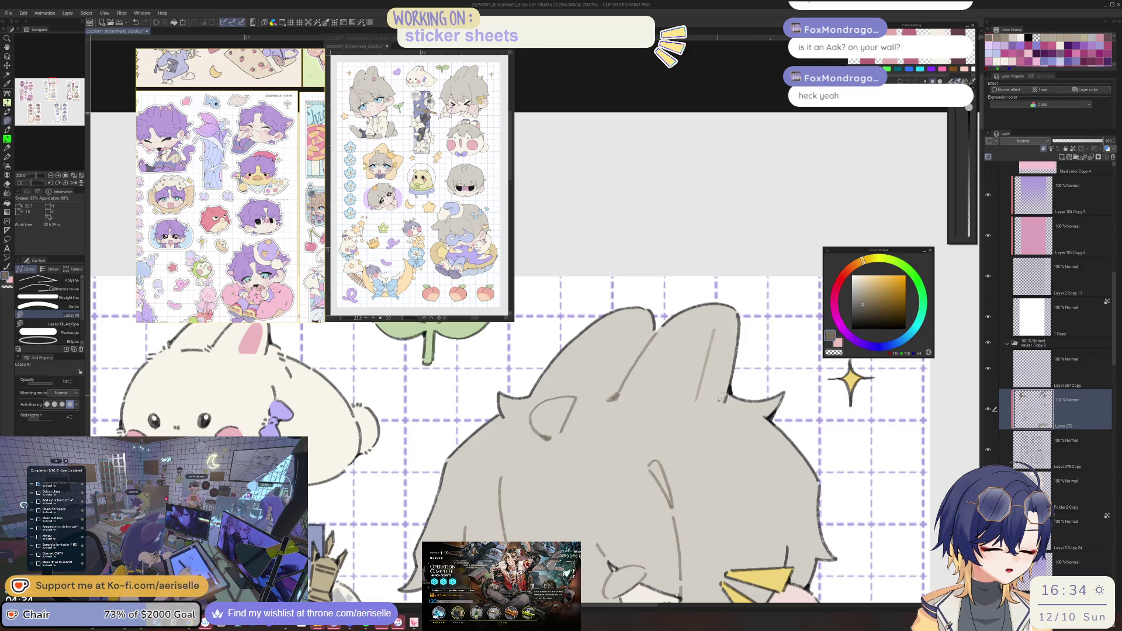
# Flip the canvas view to check the squinting chibi's cleaned-up ears and face.
pyautogui.hotkey('ctrl', 'alt', '0')
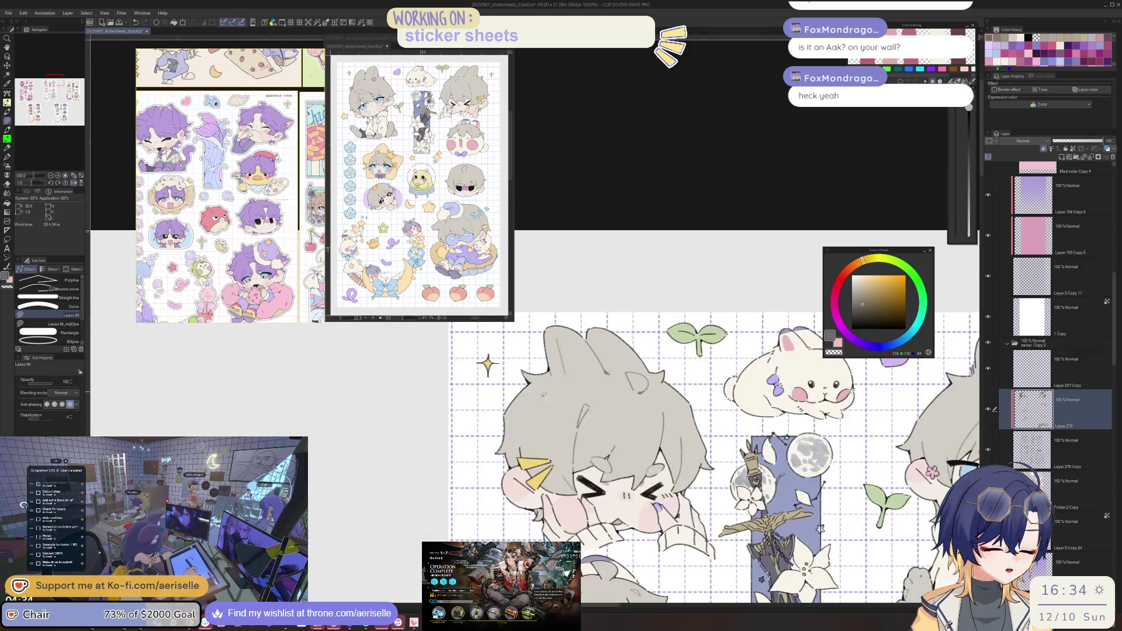
pyautogui.scroll(5, 529, 444)
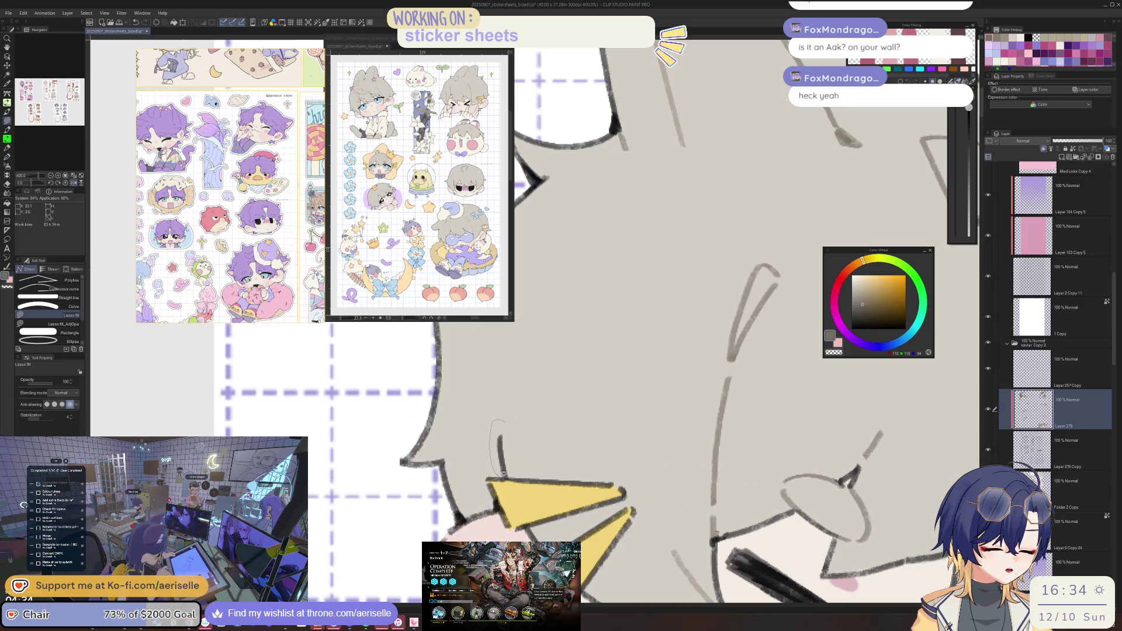
pyautogui.scroll(-5, 502, 475)
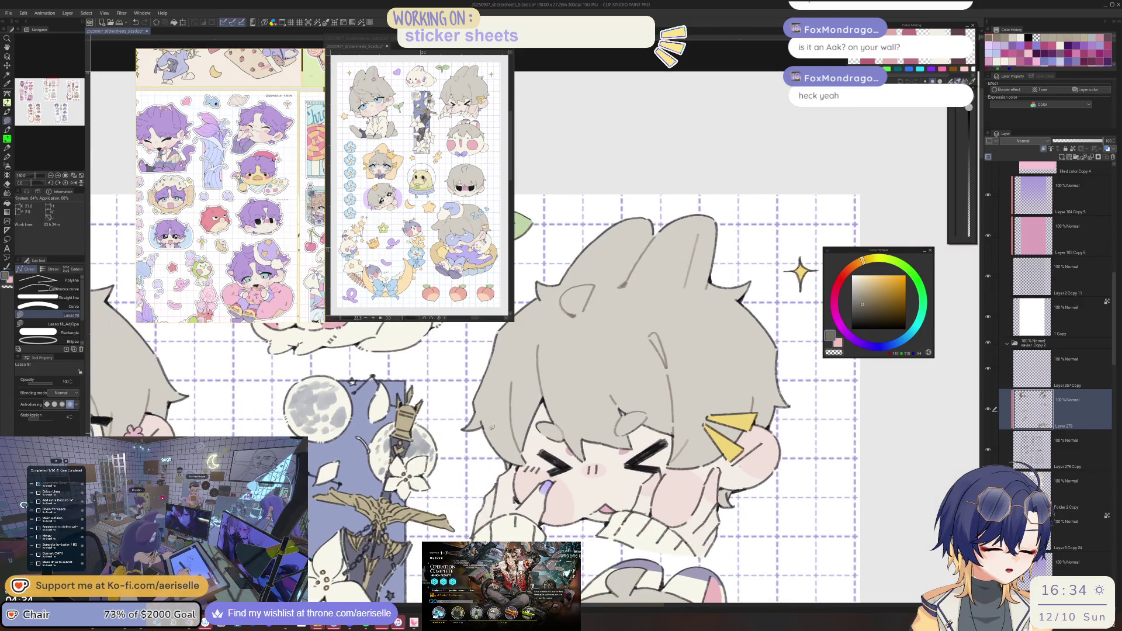
pyautogui.scroll(1, 485, 421)
pyautogui.scroll(-3, 491, 424)
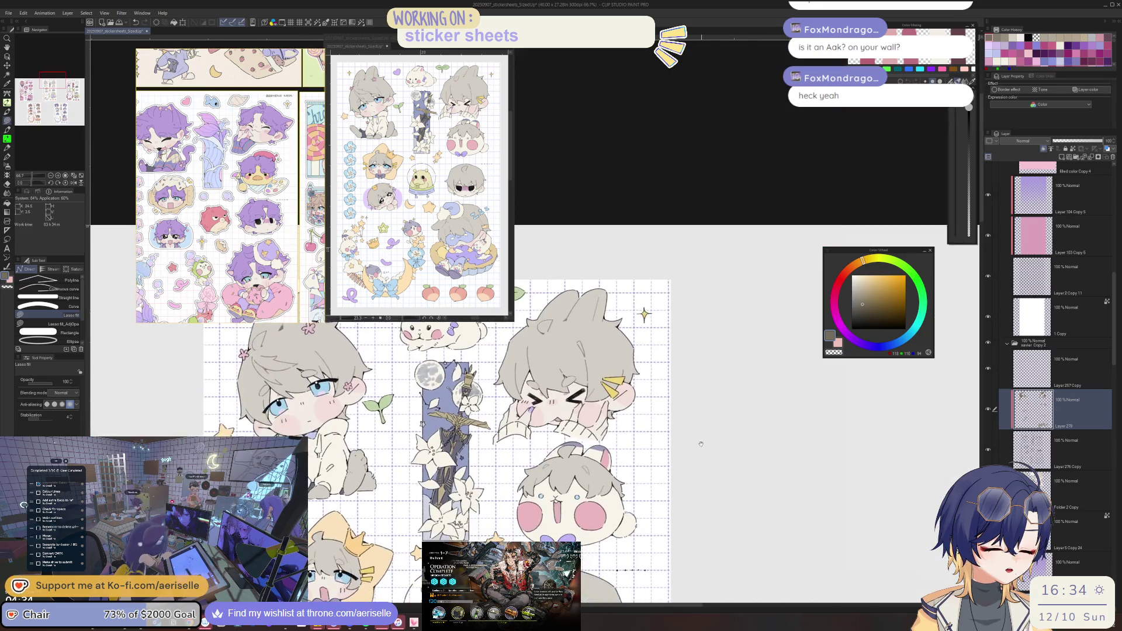
pyautogui.scroll(3, 627, 405)
pyautogui.scroll(2, 628, 405)
pyautogui.scroll(-3, 620, 412)
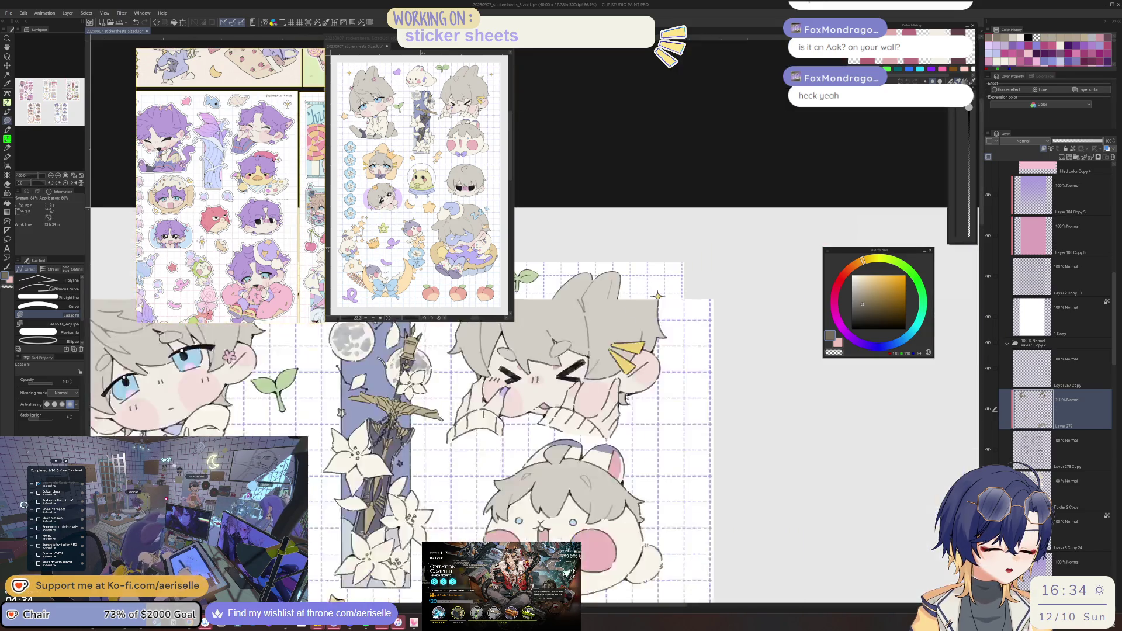
pyautogui.scroll(2, 549, 441)
# Lasso-fill grey around the chibi's hair and reset the view to 100%.
pyautogui.press('g')
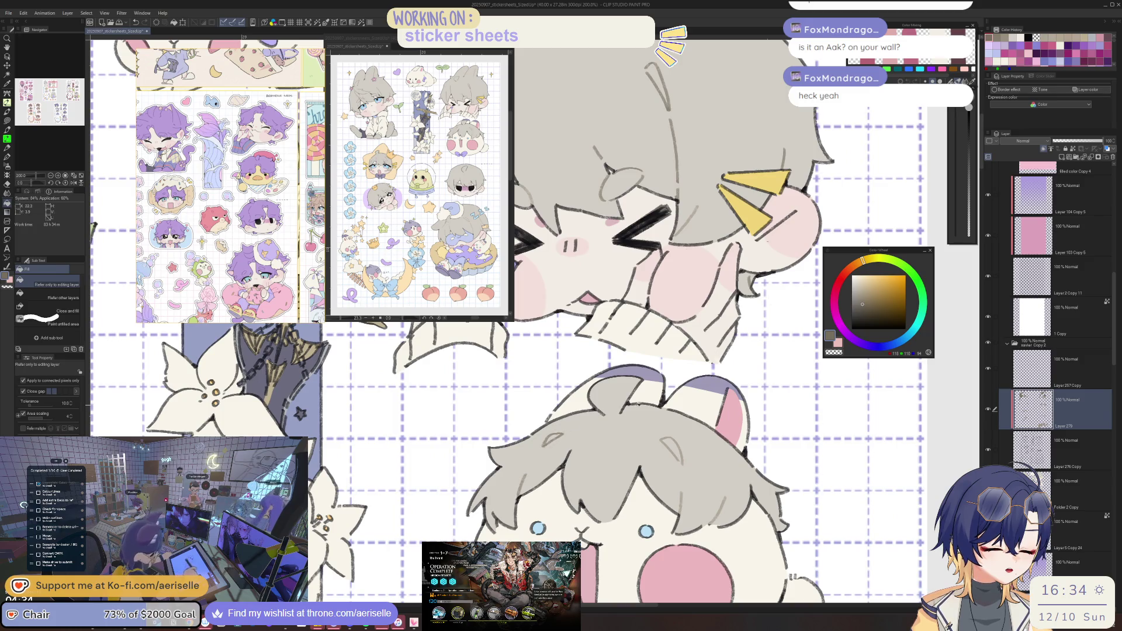
pyautogui.press('u')
pyautogui.moveTo(650, 453)
pyautogui.mouseDown()
pyautogui.moveTo(675, 482)
pyautogui.moveTo(672, 511)
pyautogui.mouseUp()
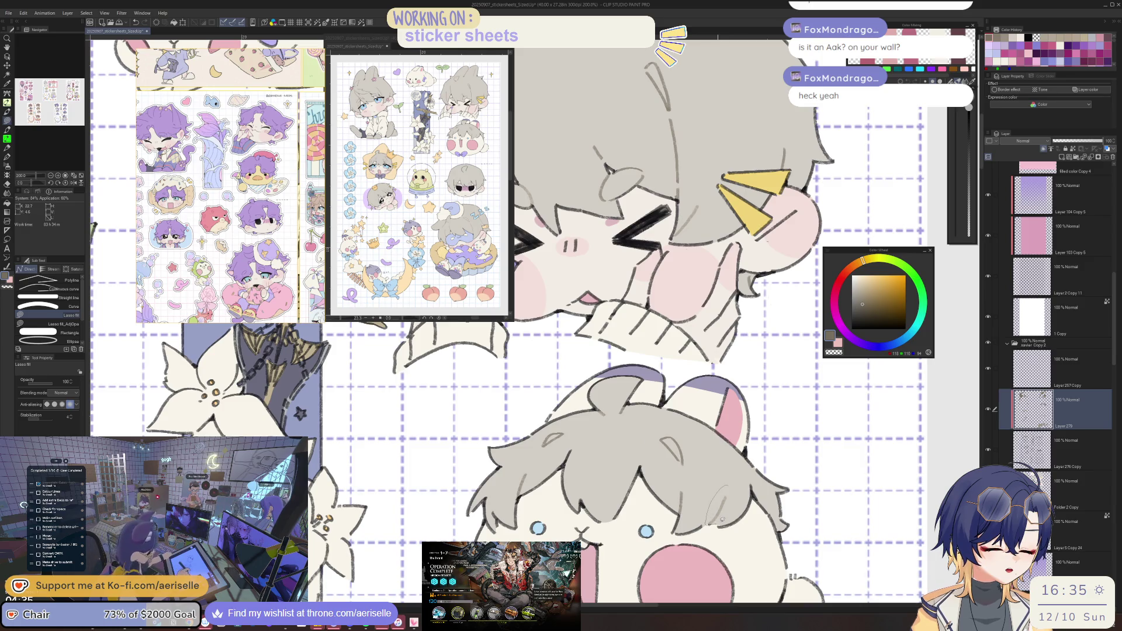
pyautogui.hotkey('ctrl', 'alt', '0')
# Zoom to 200% on the dark-eyed boy sticker with Lasso fill selected.
pyautogui.moveTo(613, 456)
pyautogui.mouseDown()
pyautogui.moveTo(623, 381)
pyautogui.moveTo(703, 461)
pyautogui.moveTo(672, 404)
pyautogui.mouseUp()
pyautogui.scroll(3, 623, 381)
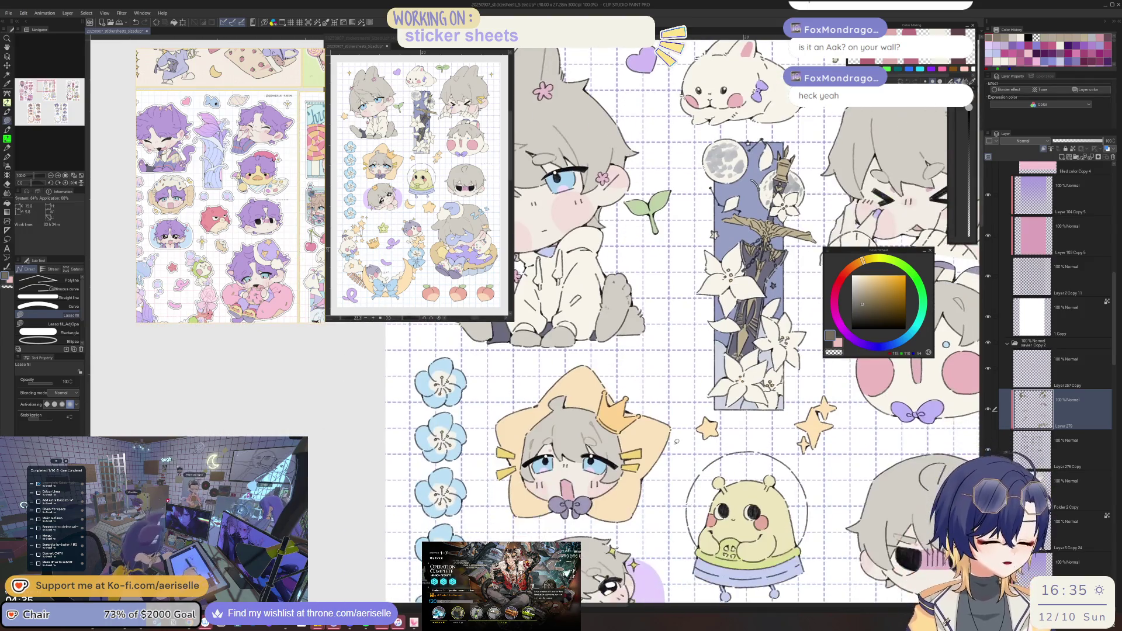
pyautogui.scroll(2, 552, 433)
pyautogui.press('g')
pyautogui.press('g')
pyautogui.scroll(2, 554, 433)
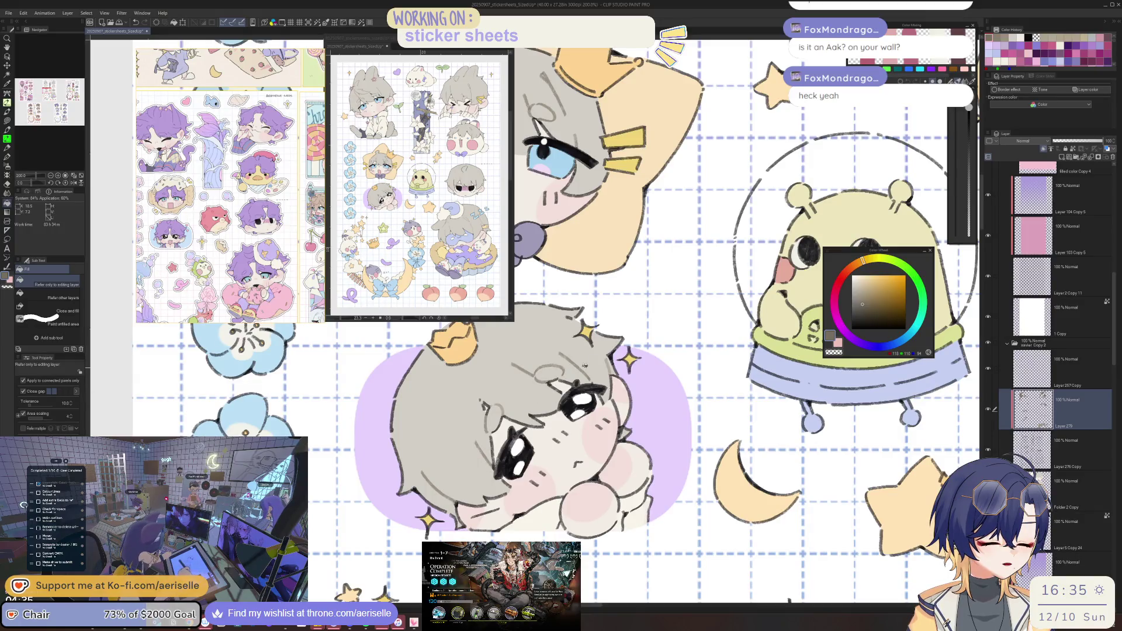
pyautogui.scroll(-4, 539, 376)
pyautogui.scroll(2, 766, 411)
pyautogui.scroll(3, 643, 432)
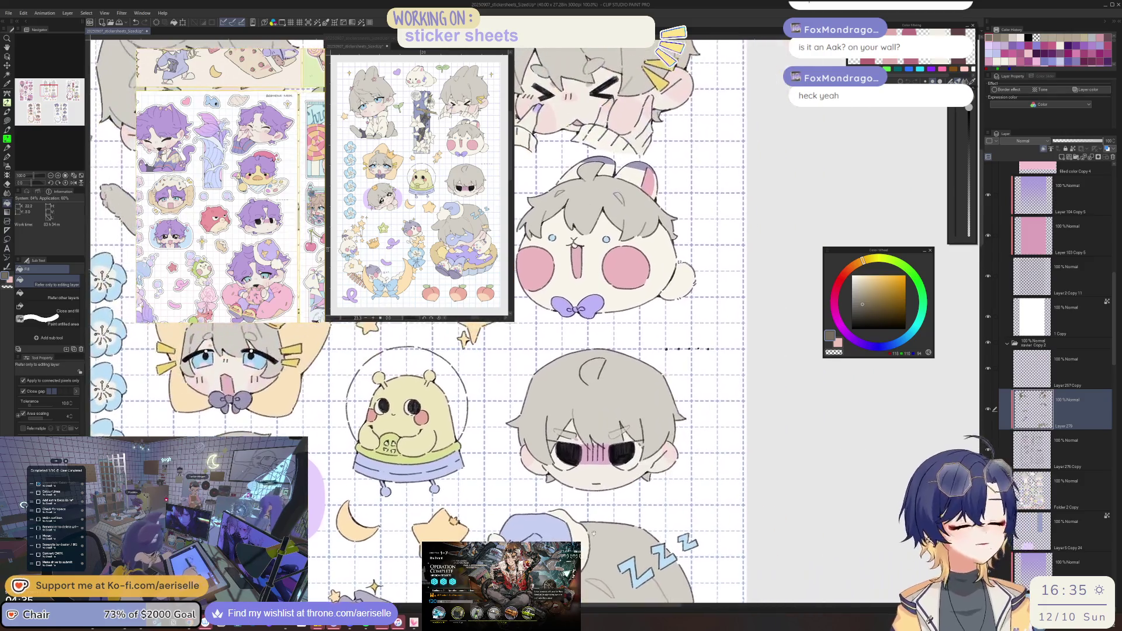
pyautogui.press('u')
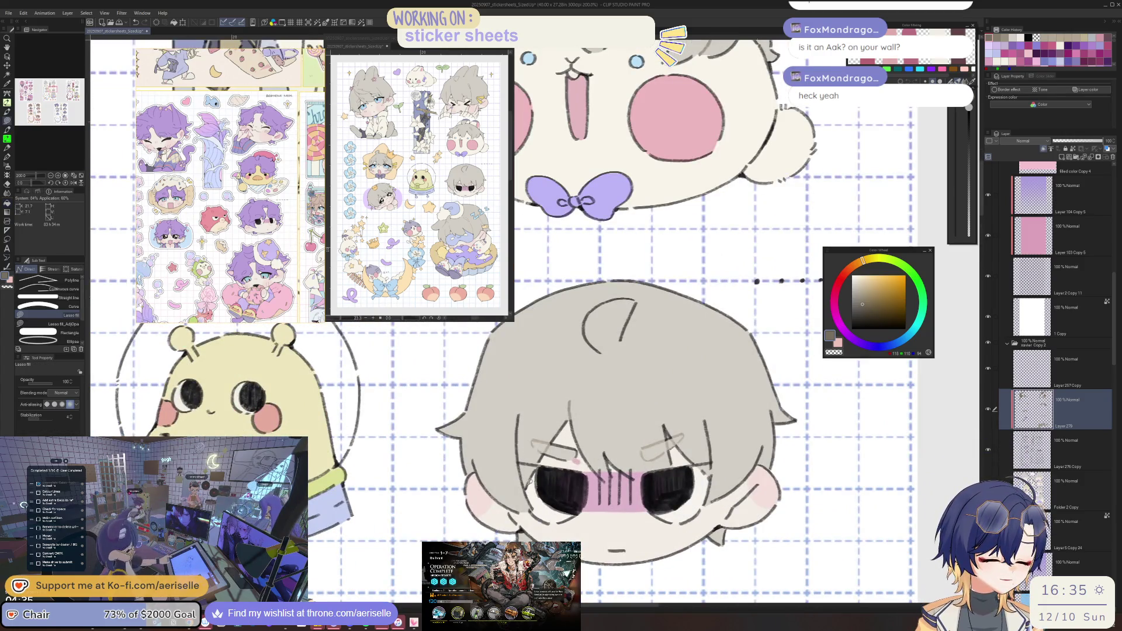
# Fill grey over the dark lines in the boy's left, right and top hair.
pyautogui.moveTo(523, 491)
pyautogui.mouseDown()
pyautogui.moveTo(546, 398)
pyautogui.moveTo(535, 416)
pyautogui.mouseUp()
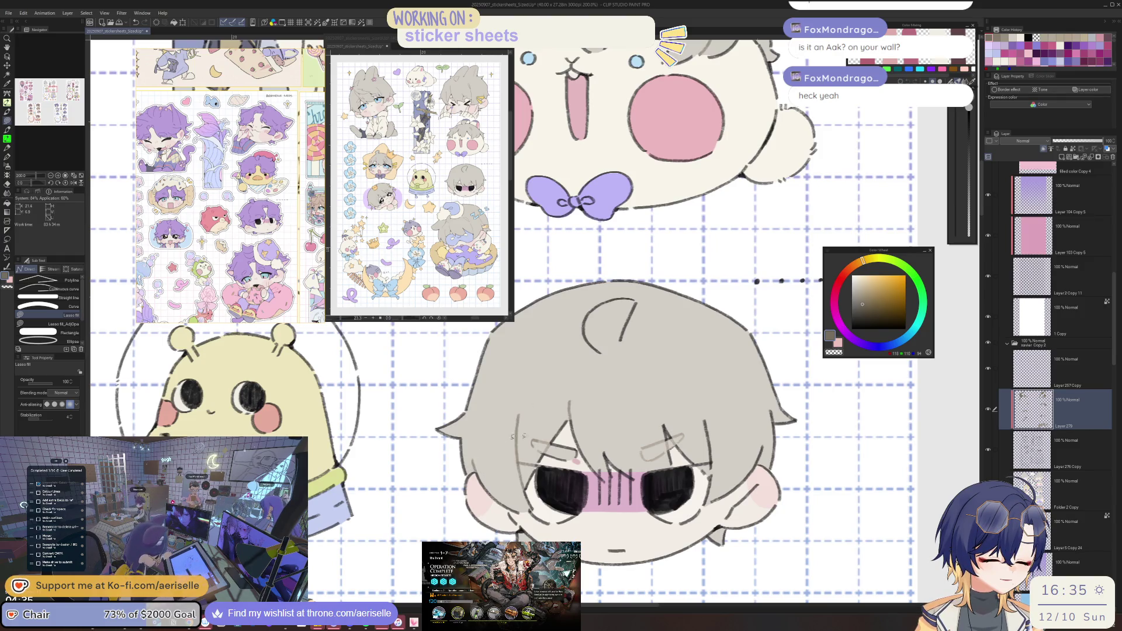
pyautogui.moveTo(743, 434); pyautogui.dragTo(679, 426)
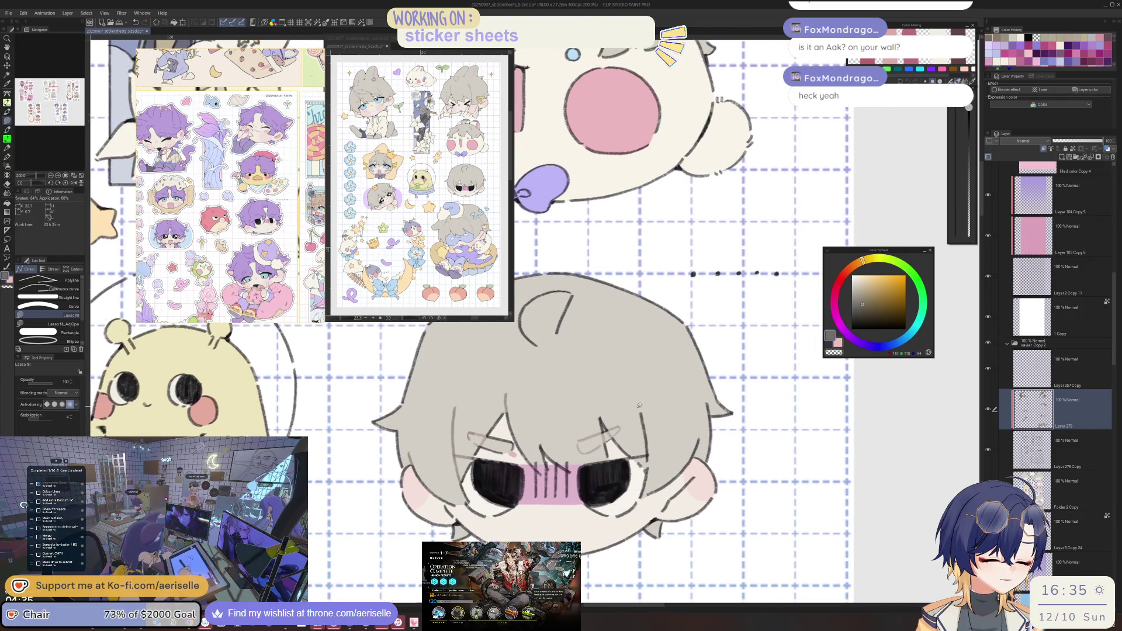
pyautogui.moveTo(660, 411); pyautogui.dragTo(658, 414)
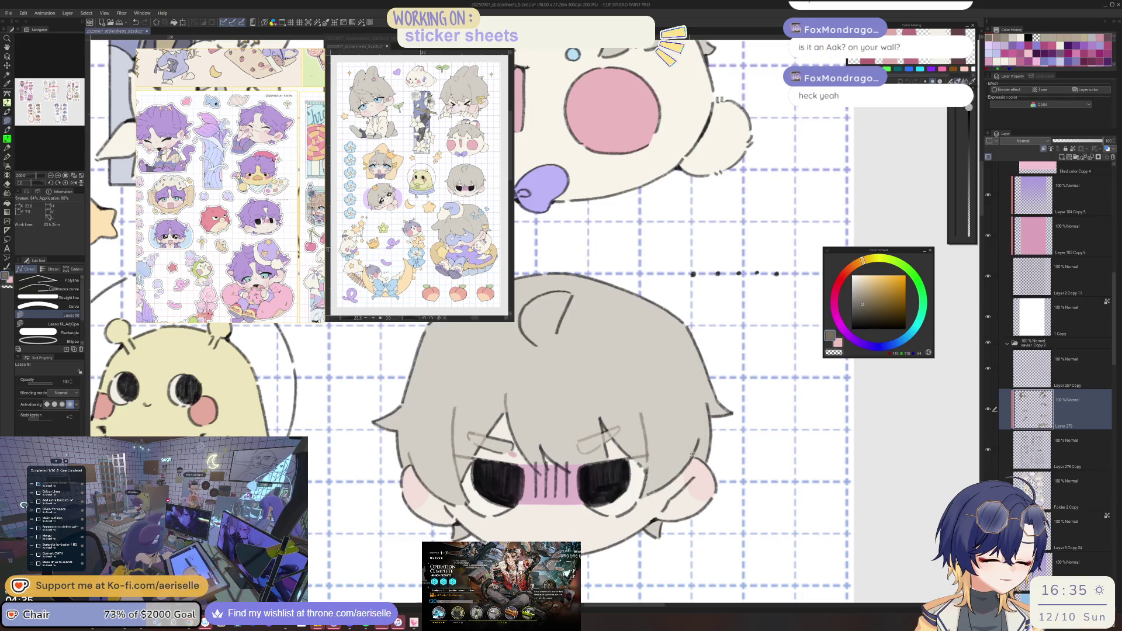
pyautogui.moveTo(586, 347); pyautogui.dragTo(597, 327)
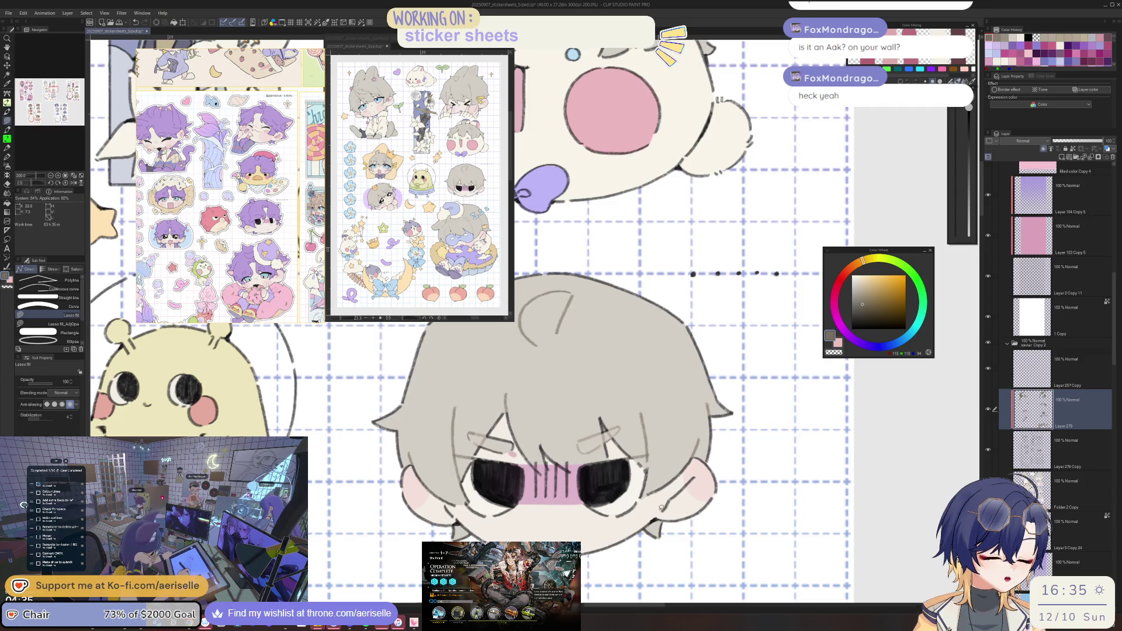
# Zoom out to review the whole sticker sheet with the Fill tool selected.
pyautogui.scroll(-3, 666, 491)
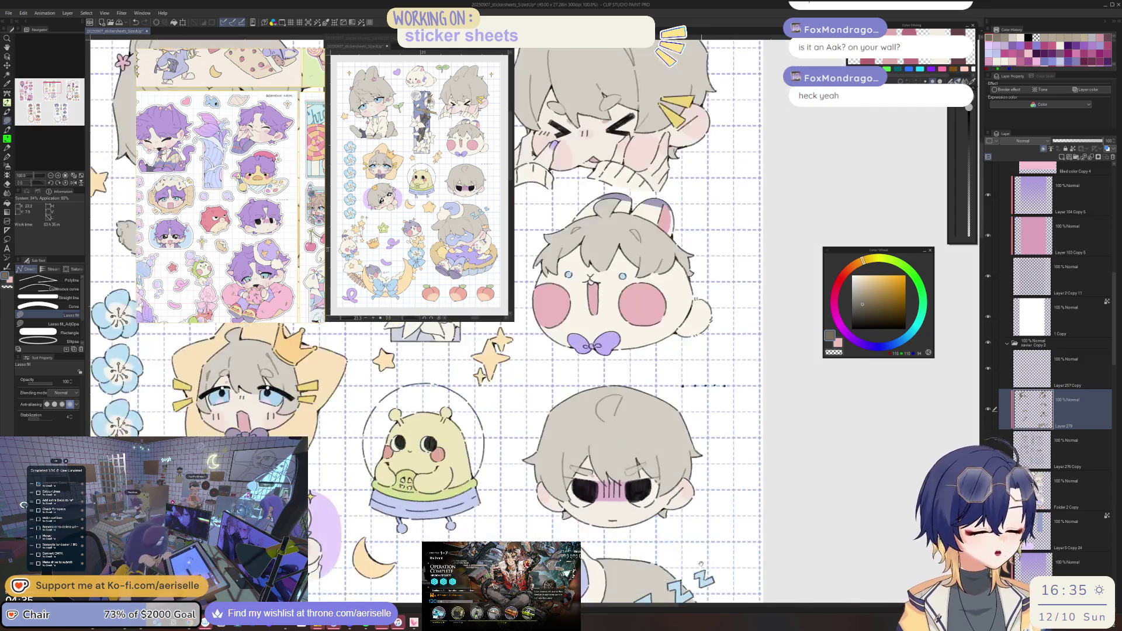
pyautogui.moveTo(666, 491); pyautogui.dragTo(719, 316)
pyautogui.press('g')
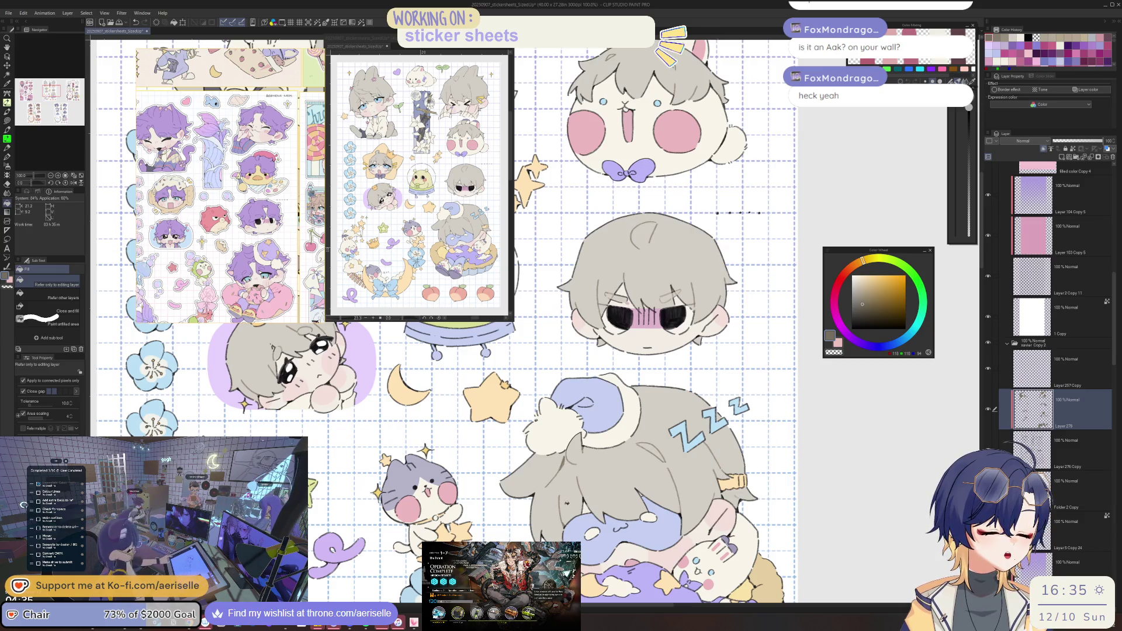
pyautogui.scroll(-2, 735, 333)
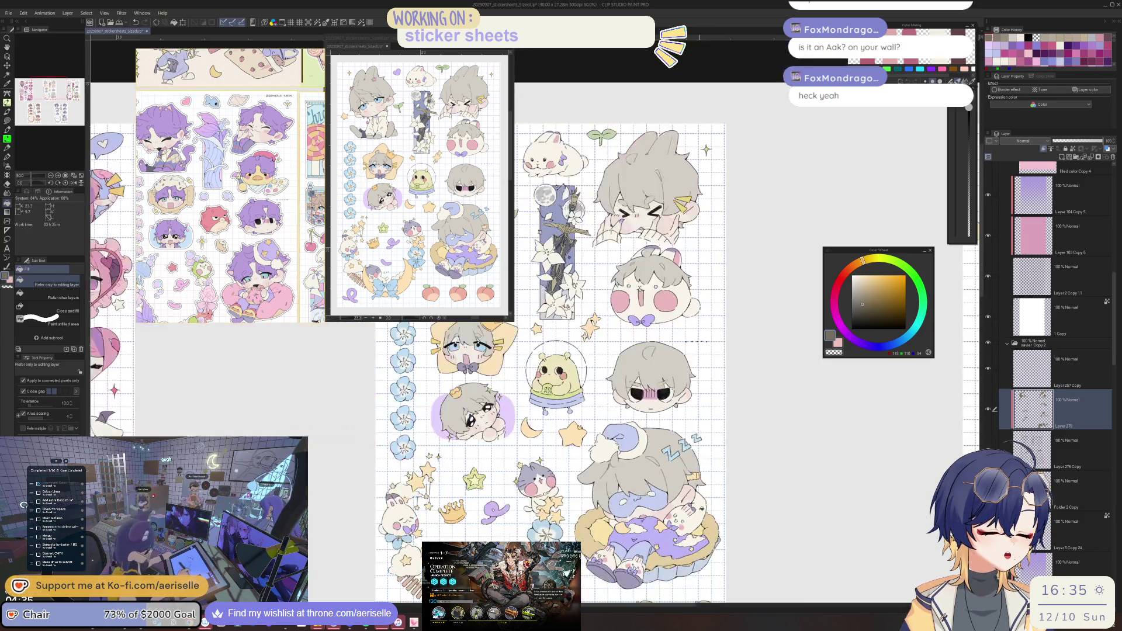
pyautogui.moveTo(713, 392)
pyautogui.mouseDown()
pyautogui.moveTo(671, 494)
pyautogui.moveTo(790, 552)
pyautogui.moveTo(819, 581)
pyautogui.mouseUp()
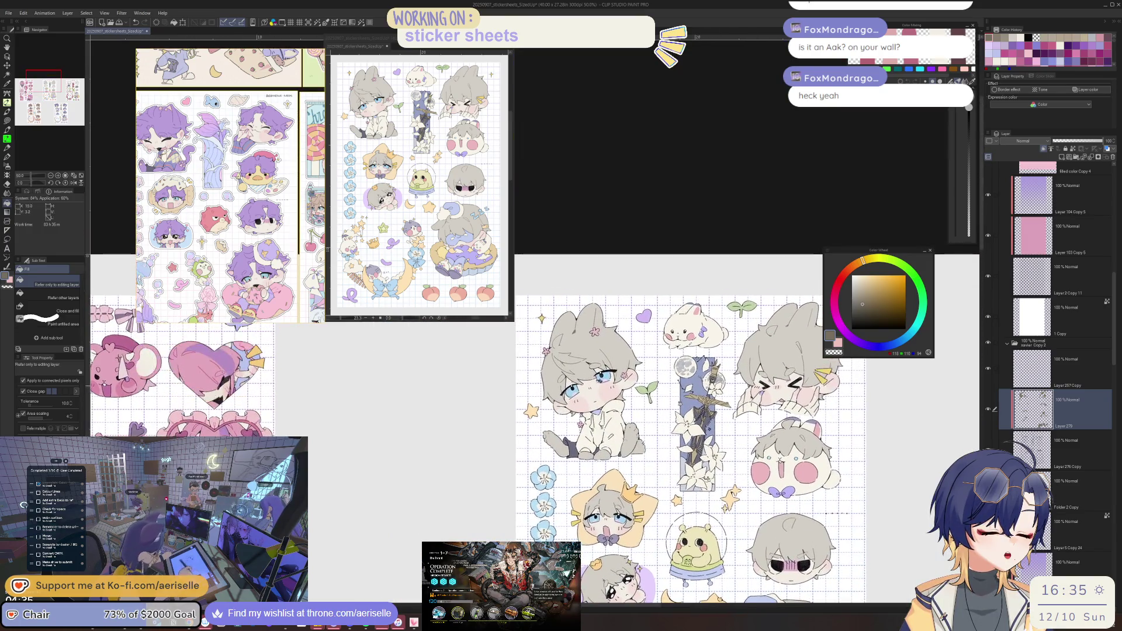
# Zoom in on the blue-eyed chibi's face and eyes.
pyautogui.scroll(4, 561, 434)
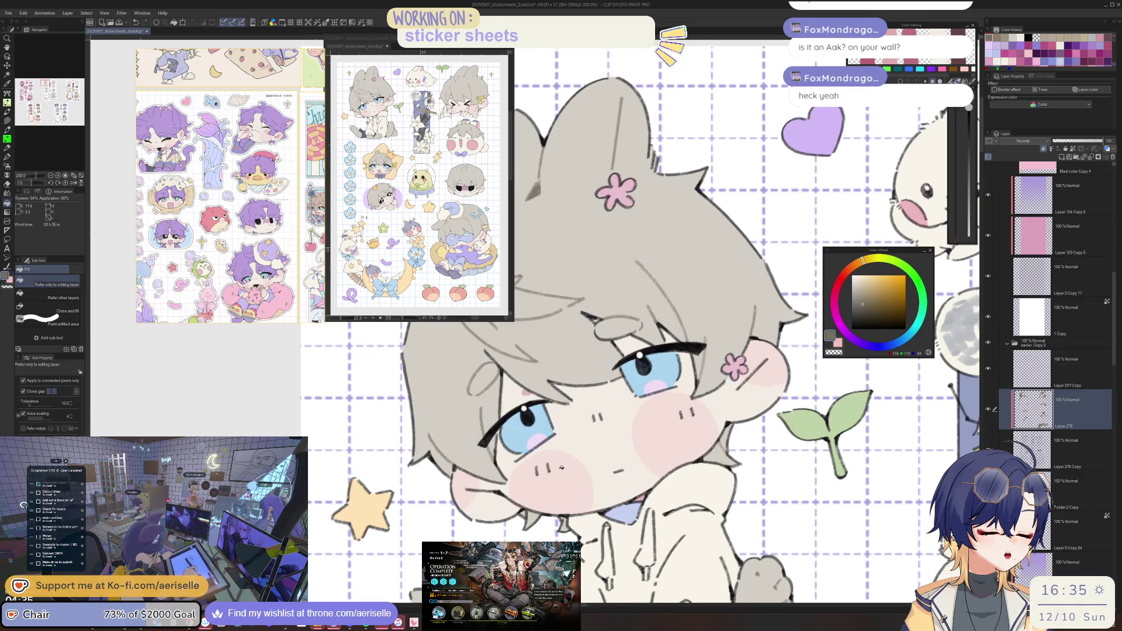
pyautogui.press('u')
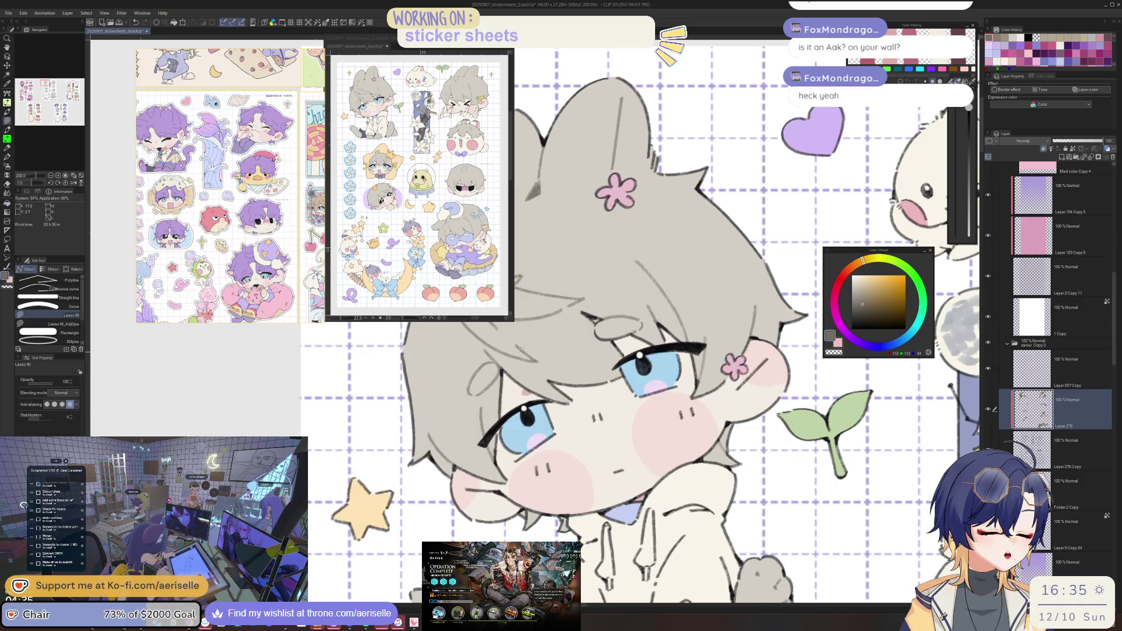
pyautogui.moveTo(718, 391); pyautogui.dragTo(755, 369)
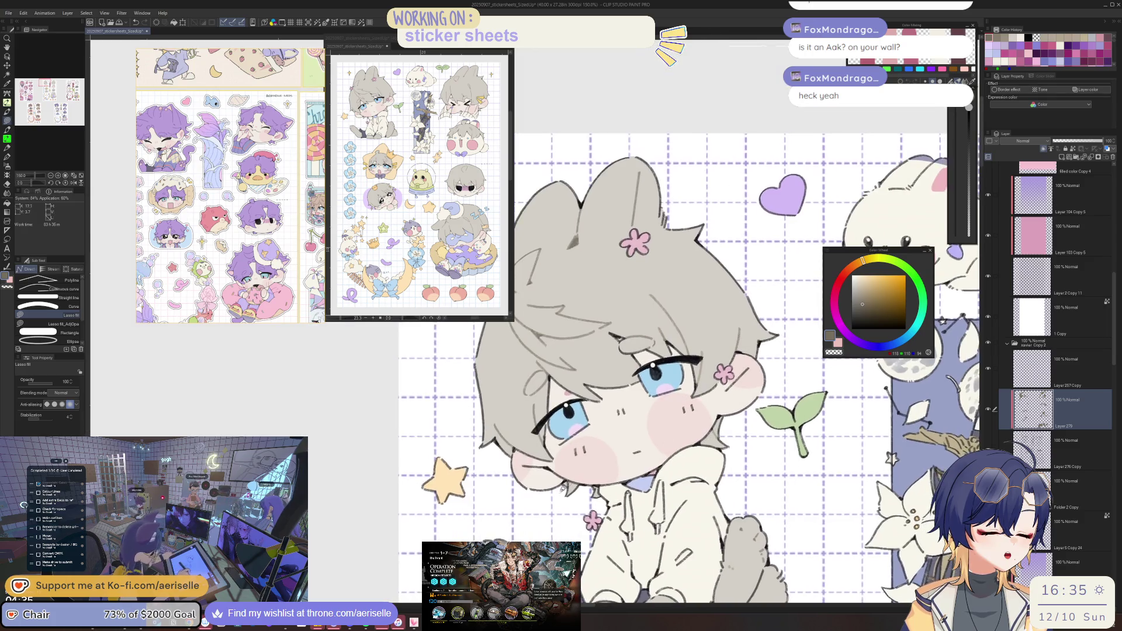
pyautogui.scroll(2, 578, 486)
pyautogui.scroll(-4, 578, 488)
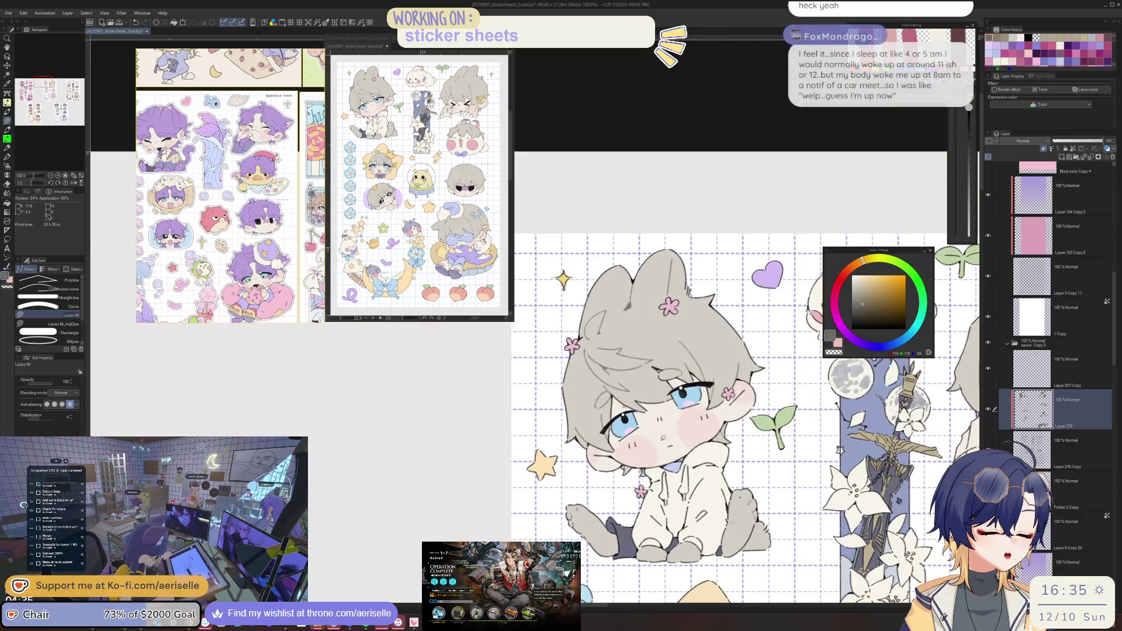
pyautogui.scroll(2, 647, 454)
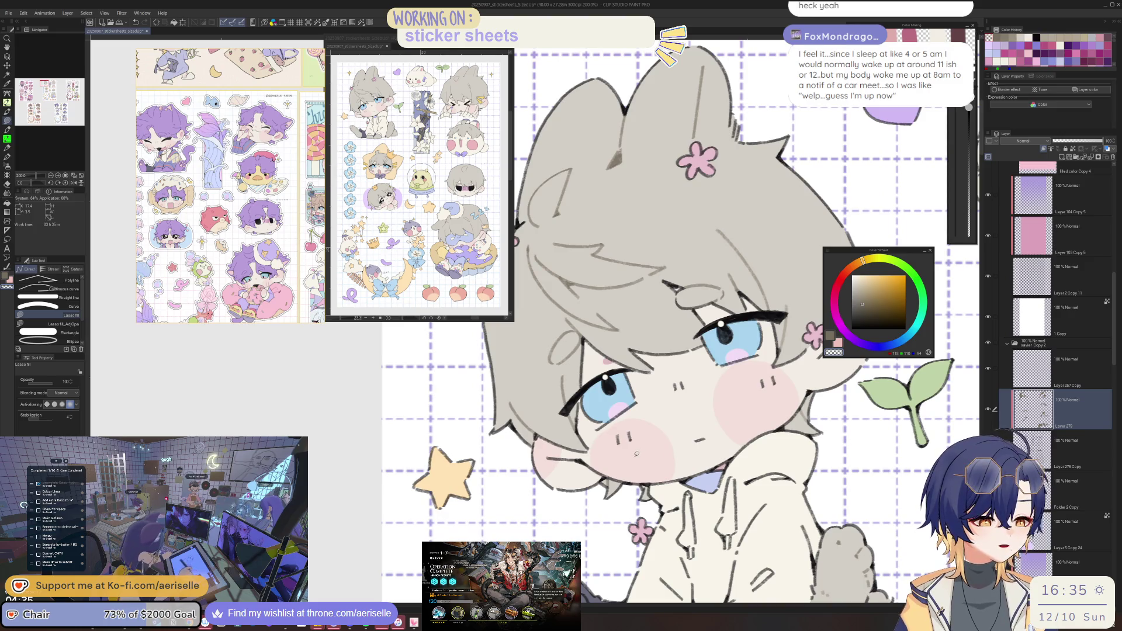
pyautogui.moveTo(637, 457); pyautogui.dragTo(608, 461)
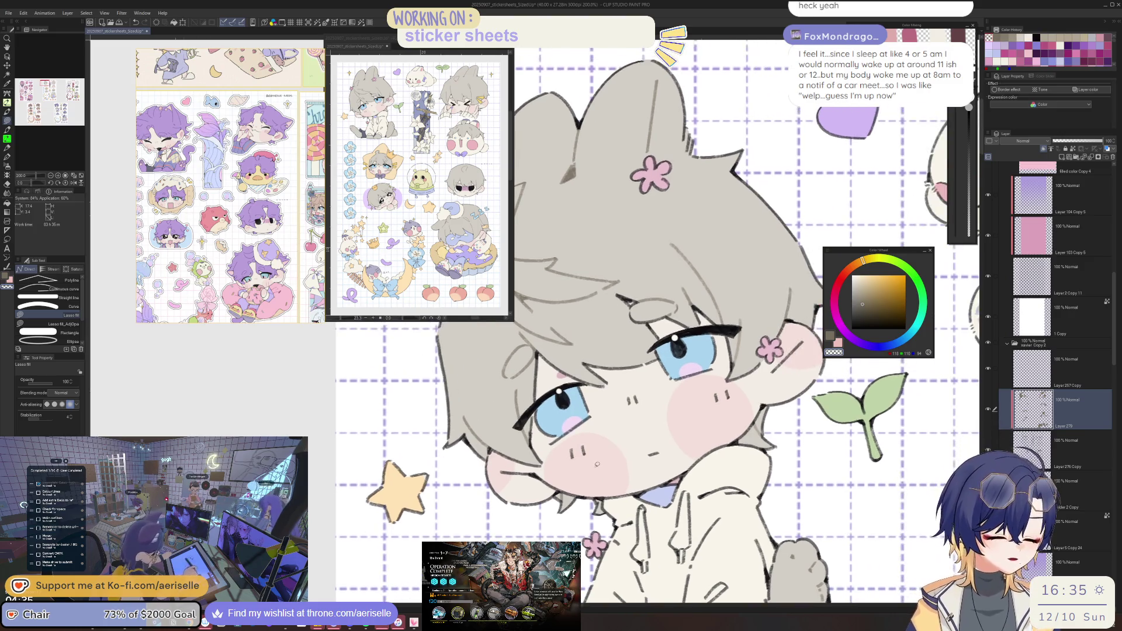
# Eyedrop the chibi's pale skin pink, move the Color Wheel left, and shift the hue toward red.
pyautogui.press('i')
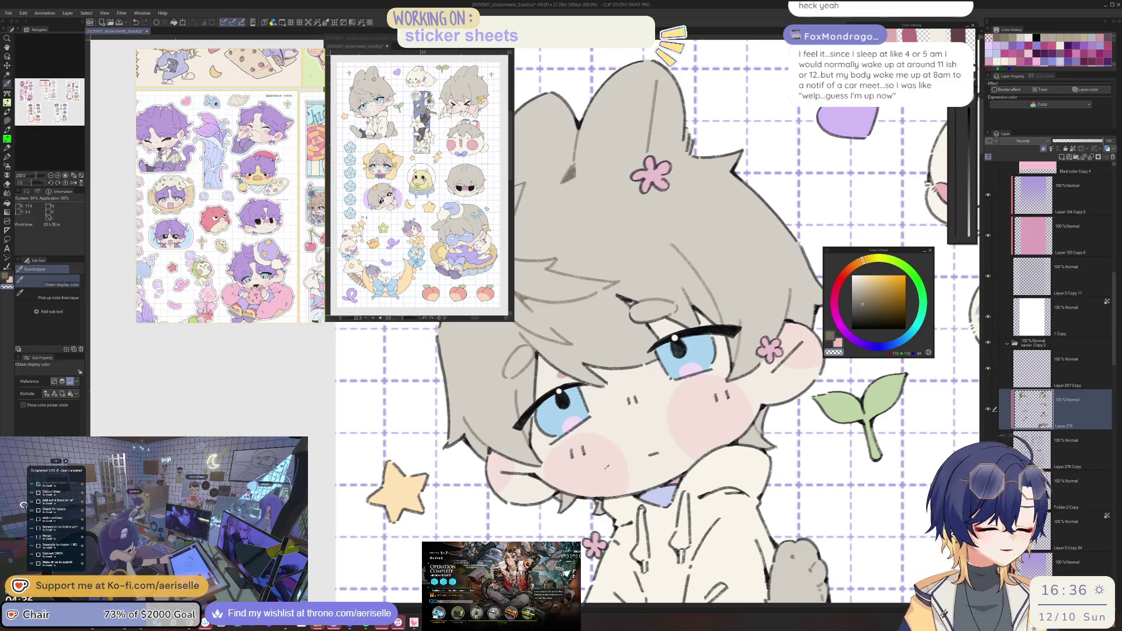
pyautogui.click(605, 475)
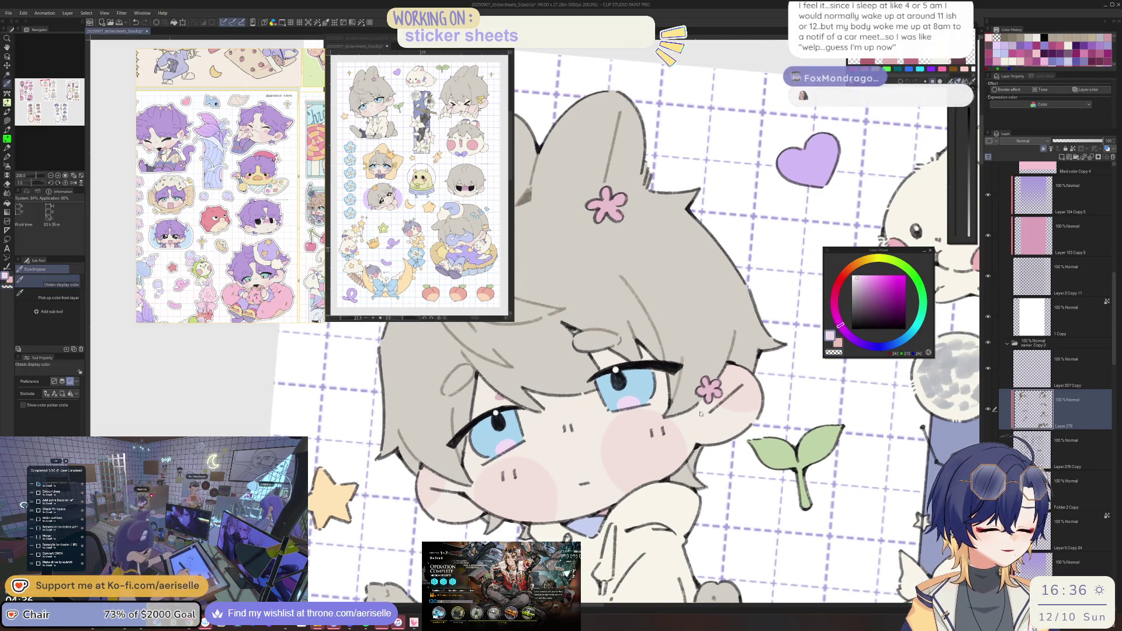
pyautogui.moveTo(880, 256)
pyautogui.mouseDown()
pyautogui.moveTo(502, 458)
pyautogui.moveTo(364, 466)
pyautogui.mouseUp()
pyautogui.click(512, 492)
pyautogui.click(326, 491)
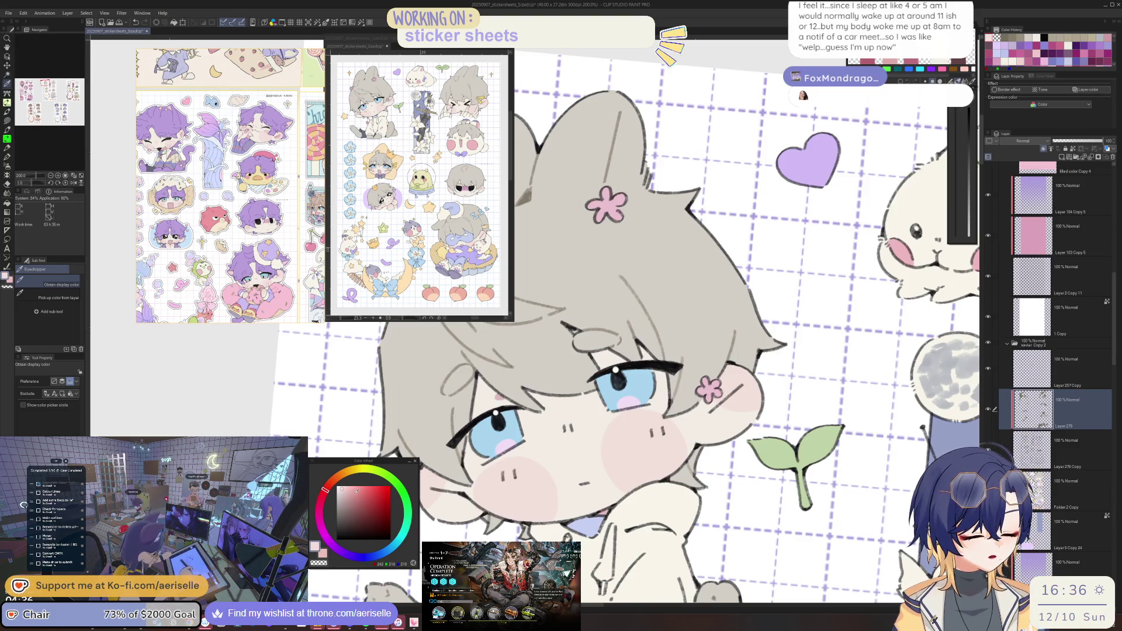
pyautogui.press('u')
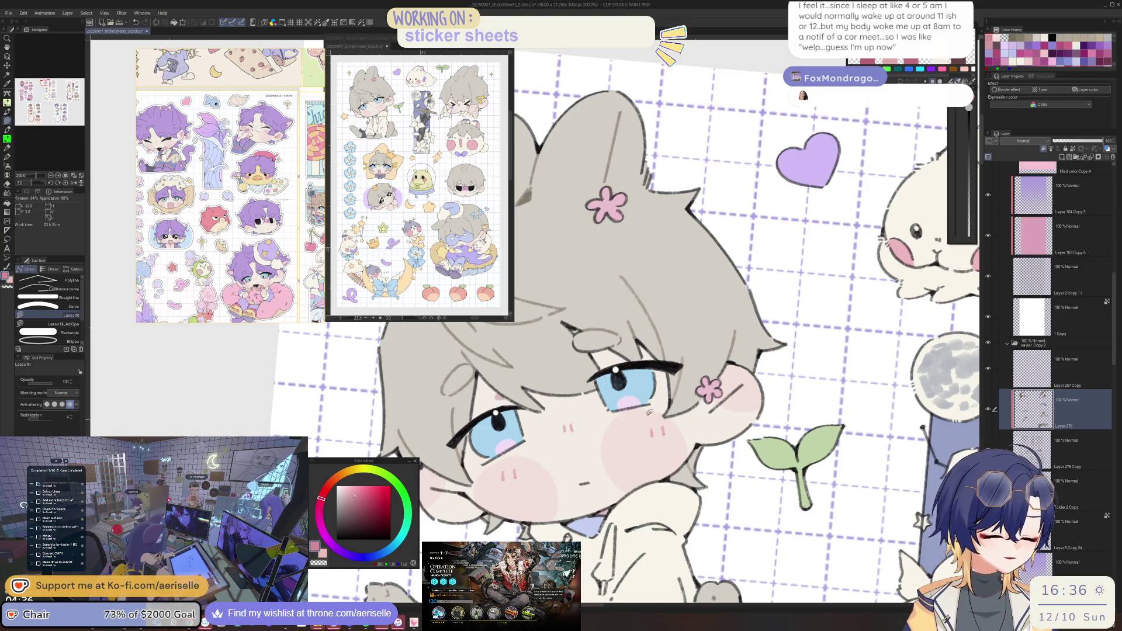
# Try filling the blue-eyed chibi's lineart deeper pink on Layer 279, then undo it.
pyautogui.press('e')
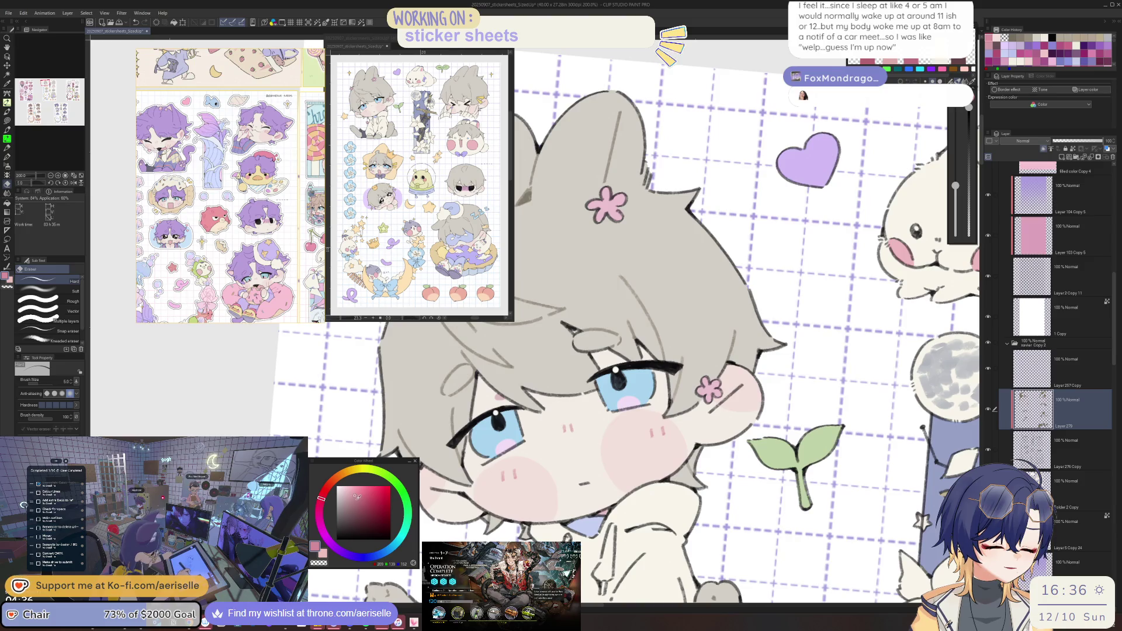
pyautogui.press('g')
pyautogui.click(358, 497)
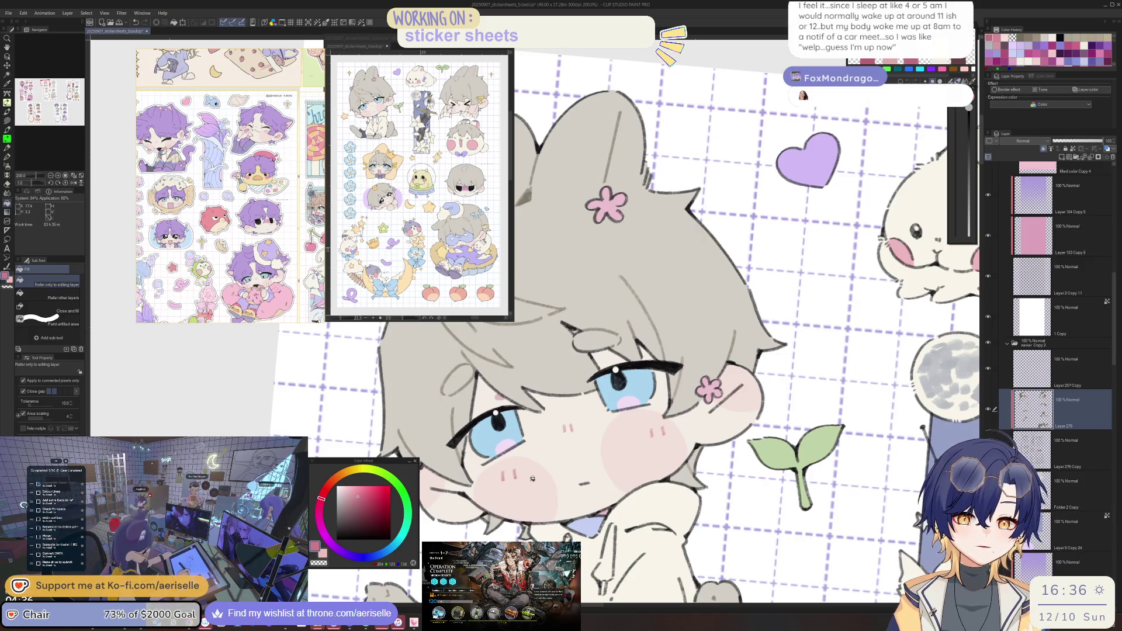
pyautogui.click(532, 478)
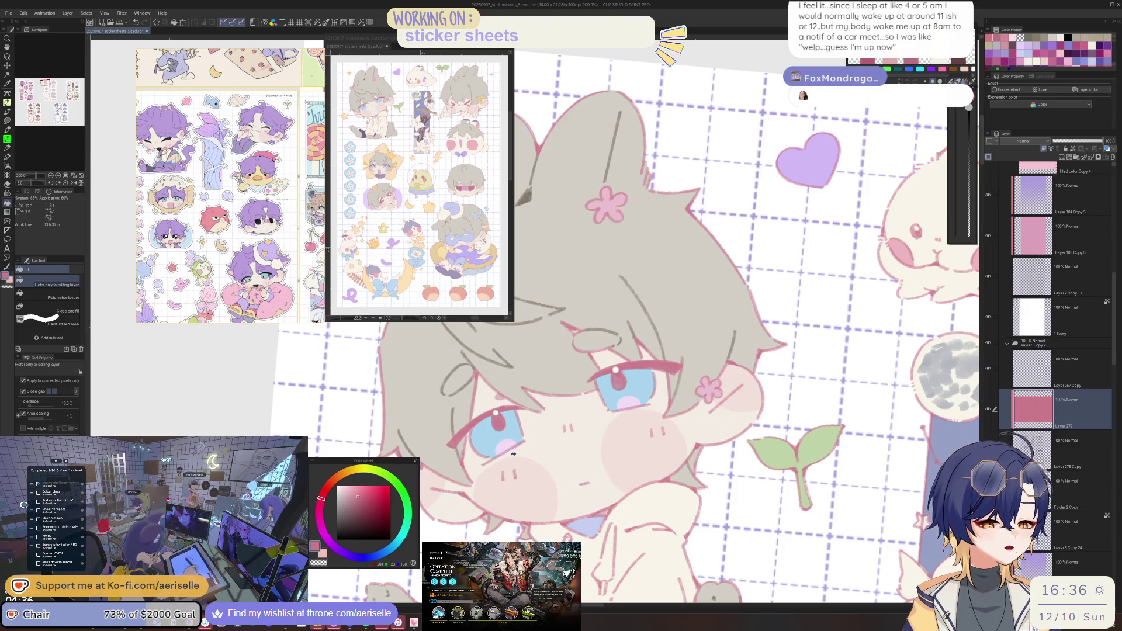
pyautogui.hotkey('ctrl', 'z')
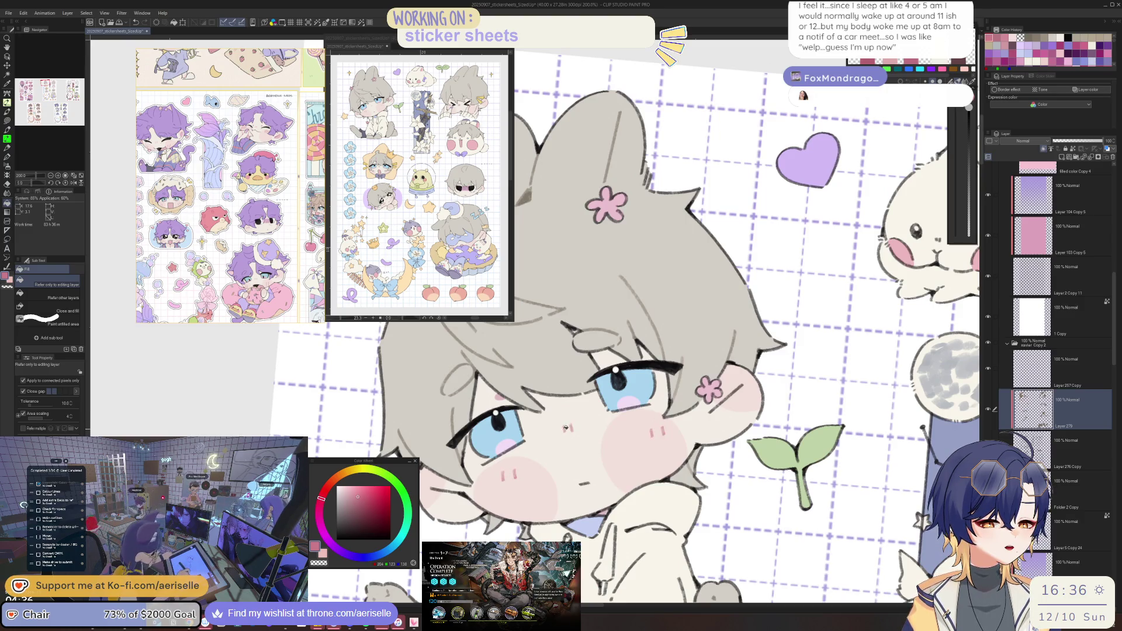
# Lasso-fill beside the squinting chibi's blush strokes and straighten the canvas rotation.
pyautogui.scroll(-2, 565, 428)
pyautogui.moveTo(566, 429); pyautogui.dragTo(252, 428)
pyautogui.scroll(4, 615, 432)
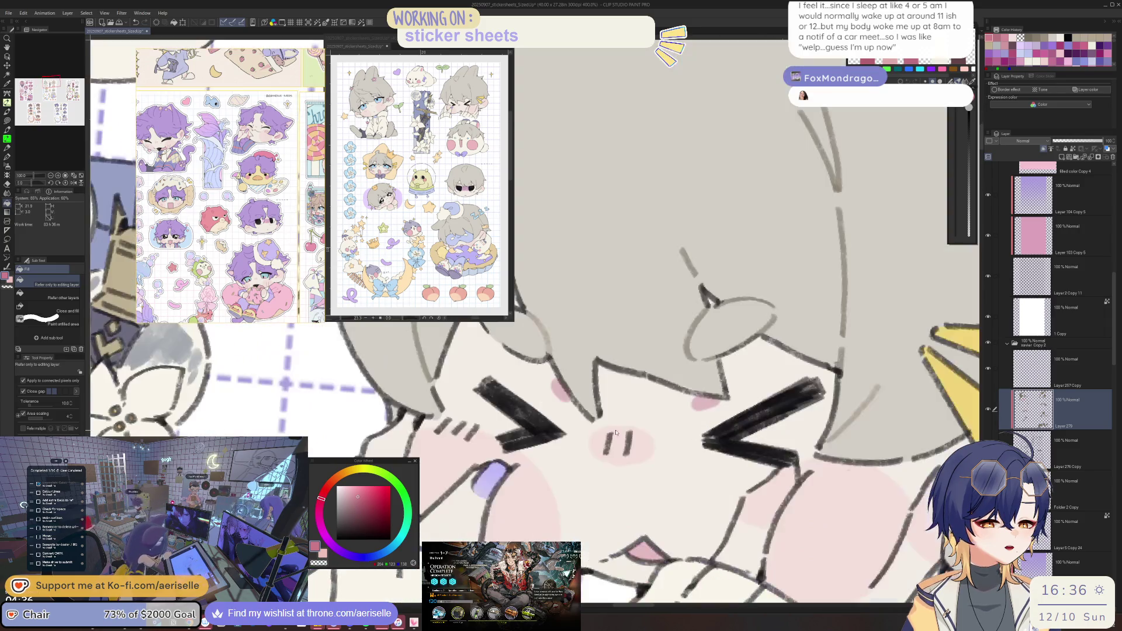
pyautogui.press('u')
pyautogui.moveTo(616, 436)
pyautogui.mouseDown()
pyautogui.moveTo(754, 459)
pyautogui.moveTo(620, 459)
pyautogui.mouseUp()
pyautogui.press('e')
pyautogui.scroll(-4, 636, 451)
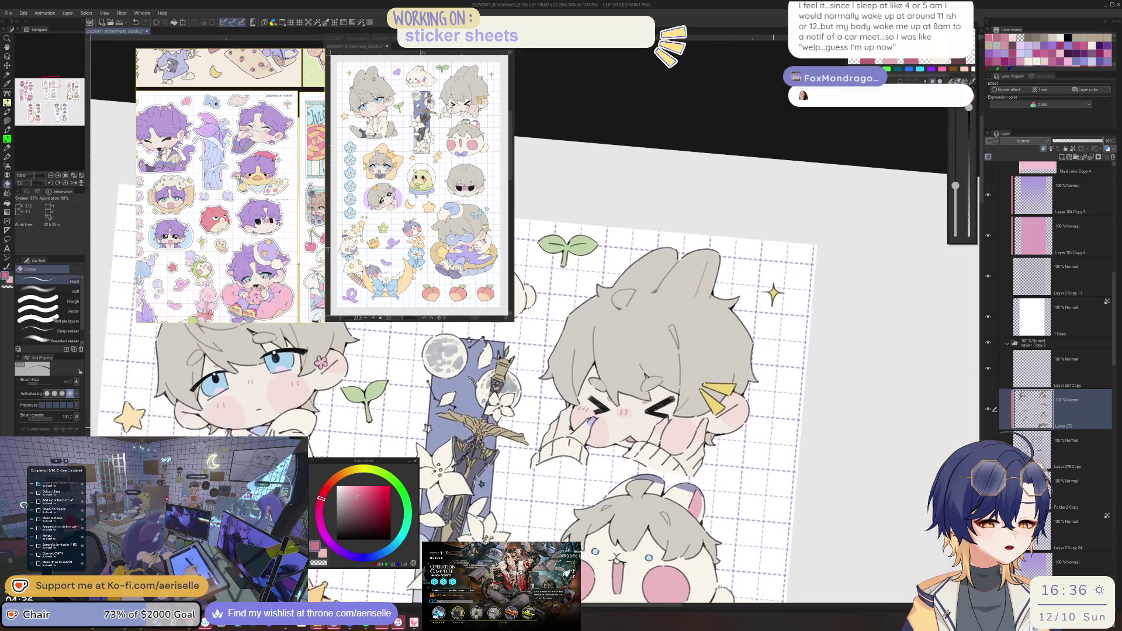
pyautogui.hotkey('ctrl', '@')
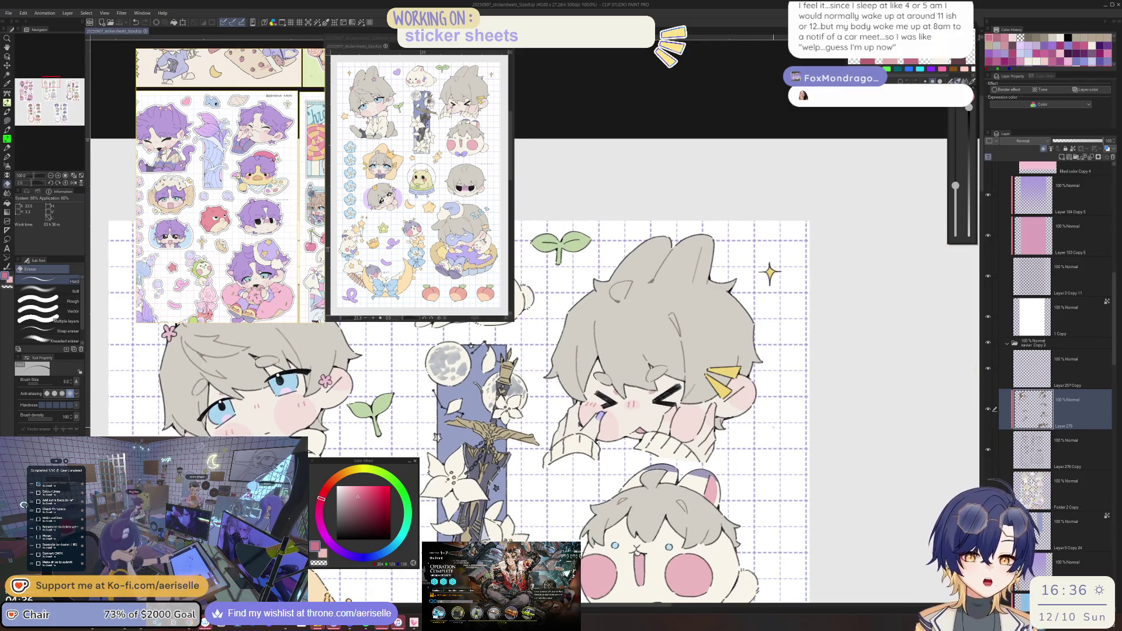
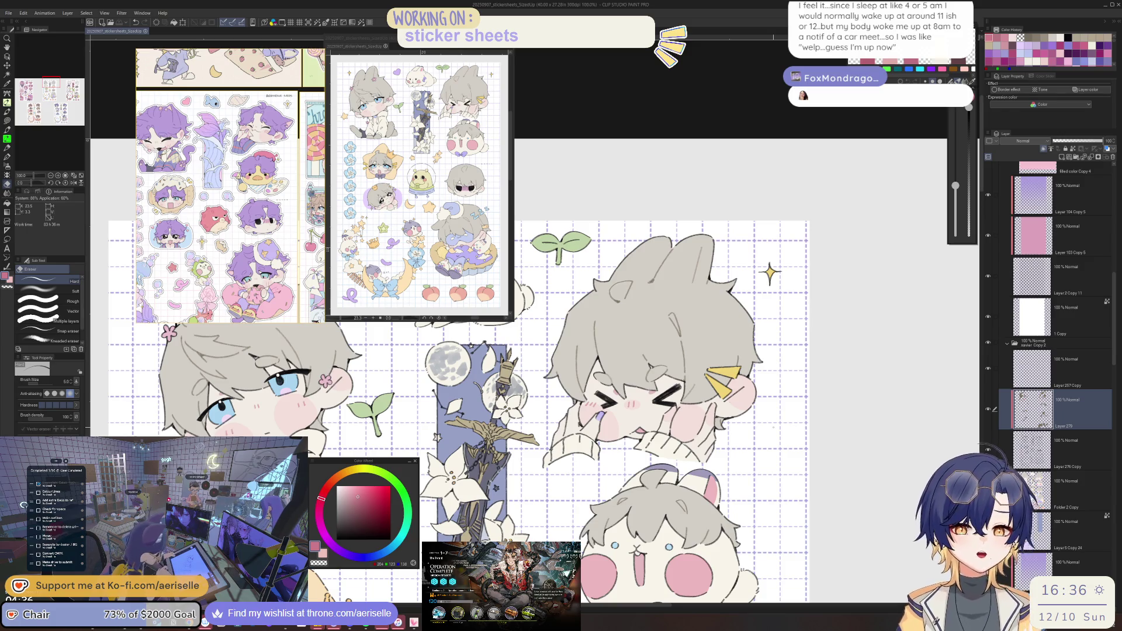
# Lasso-fill the crowned chibi's dark blush marks pink on the left and right cheeks.
pyautogui.moveTo(542, 579)
pyautogui.mouseDown()
pyautogui.moveTo(712, 528)
pyautogui.moveTo(716, 407)
pyautogui.moveTo(620, 387)
pyautogui.moveTo(670, 391)
pyautogui.mouseUp()
pyautogui.scroll(4, 619, 387)
pyautogui.press('u')
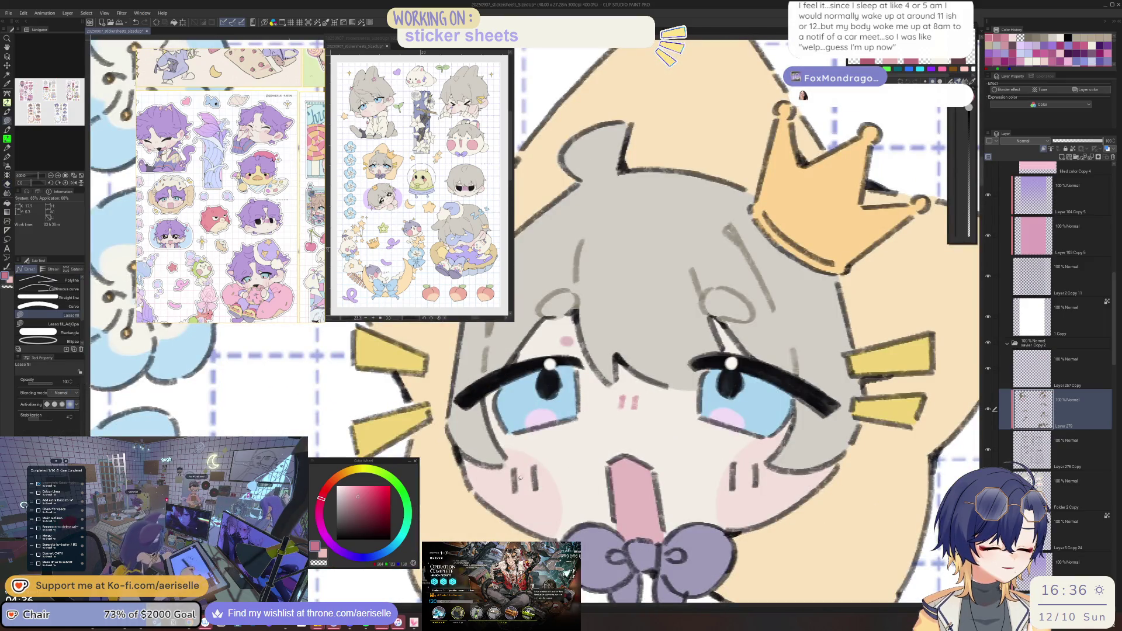
pyautogui.moveTo(516, 501); pyautogui.dragTo(537, 459)
pyautogui.moveTo(760, 459); pyautogui.dragTo(758, 462)
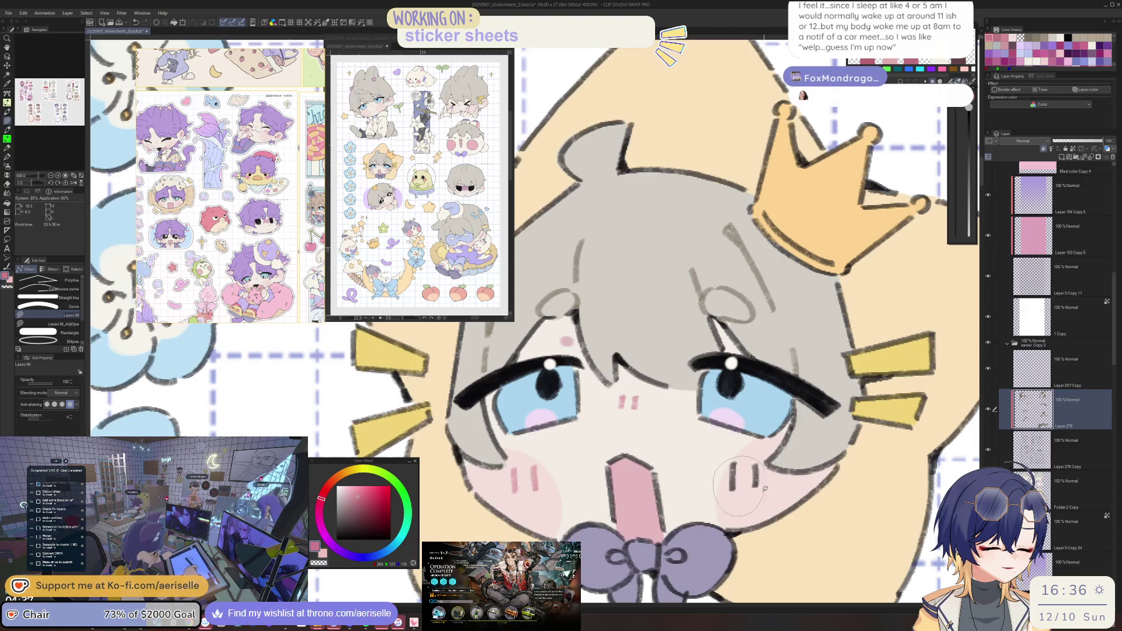
pyautogui.scroll(-5, 643, 468)
pyautogui.scroll(5, 573, 497)
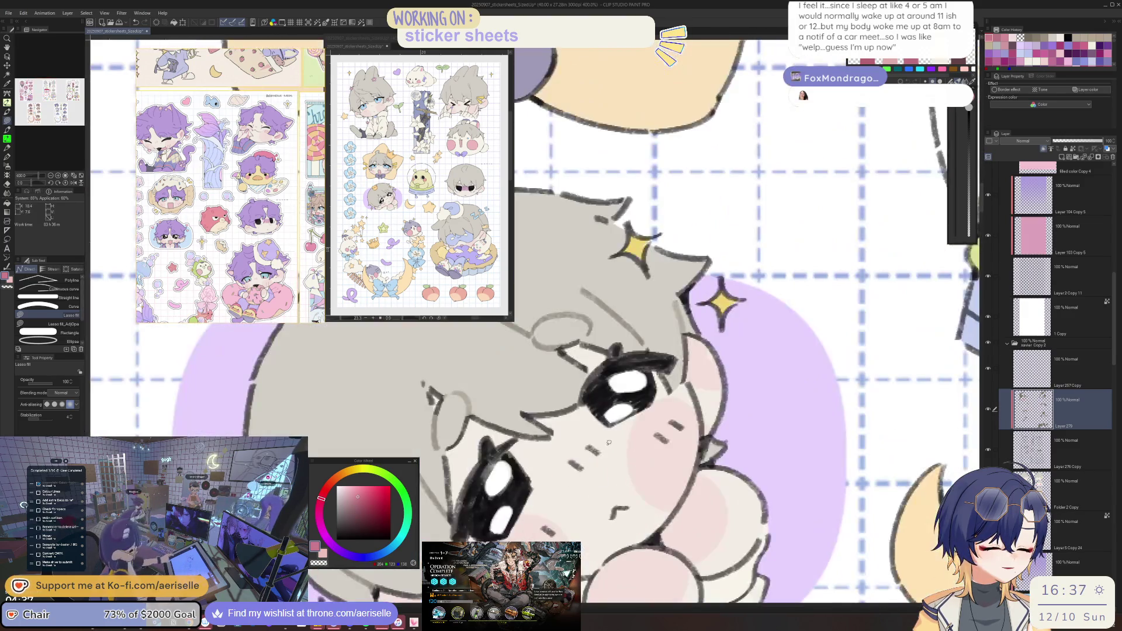
pyautogui.scroll(-5, 696, 416)
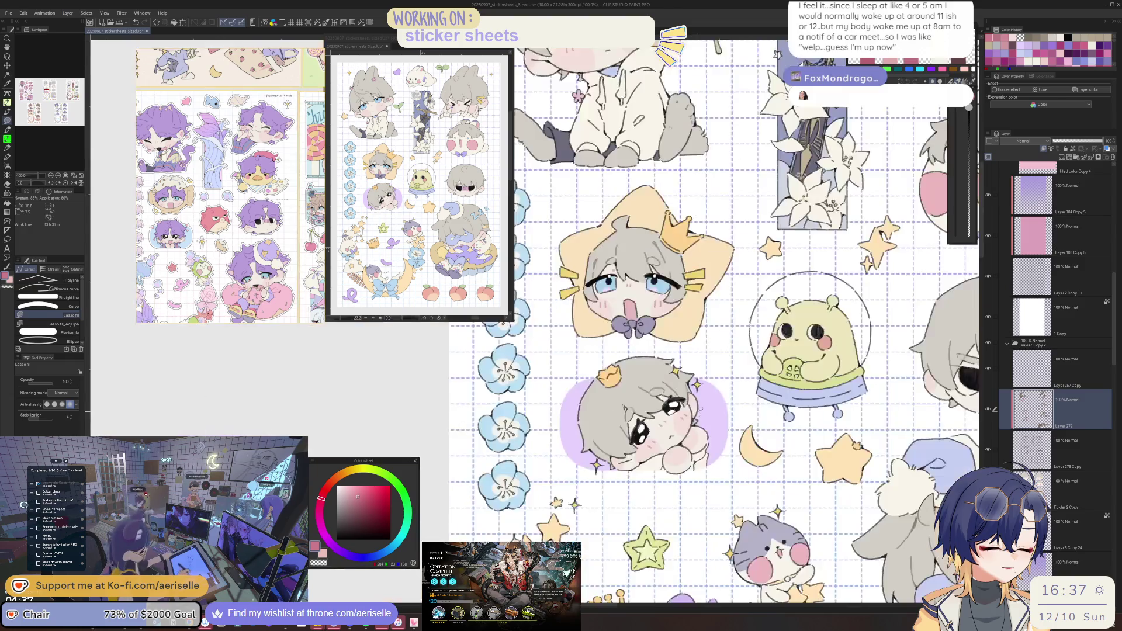
pyautogui.scroll(3, 696, 416)
pyautogui.moveTo(660, 581)
pyautogui.mouseDown()
pyautogui.moveTo(661, 385)
pyautogui.moveTo(818, 327)
pyautogui.moveTo(678, 470)
pyautogui.mouseUp()
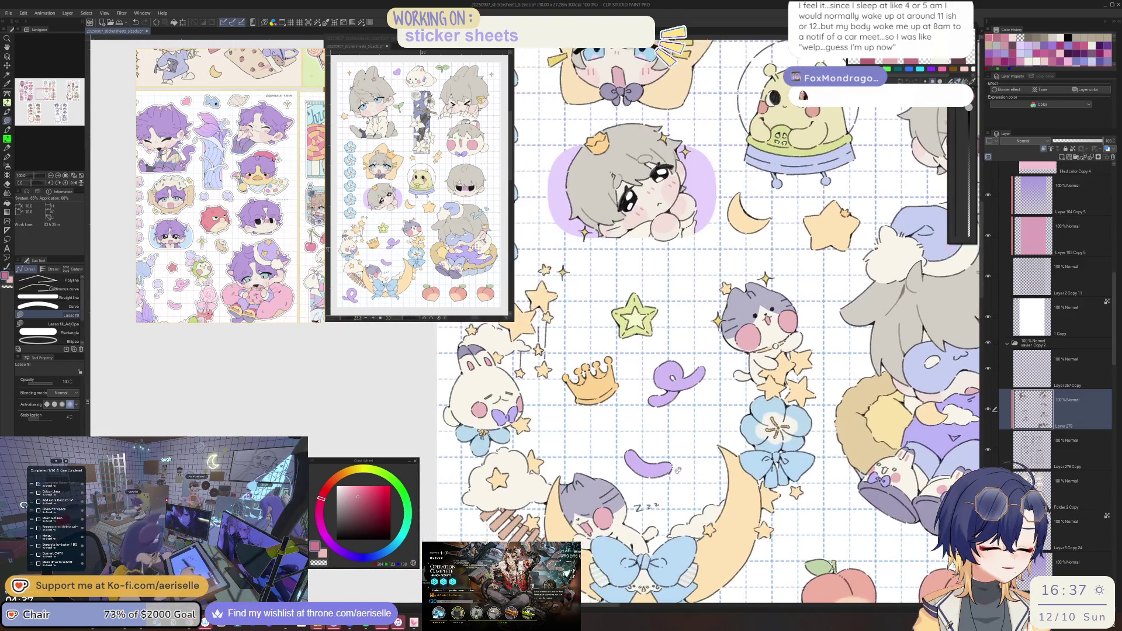
pyautogui.scroll(-5, 679, 470)
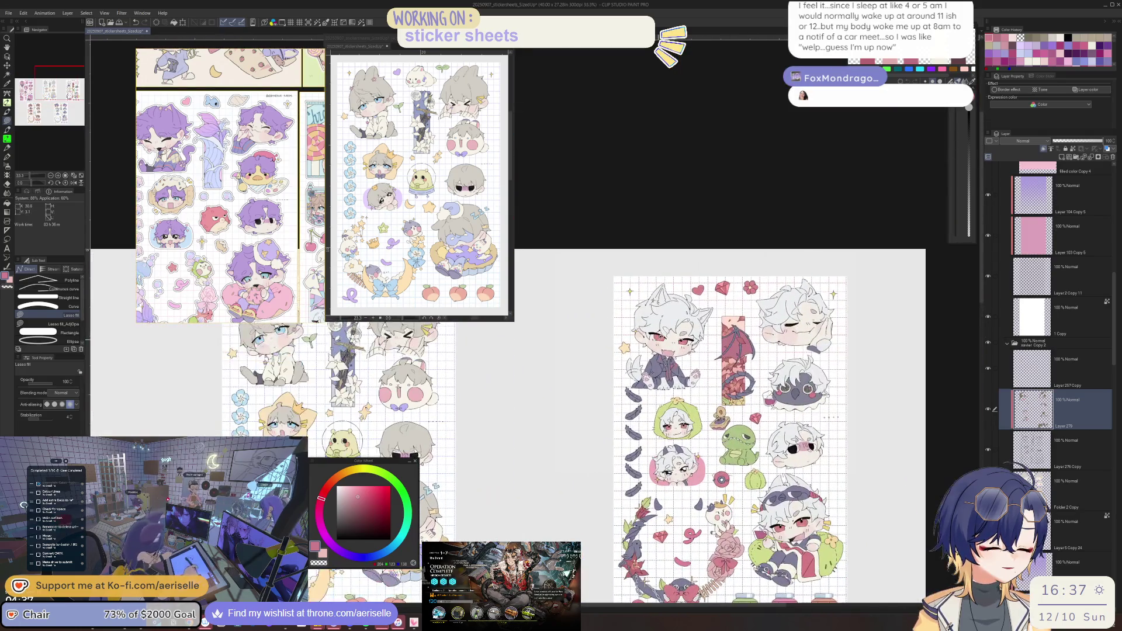
# Select the wolf chibi's layer from the canvas and return to Lasso fill.
pyautogui.scroll(5, 649, 388)
pyautogui.keyDown('ctrl'); pyautogui.keyDown('shift'); pyautogui.click(648, 388); pyautogui.keyUp('shift'); pyautogui.keyUp('ctrl')
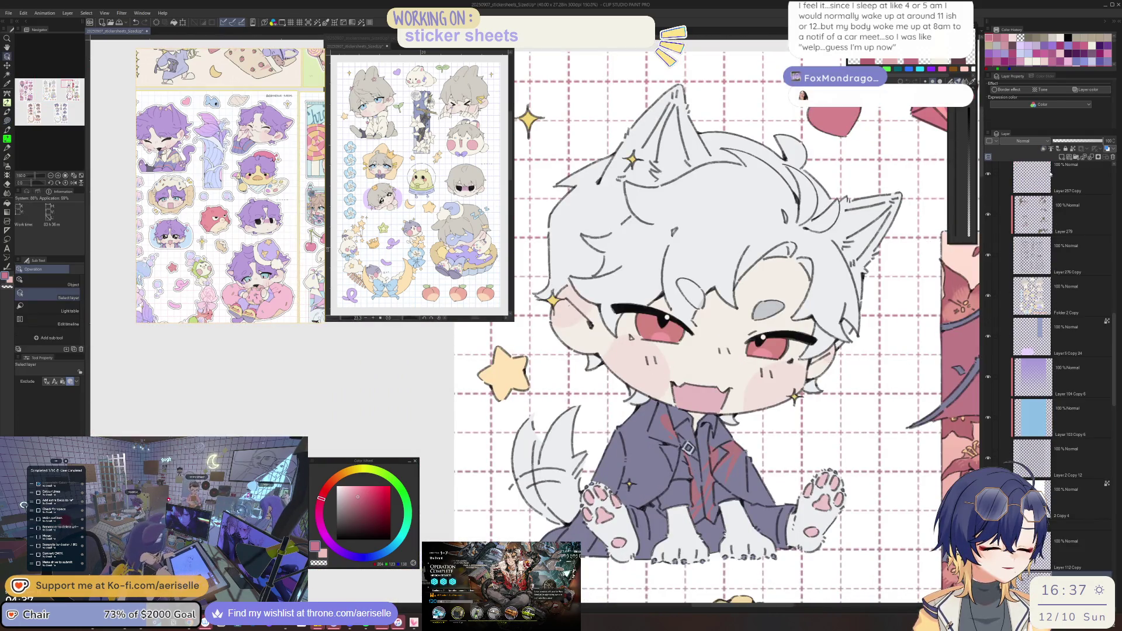
pyautogui.press('u')
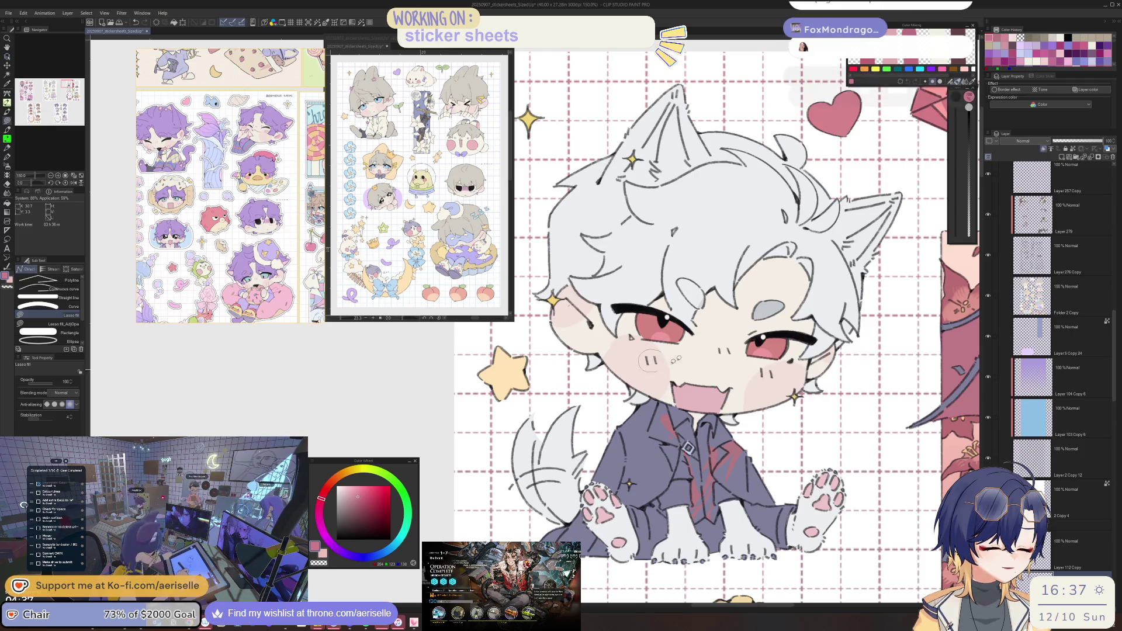
# Zoom around the white-haired sticker sheet checking each chibi, ending on the purple cat-boy.
pyautogui.scroll(-5, 786, 381)
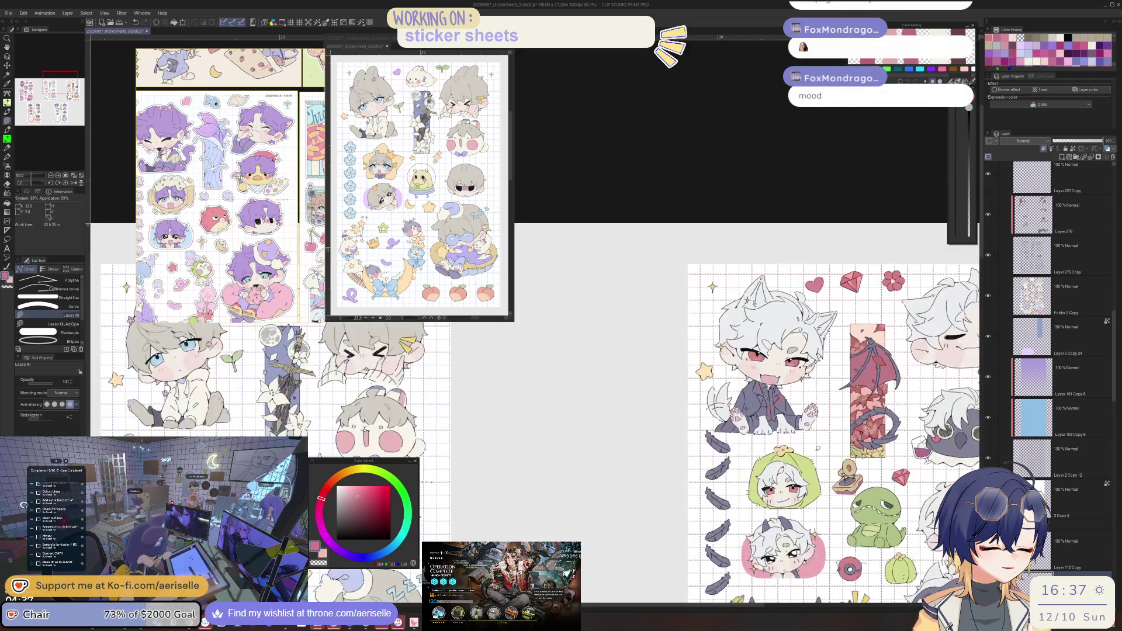
pyautogui.scroll(6, 664, 413)
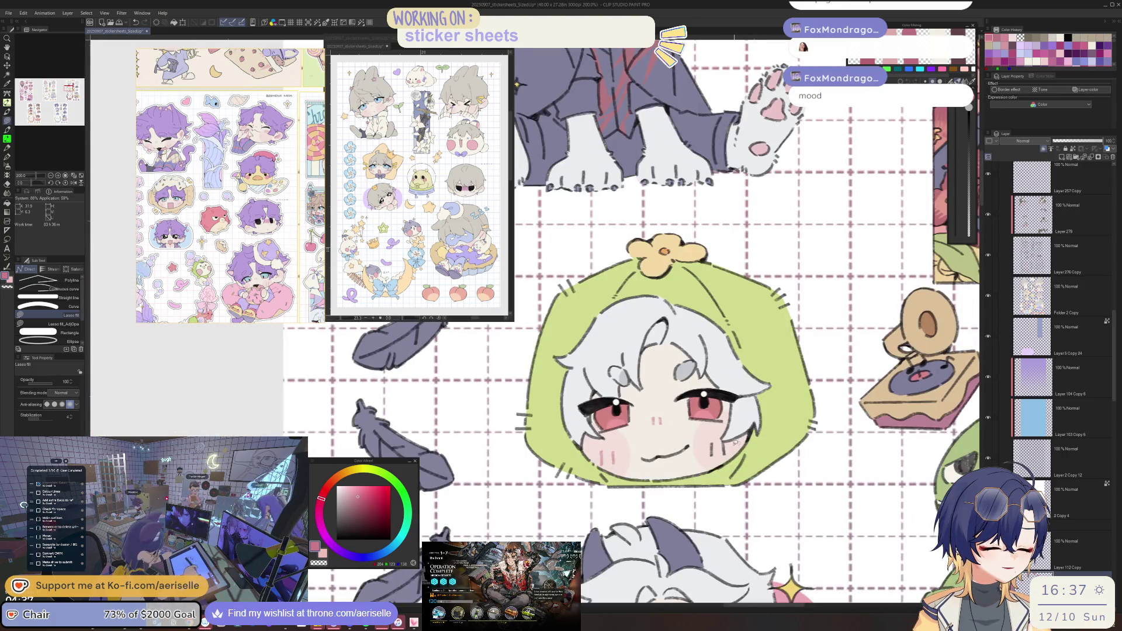
pyautogui.scroll(-5, 730, 454)
pyautogui.scroll(5, 638, 460)
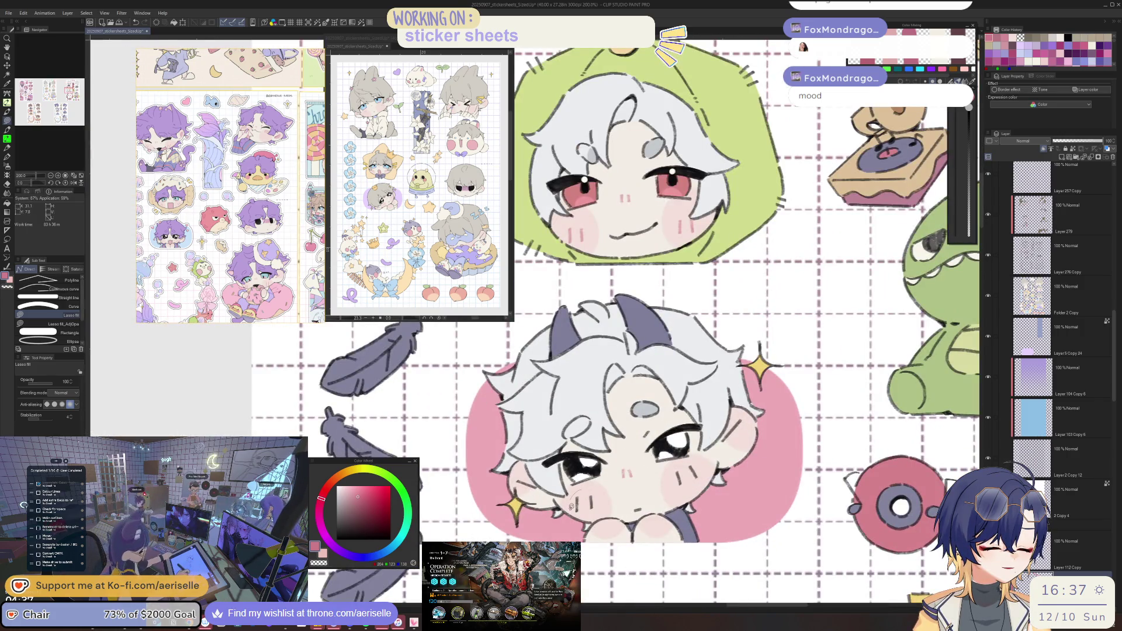
pyautogui.scroll(-5, 693, 471)
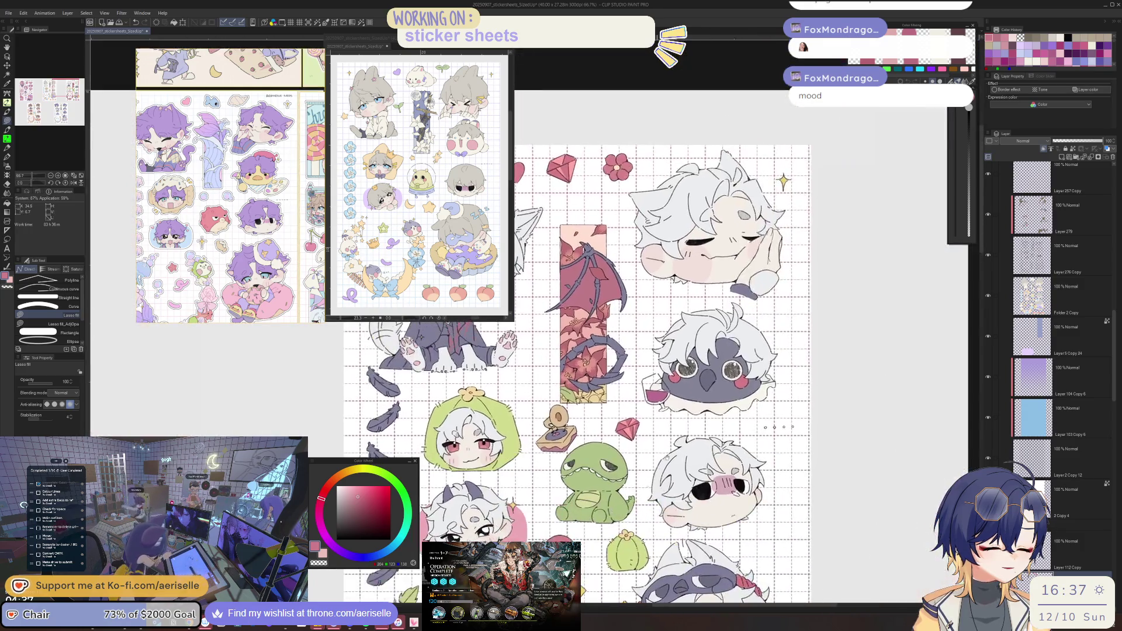
pyautogui.scroll(4, 681, 361)
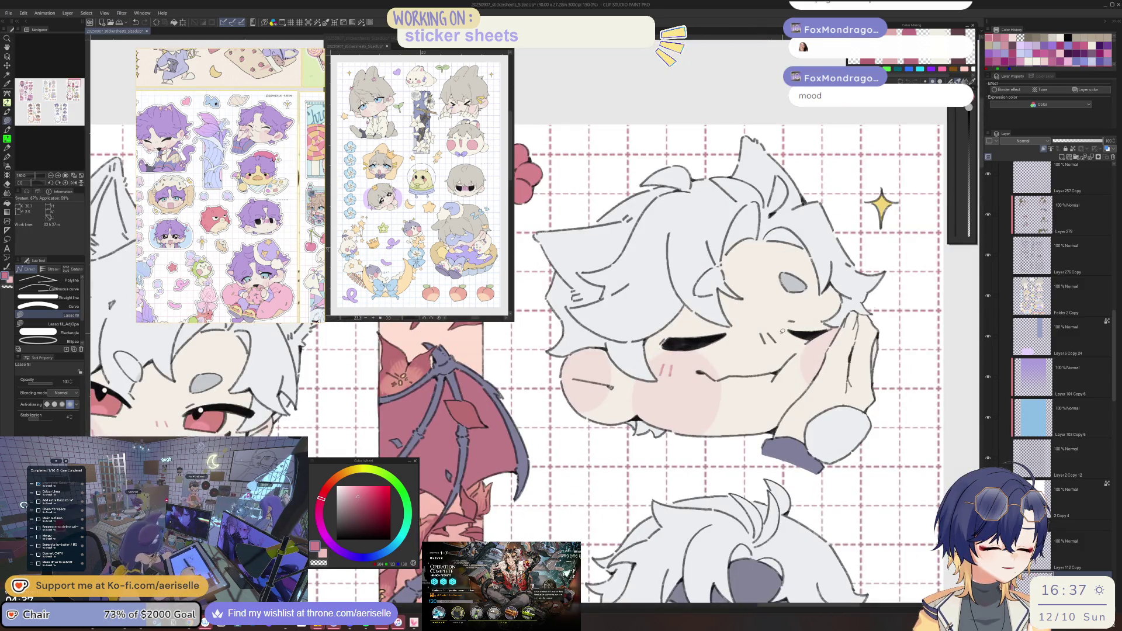
pyautogui.scroll(-4, 786, 336)
pyautogui.scroll(4, 820, 481)
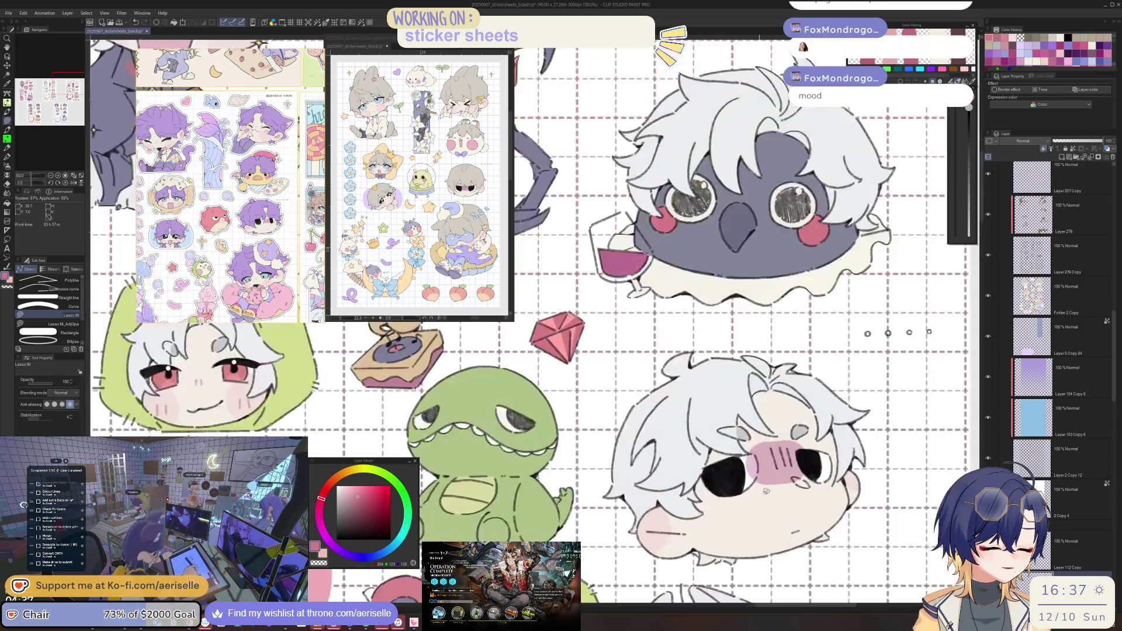
pyautogui.scroll(-4, 820, 480)
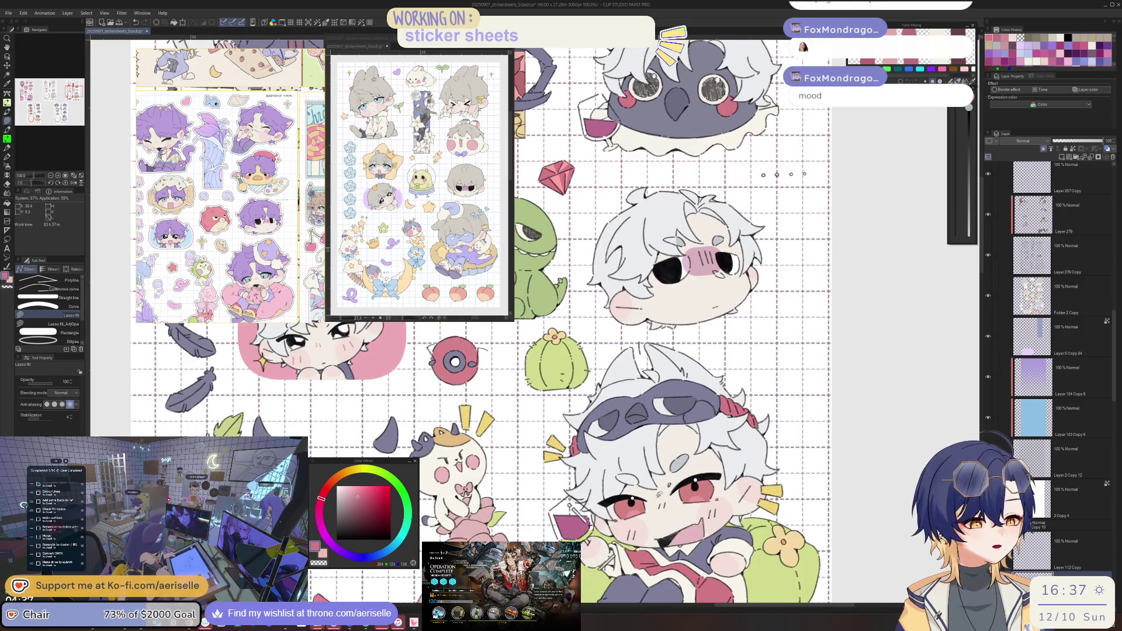
pyautogui.scroll(4, 660, 495)
pyautogui.scroll(1, 633, 535)
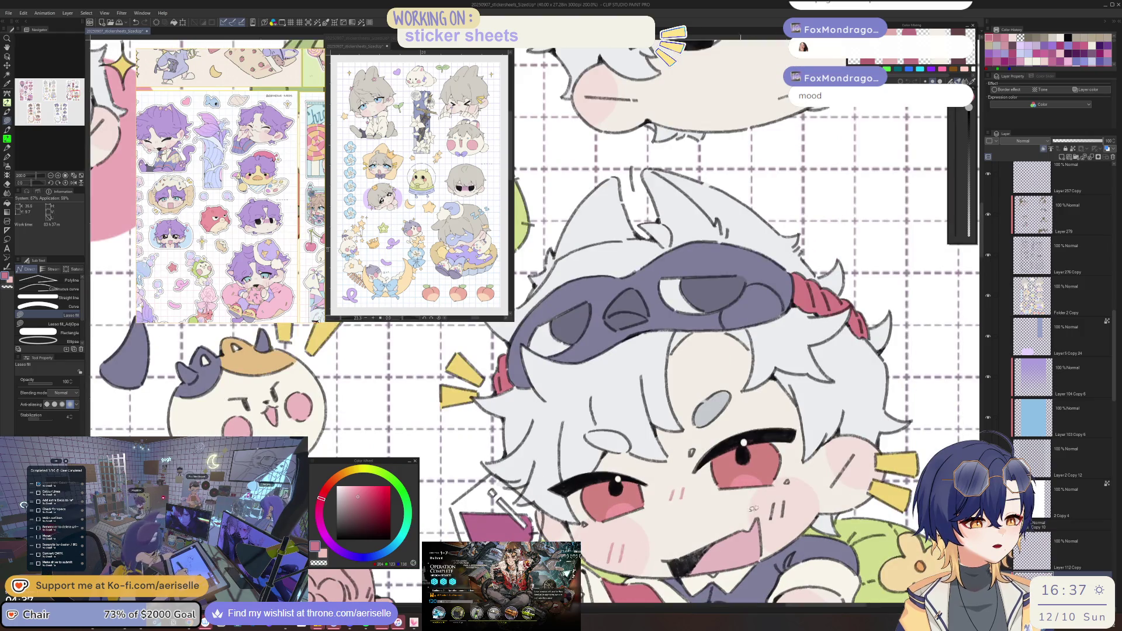
pyautogui.scroll(-4, 784, 489)
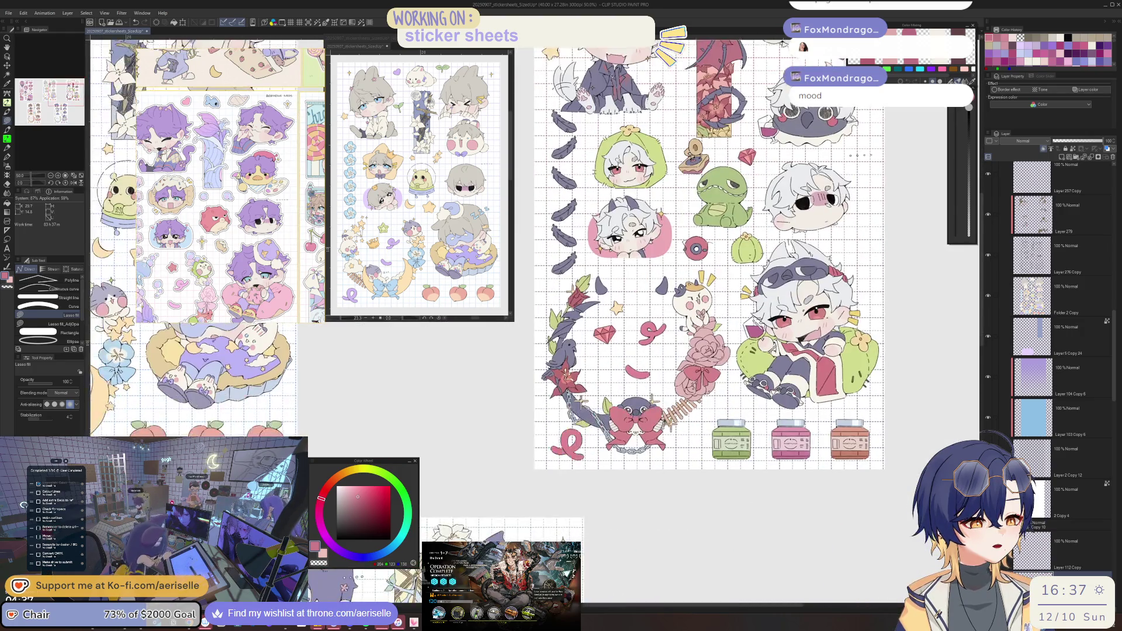
pyautogui.scroll(4, 694, 380)
pyautogui.press('o')
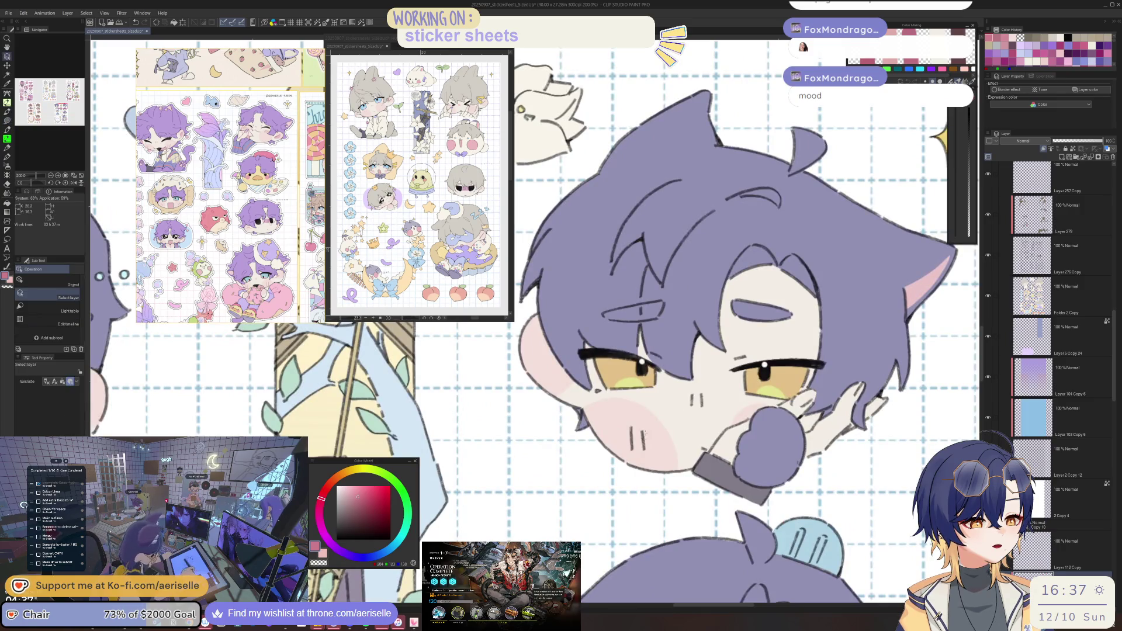
# Lasso-fill the purple cat-boy's cheek lines pink on both cheeks.
pyautogui.press('u')
pyautogui.scroll(-4, 737, 384)
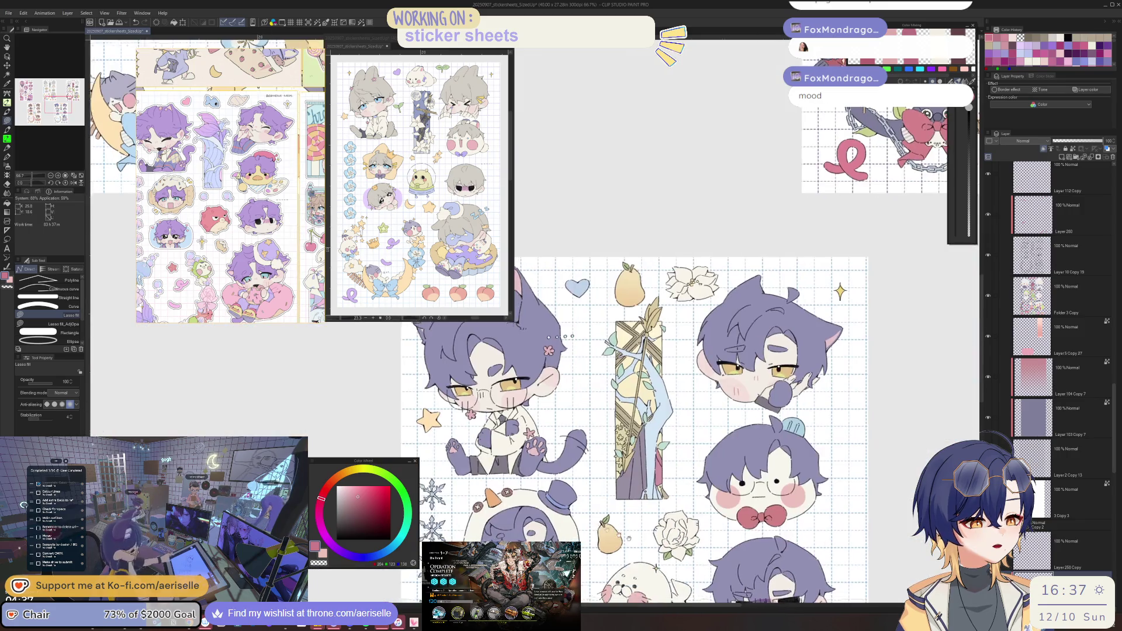
pyautogui.scroll(4, 649, 415)
pyautogui.scroll(2, 650, 416)
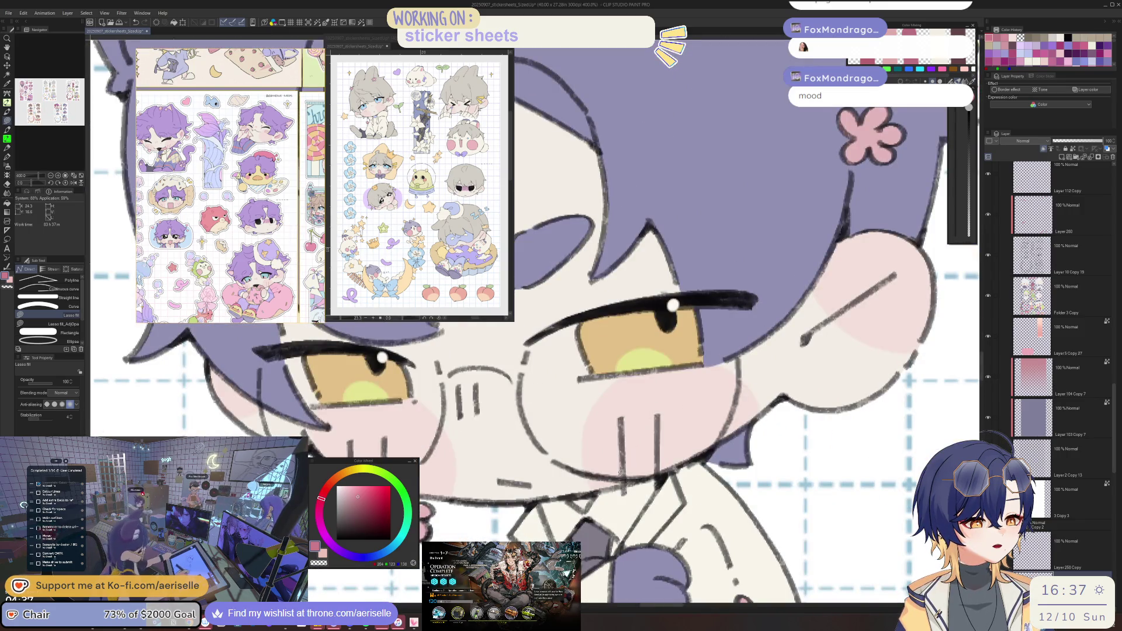
pyautogui.moveTo(675, 397); pyautogui.dragTo(647, 468)
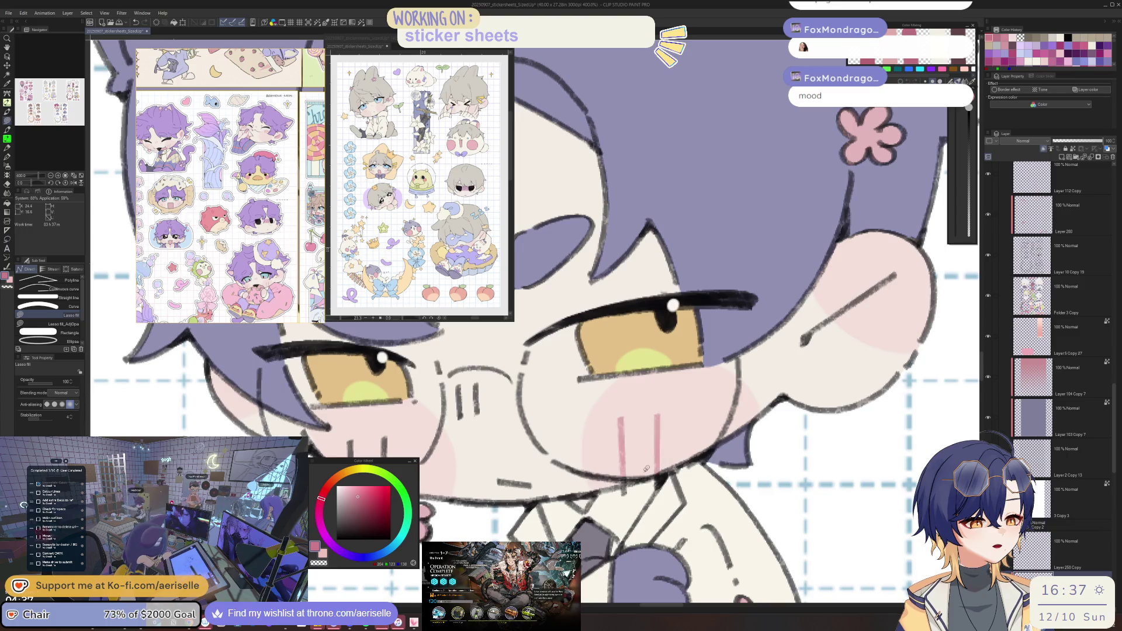
pyautogui.scroll(-4, 651, 480)
pyautogui.scroll(4, 681, 444)
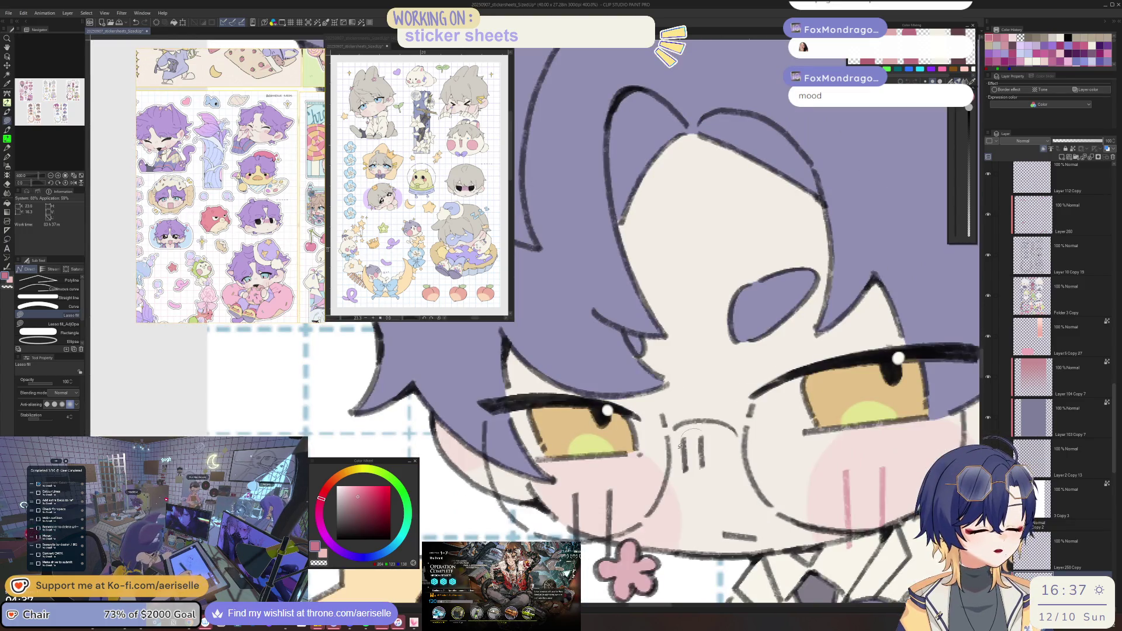
pyautogui.moveTo(680, 445); pyautogui.dragTo(681, 466)
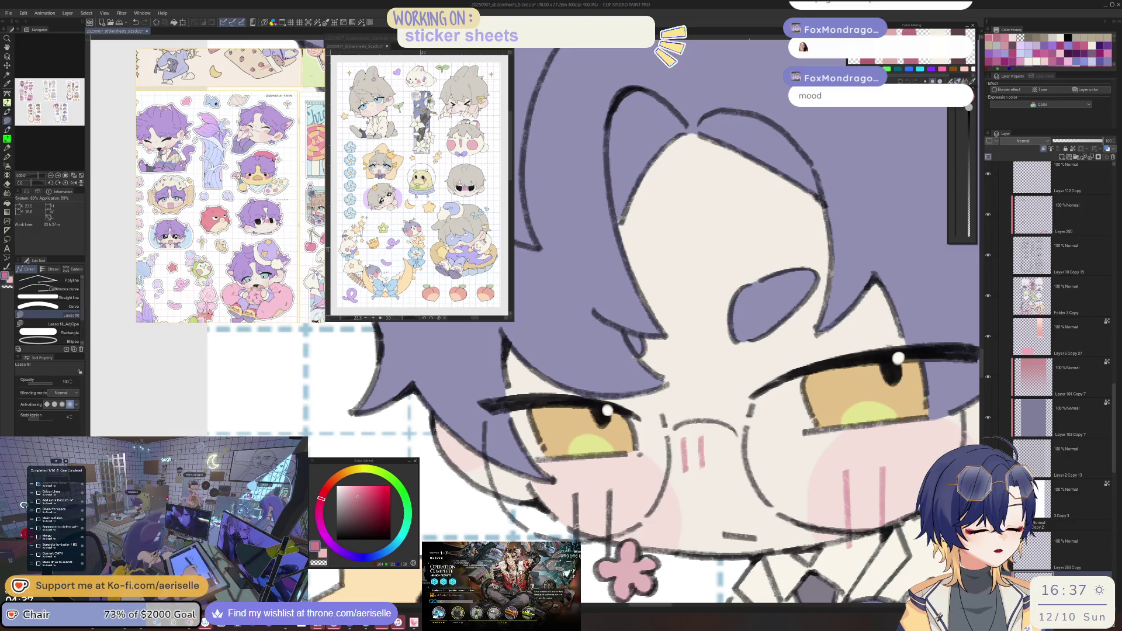
pyautogui.moveTo(574, 501); pyautogui.dragTo(578, 488)
pyautogui.moveTo(615, 490); pyautogui.dragTo(601, 492)
pyautogui.moveTo(612, 533); pyautogui.dragTo(612, 544)
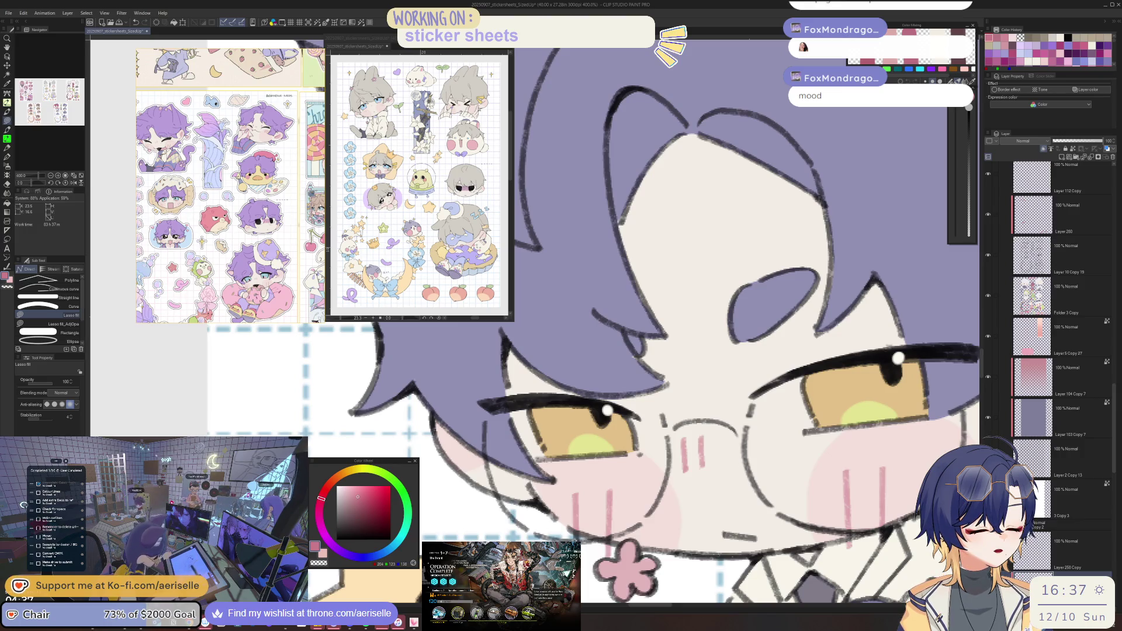
# Zoom out from the cat-boy and bring the glasses chibi heads into view.
pyautogui.hotkey('ctrl', 'alt', '0')
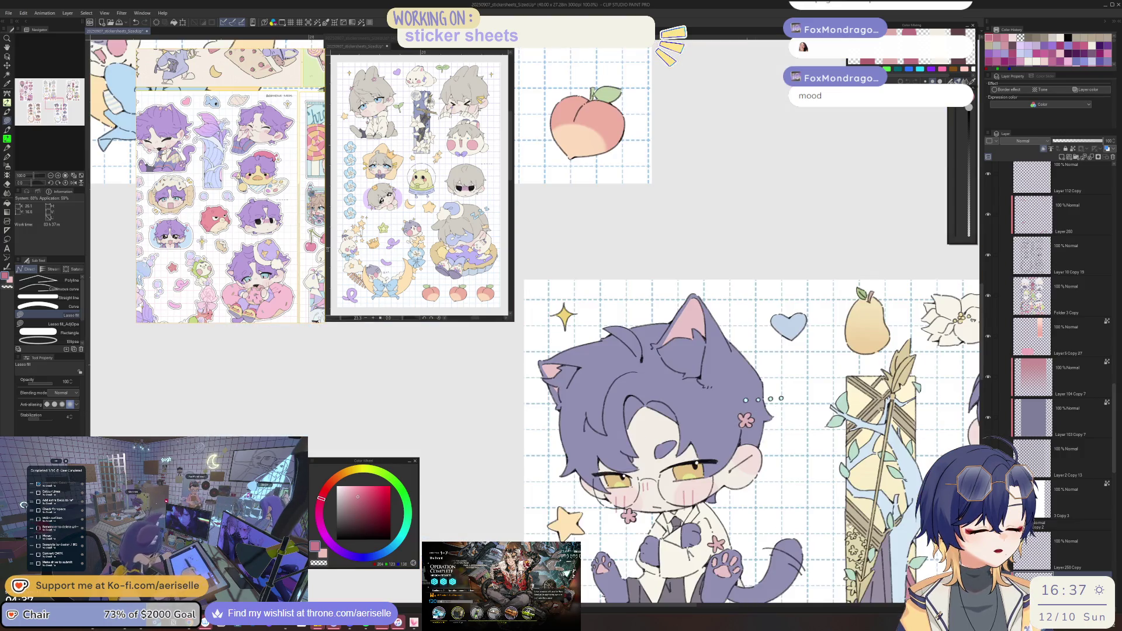
pyautogui.scroll(-5, 688, 482)
pyautogui.scroll(2, 688, 409)
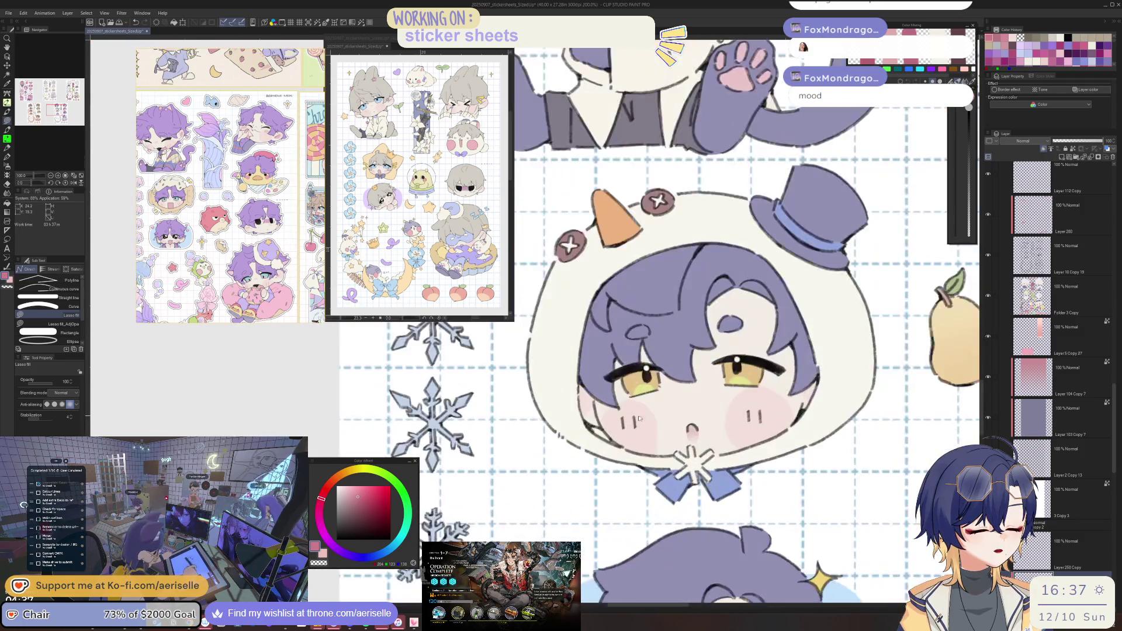
pyautogui.scroll(-4, 758, 410)
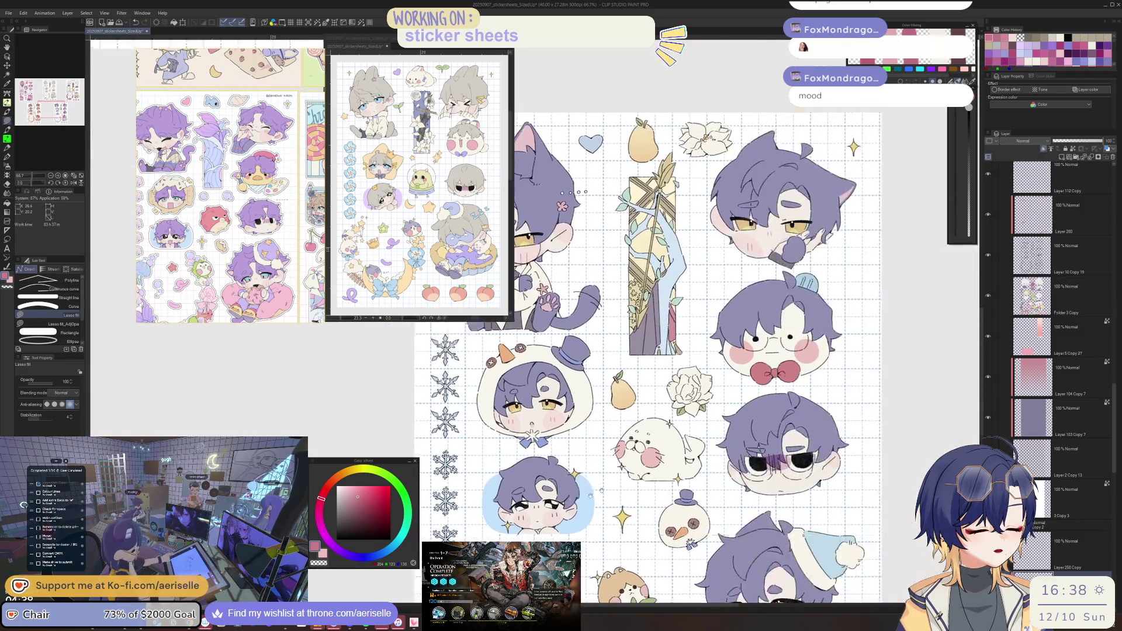
pyautogui.scroll(2, 728, 556)
pyautogui.moveTo(695, 483); pyautogui.dragTo(645, 407)
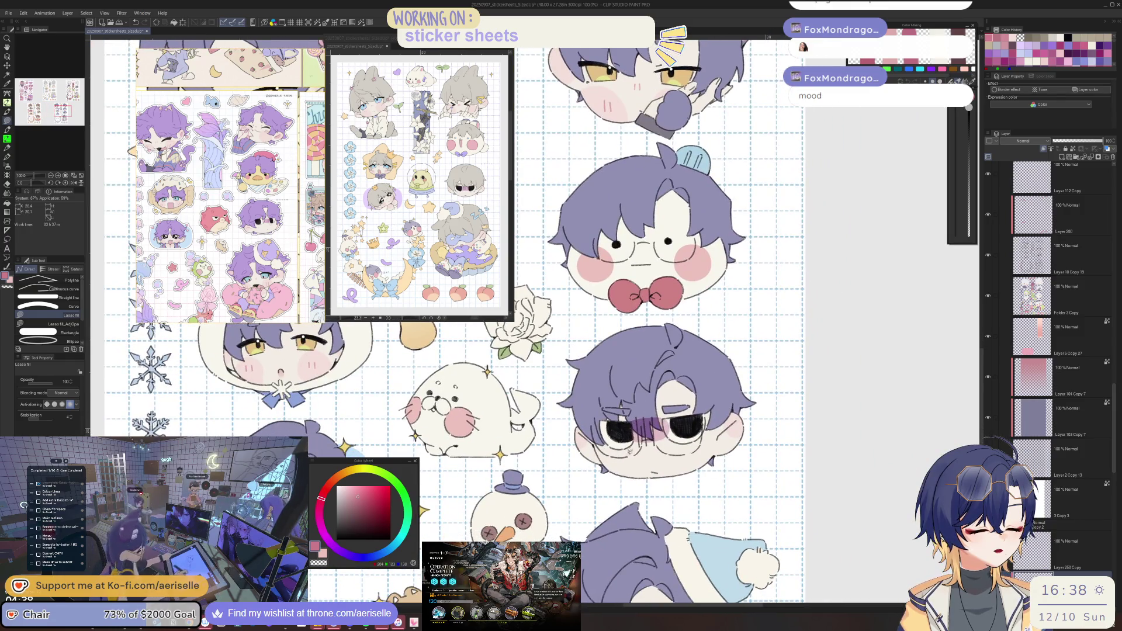
pyautogui.scroll(-2, 643, 444)
pyautogui.scroll(2, 672, 468)
pyautogui.scroll(-5, 677, 504)
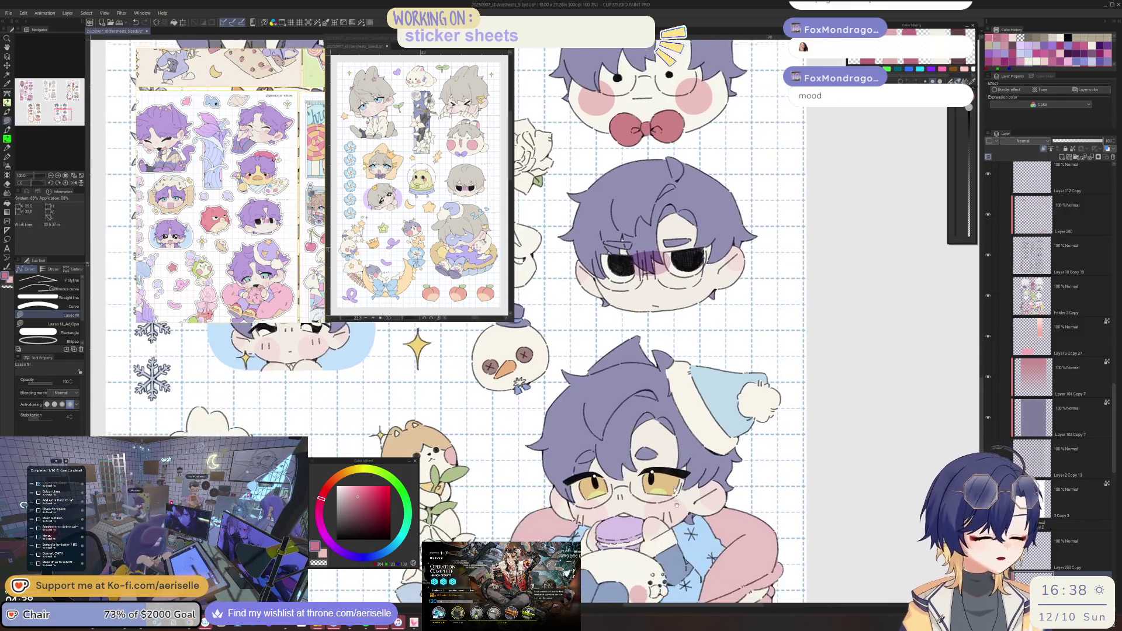
pyautogui.scroll(-3, 677, 504)
pyautogui.scroll(3, 628, 438)
pyautogui.scroll(3, 628, 438)
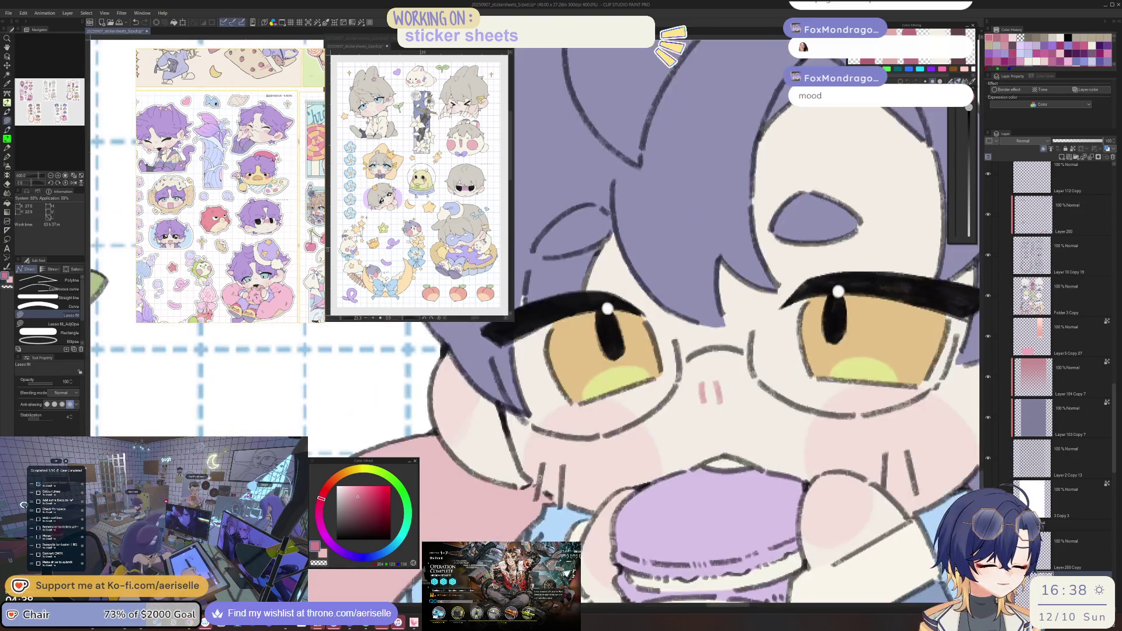
# Fill a small pink sliver along the blue-nightcap glasses boy's cheek line.
pyautogui.moveTo(551, 454); pyautogui.dragTo(546, 454)
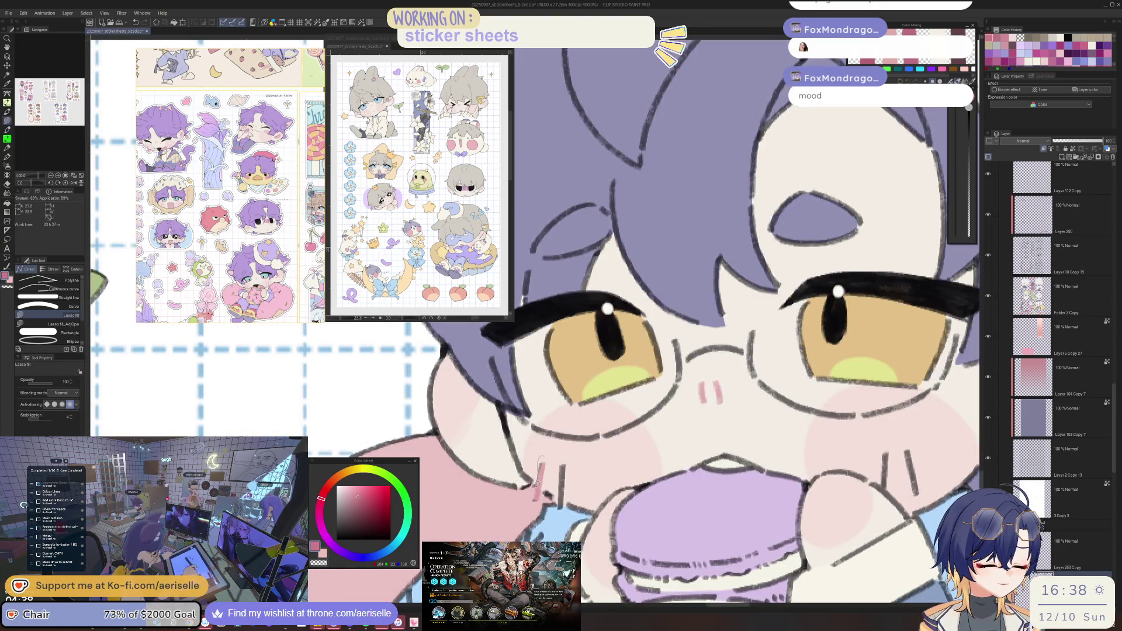
pyautogui.scroll(-4, 571, 451)
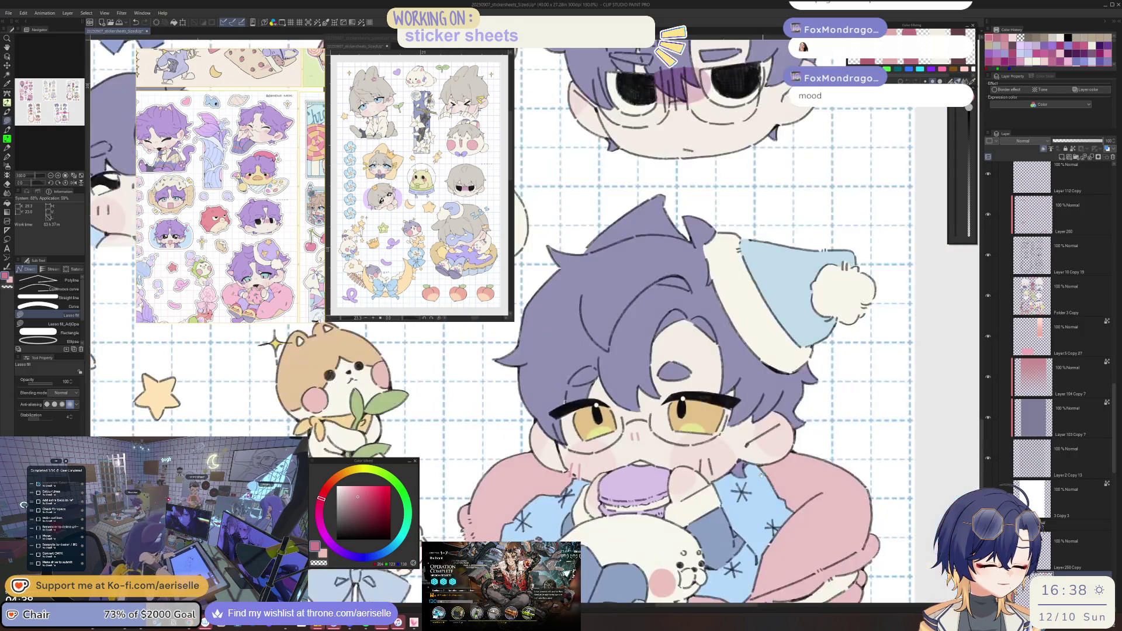
pyautogui.scroll(4, 584, 511)
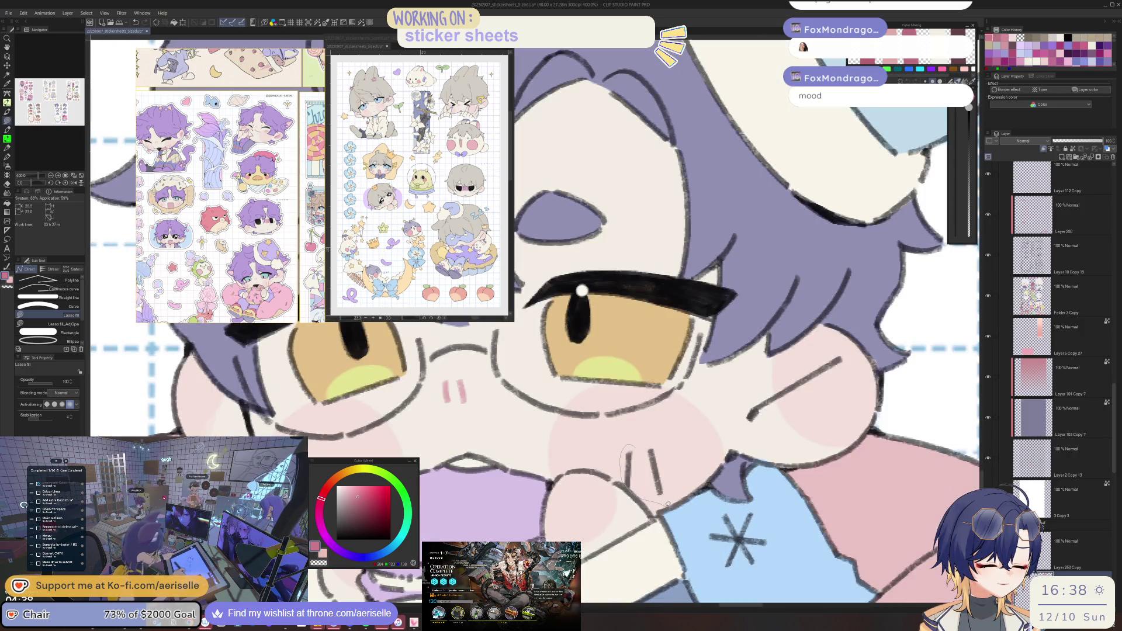
pyautogui.scroll(-6, 630, 455)
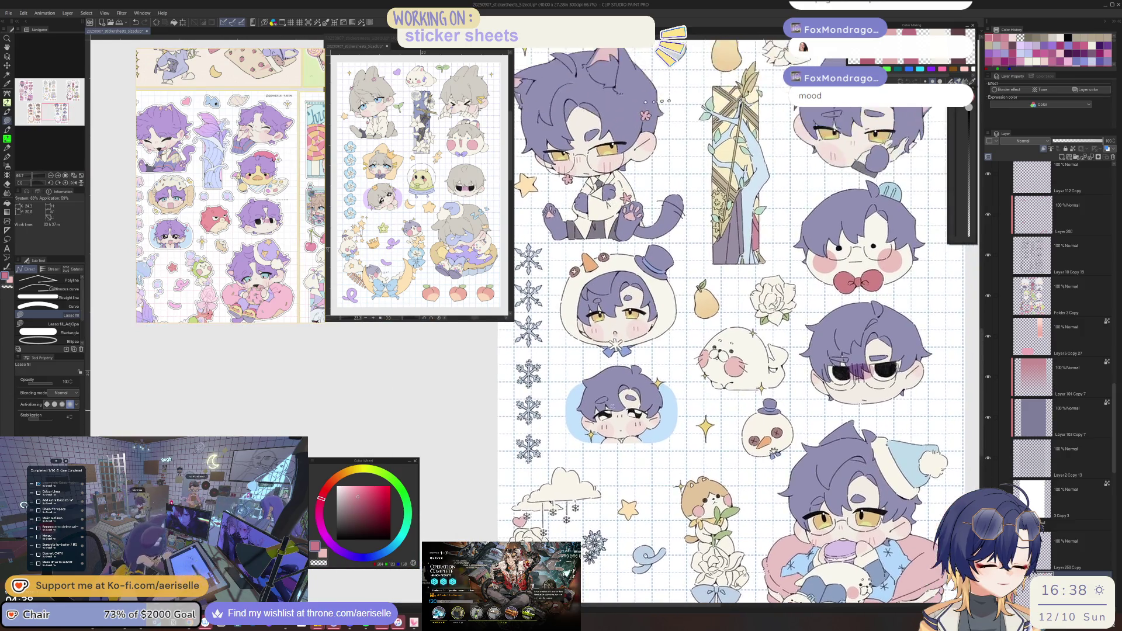
pyautogui.scroll(4, 646, 418)
pyautogui.press('e')
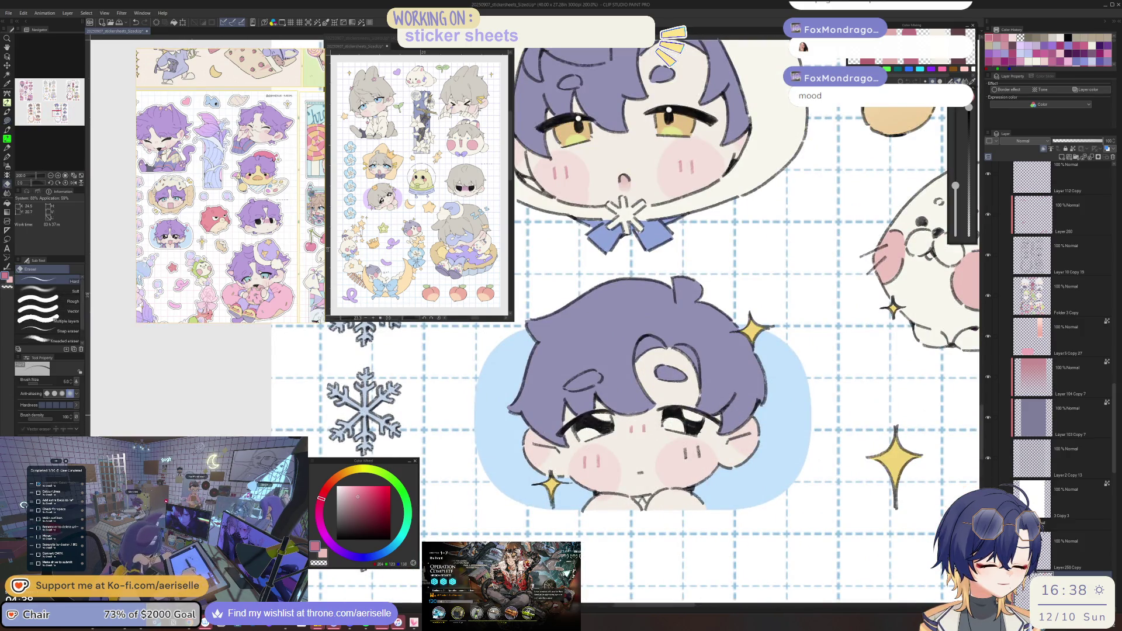
pyautogui.press('u')
pyautogui.scroll(-4, 538, 461)
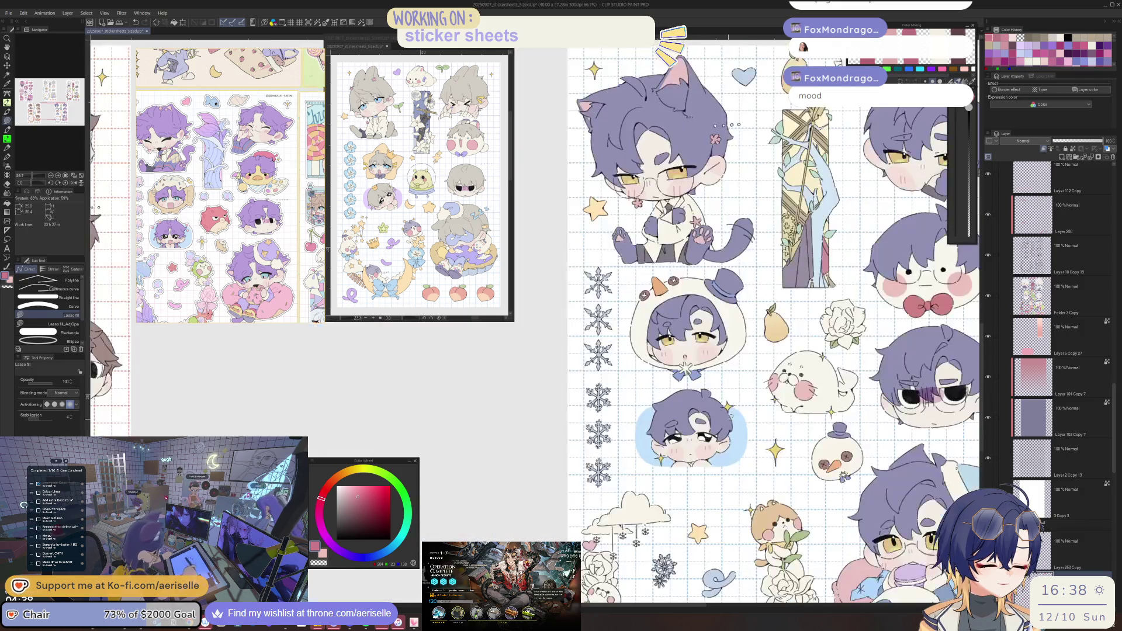
pyautogui.scroll(-3, 618, 426)
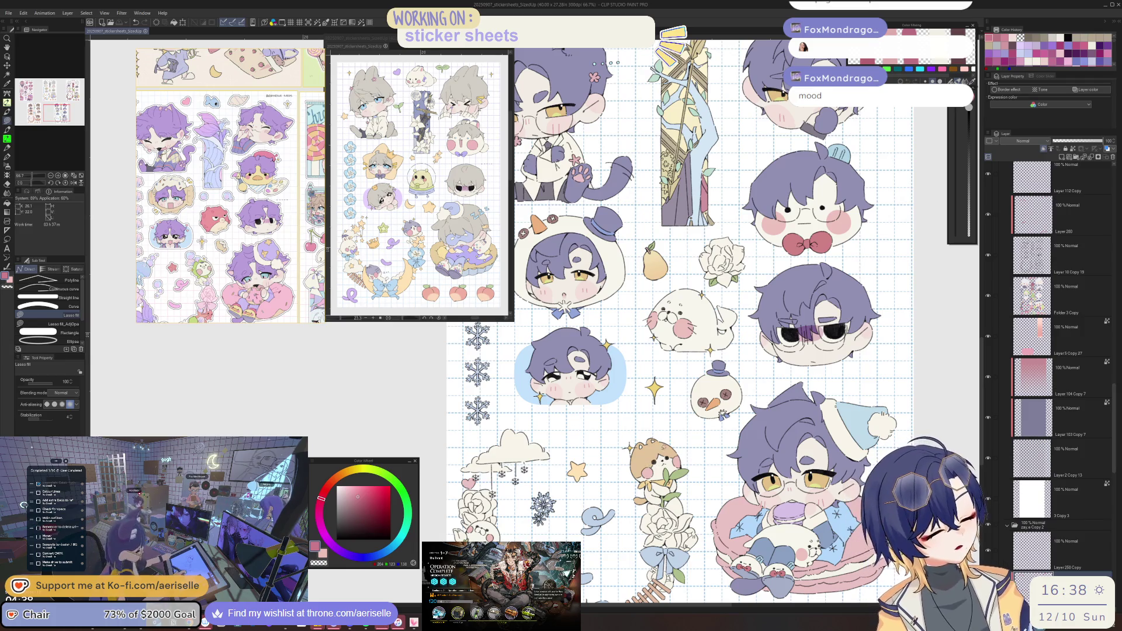
pyautogui.scroll(-5, 676, 304)
pyautogui.scroll(6, 676, 304)
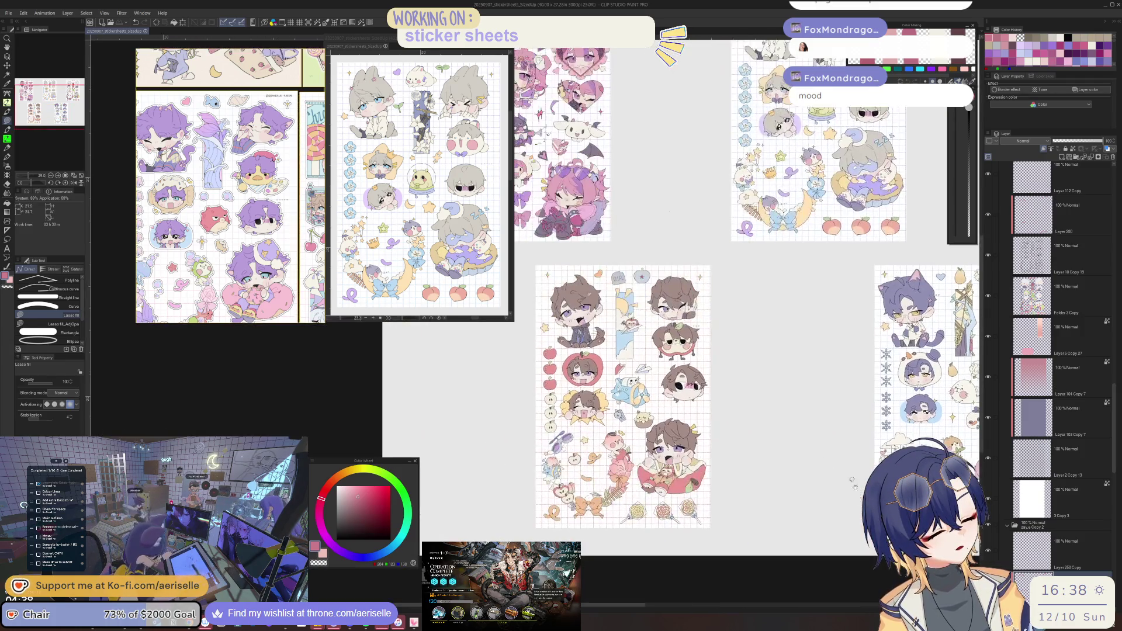
# Lasso-fill the brown-haired dog-eared chibi's cheek marks and nose line pink.
pyautogui.scroll(8, 676, 304)
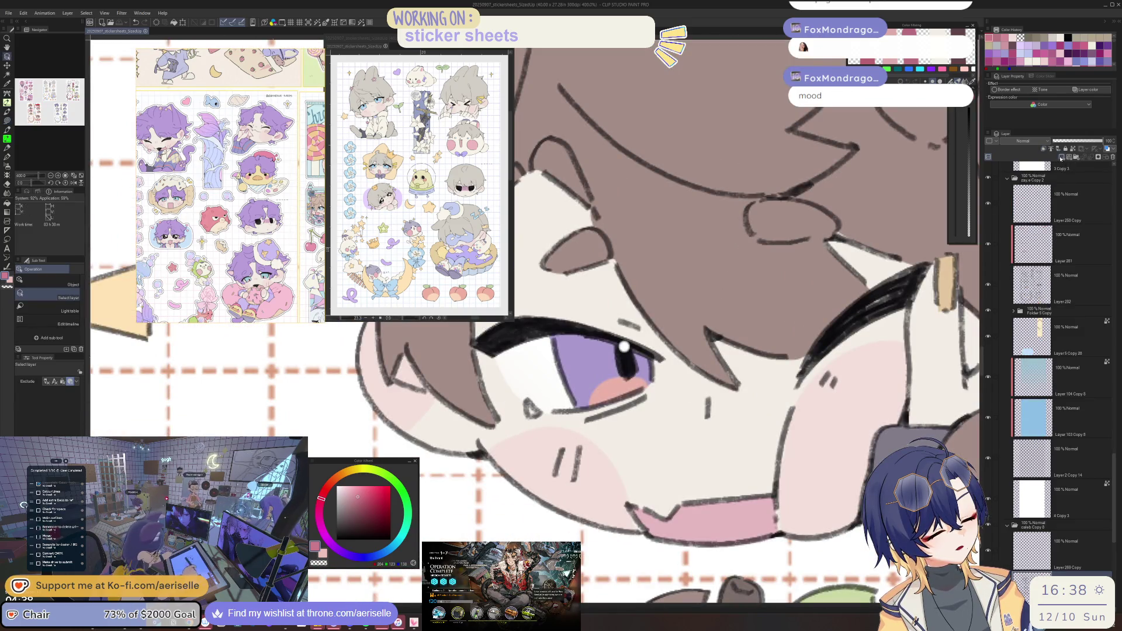
pyautogui.press('u')
pyautogui.moveTo(600, 436)
pyautogui.mouseDown()
pyautogui.moveTo(546, 456)
pyautogui.moveTo(599, 436)
pyautogui.mouseUp()
pyautogui.moveTo(695, 389); pyautogui.dragTo(719, 433)
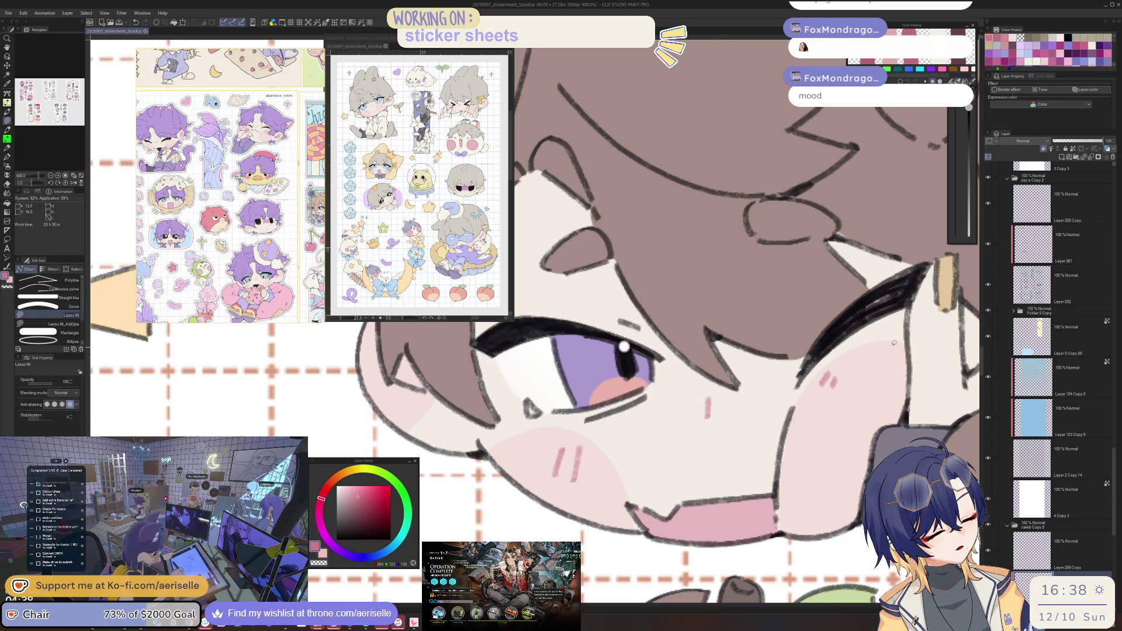
pyautogui.scroll(-5, 824, 366)
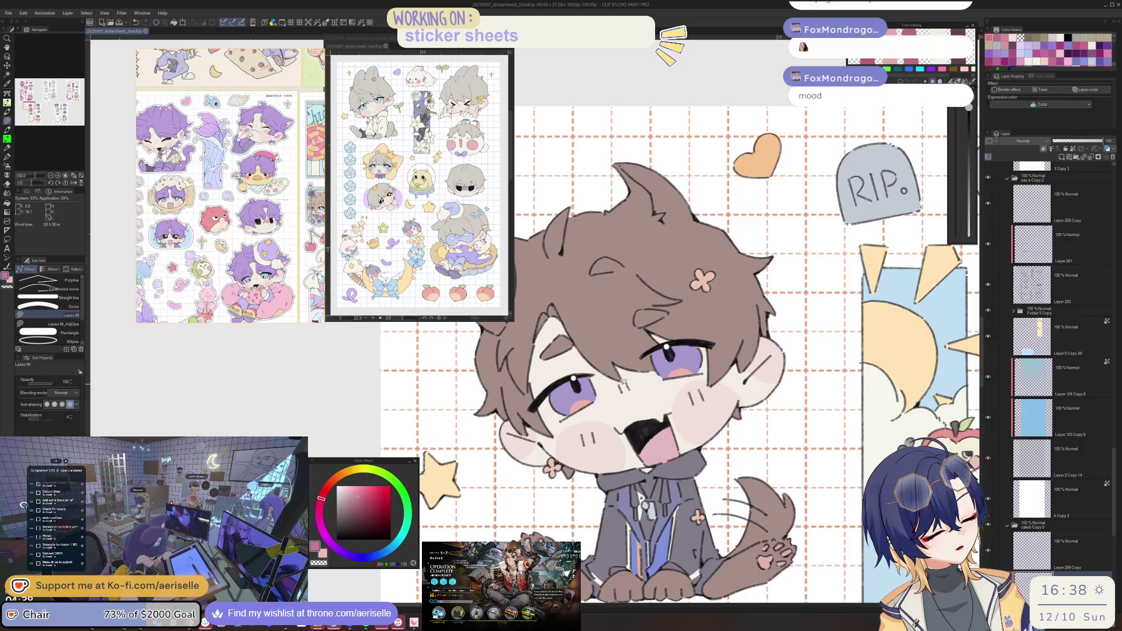
pyautogui.scroll(-3, 576, 438)
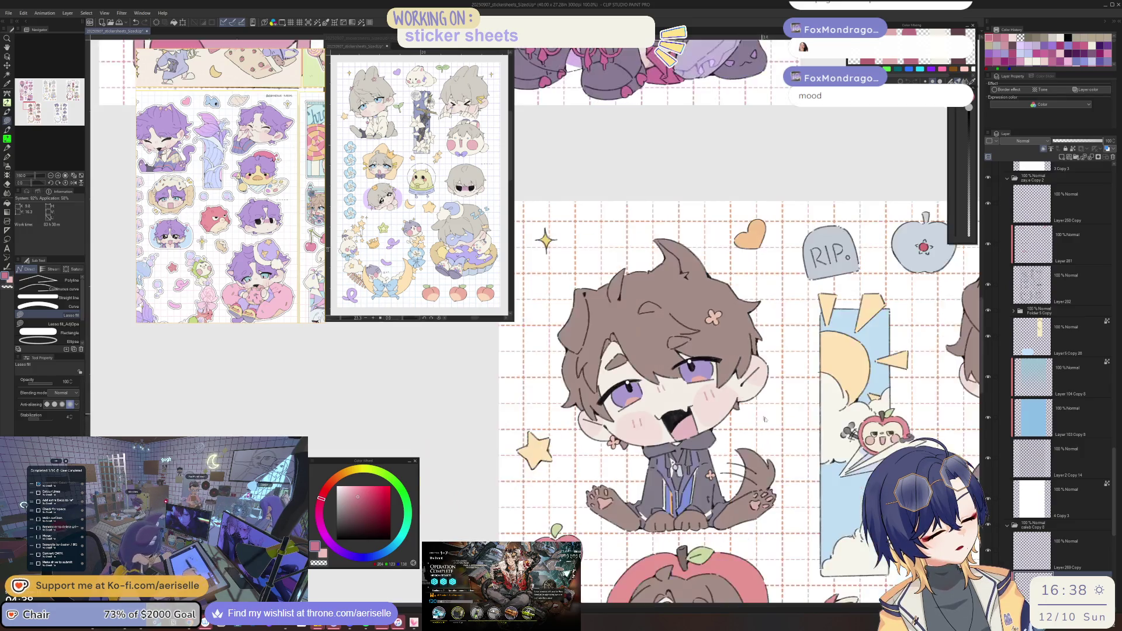
pyautogui.scroll(2, 649, 412)
pyautogui.scroll(1, 649, 412)
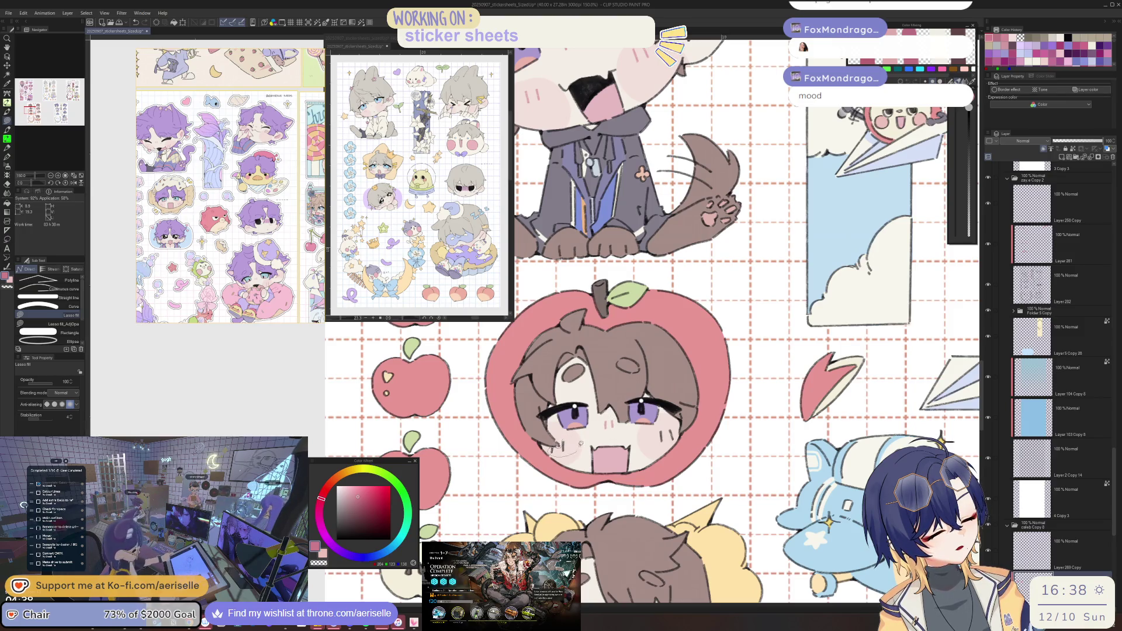
# Zoom around the brown-haired sticker sheet to inspect the new pink marks.
pyautogui.scroll(-1, 666, 438)
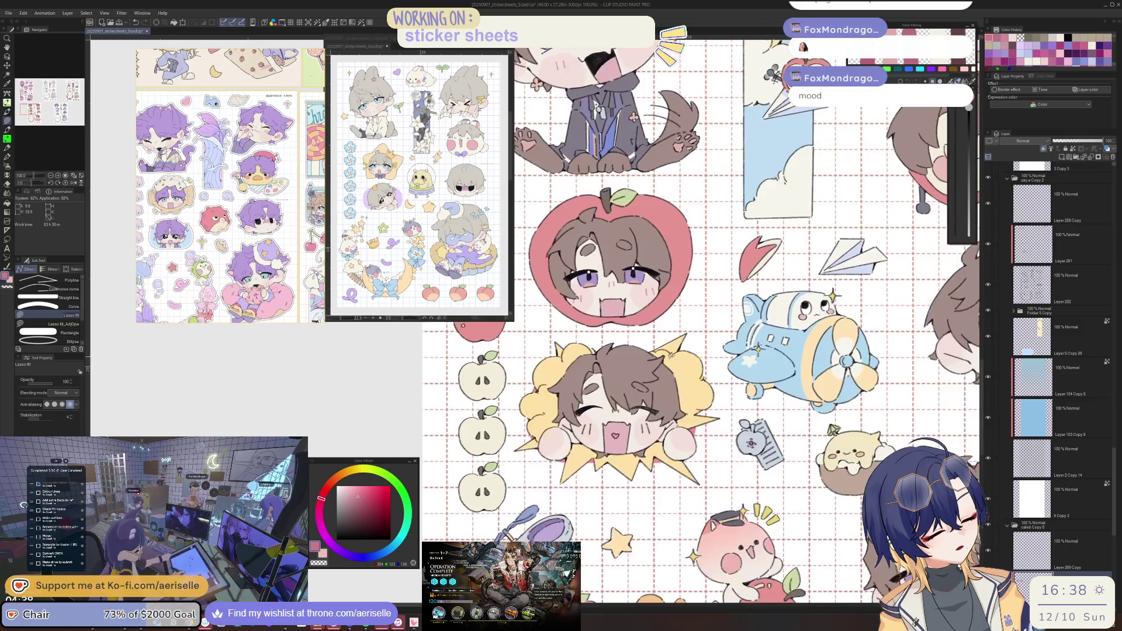
pyautogui.scroll(1, 570, 427)
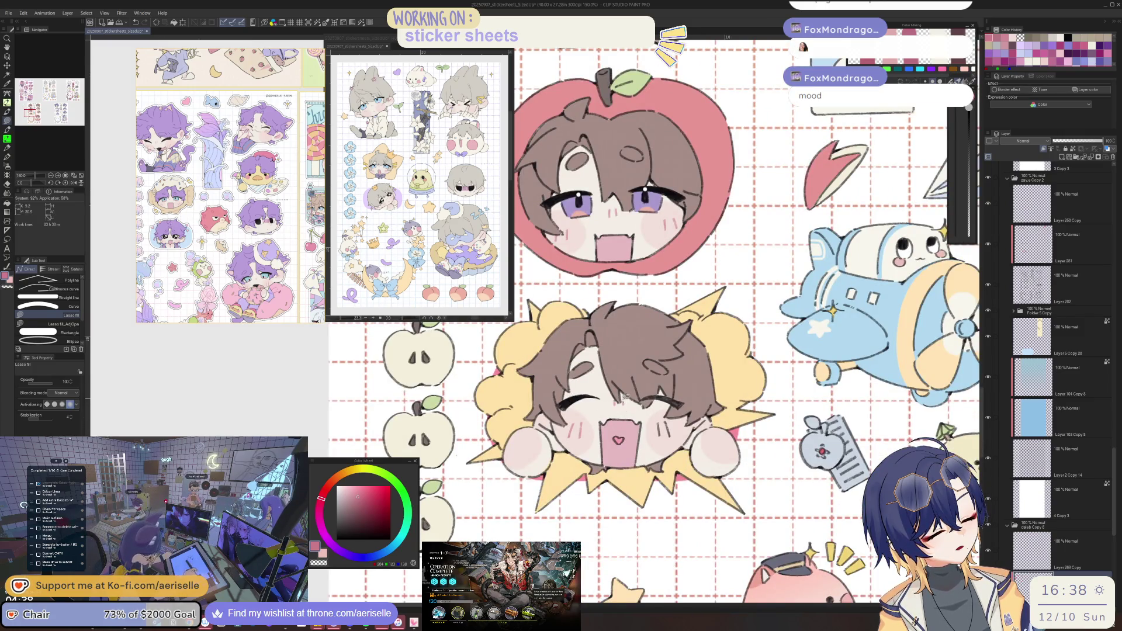
pyautogui.scroll(-2, 673, 419)
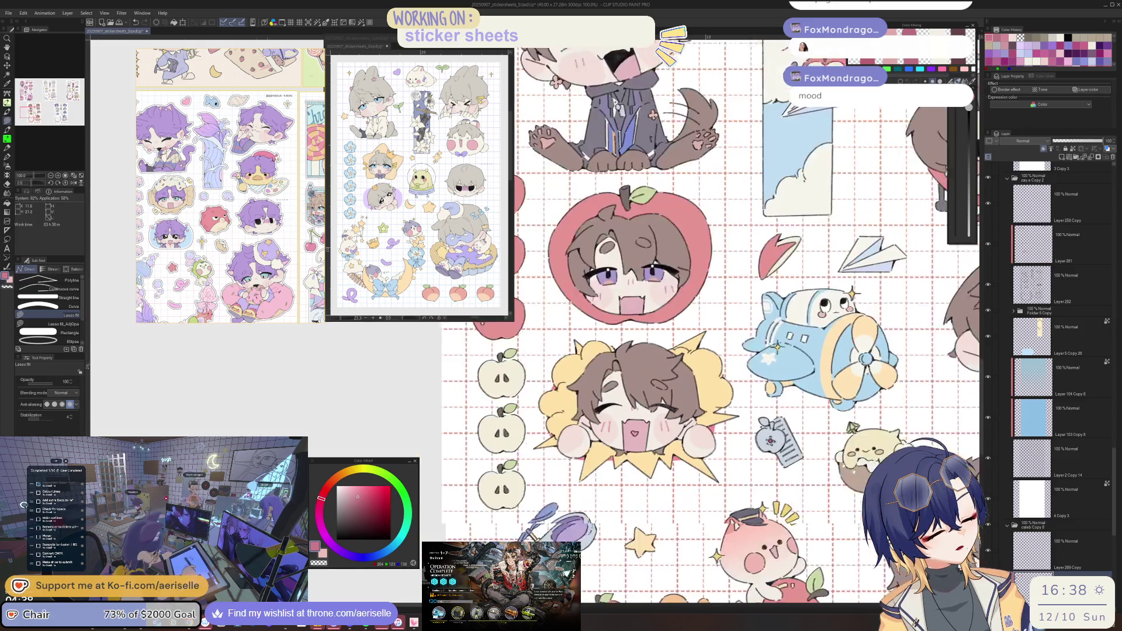
pyautogui.scroll(1, 763, 416)
pyautogui.scroll(2, 763, 416)
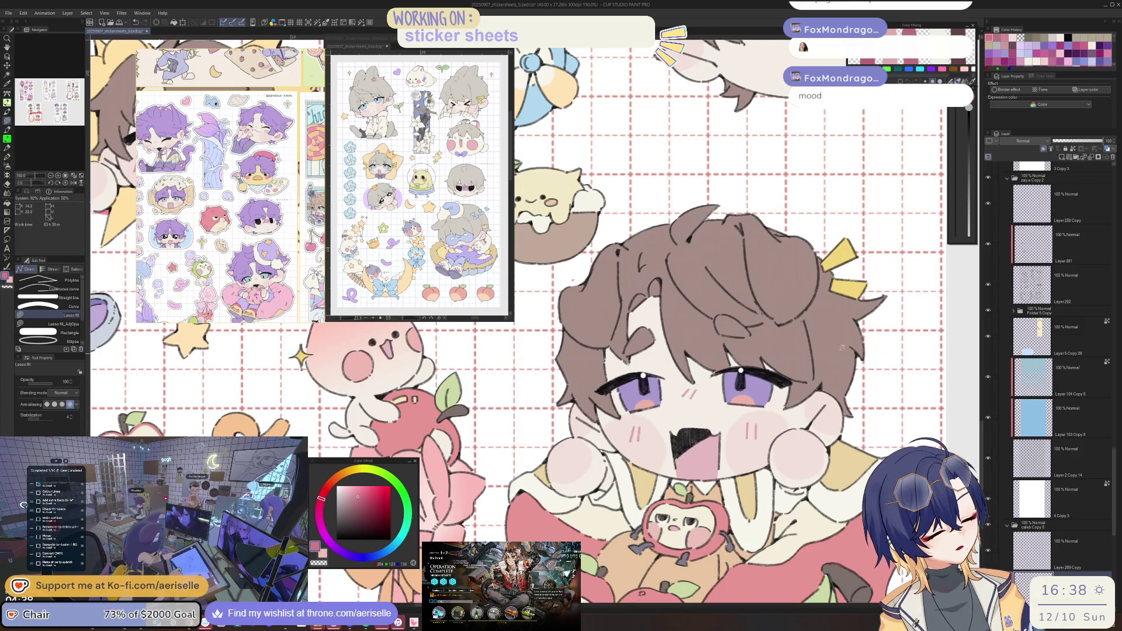
pyautogui.scroll(5, 751, 434)
pyautogui.scroll(8, 733, 353)
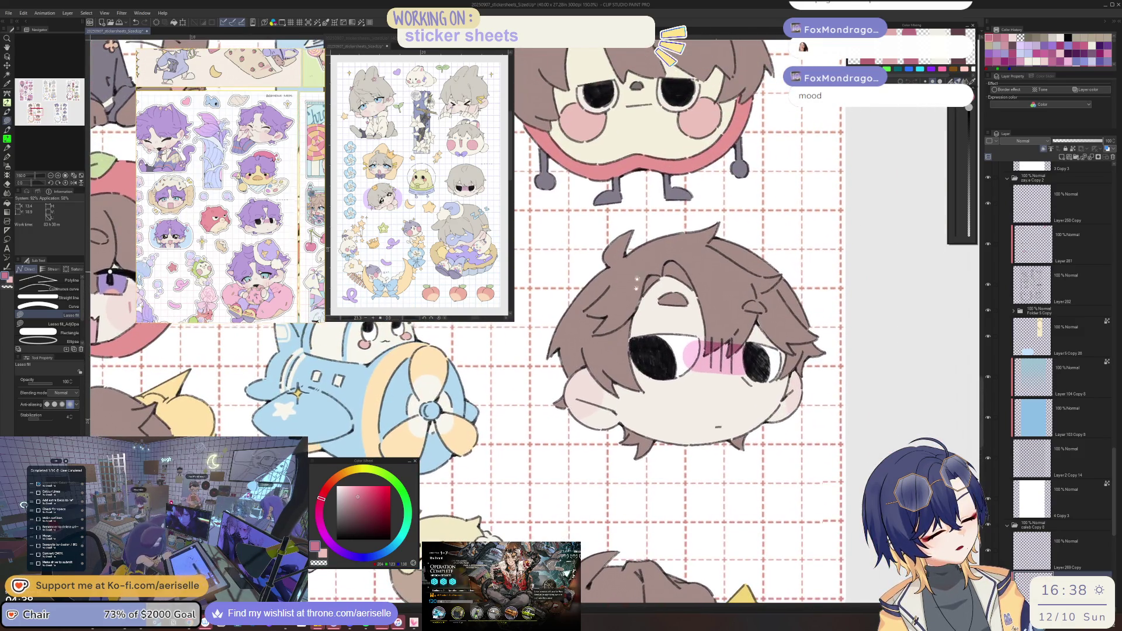
pyautogui.scroll(-5, 681, 372)
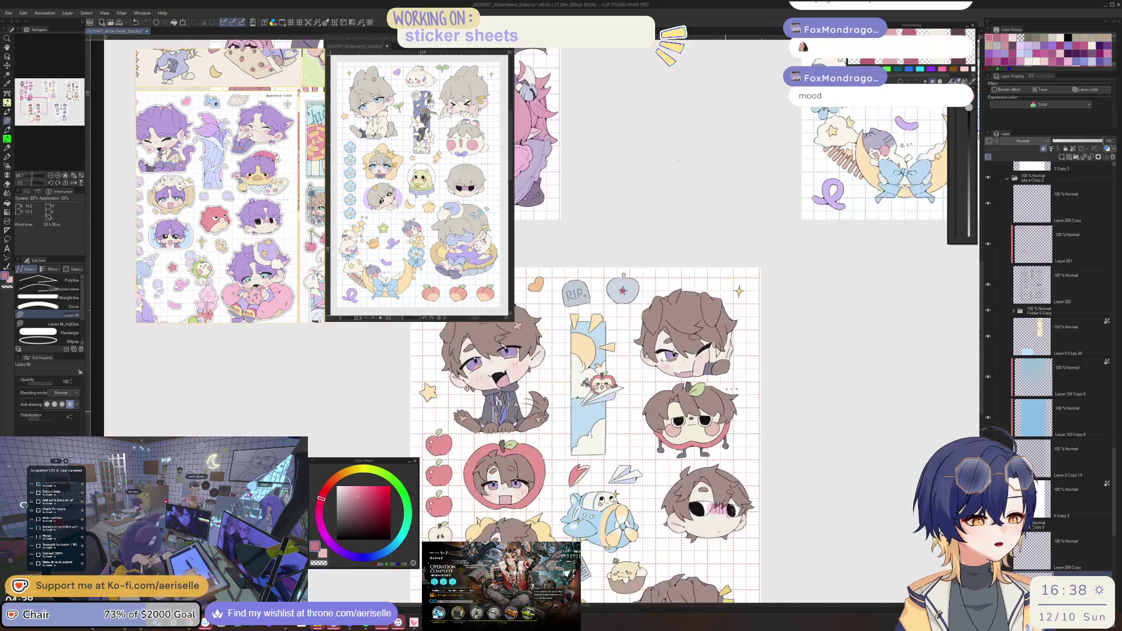
pyautogui.scroll(-5, 643, 385)
pyautogui.scroll(8, 623, 404)
# Sample the blush pink and the darker face pink from the brown-haired chibi.
pyautogui.press('o')
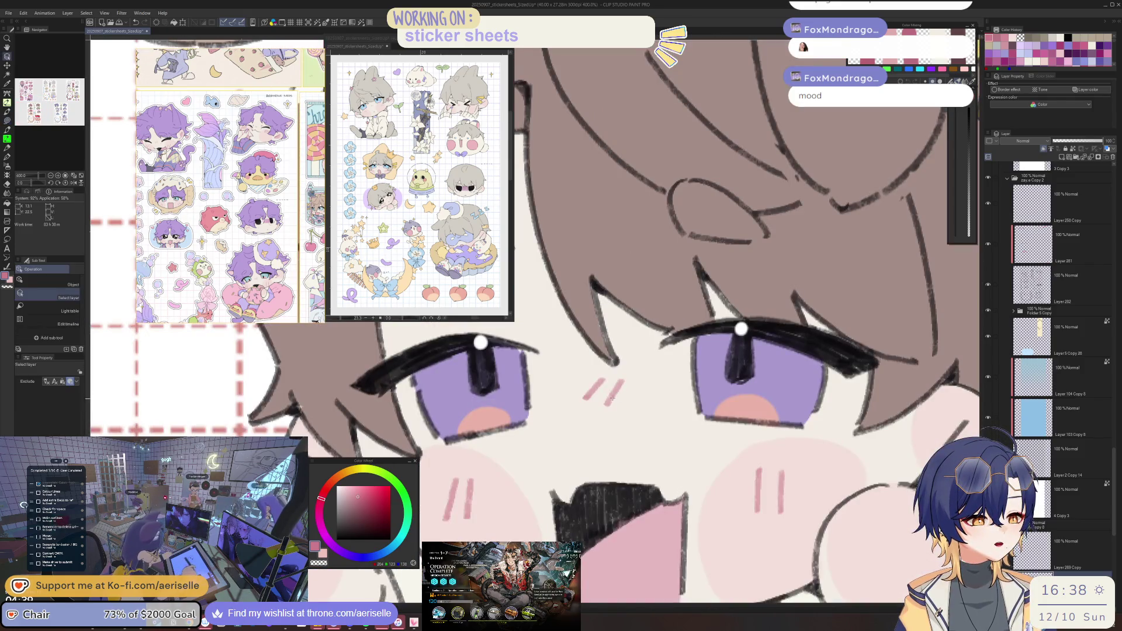
pyautogui.keyDown('alt'); pyautogui.click(612, 395); pyautogui.keyUp('alt')
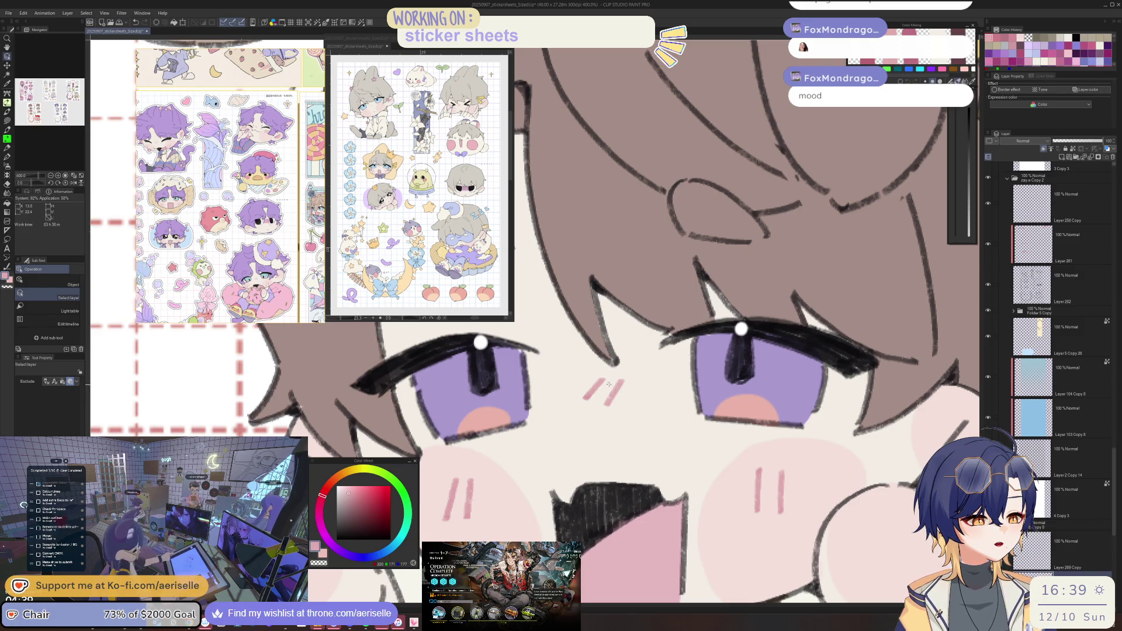
pyautogui.press('b')
pyautogui.press('i')
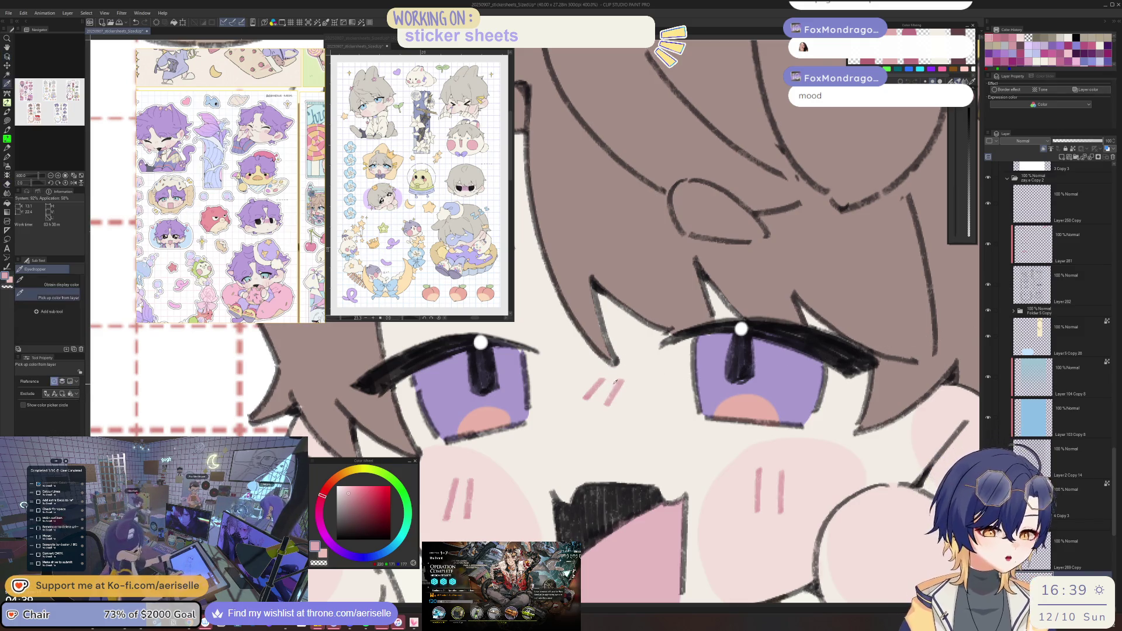
pyautogui.click(615, 390)
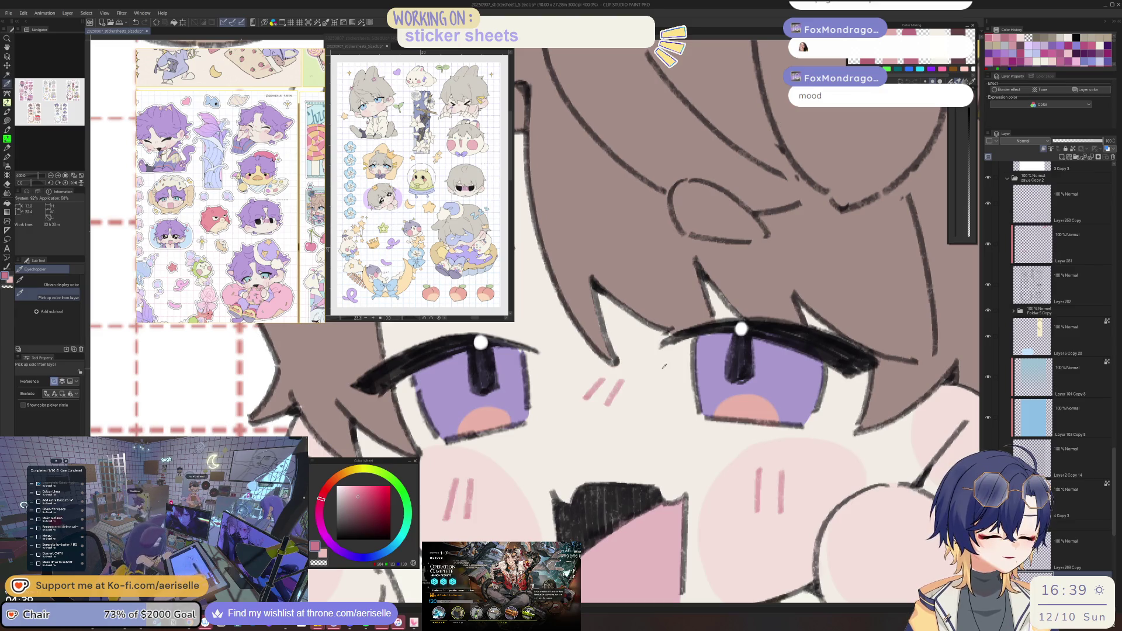
# Add a new touch-up layer and take the black line colour for the brush.
pyautogui.hotkey('ctrl', 'shift', 'n')
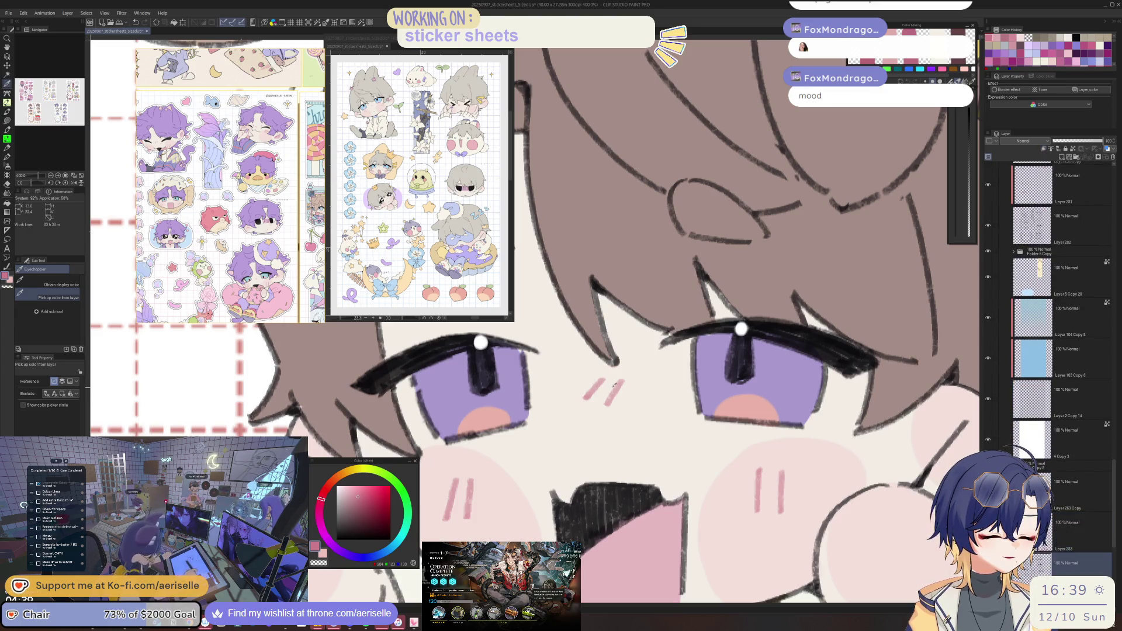
pyautogui.click(619, 377)
pyautogui.press('b')
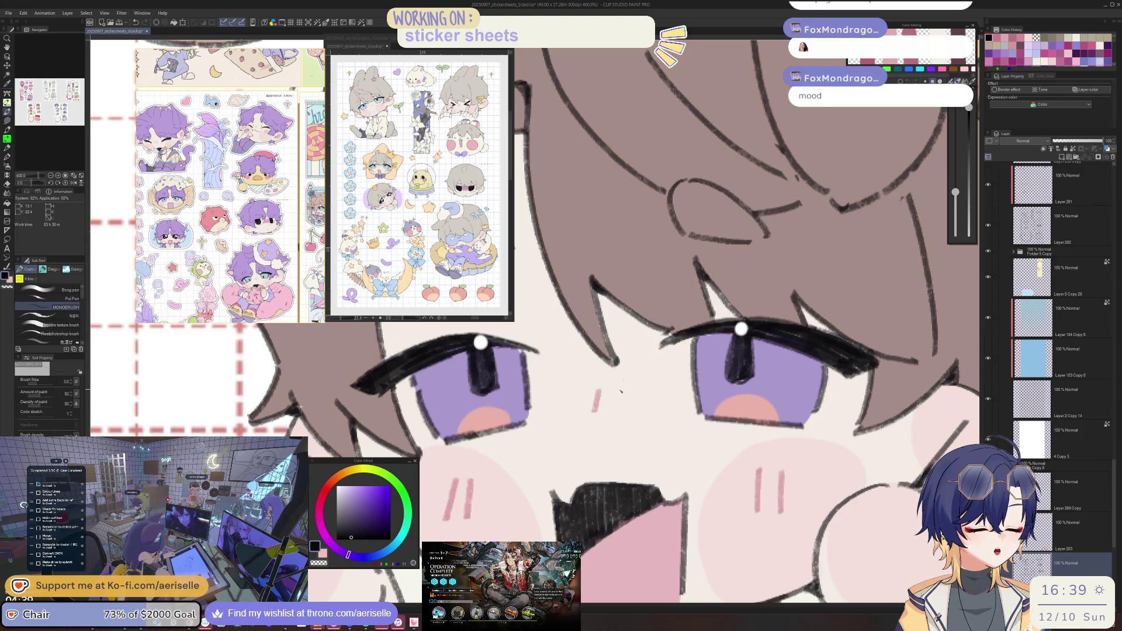
pyautogui.scroll(-6, 617, 394)
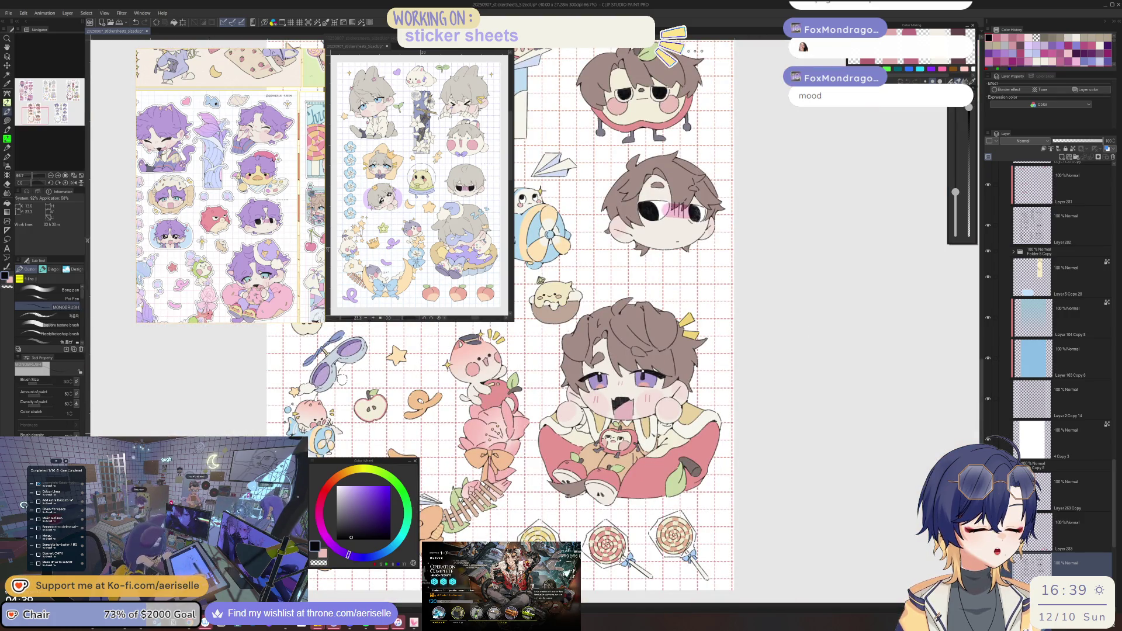
# Pick the cheek blush layer and sample its pink for Lasso fill.
pyautogui.scroll(10, 571, 202)
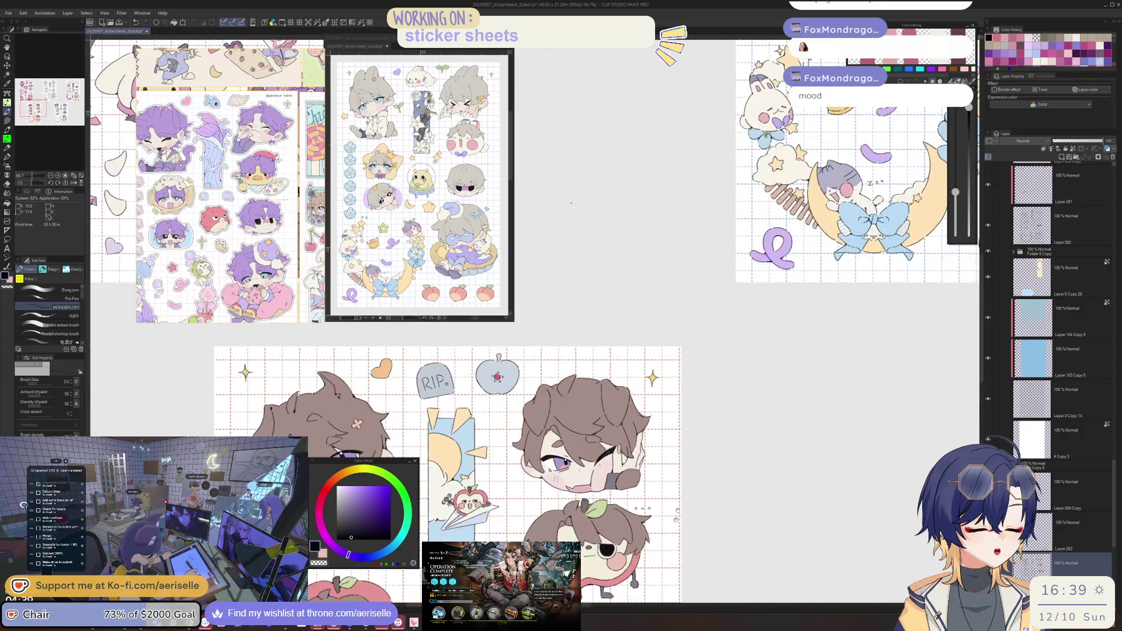
pyautogui.scroll(5, 571, 203)
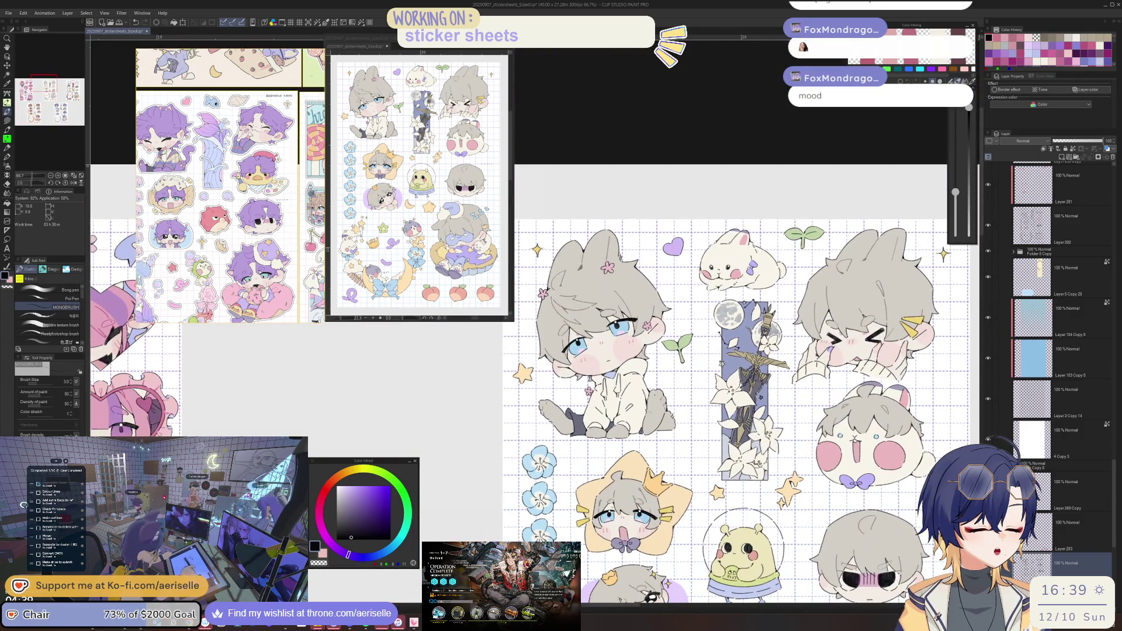
pyautogui.scroll(2, 610, 353)
pyautogui.press('u')
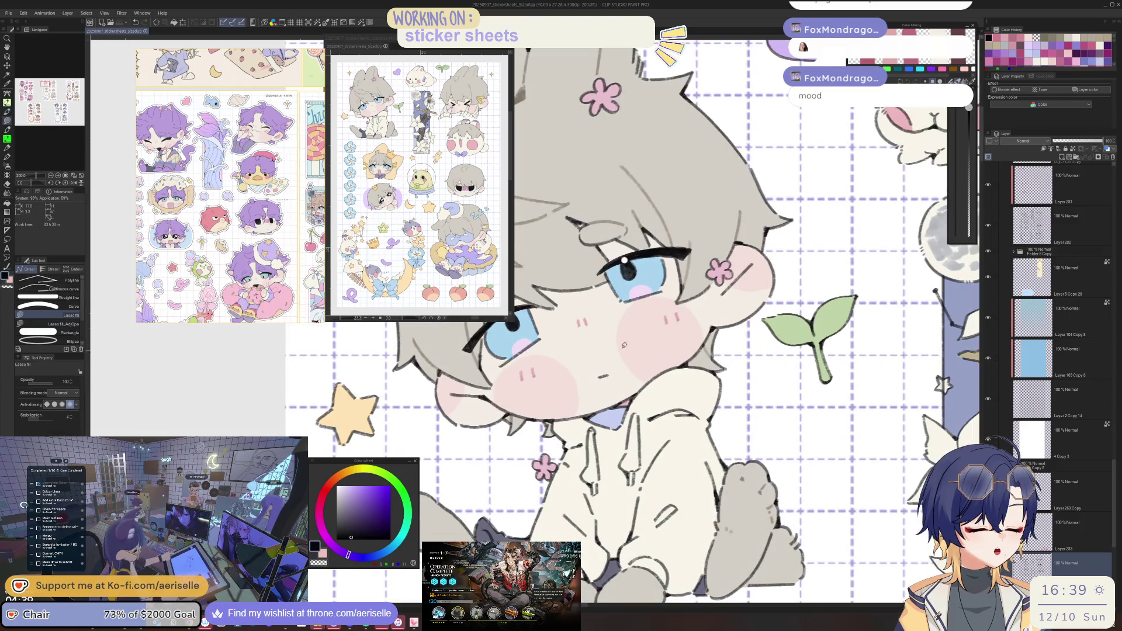
pyautogui.keyDown('ctrl'); pyautogui.keyDown('shift'); pyautogui.click(670, 317); pyautogui.keyUp('shift'); pyautogui.keyUp('ctrl')
pyautogui.keyDown('alt'); pyautogui.click(670, 317); pyautogui.keyUp('alt')
# Lasso-fill two short diagonal pink blush stripes on the sitting boy's cheeks.
pyautogui.moveTo(401, 462)
pyautogui.mouseDown()
pyautogui.moveTo(784, 356)
pyautogui.moveTo(838, 356)
pyautogui.mouseUp()
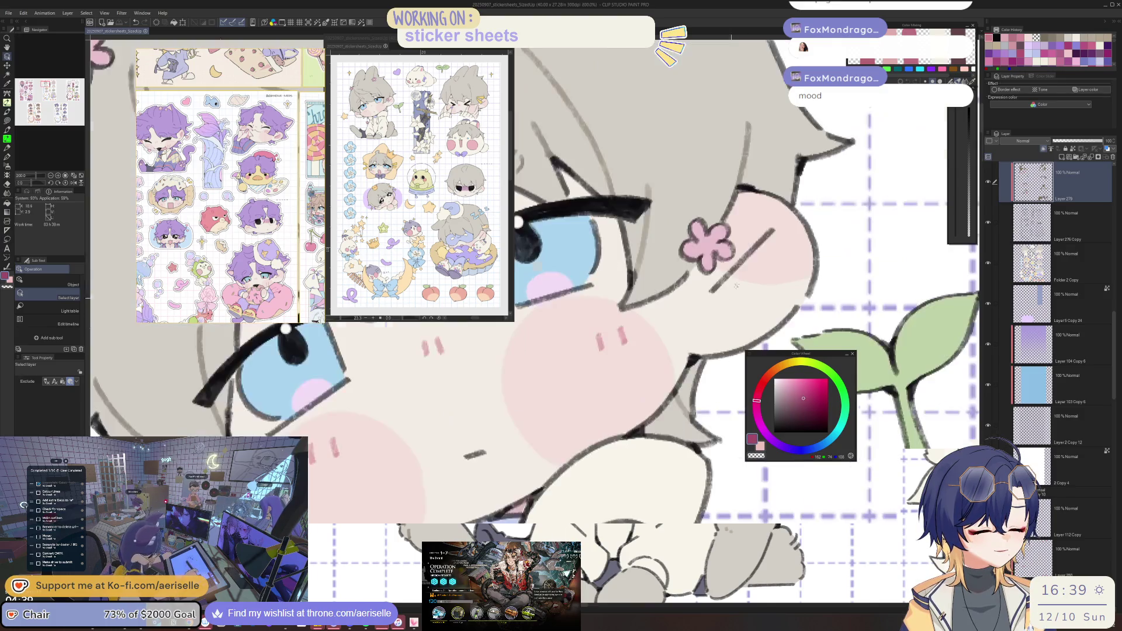
pyautogui.scroll(2, 731, 297)
pyautogui.moveTo(747, 245); pyautogui.dragTo(725, 270)
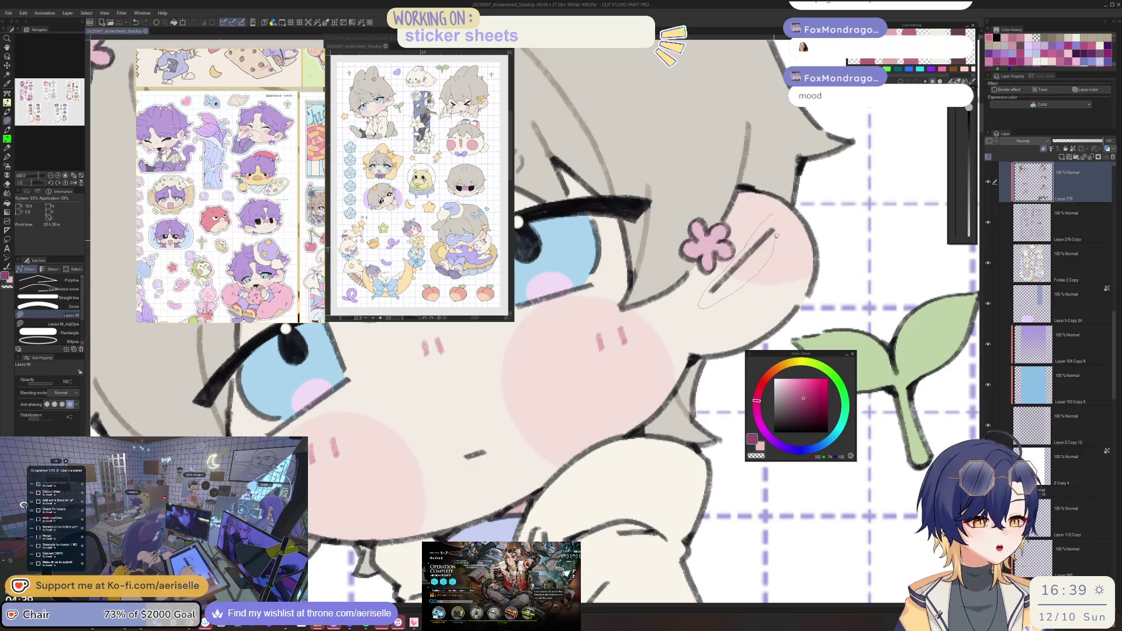
pyautogui.scroll(-2, 787, 275)
pyautogui.scroll(2, 516, 412)
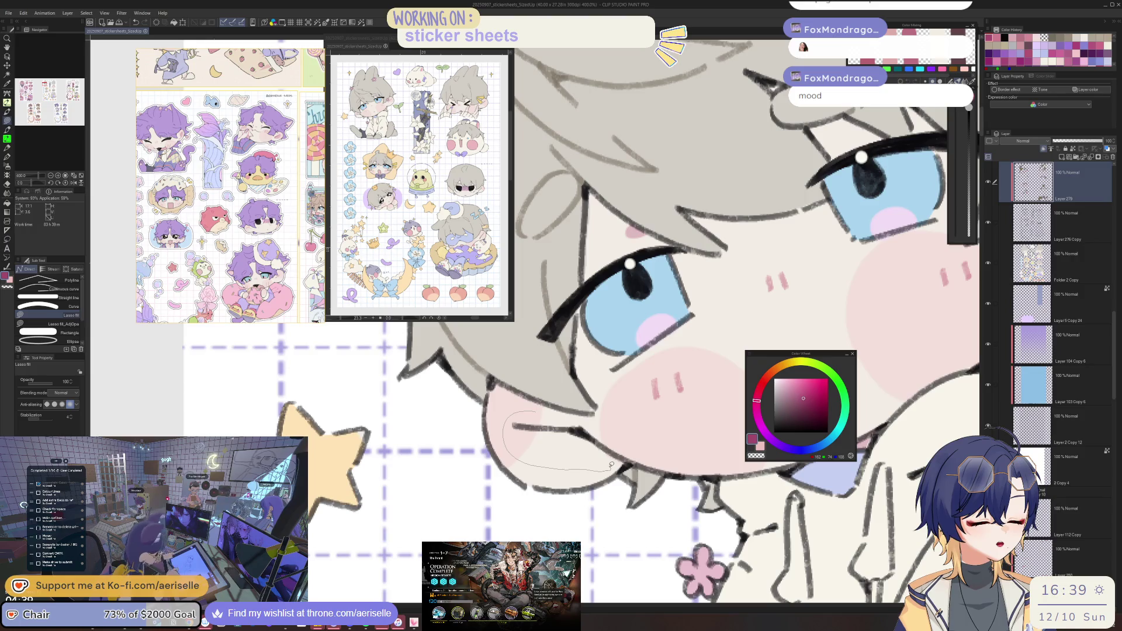
pyautogui.moveTo(595, 460)
pyautogui.mouseDown()
pyautogui.moveTo(628, 462)
pyautogui.moveTo(608, 424)
pyautogui.mouseUp()
pyautogui.scroll(-4, 621, 404)
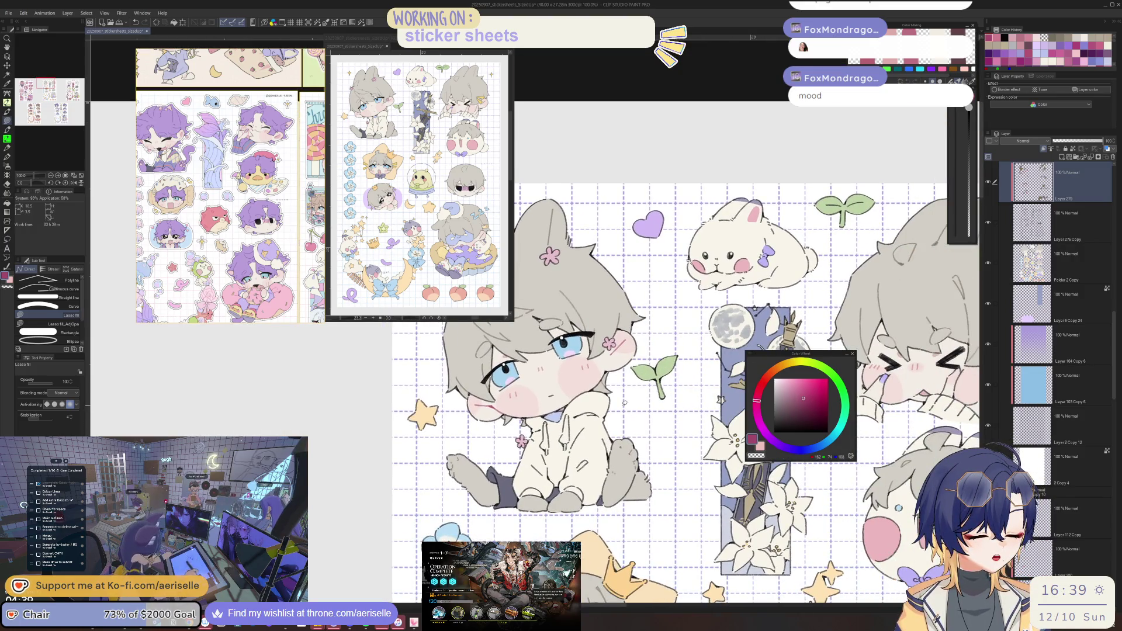
pyautogui.scroll(-3, 677, 434)
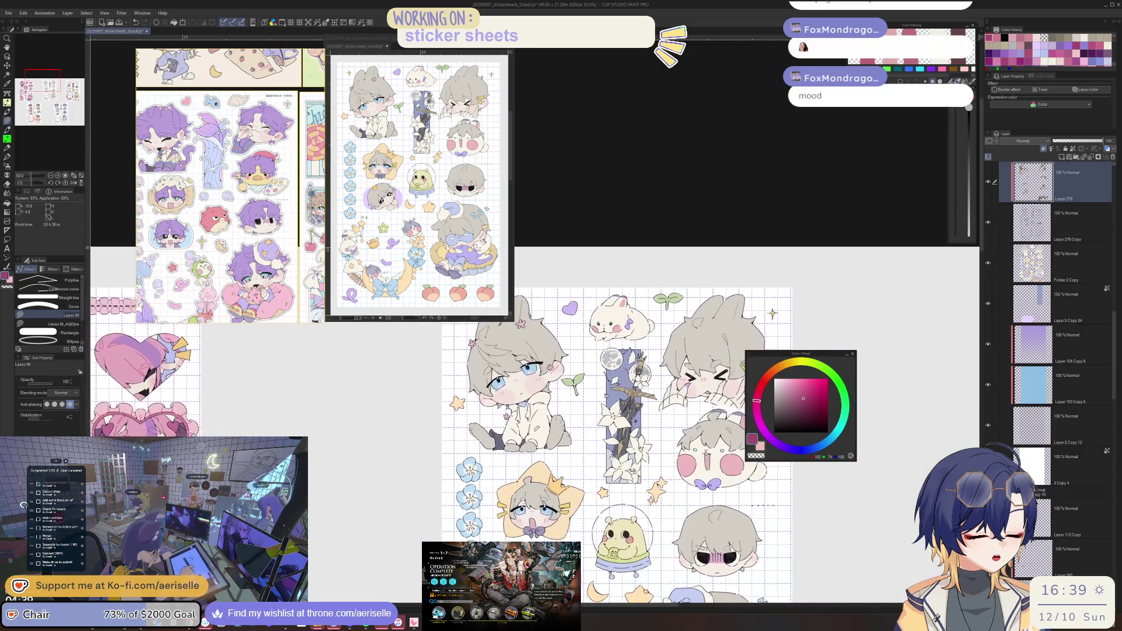
pyautogui.scroll(5, 592, 416)
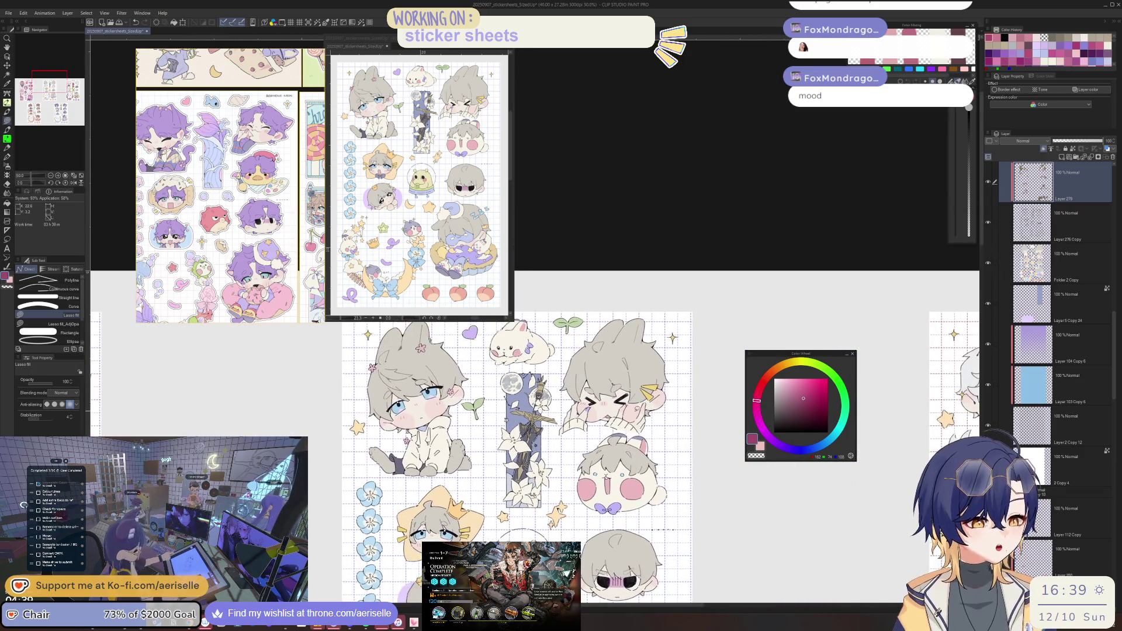
pyautogui.scroll(2, 592, 415)
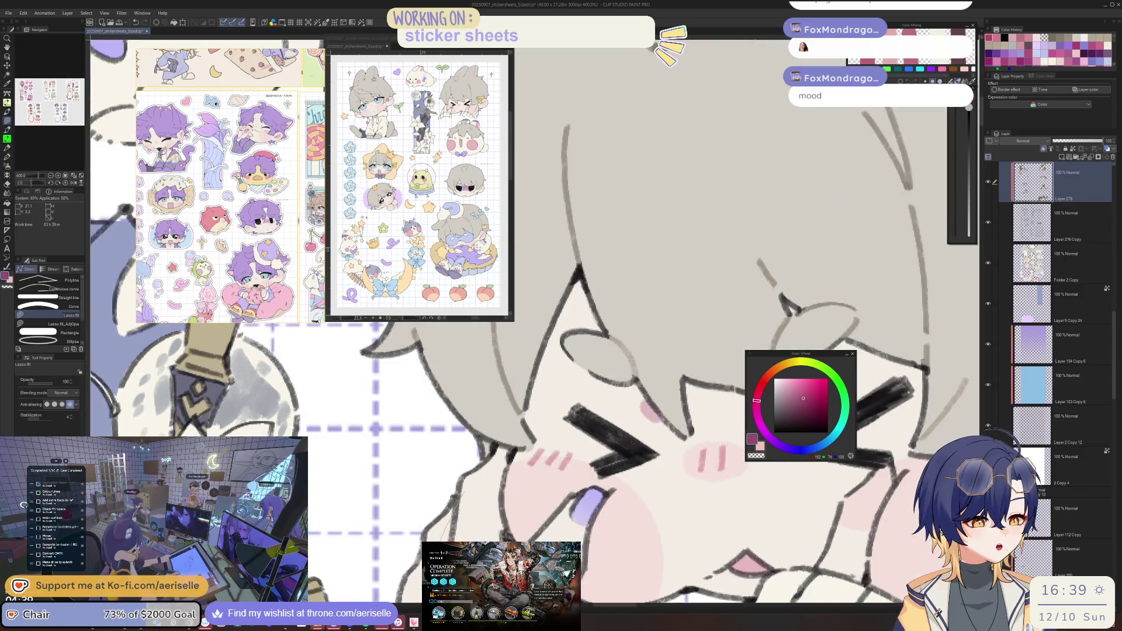
# Pan and zoom to centre the squinting boy's face and cheek.
pyautogui.moveTo(481, 499); pyautogui.dragTo(482, 469)
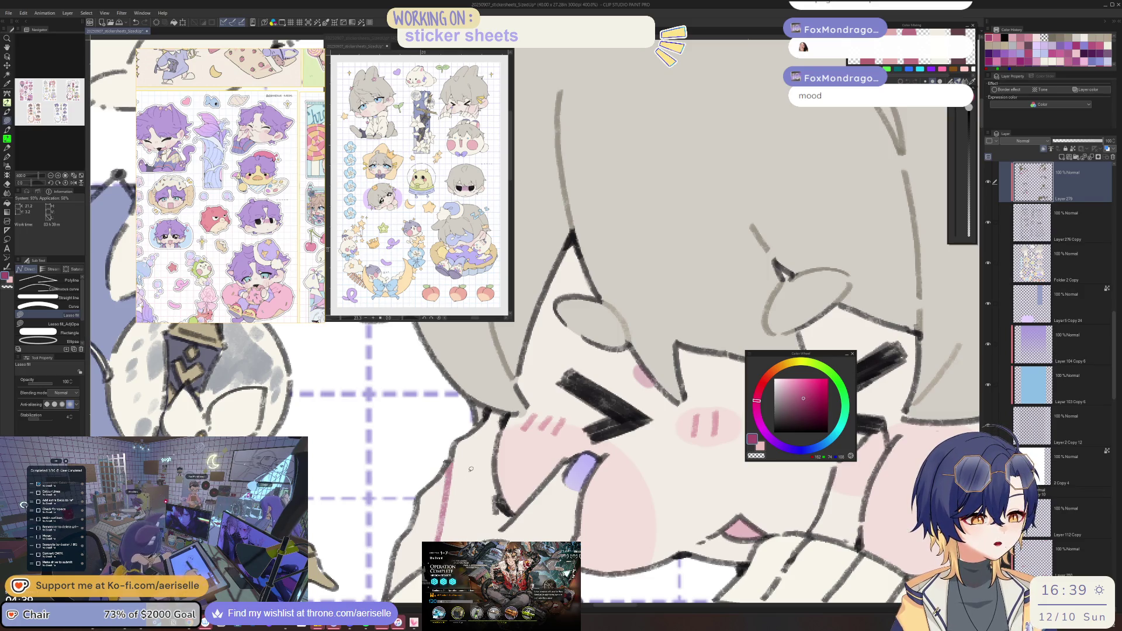
pyautogui.scroll(-4, 687, 476)
pyautogui.scroll(-1, 687, 476)
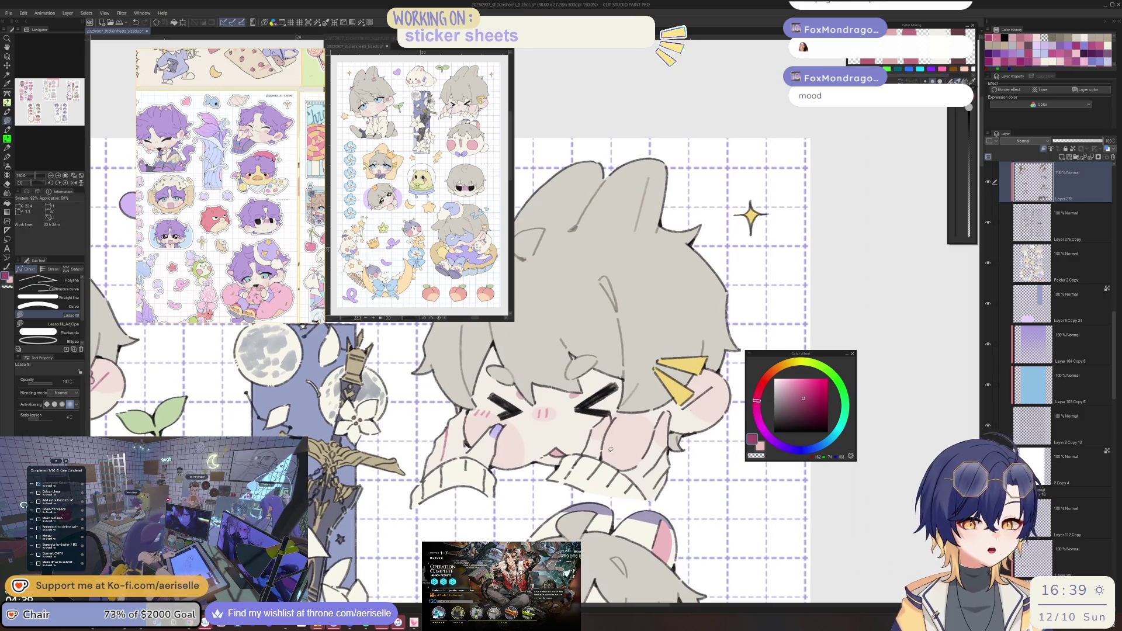
pyautogui.scroll(1, 695, 394)
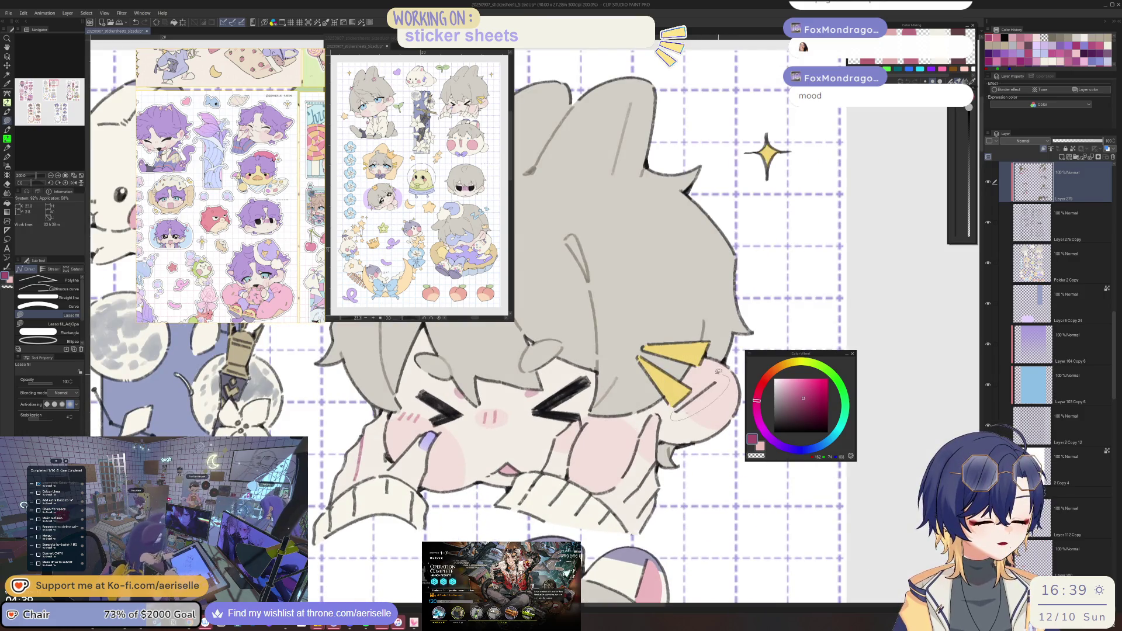
pyautogui.moveTo(566, 461); pyautogui.dragTo(628, 447)
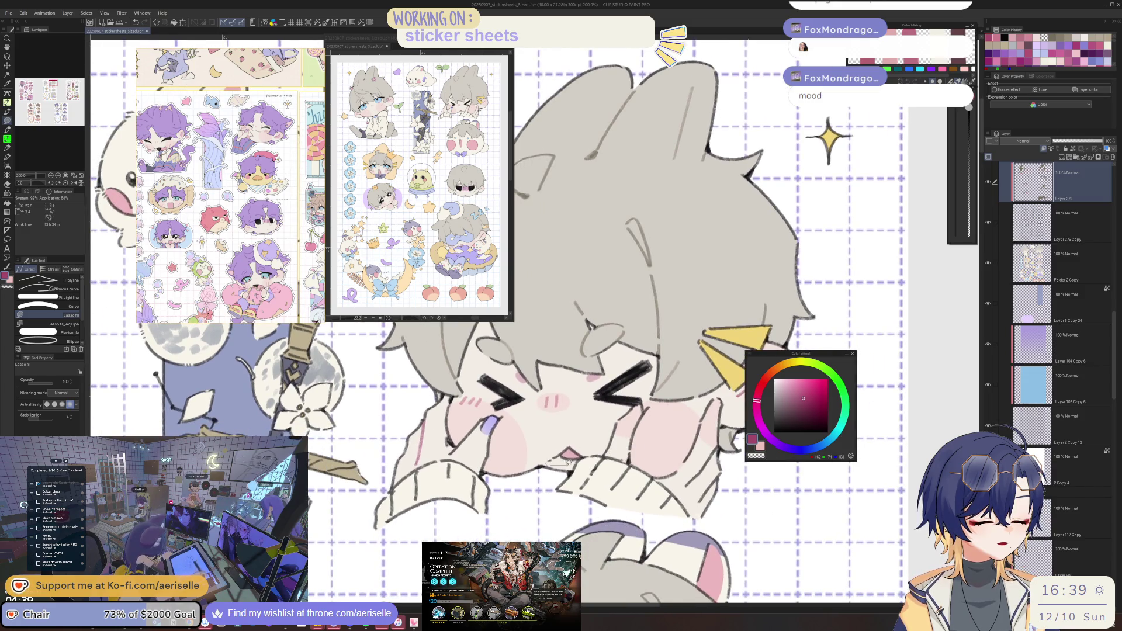
pyautogui.scroll(-4, 583, 458)
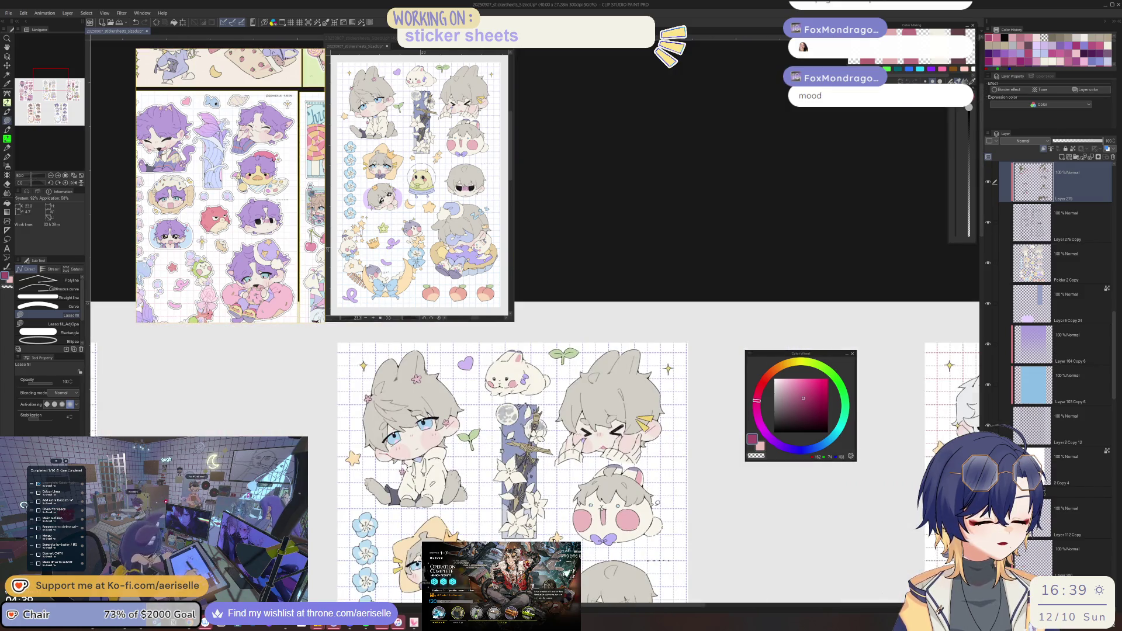
# Zoom in on the sleepy boy and cover the pink blush between his eyes with off-white skin colour.
pyautogui.scroll(4, 529, 410)
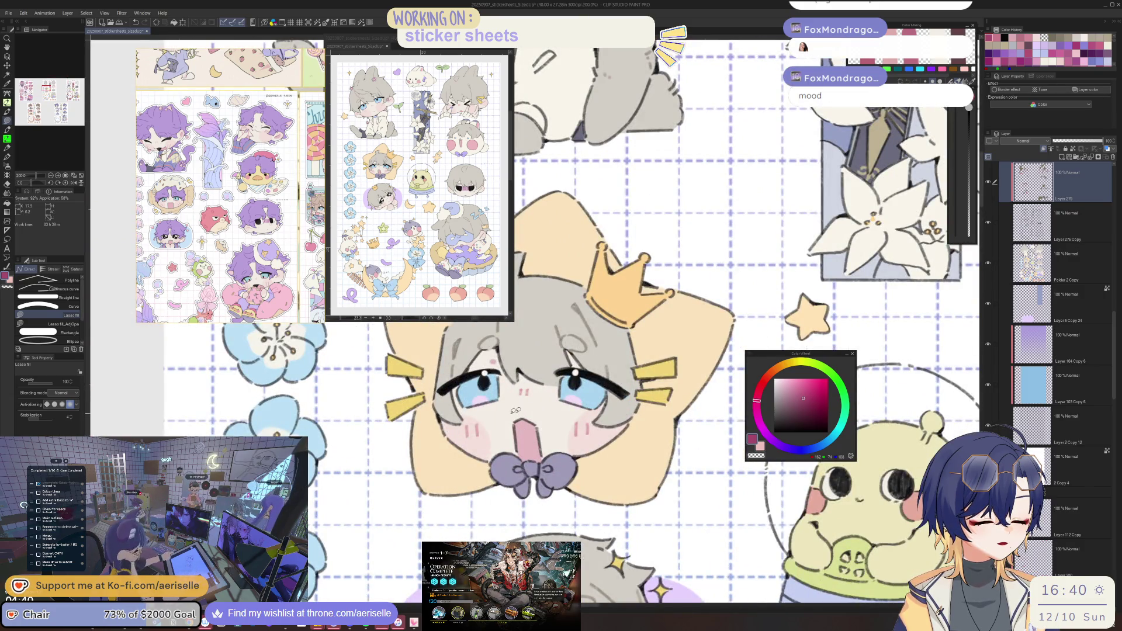
pyautogui.scroll(-2, 660, 525)
pyautogui.moveTo(659, 525); pyautogui.dragTo(601, 471)
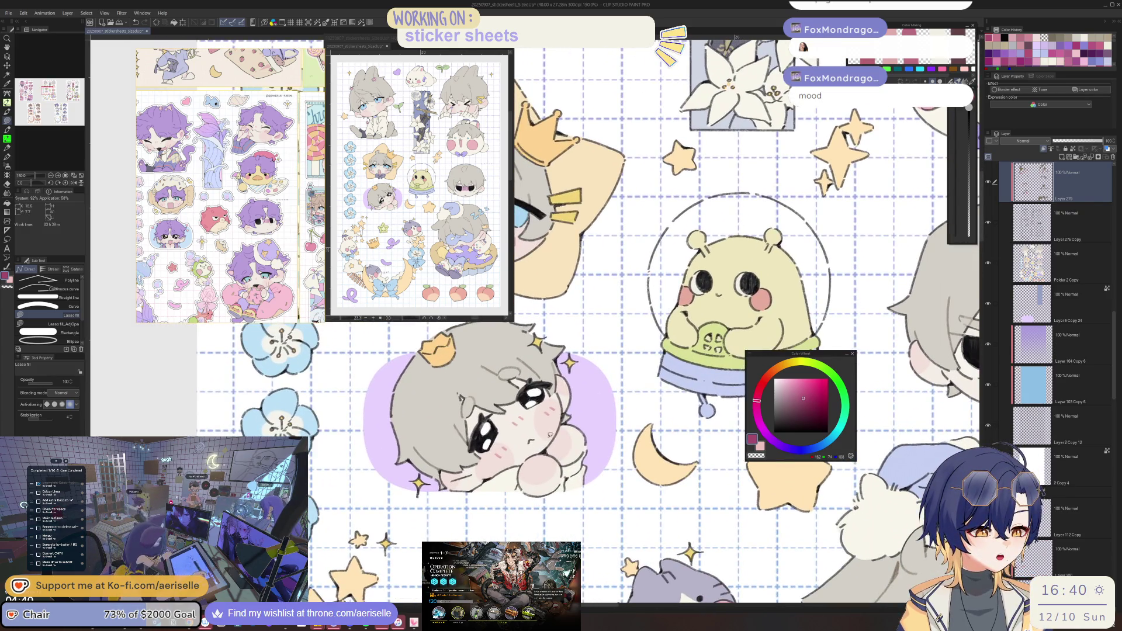
pyautogui.scroll(4, 533, 478)
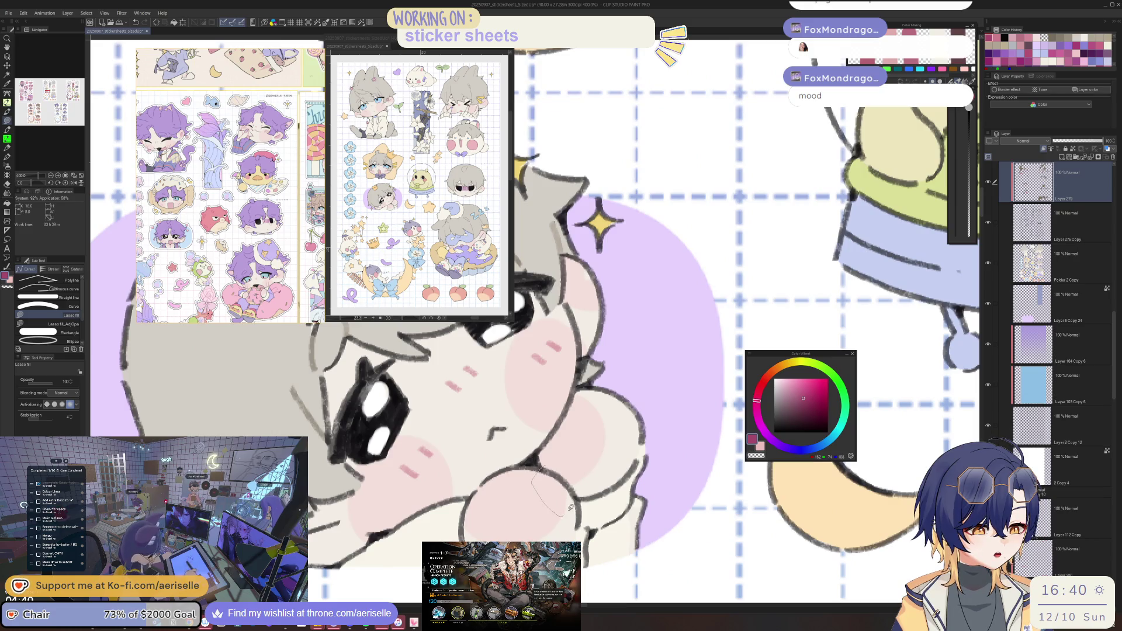
pyautogui.scroll(-4, 605, 444)
pyautogui.scroll(5, 530, 481)
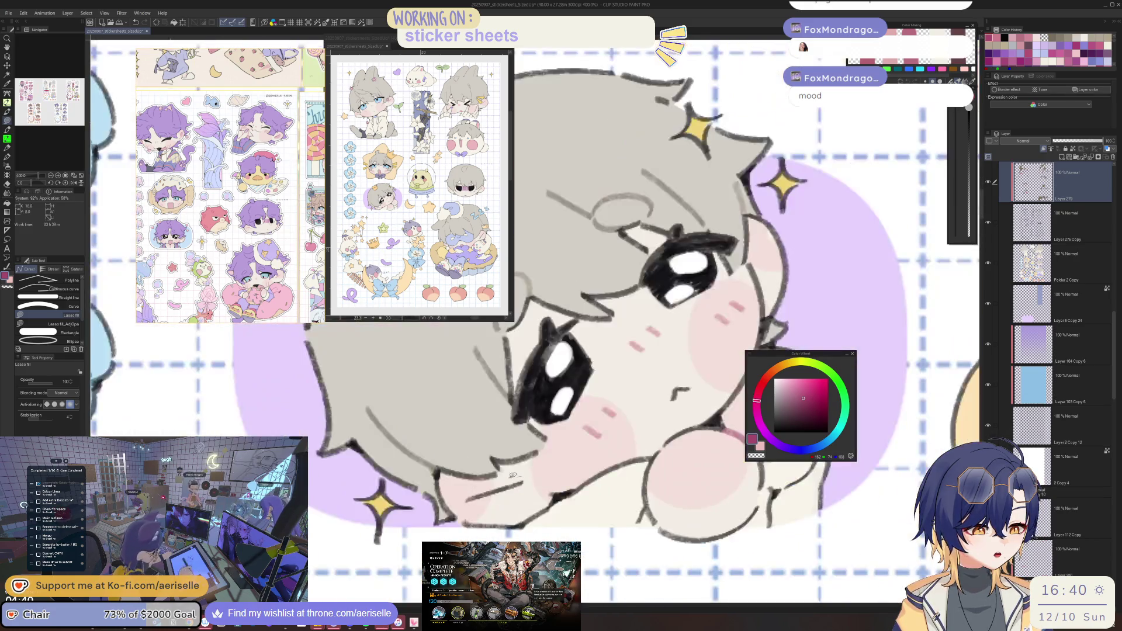
pyautogui.scroll(-3, 554, 474)
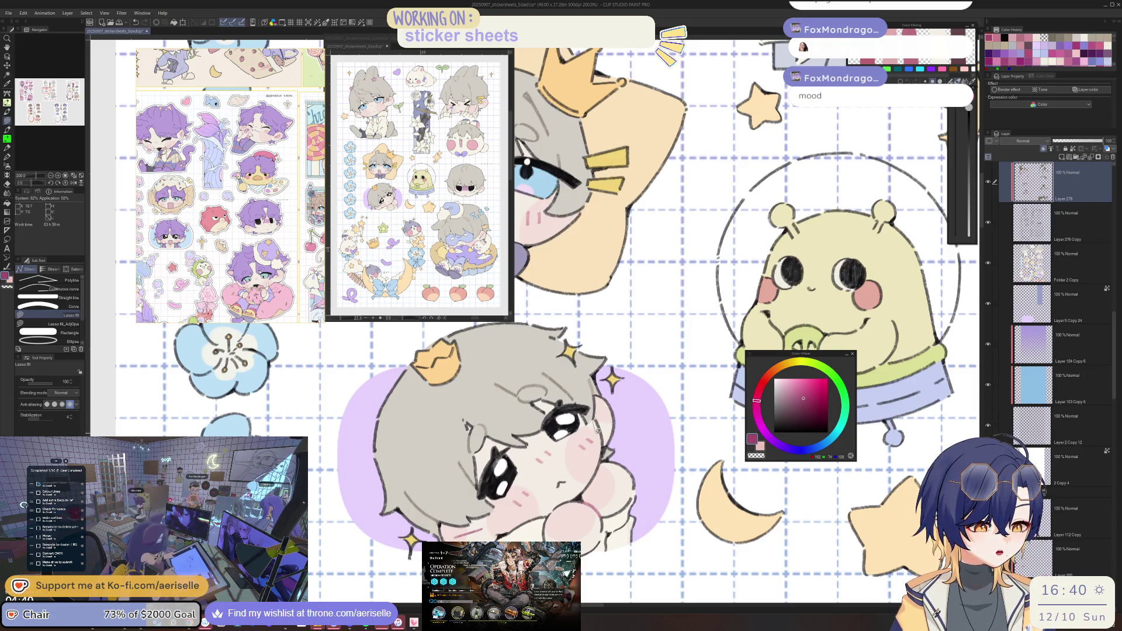
pyautogui.scroll(-3, 604, 409)
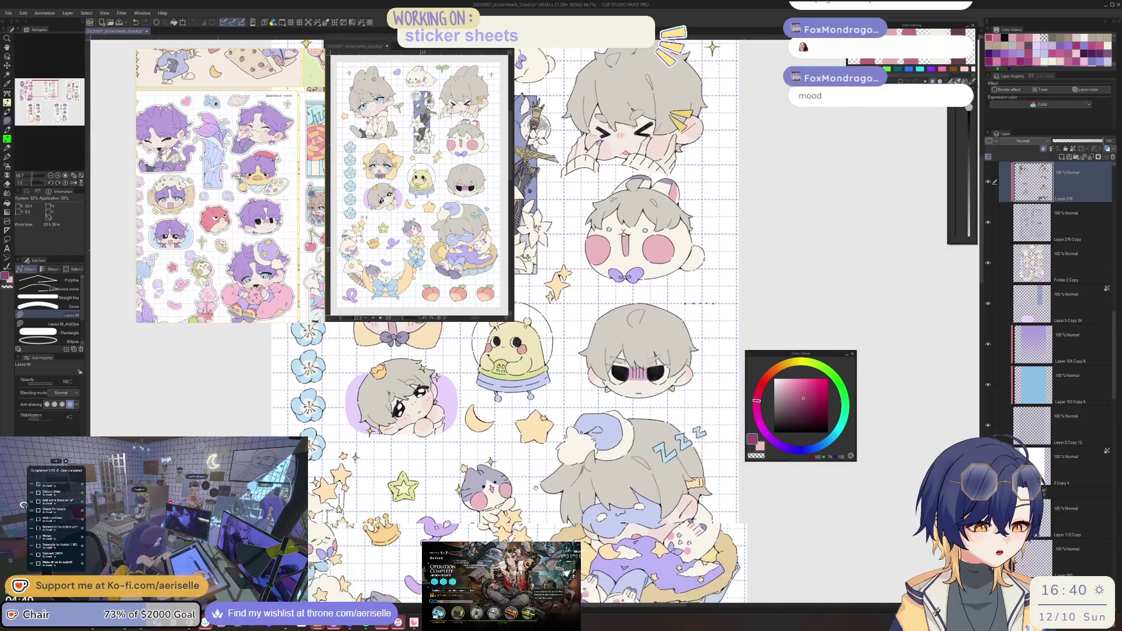
pyautogui.scroll(5, 590, 390)
pyautogui.scroll(2, 590, 390)
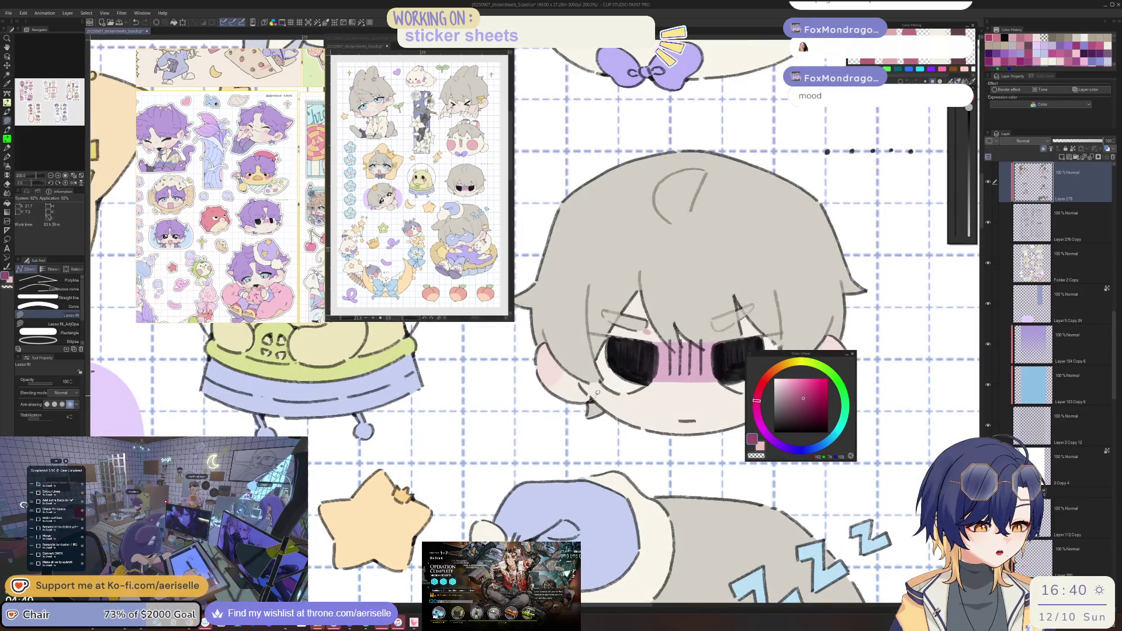
pyautogui.scroll(1, 643, 444)
pyautogui.scroll(-2, 651, 454)
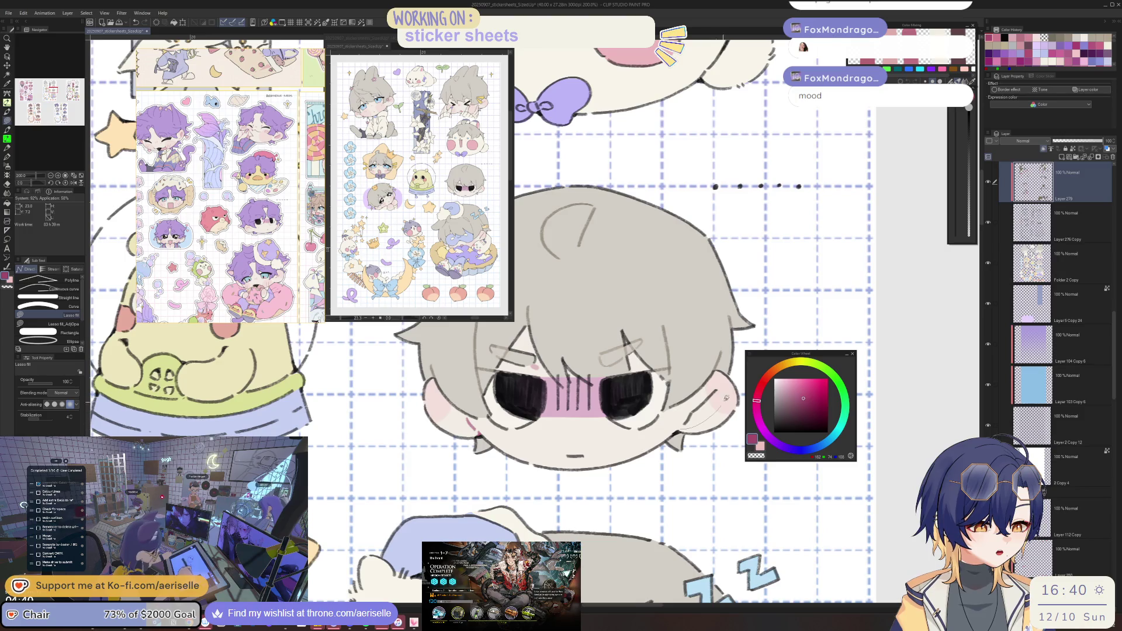
pyautogui.scroll(-2, 705, 432)
pyautogui.scroll(-1, 708, 453)
pyautogui.scroll(2, 708, 454)
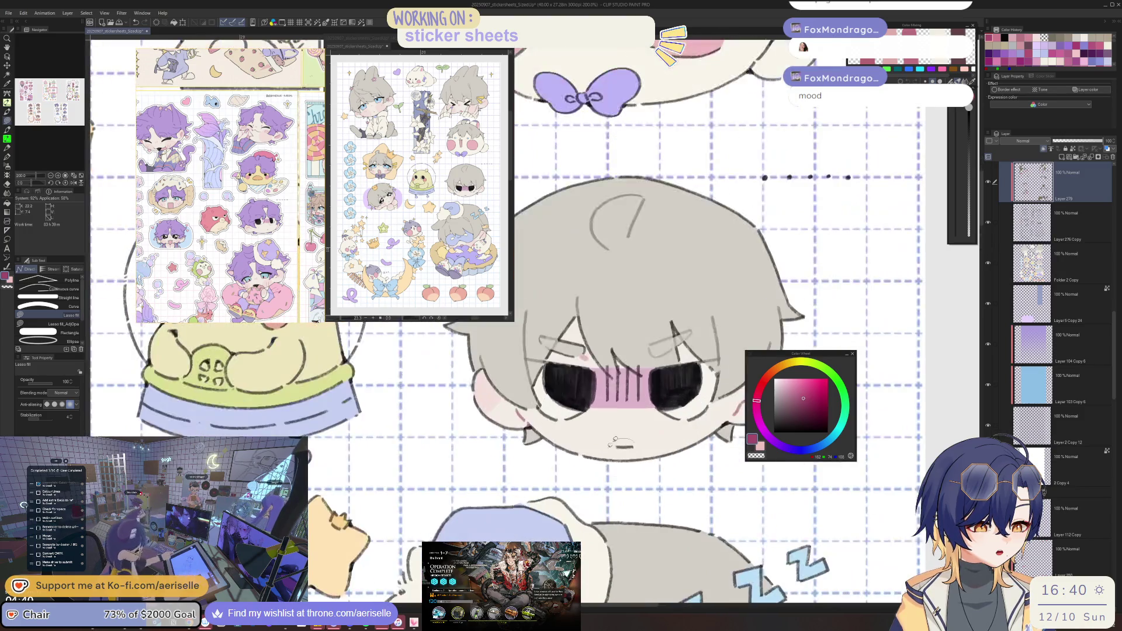
pyautogui.scroll(-3, 705, 502)
pyautogui.scroll(-1, 705, 508)
pyautogui.scroll(1, 669, 393)
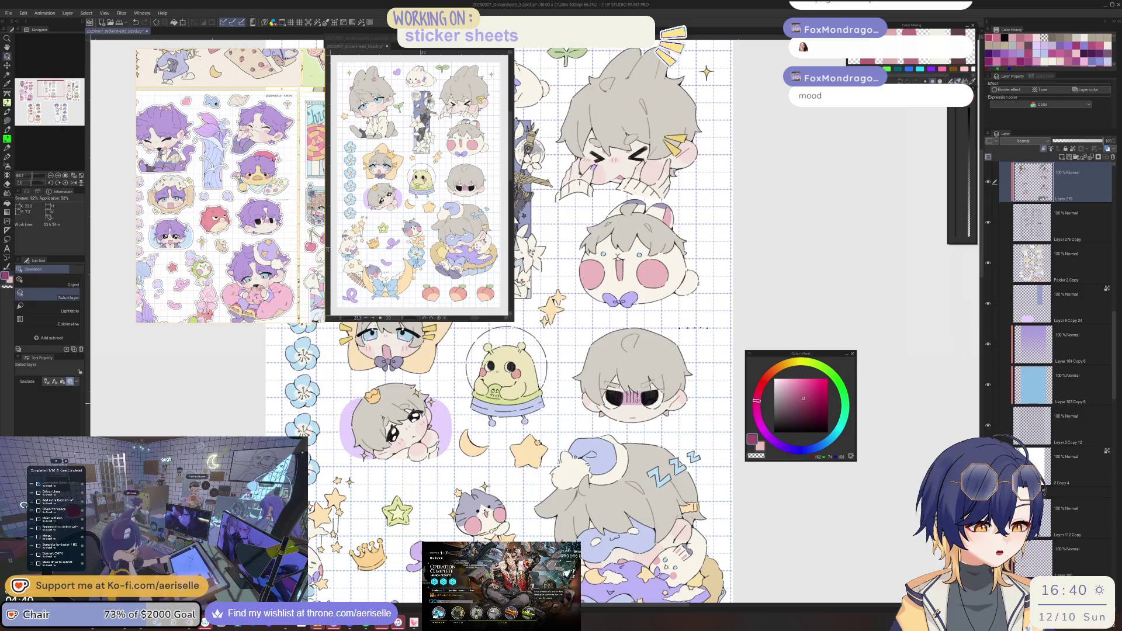
pyautogui.scroll(-2, 669, 392)
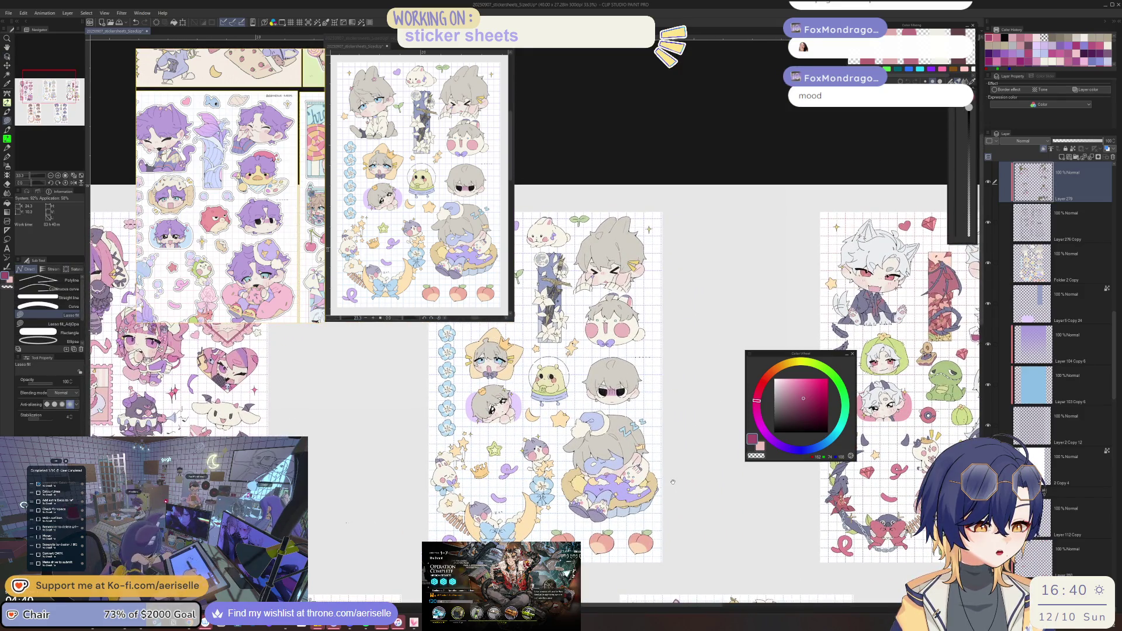
pyautogui.scroll(5, 619, 397)
pyautogui.press('o')
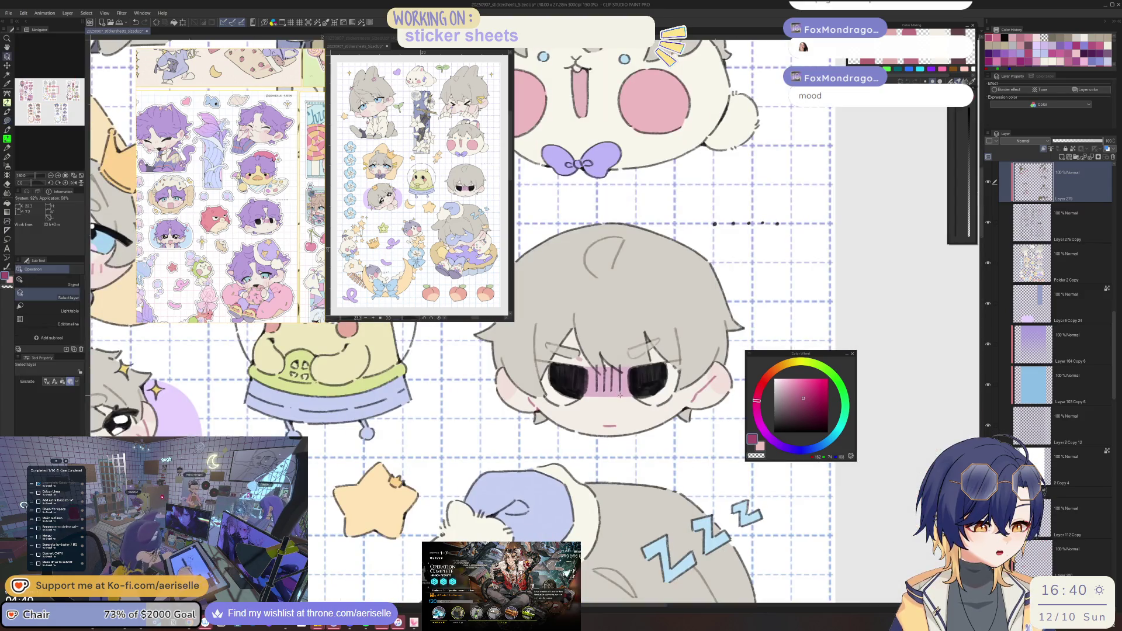
pyautogui.click(622, 403)
pyautogui.keyDown('alt'); pyautogui.click(622, 402); pyautogui.keyUp('alt')
pyautogui.scroll(1, 585, 367)
pyautogui.press('u')
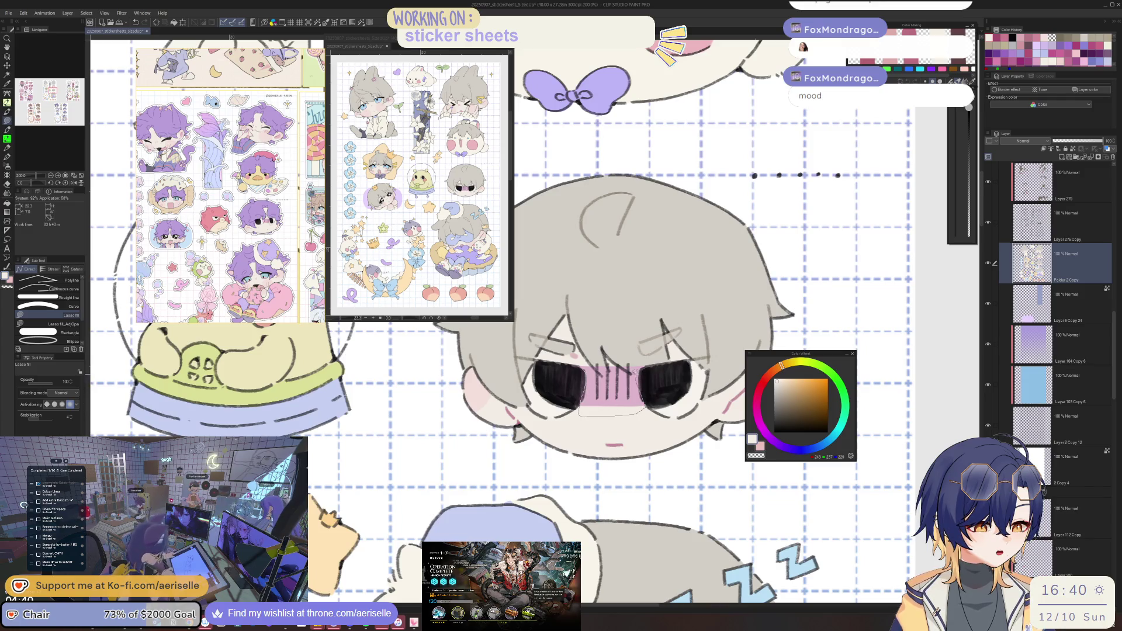
pyautogui.moveTo(611, 369); pyautogui.dragTo(585, 360)
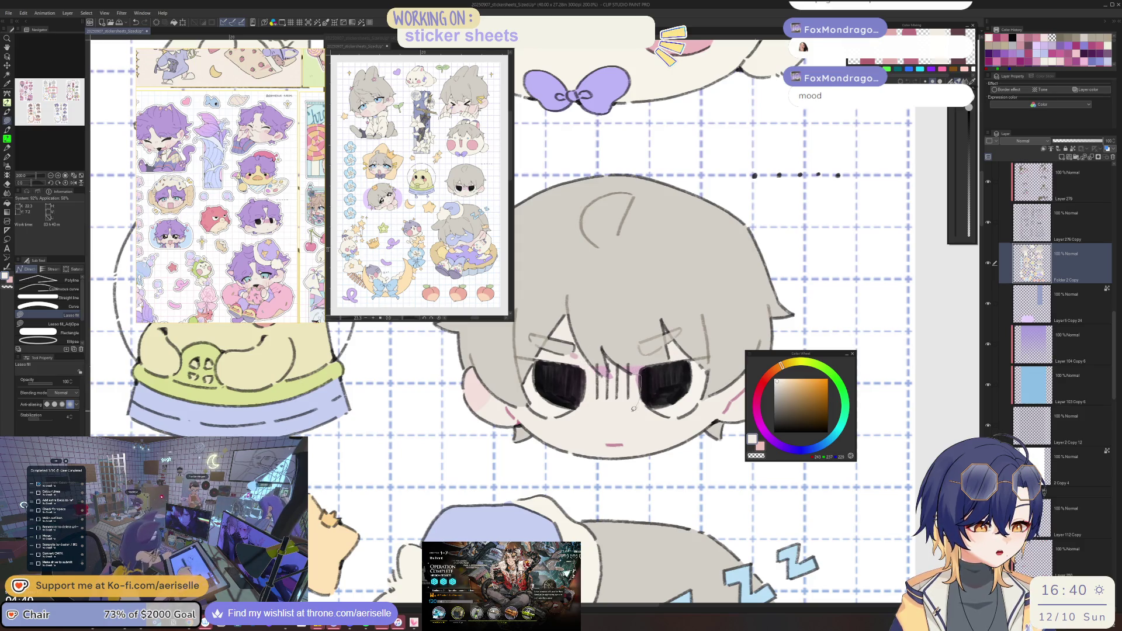
# Lasso-fill the pink mark above the lower eye with grey hair colour, level the view, add a layer.
pyautogui.press('-')
pyautogui.press('-')
pyautogui.keyDown('alt'); pyautogui.click(595, 395); pyautogui.keyUp('alt')
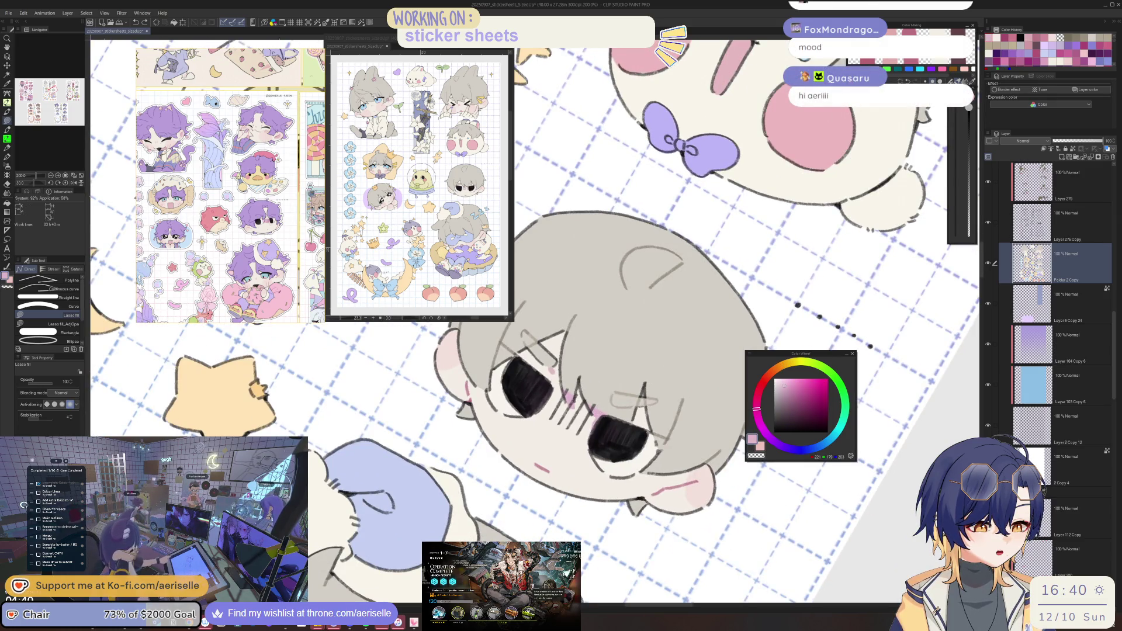
pyautogui.keyDown('alt'); pyautogui.click(582, 389); pyautogui.keyUp('alt')
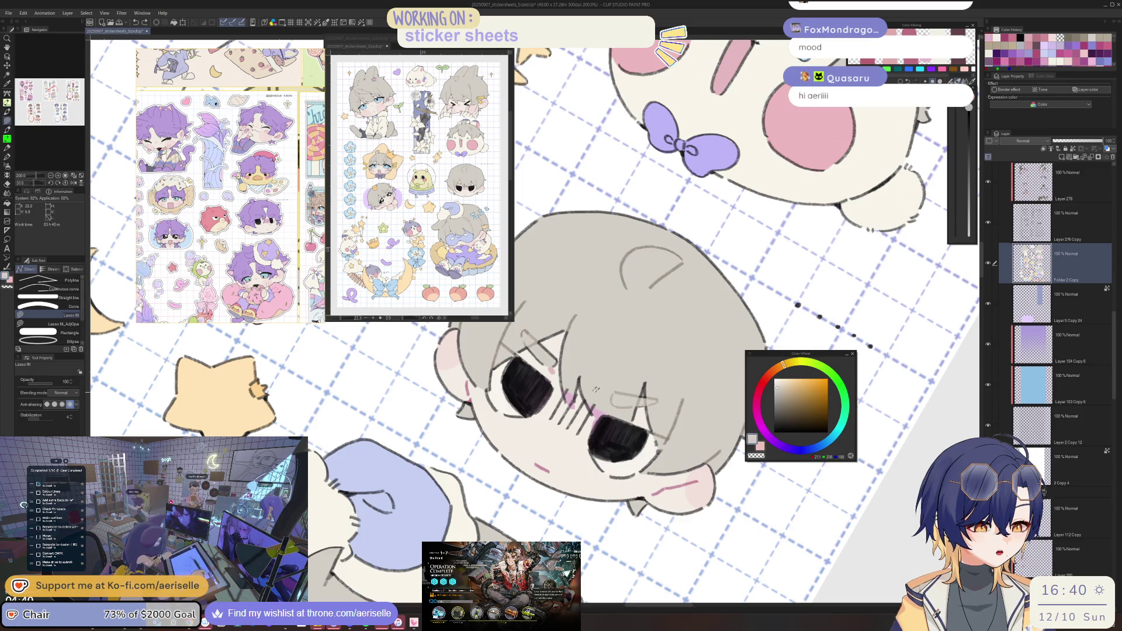
pyautogui.scroll(2, 582, 389)
pyautogui.press('o')
pyautogui.press('u')
pyautogui.moveTo(585, 412)
pyautogui.mouseDown()
pyautogui.moveTo(621, 456)
pyautogui.moveTo(632, 400)
pyautogui.mouseUp()
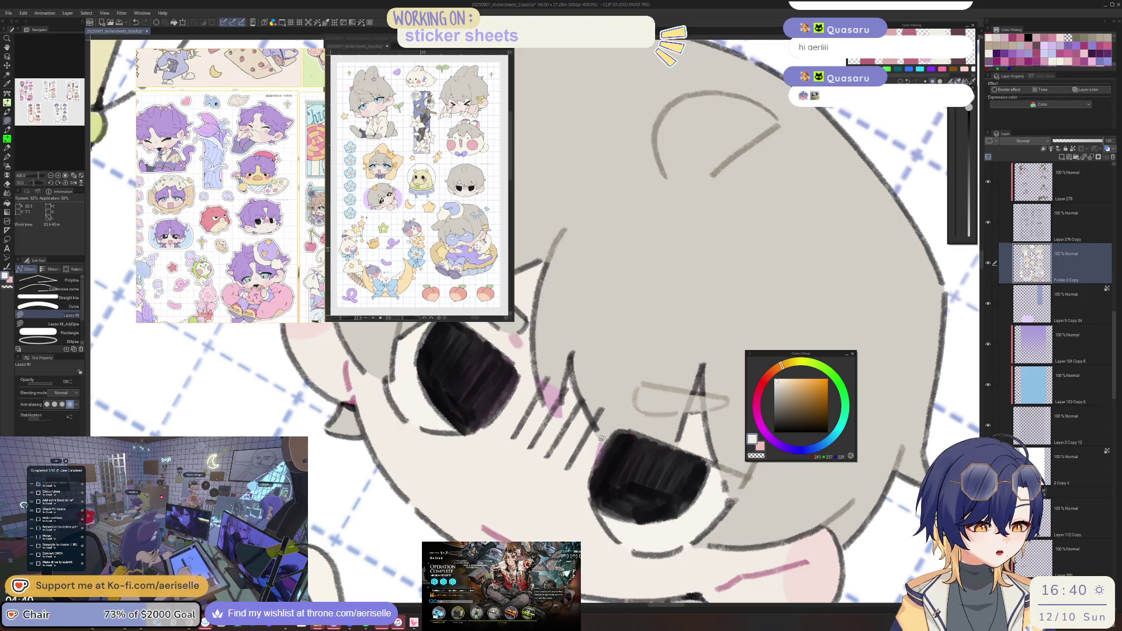
pyautogui.press('-')
pyautogui.press('-')
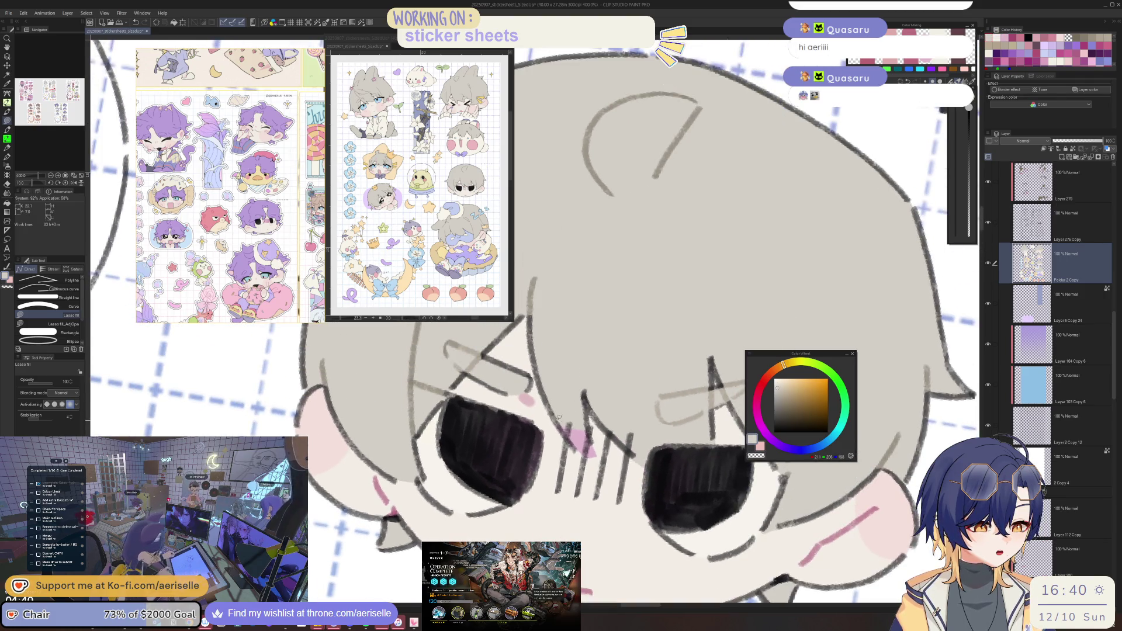
pyautogui.press('-')
pyautogui.scroll(-3, 583, 406)
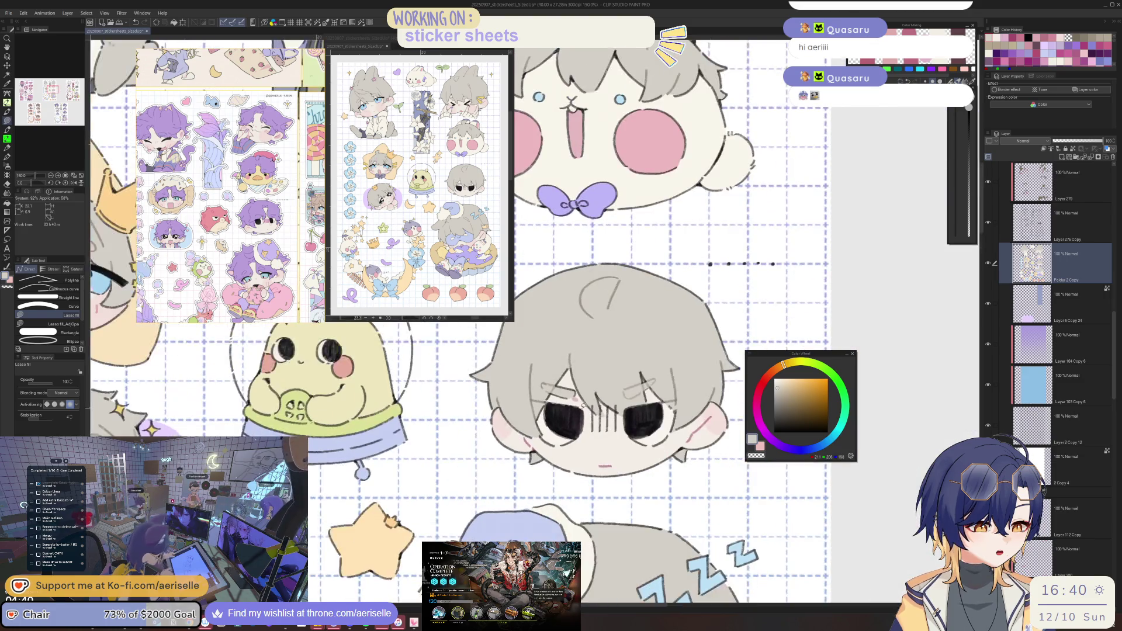
pyautogui.click(1072, 150)
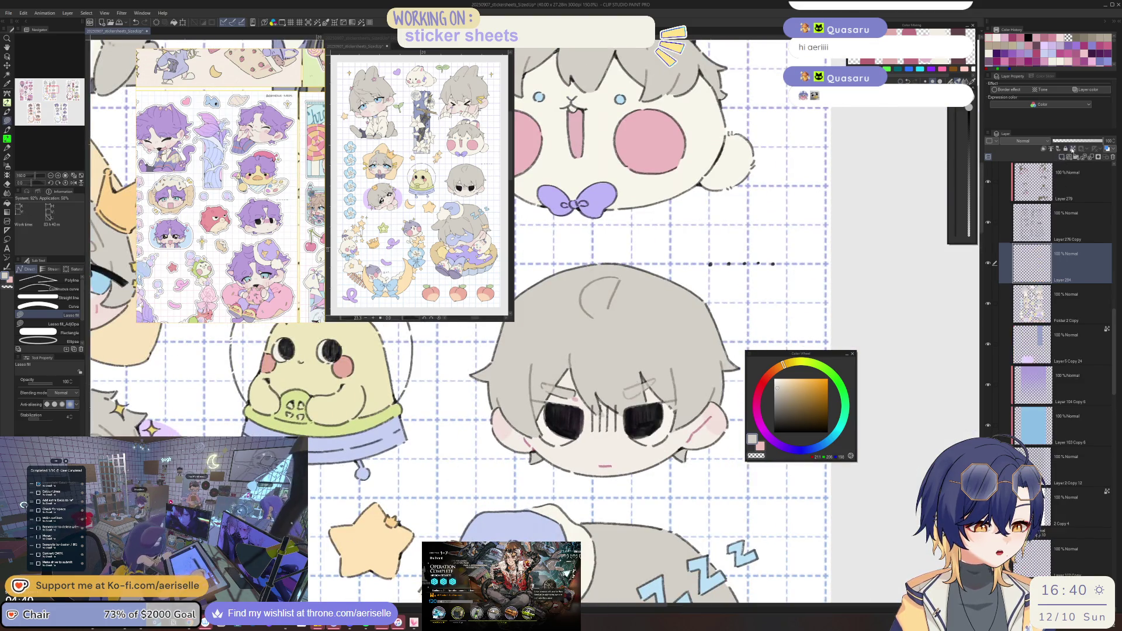
# Clip the new layer to the artwork below and set its blend mode to Linear burn.
pyautogui.click(1045, 150)
pyautogui.click(1023, 141)
pyautogui.click(1023, 174)
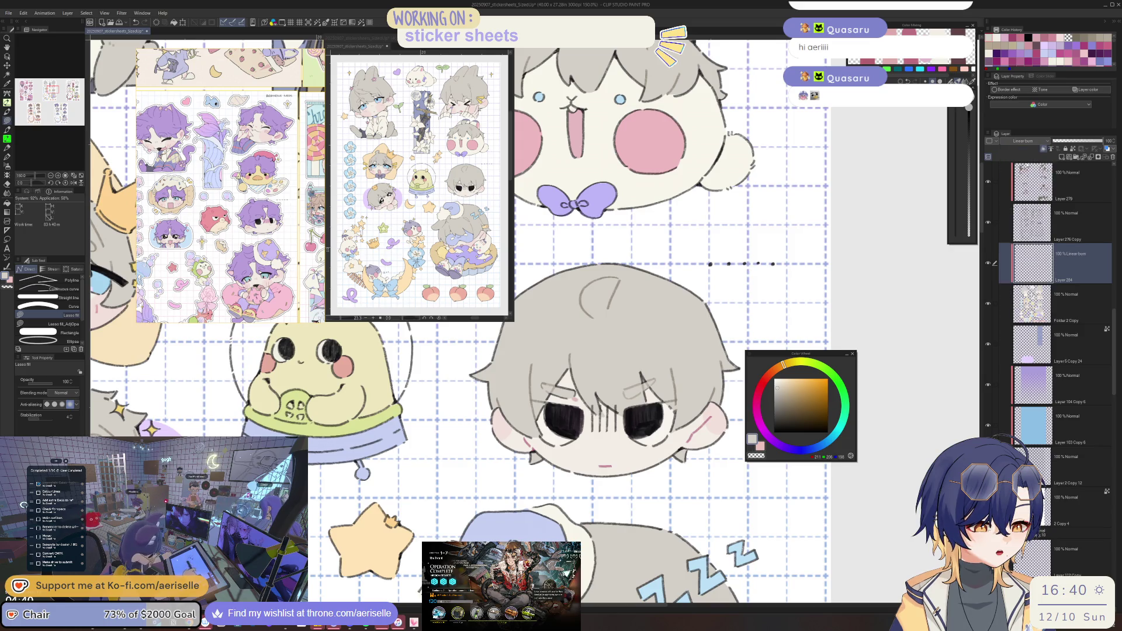
pyautogui.press('-')
pyautogui.press('-')
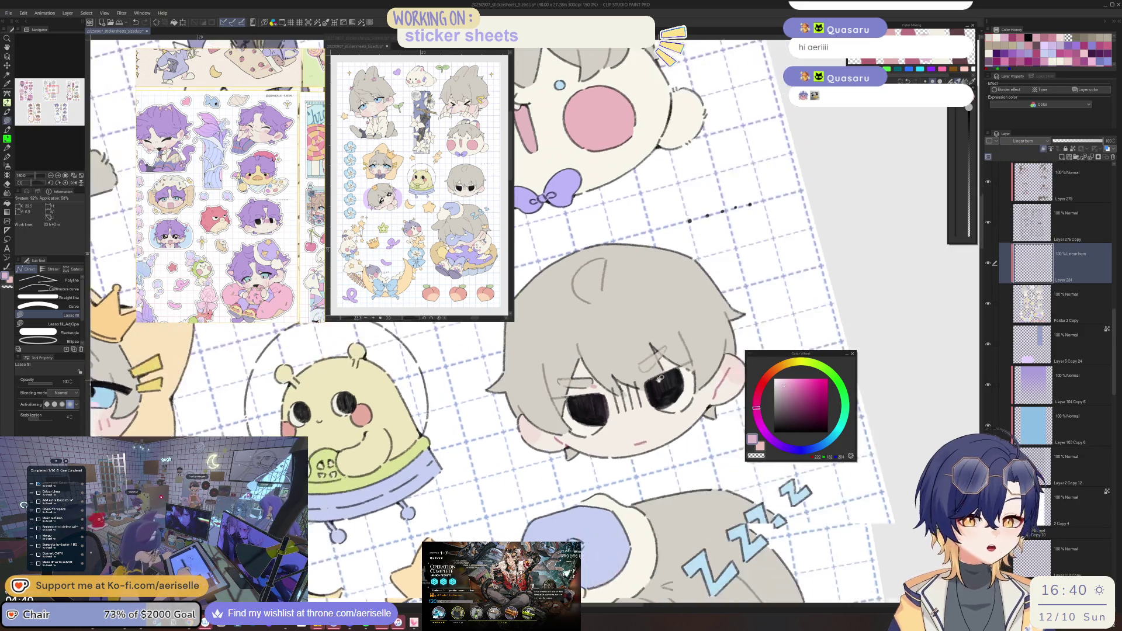
# Paint a pink blush stroke across the boy's eyes with a pen.
pyautogui.press('b')
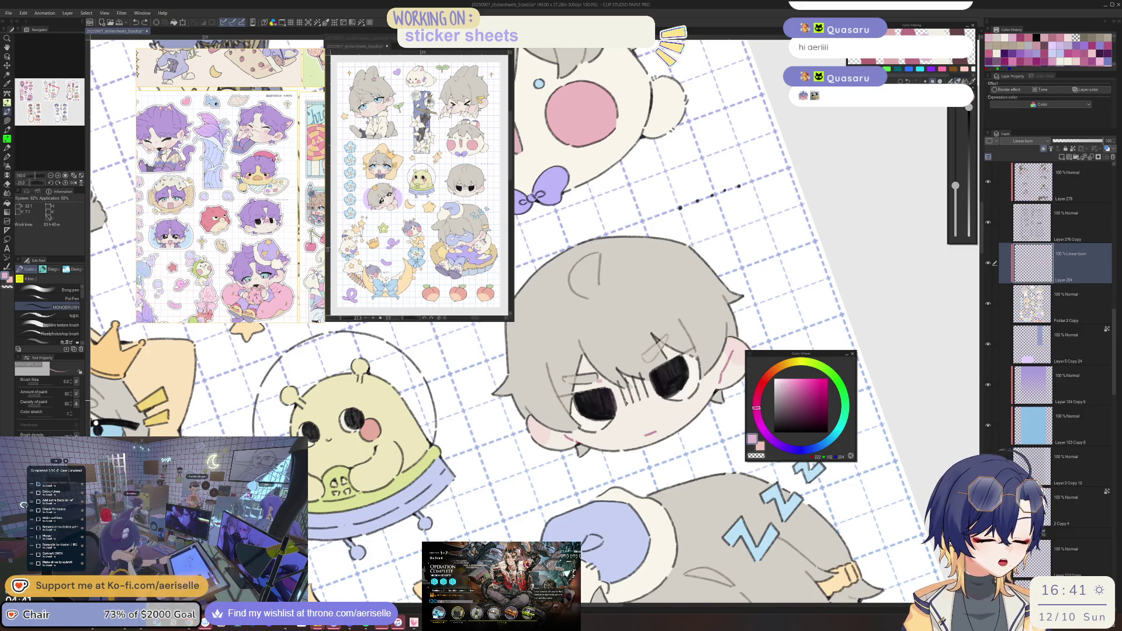
pyautogui.click(52, 290)
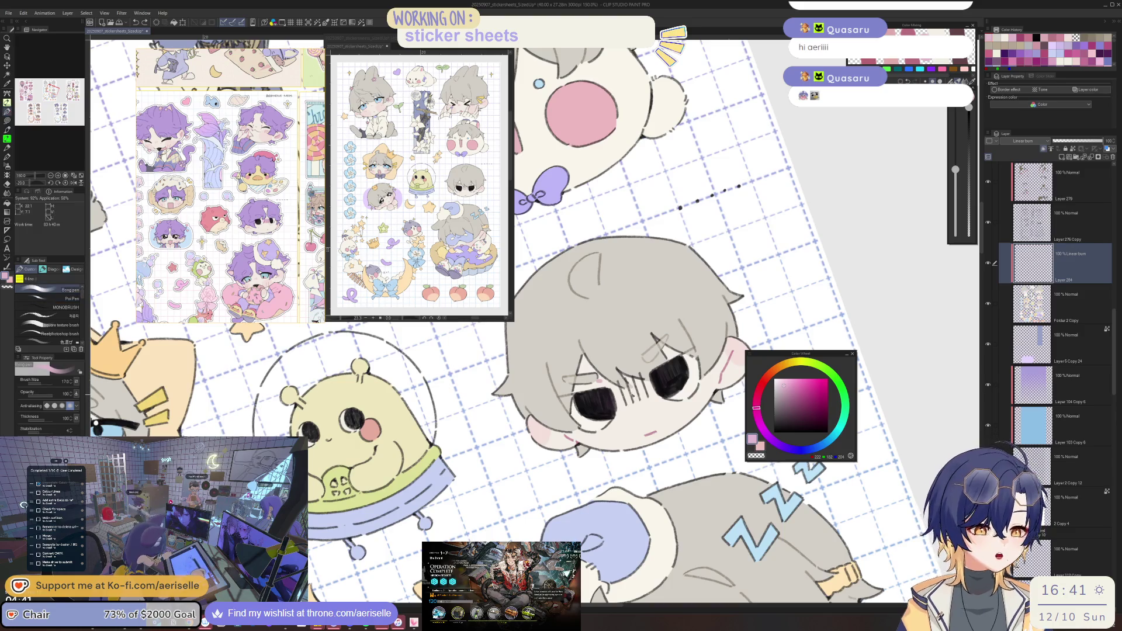
pyautogui.moveTo(612, 404)
pyautogui.mouseDown()
pyautogui.moveTo(654, 376)
pyautogui.moveTo(658, 390)
pyautogui.moveTo(454, 396)
pyautogui.moveTo(480, 475)
pyautogui.mouseUp()
pyautogui.hotkey('ctrl', '@')
pyautogui.hotkey('ctrl', '-')
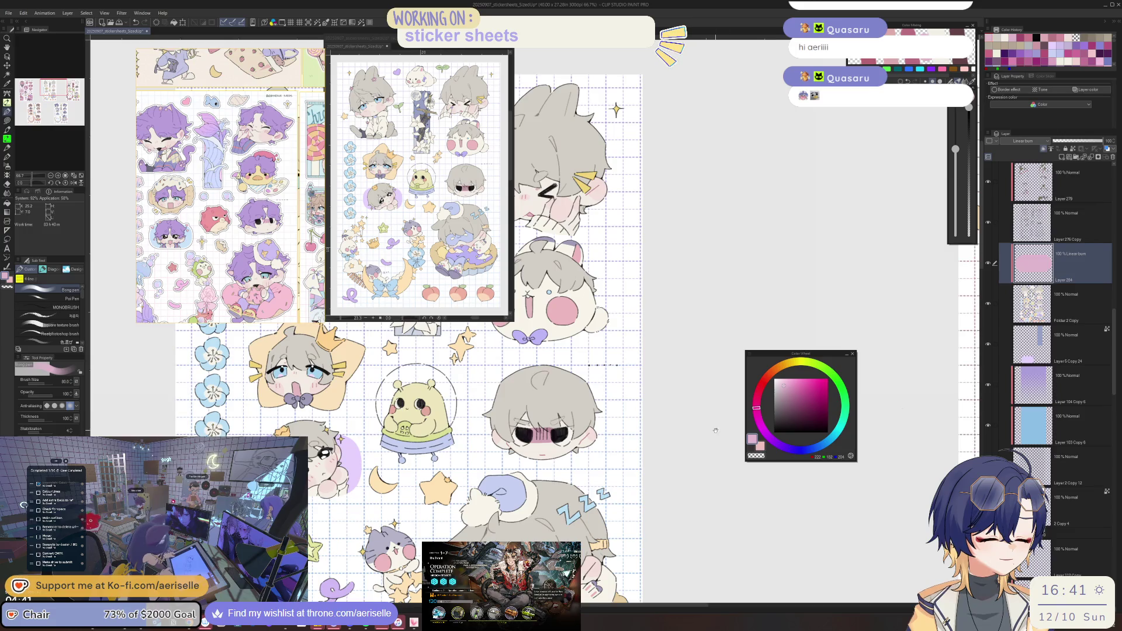
pyautogui.moveTo(409, 409); pyautogui.dragTo(425, 406)
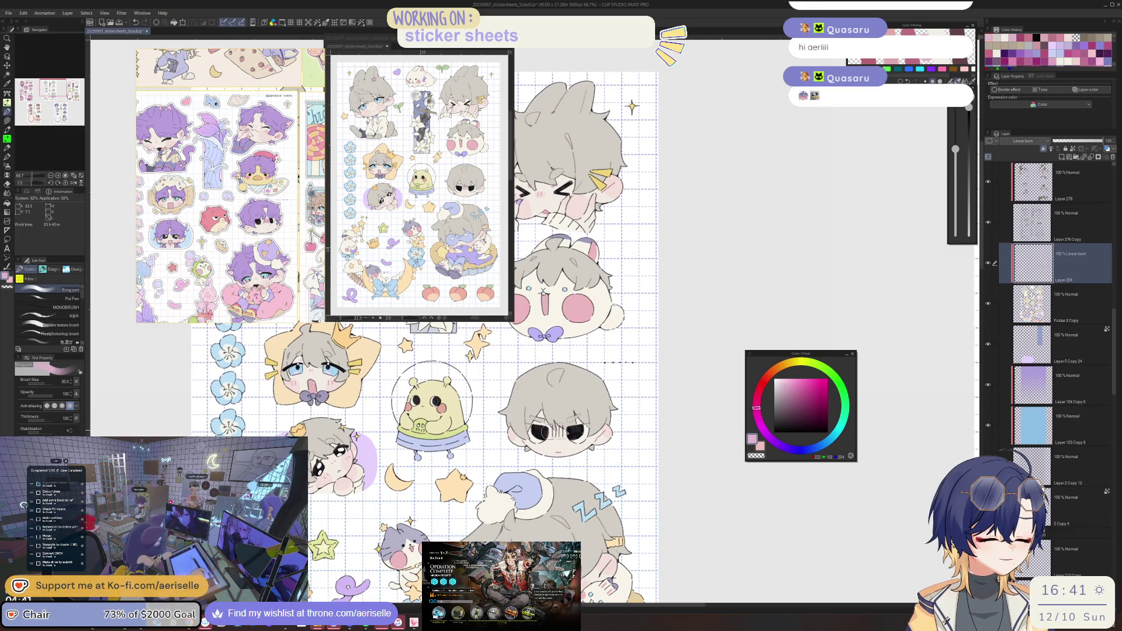
pyautogui.moveTo(543, 431); pyautogui.dragTo(577, 430)
pyautogui.hotkey('ctrl', 'z')
pyautogui.moveTo(540, 432); pyautogui.dragTo(573, 432)
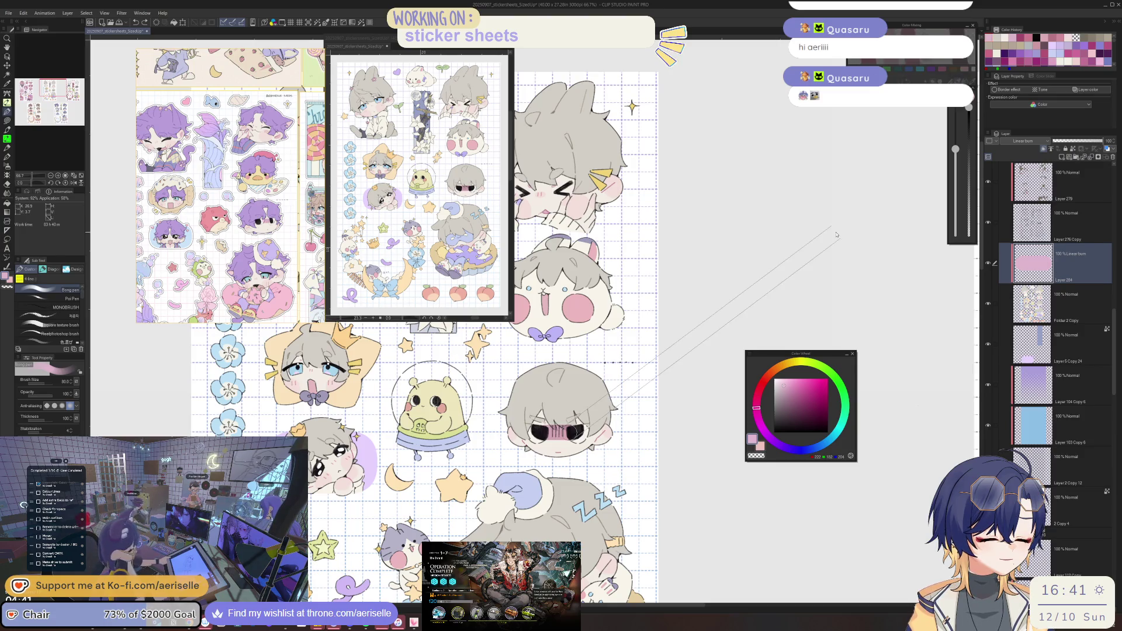
# Adjust the blush's hue and saturation, then merge the blush layer down into the artwork.
pyautogui.hotkey('ctrl', 'u')
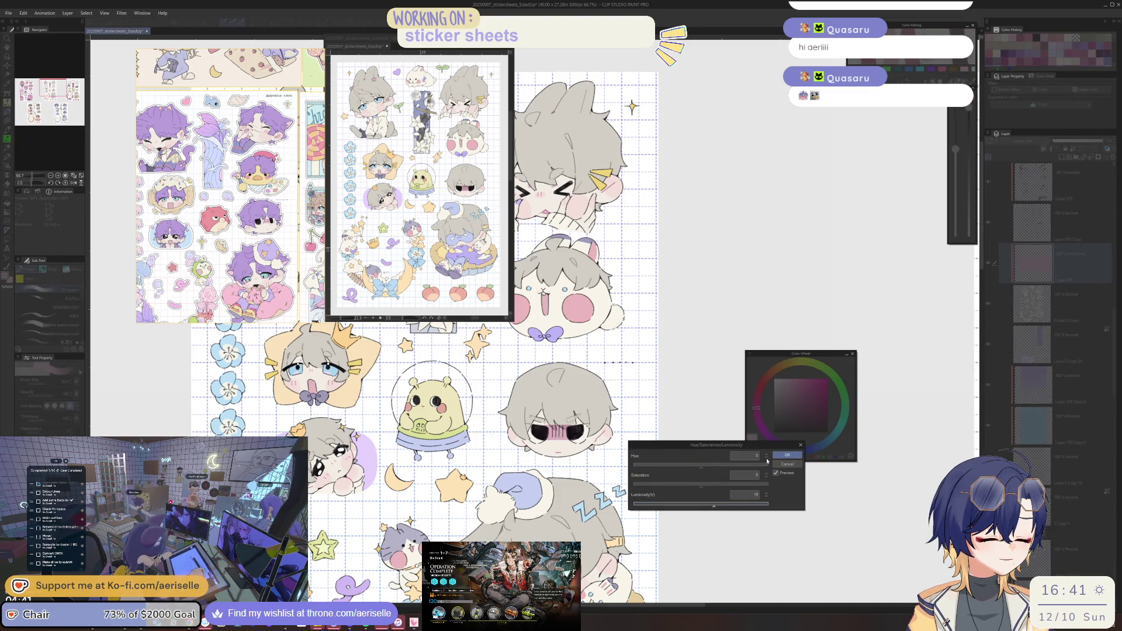
pyautogui.click(786, 455)
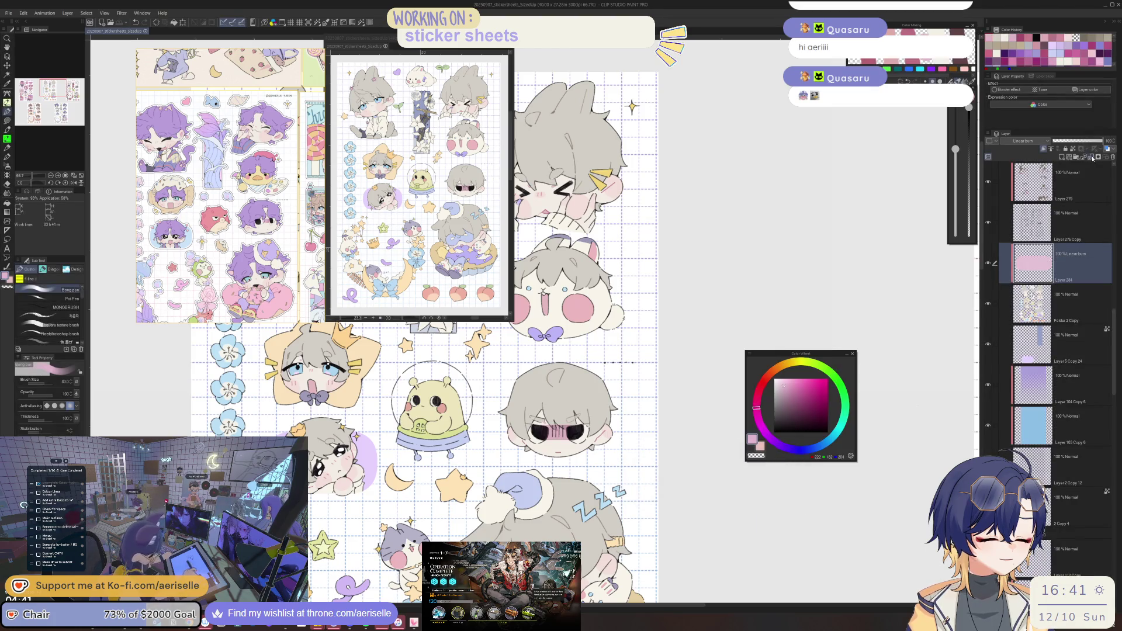
pyautogui.click(1092, 158)
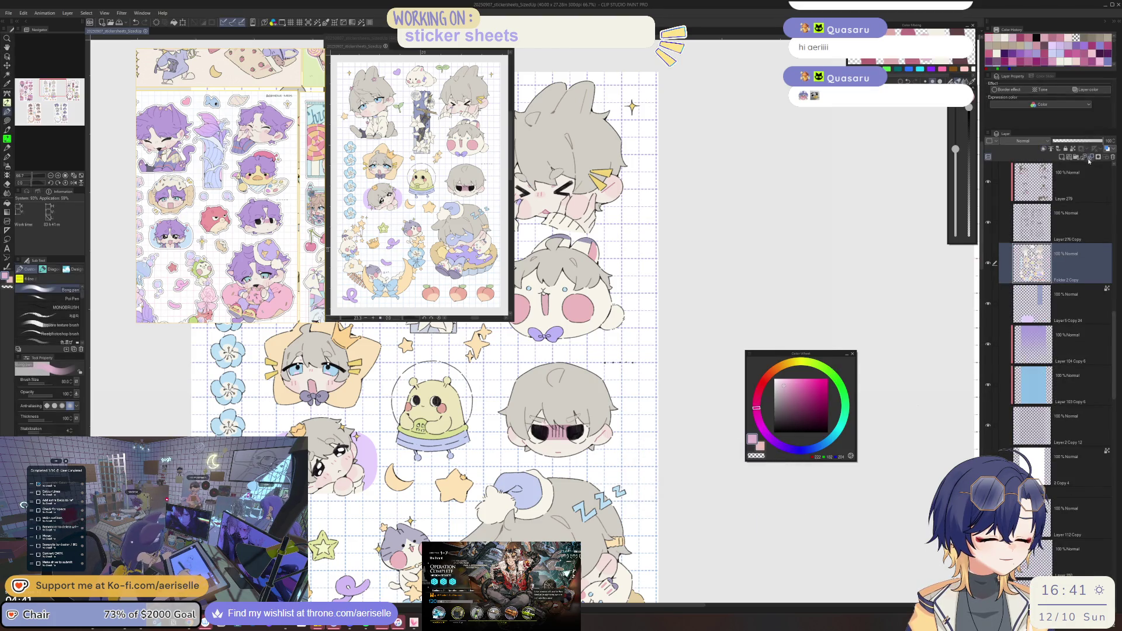
pyautogui.click(1073, 189)
# Sample the darker blush pink and lasso-fill a pink patch on the sleeping character's face.
pyautogui.scroll(4, 558, 439)
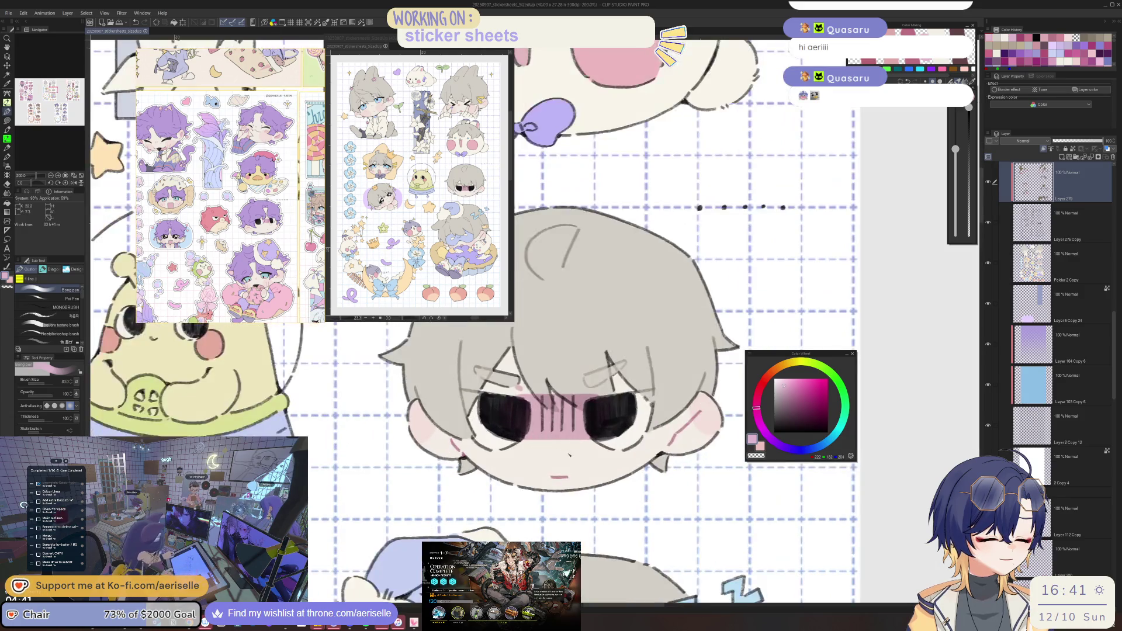
pyautogui.scroll(-1, 571, 457)
pyautogui.press('i')
pyautogui.click(569, 469)
pyautogui.scroll(-3, 569, 469)
pyautogui.moveTo(515, 538)
pyautogui.mouseDown()
pyautogui.moveTo(675, 486)
pyautogui.moveTo(546, 410)
pyautogui.moveTo(517, 372)
pyautogui.mouseUp()
pyautogui.scroll(3, 614, 392)
pyautogui.press('u')
pyautogui.moveTo(654, 381)
pyautogui.mouseDown()
pyautogui.moveTo(629, 403)
pyautogui.moveTo(659, 387)
pyautogui.mouseUp()
# Pan the view to bring the sticker sheet's top rows into the window.
pyautogui.scroll(4, 496, 475)
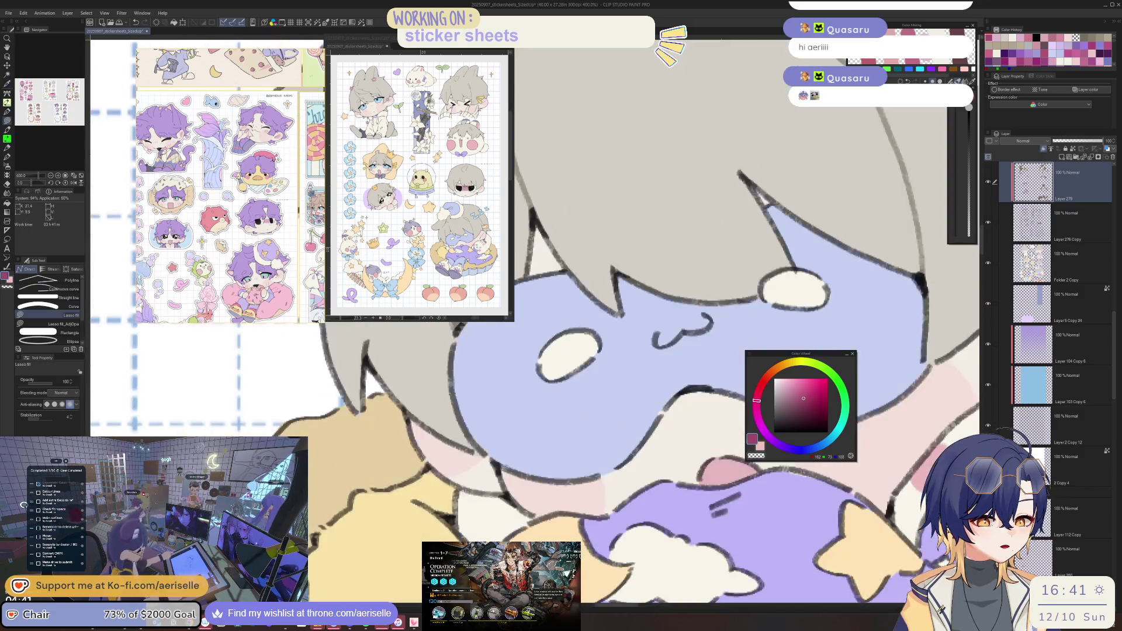
pyautogui.scroll(-5, 495, 475)
pyautogui.moveTo(496, 475); pyautogui.dragTo(475, 357)
pyautogui.moveTo(579, 257)
pyautogui.mouseDown()
pyautogui.moveTo(614, 223)
pyautogui.moveTo(646, 275)
pyautogui.moveTo(678, 547)
pyautogui.mouseUp()
pyautogui.moveTo(579, 398); pyautogui.dragTo(645, 509)
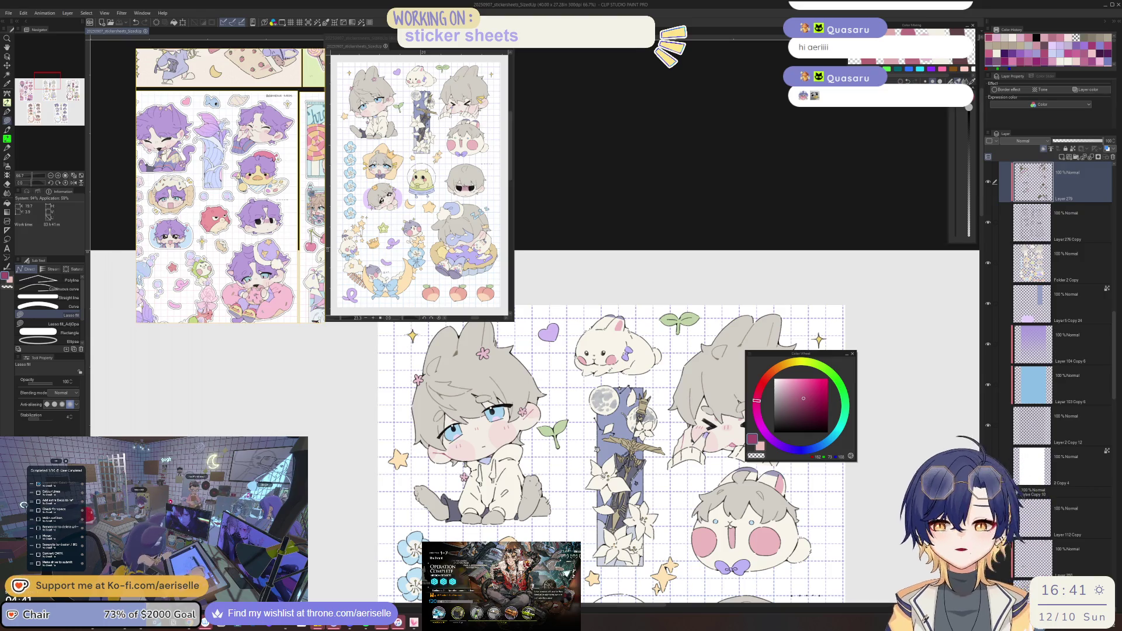
pyautogui.moveTo(671, 549); pyautogui.dragTo(747, 298)
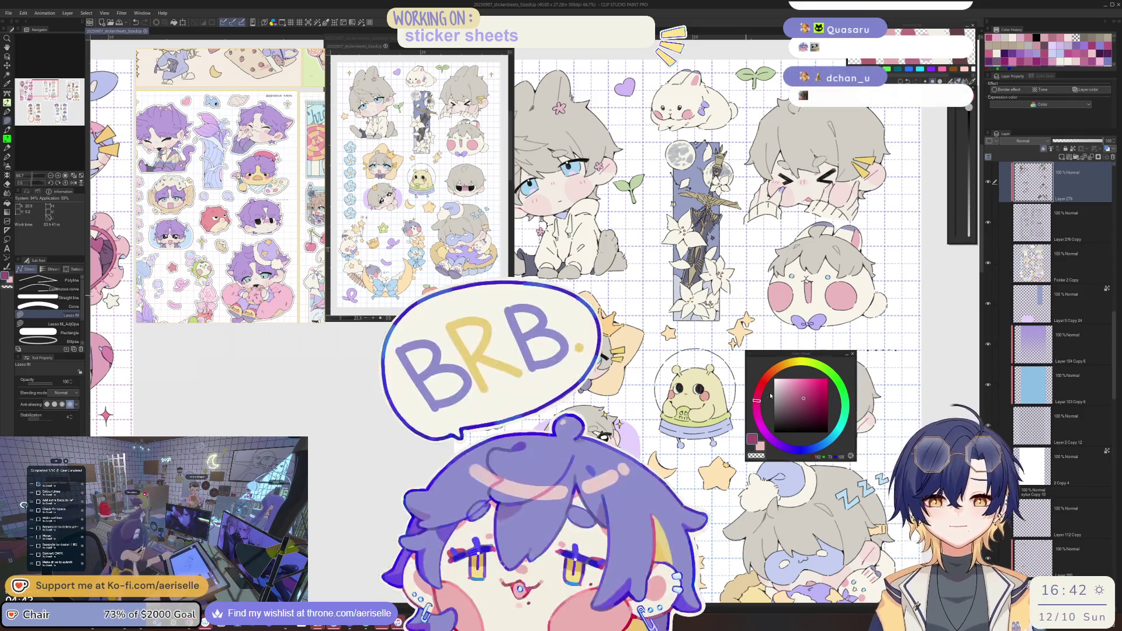
# Save the sticker sheet file with Ctrl+S.
pyautogui.hotkey('ctrl', 's')
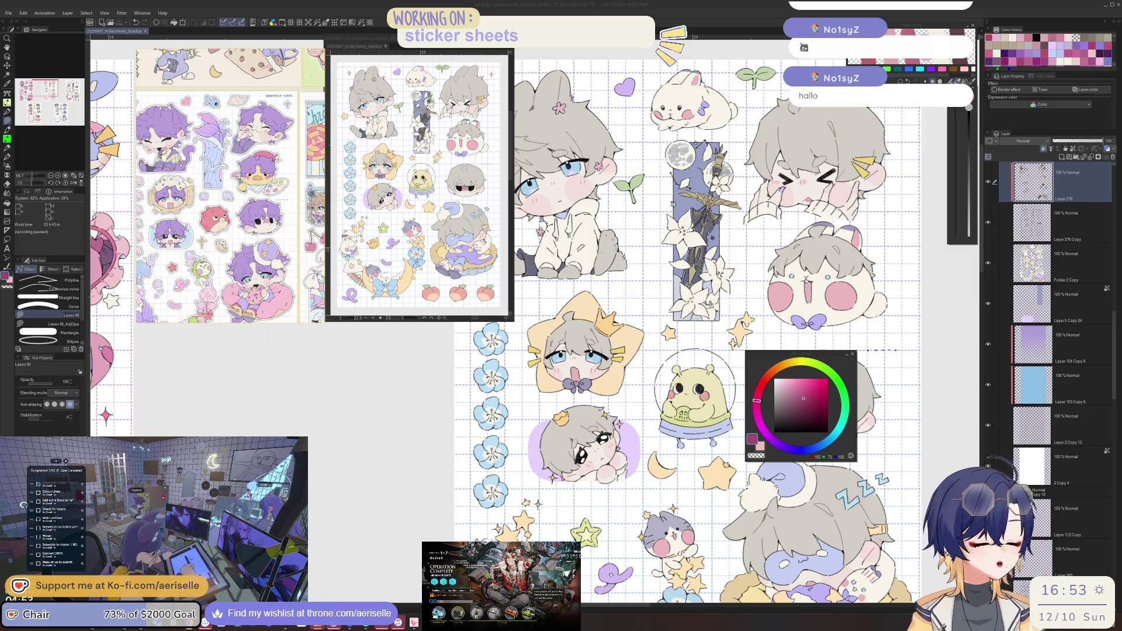
# Zoom into the sword sticker, select its layer, and shade between the petal and the chain.
pyautogui.scroll(-3, 666, 322)
pyautogui.scroll(3, 641, 439)
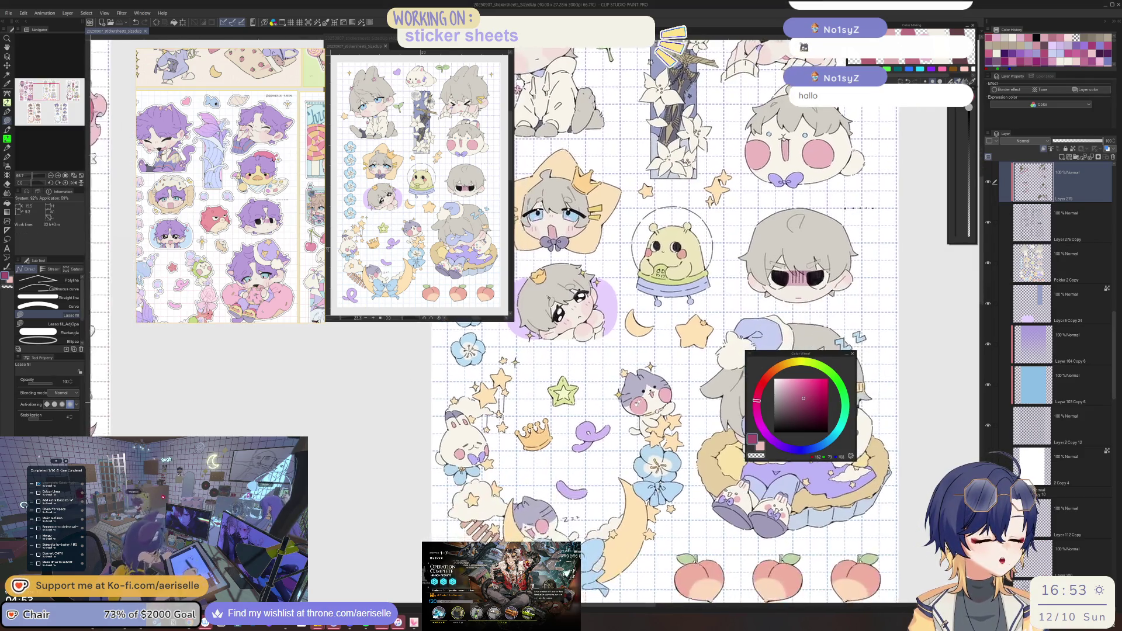
pyautogui.scroll(2, 600, 450)
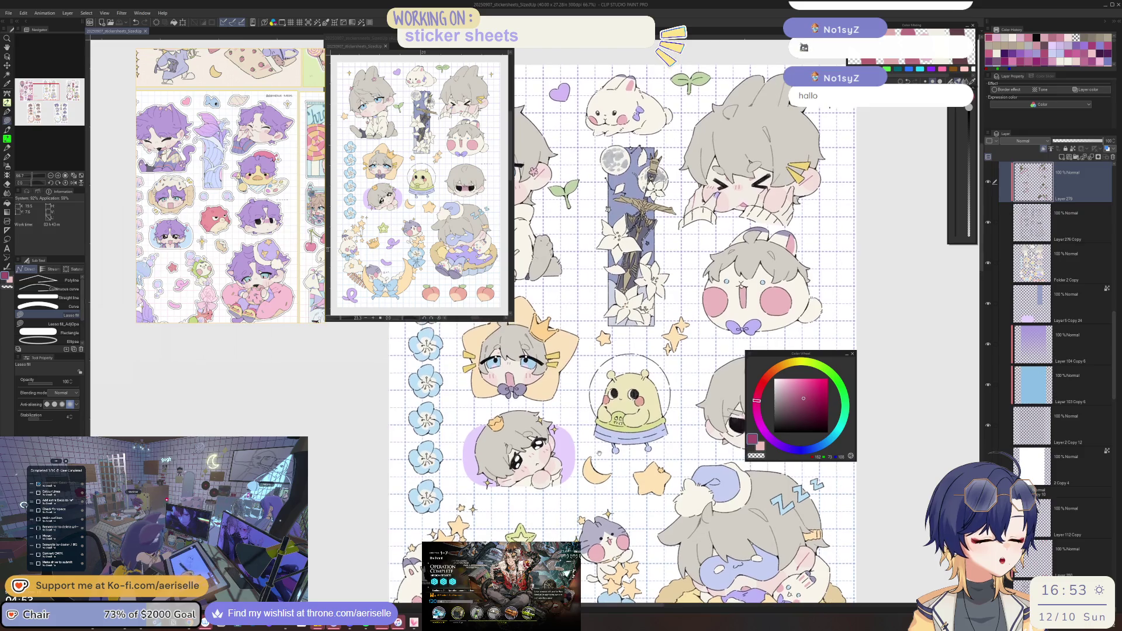
pyautogui.scroll(4, 598, 459)
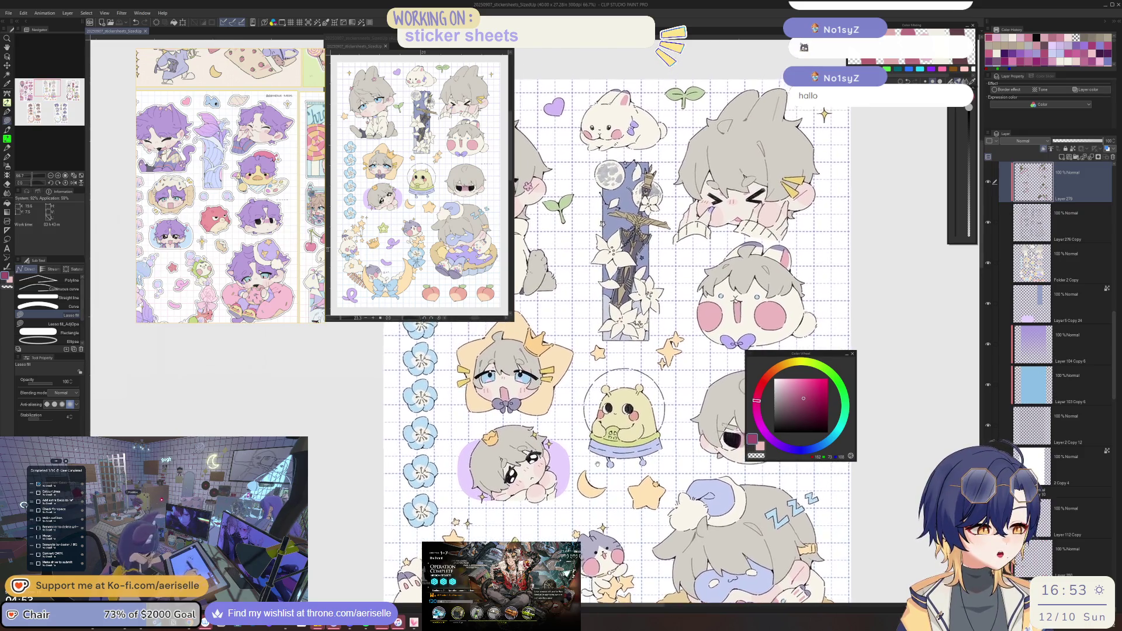
pyautogui.scroll(2, 600, 468)
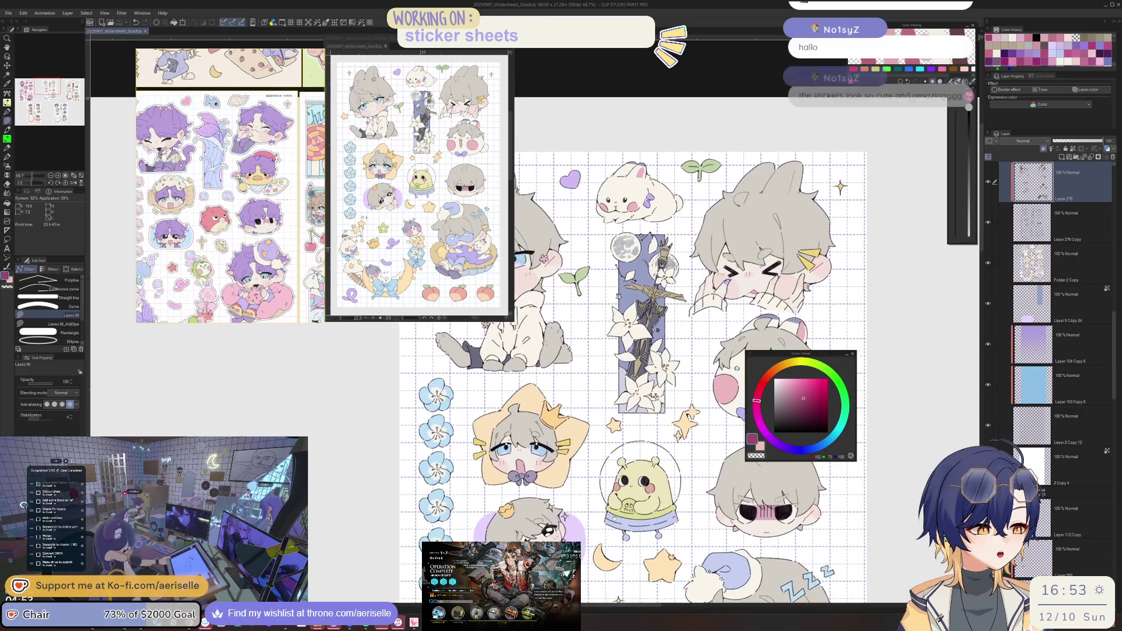
pyautogui.scroll(2, 623, 407)
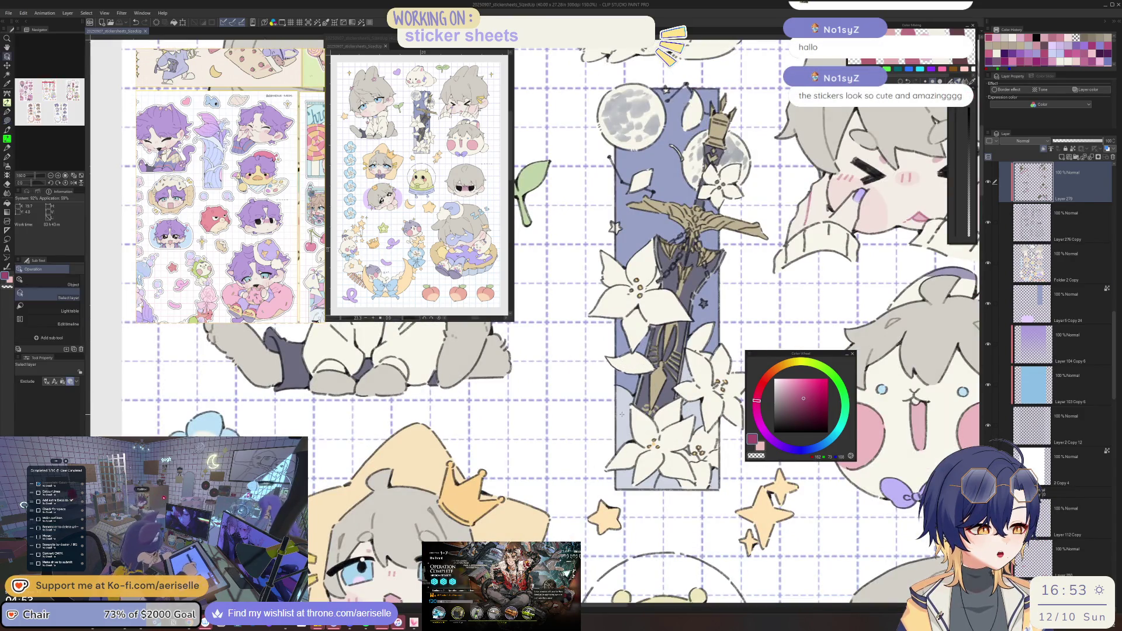
pyautogui.keyDown('ctrl'); pyautogui.keyDown('shift'); pyautogui.click(623, 407); pyautogui.keyUp('shift'); pyautogui.keyUp('ctrl')
pyautogui.keyDown('alt'); pyautogui.click(623, 407); pyautogui.keyUp('alt')
pyautogui.scroll(5, 624, 403)
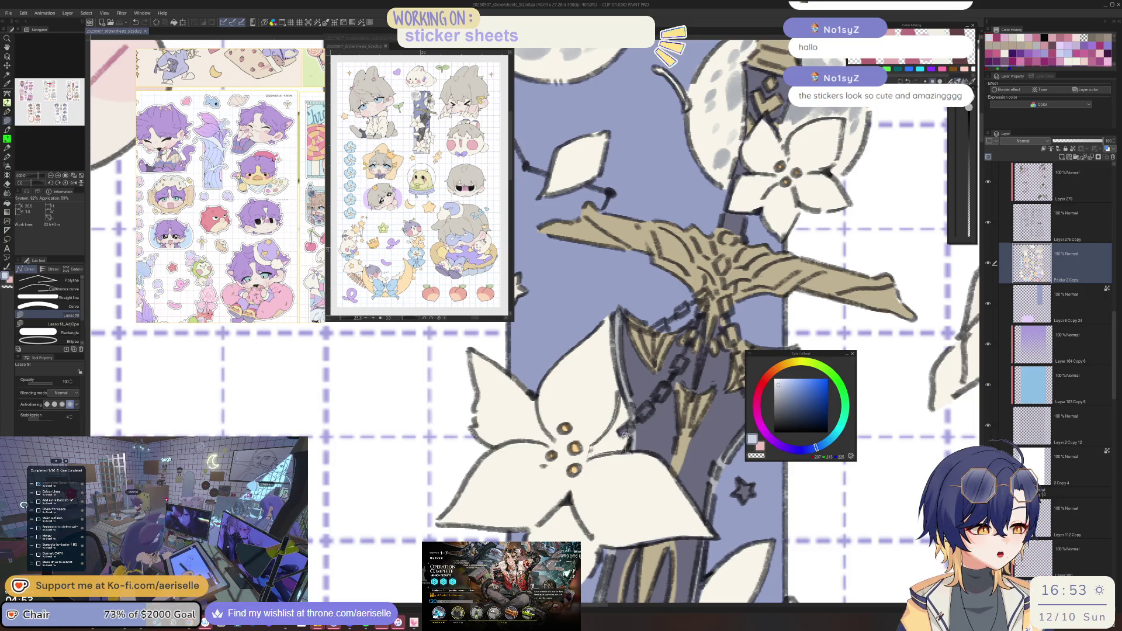
pyautogui.moveTo(628, 447); pyautogui.dragTo(621, 404)
# Shade the lower-left part of the white petal in pale blue-grey.
pyautogui.hotkey('ctrl', '-')
pyautogui.hotkey('ctrl', '-')
pyautogui.hotkey('ctrl', '-')
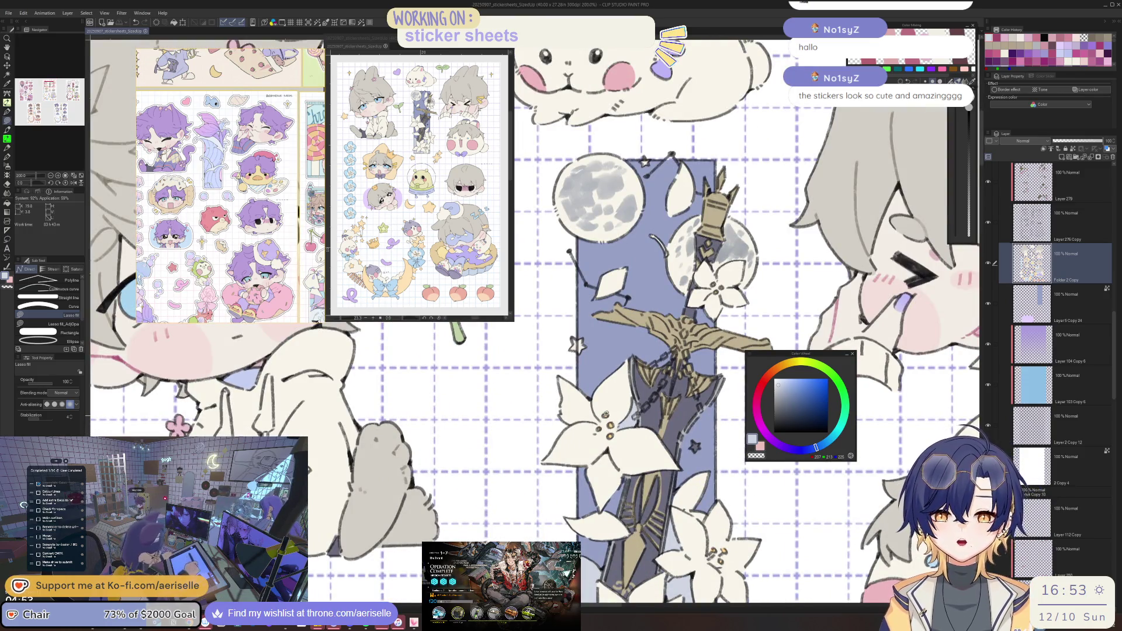
pyautogui.hotkey('ctrl', '-')
pyautogui.scroll(1, 609, 387)
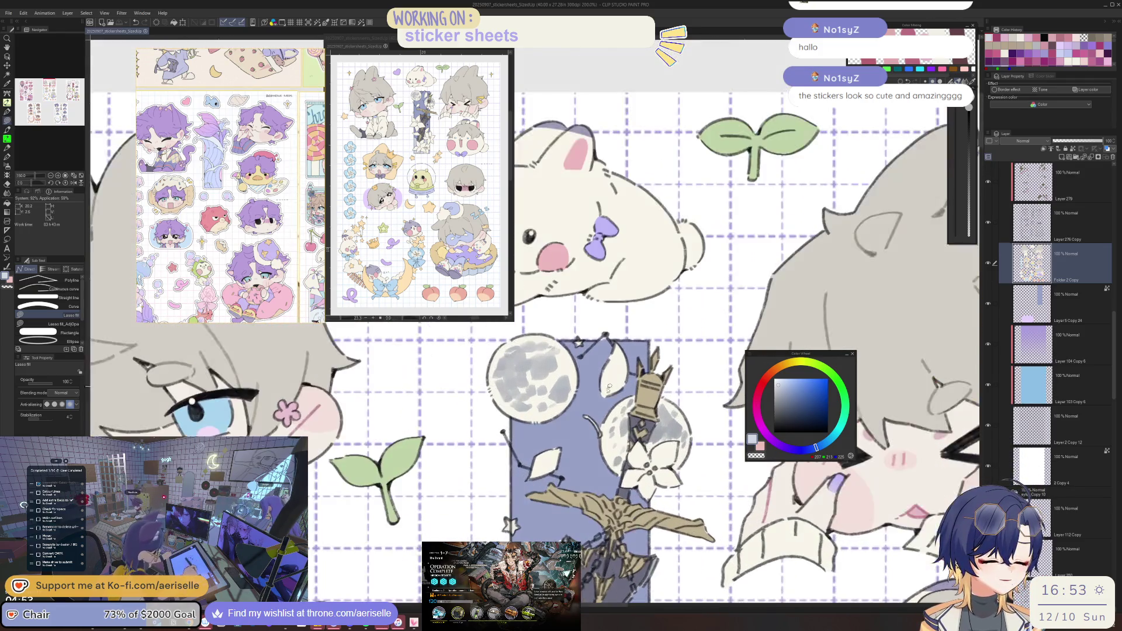
pyautogui.scroll(2, 610, 394)
pyautogui.moveTo(601, 395); pyautogui.dragTo(598, 398)
pyautogui.scroll(-4, 654, 370)
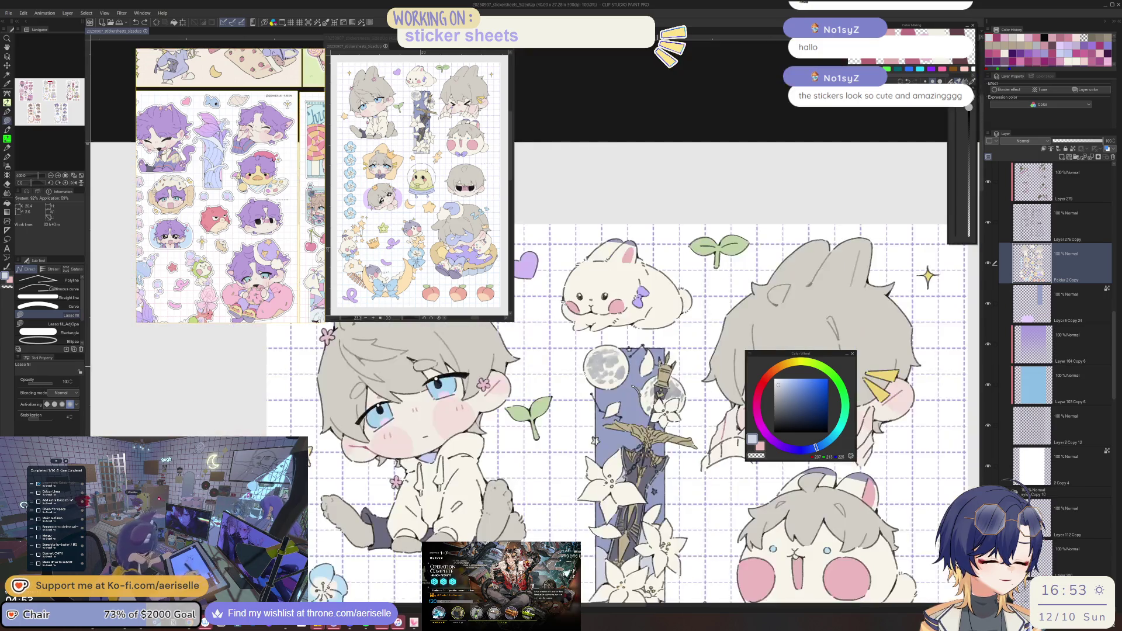
pyautogui.moveTo(579, 579)
pyautogui.mouseDown()
pyautogui.moveTo(580, 526)
pyautogui.moveTo(647, 383)
pyautogui.mouseUp()
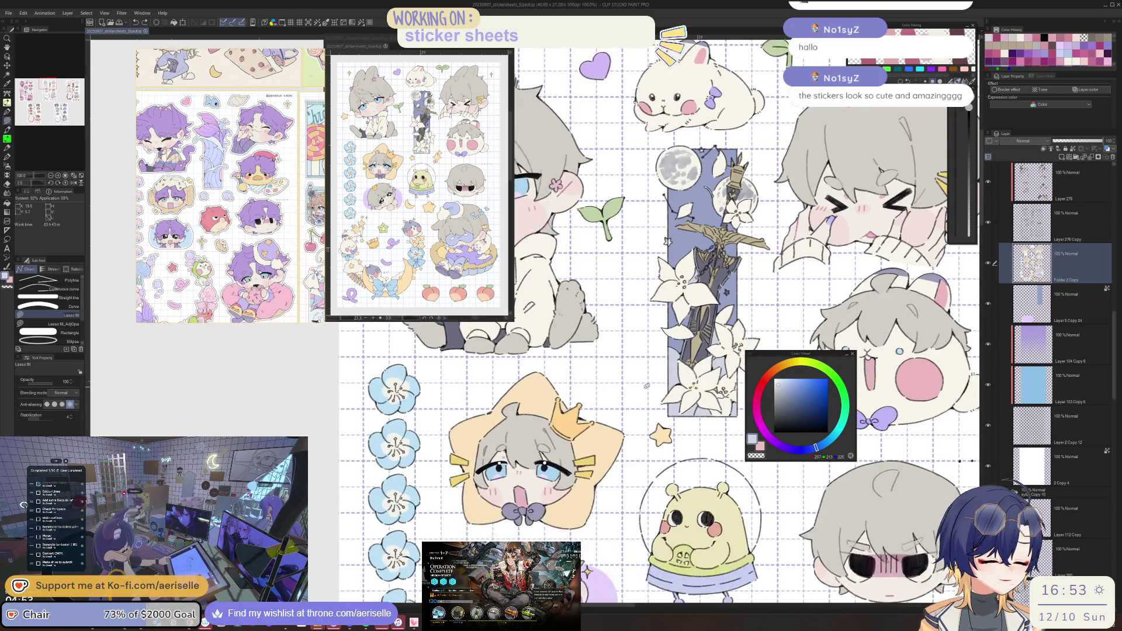
# Select the crowned star's layer, sample the crown's orange, and fill the gap along its left edge.
pyautogui.scroll(4, 557, 441)
pyautogui.press('o')
pyautogui.click(564, 433)
pyautogui.keyDown('alt'); pyautogui.click(564, 433); pyautogui.keyUp('alt')
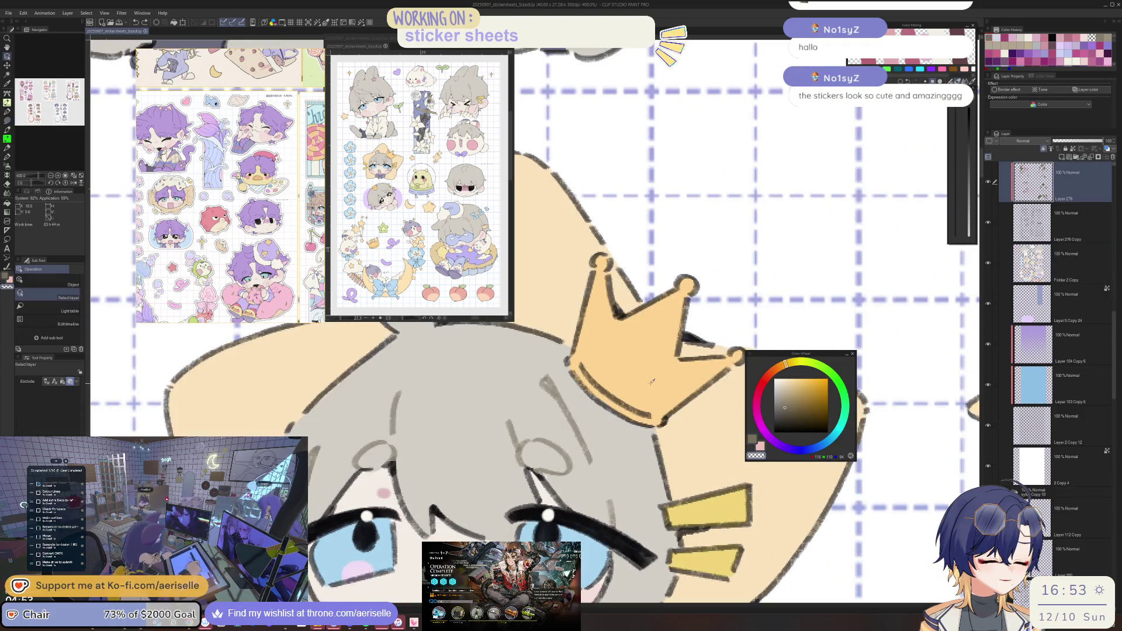
pyautogui.press('i')
pyautogui.moveTo(491, 456); pyautogui.dragTo(592, 435)
pyautogui.click(559, 373)
pyautogui.press('u')
pyautogui.moveTo(549, 401); pyautogui.dragTo(588, 464)
# Fill along the crown's remaining side and bottom edge with the same orange.
pyautogui.scroll(-3, 688, 374)
pyautogui.scroll(3, 624, 405)
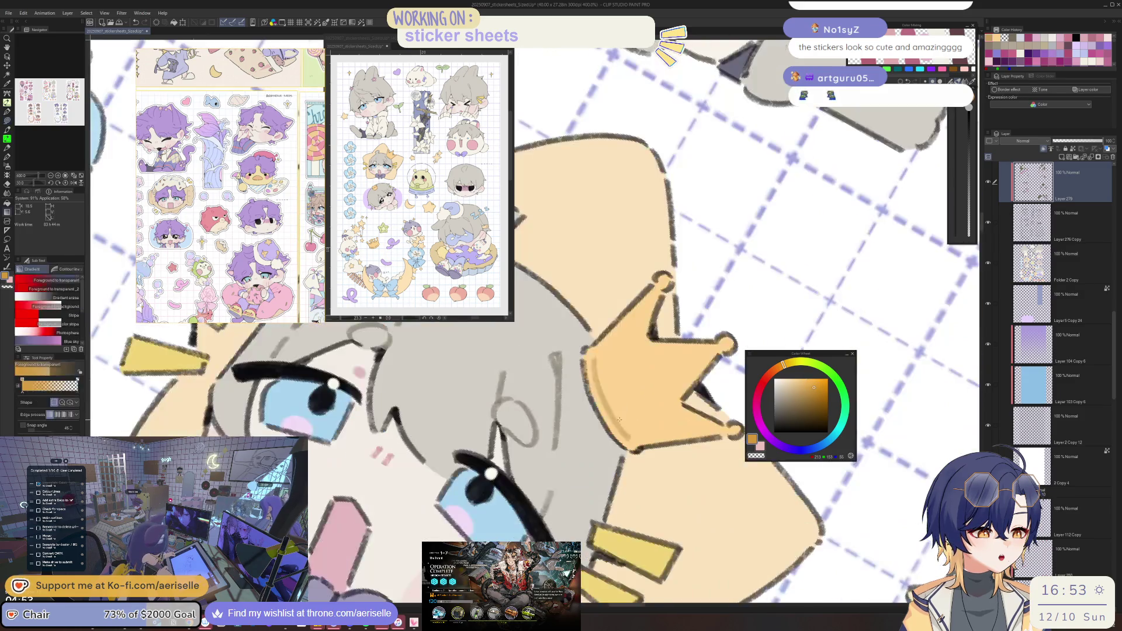
pyautogui.press('g')
pyautogui.scroll(-2, 623, 404)
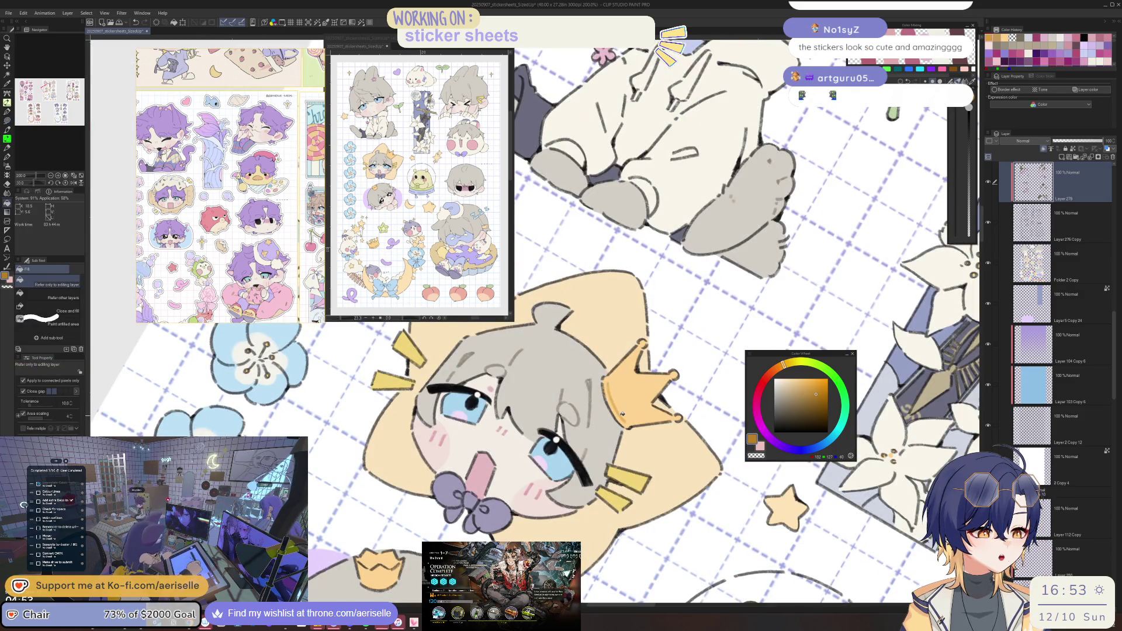
pyautogui.scroll(-5, 624, 414)
pyautogui.scroll(6, 594, 374)
pyautogui.press('u')
pyautogui.moveTo(608, 379)
pyautogui.mouseDown()
pyautogui.moveTo(533, 413)
pyautogui.moveTo(610, 408)
pyautogui.mouseUp()
pyautogui.scroll(-4, 609, 408)
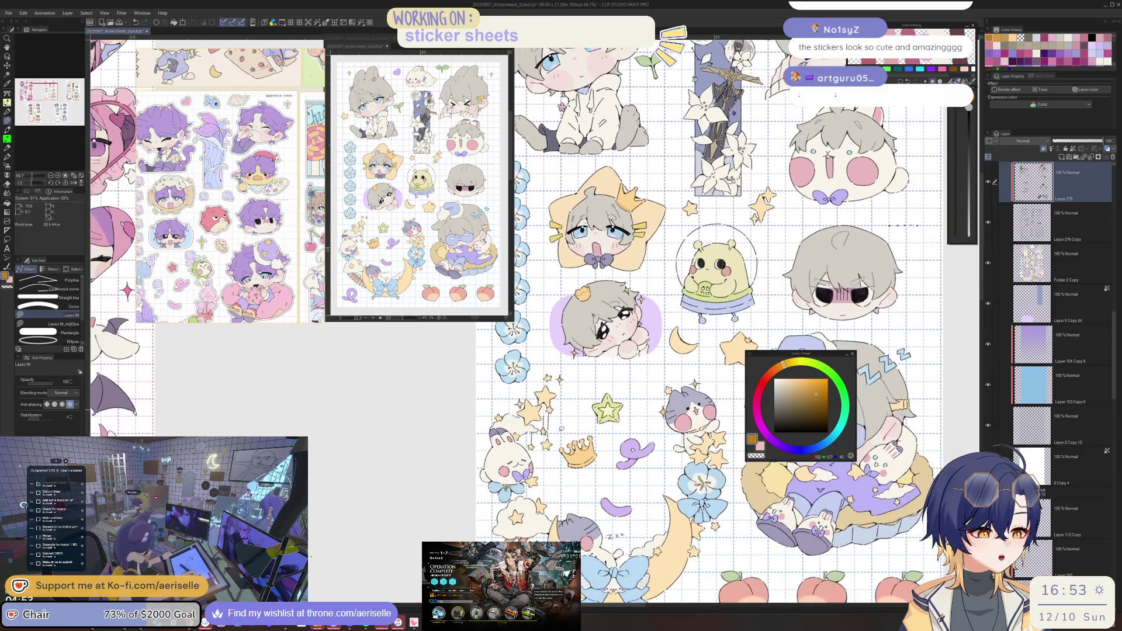
pyautogui.scroll(2, 565, 447)
pyautogui.scroll(3, 565, 446)
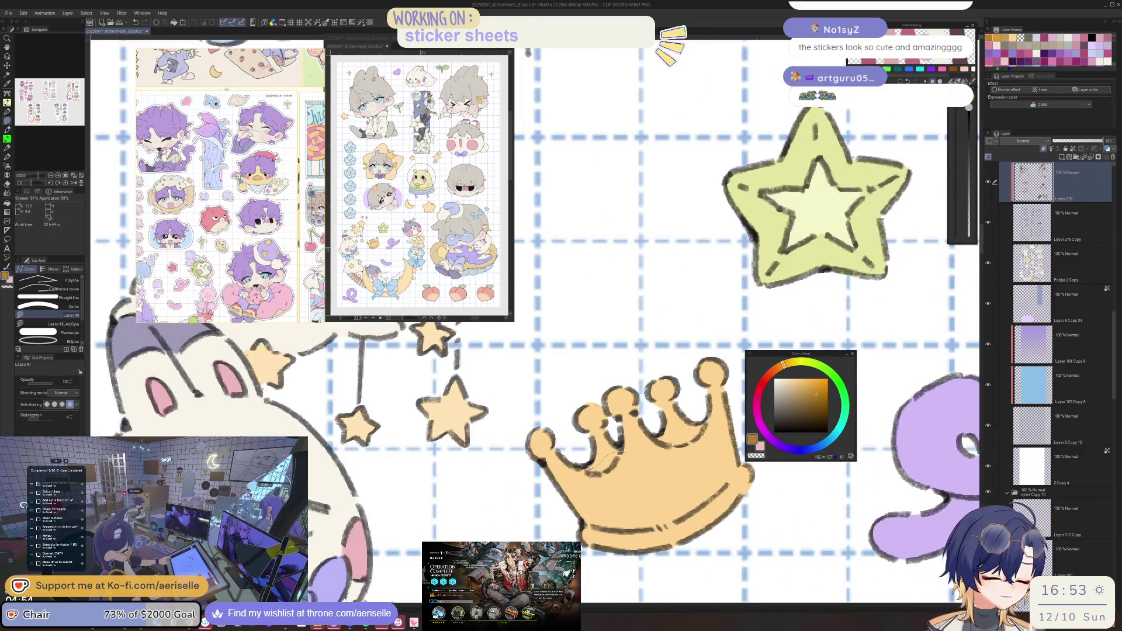
pyautogui.moveTo(590, 520)
pyautogui.mouseDown()
pyautogui.moveTo(672, 523)
pyautogui.moveTo(724, 496)
pyautogui.moveTo(710, 456)
pyautogui.moveTo(661, 437)
pyautogui.mouseUp()
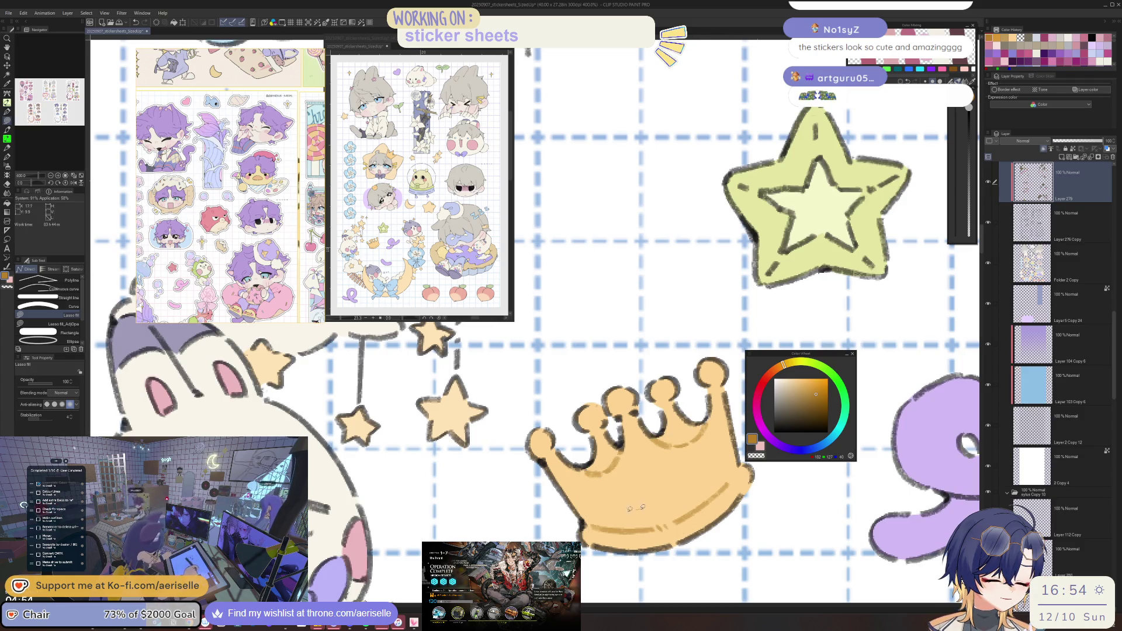
pyautogui.scroll(-6, 636, 508)
# Sample the sleeve cuff's peach, choose a darker orange, and fill a stripe down the cuff.
pyautogui.moveTo(616, 509); pyautogui.dragTo(537, 529)
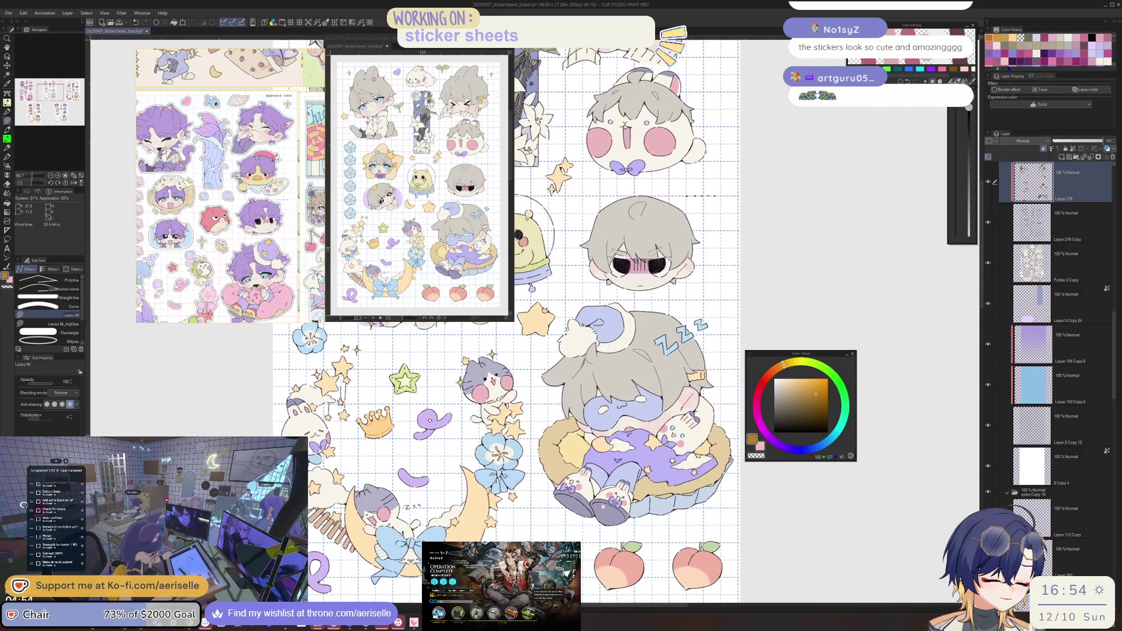
pyautogui.scroll(6, 682, 412)
pyautogui.keyDown('alt'); pyautogui.click(675, 421); pyautogui.keyUp('alt')
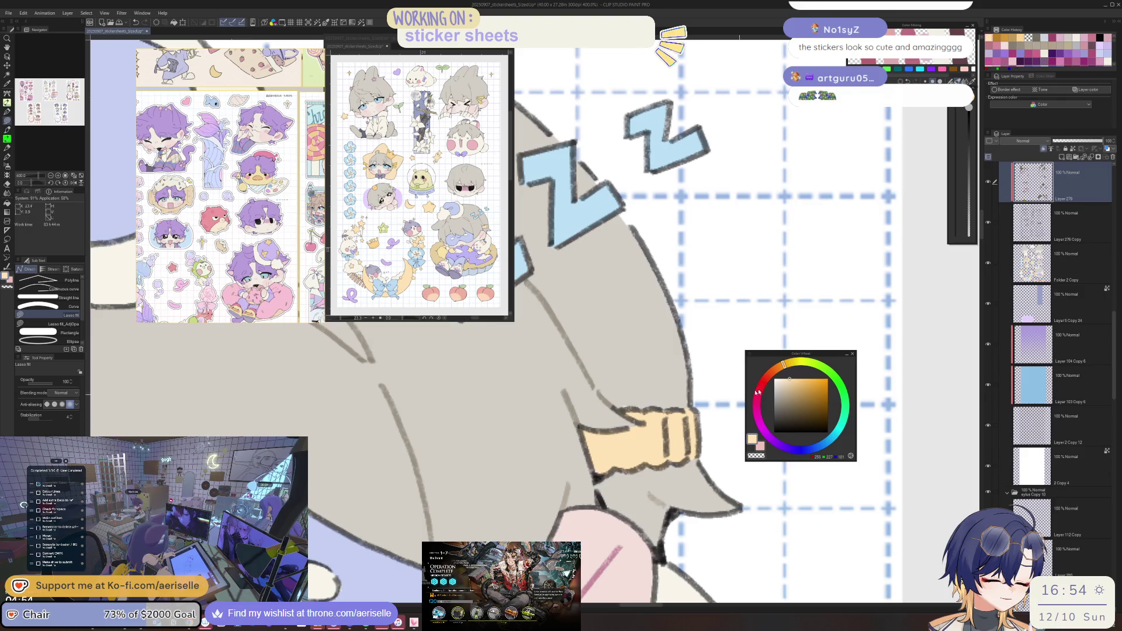
pyautogui.click(779, 368)
pyautogui.click(808, 386)
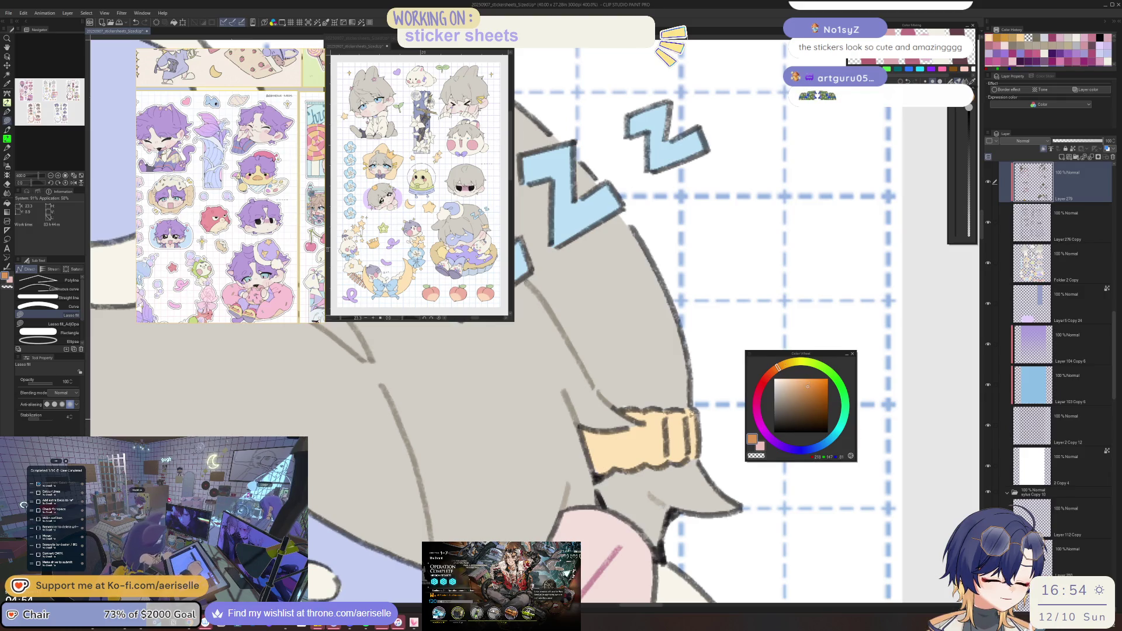
pyautogui.moveTo(677, 415)
pyautogui.mouseDown()
pyautogui.moveTo(661, 459)
pyautogui.moveTo(693, 455)
pyautogui.moveTo(696, 425)
pyautogui.mouseUp()
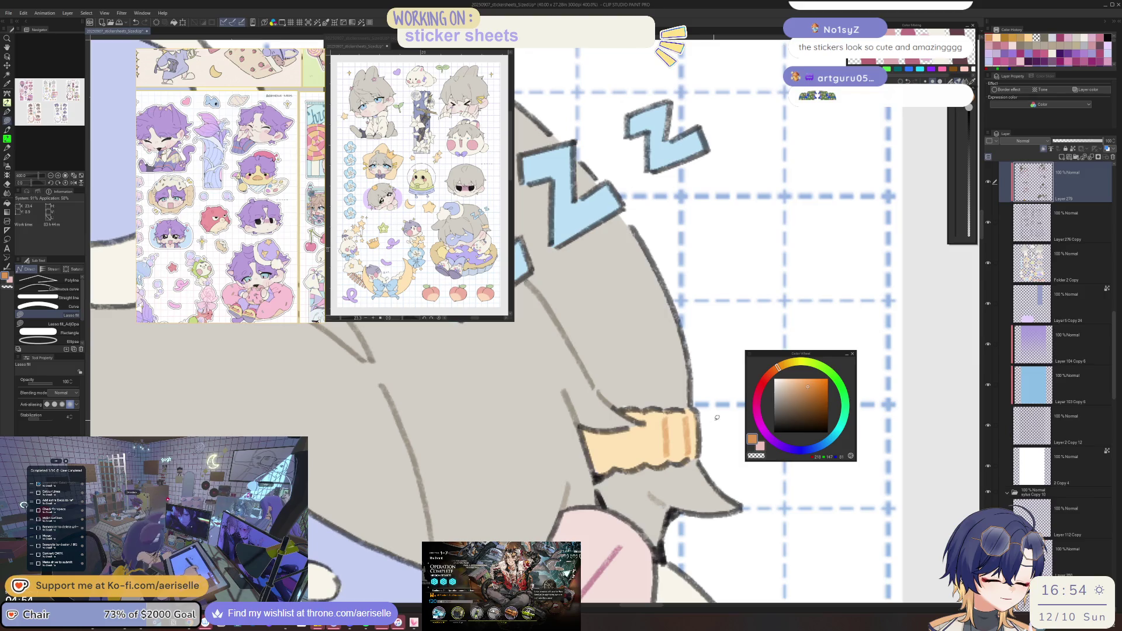
# Patch a small star among the dangling stars with lasso fill.
pyautogui.press('e')
pyautogui.scroll(-5, 713, 431)
pyautogui.scroll(5, 688, 363)
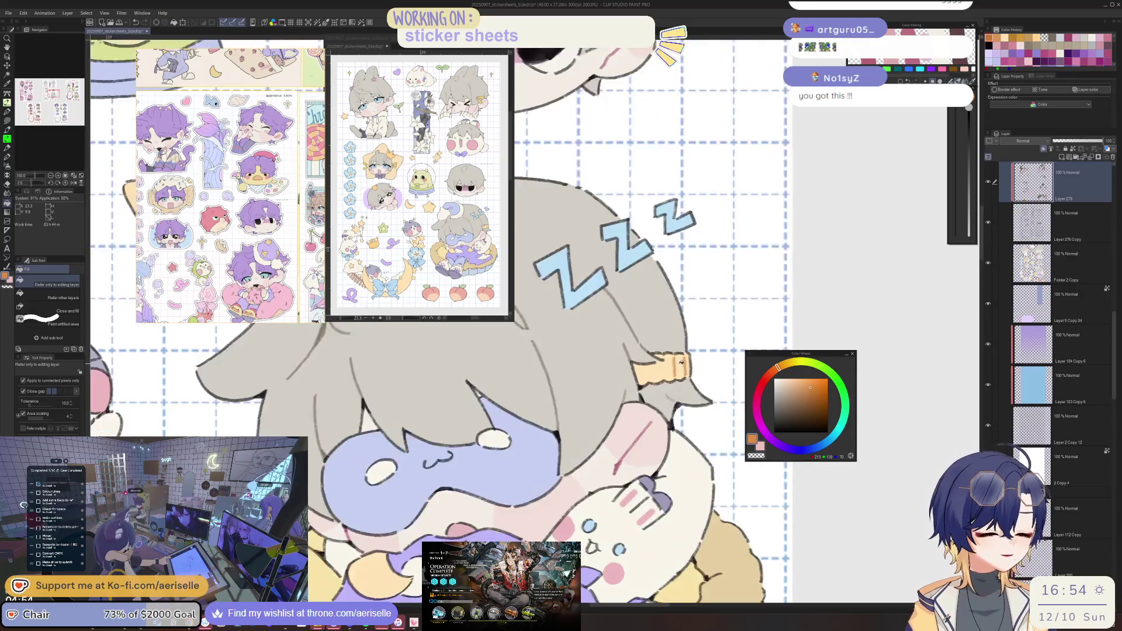
pyautogui.press('g')
pyautogui.scroll(-5, 687, 363)
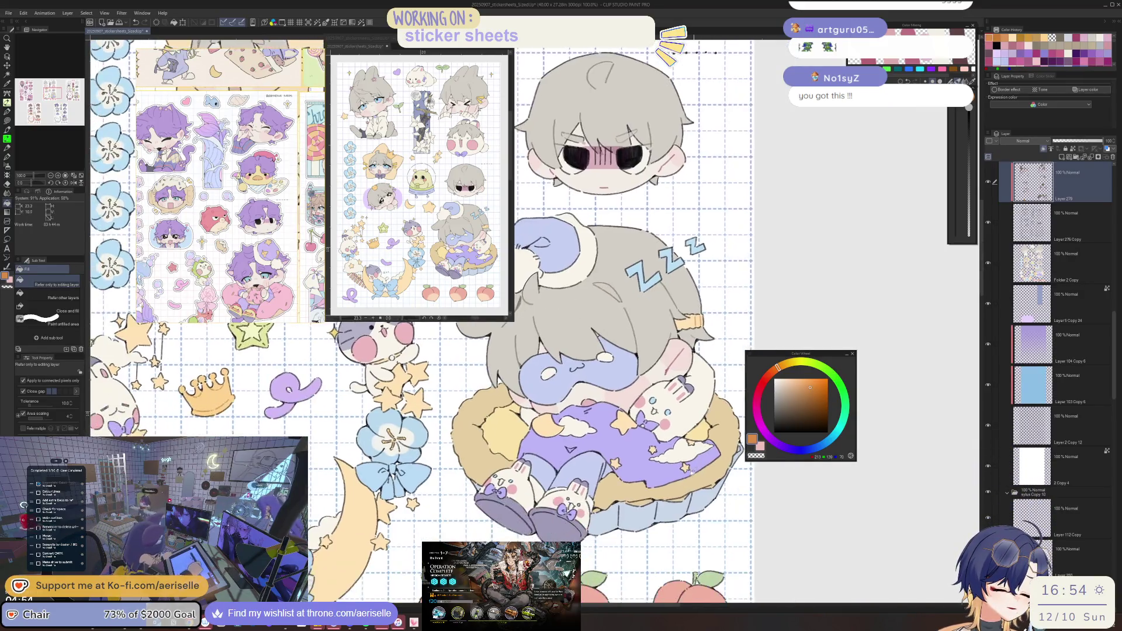
pyautogui.scroll(5, 643, 451)
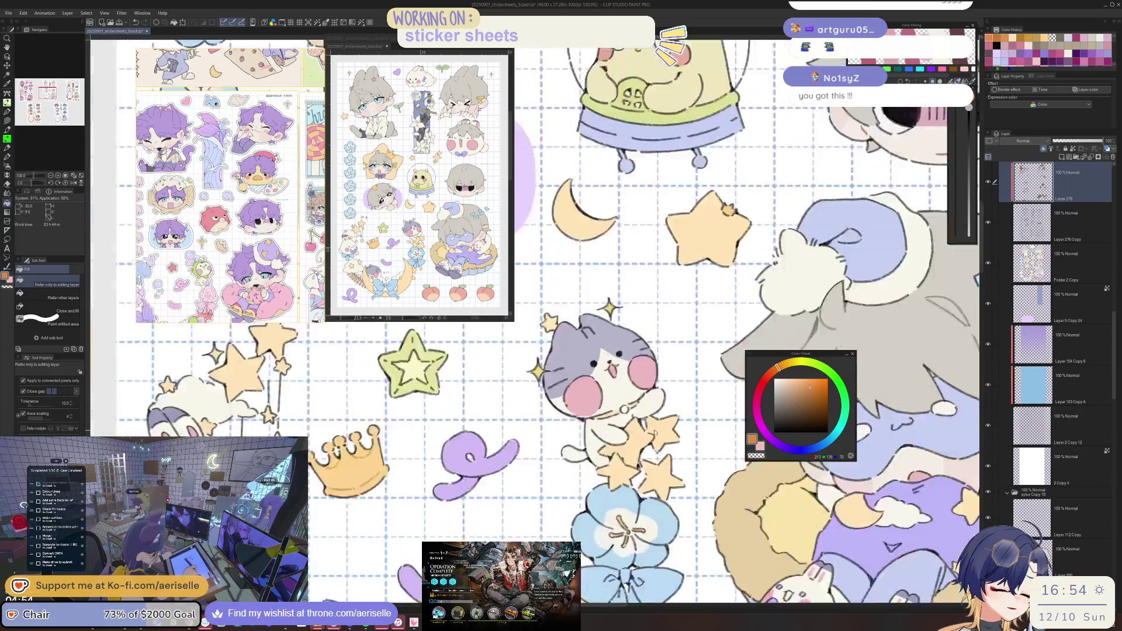
pyautogui.press('u')
pyautogui.scroll(-3, 657, 462)
pyautogui.scroll(3, 618, 417)
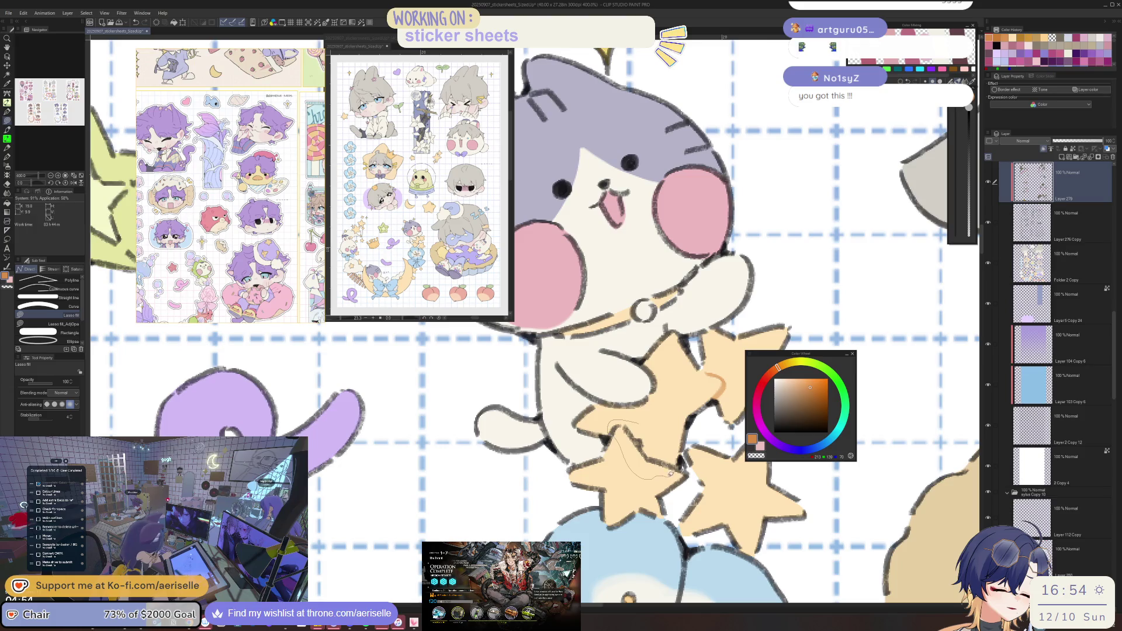
pyautogui.scroll(-6, 618, 416)
pyautogui.scroll(3, 657, 476)
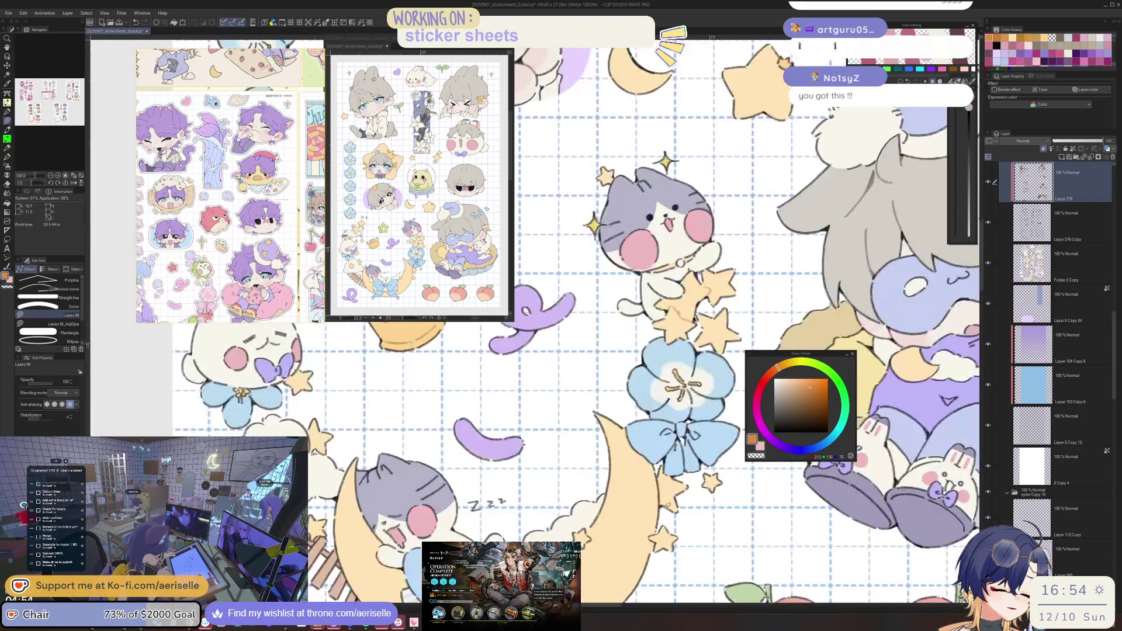
pyautogui.scroll(2, 656, 474)
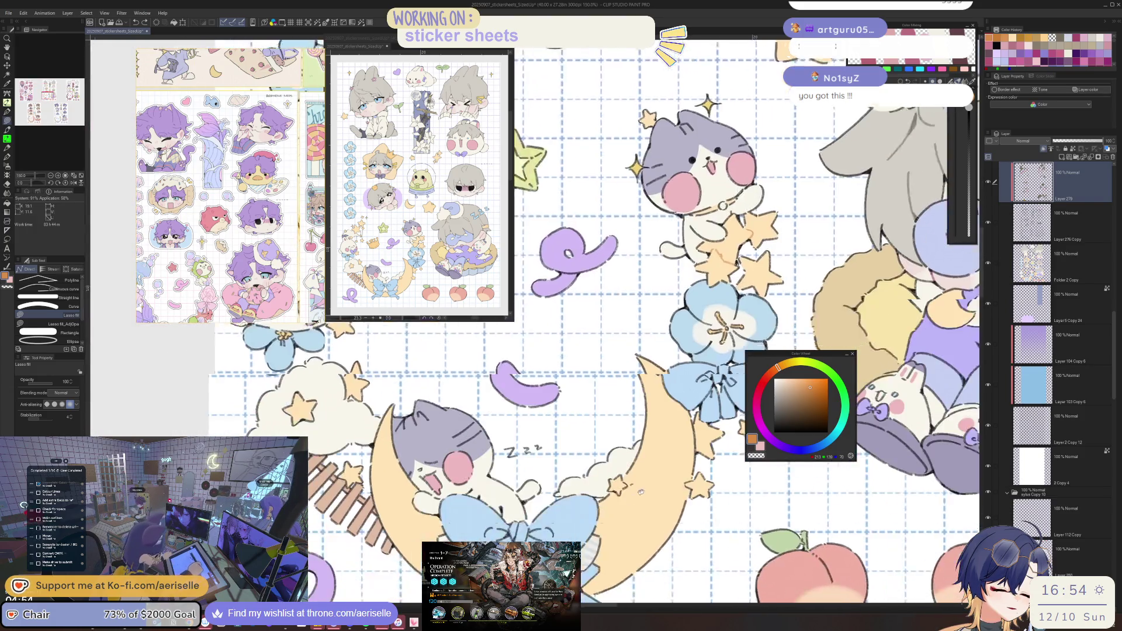
pyautogui.scroll(1, 657, 450)
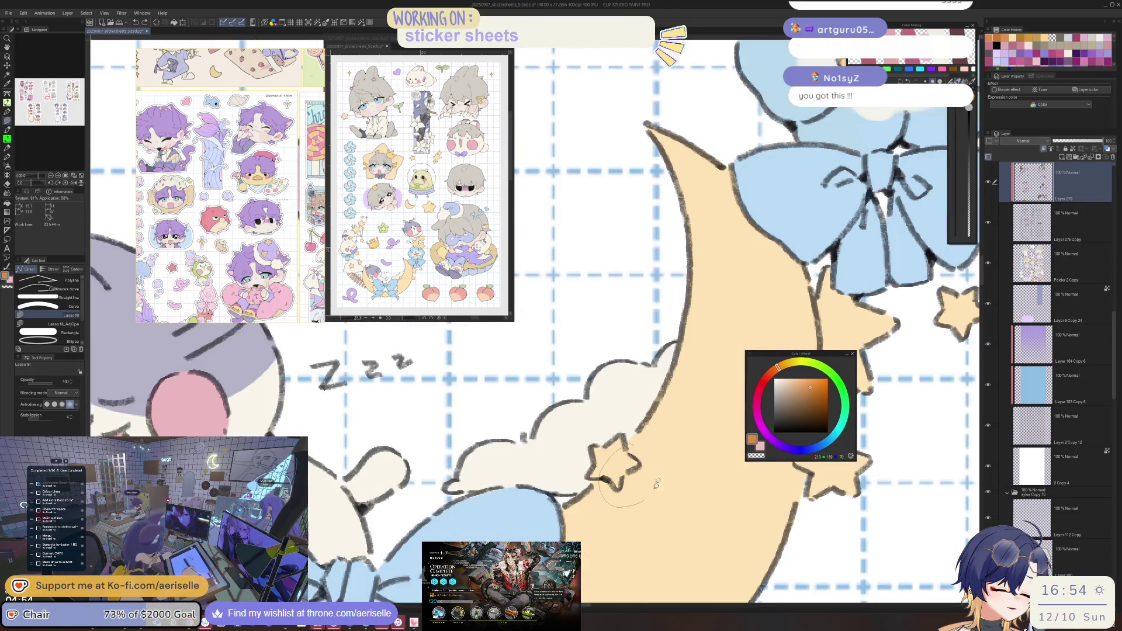
pyautogui.scroll(1, 657, 449)
pyautogui.scroll(-2, 657, 448)
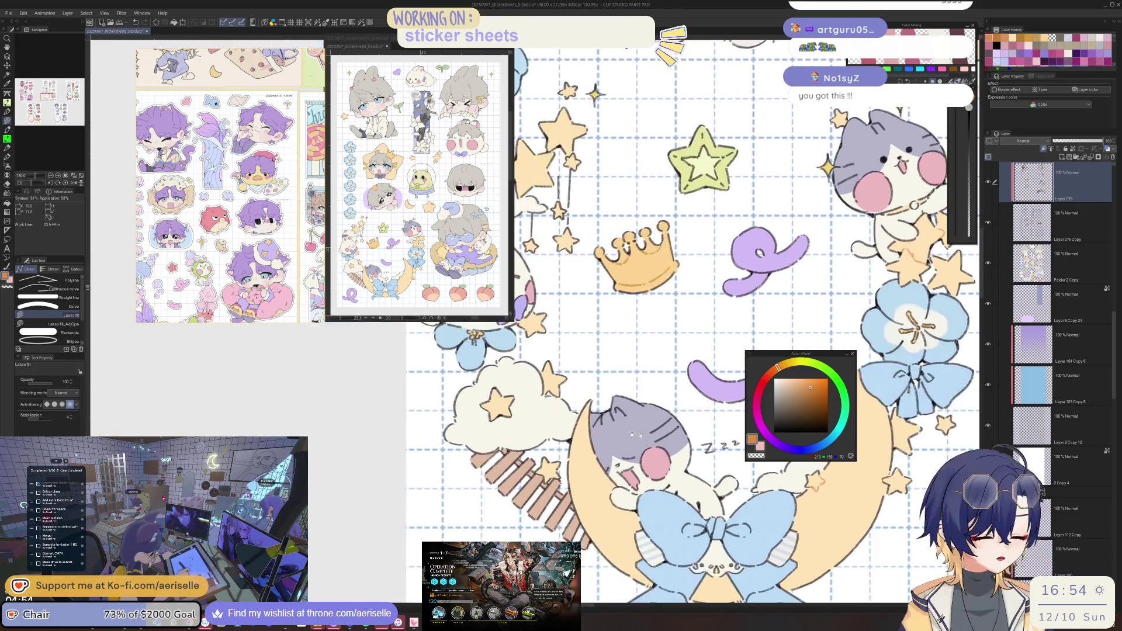
pyautogui.moveTo(516, 396); pyautogui.dragTo(556, 603)
pyautogui.scroll(3, 608, 367)
pyautogui.moveTo(607, 367)
pyautogui.mouseDown()
pyautogui.moveTo(611, 358)
pyautogui.moveTo(610, 388)
pyautogui.mouseUp()
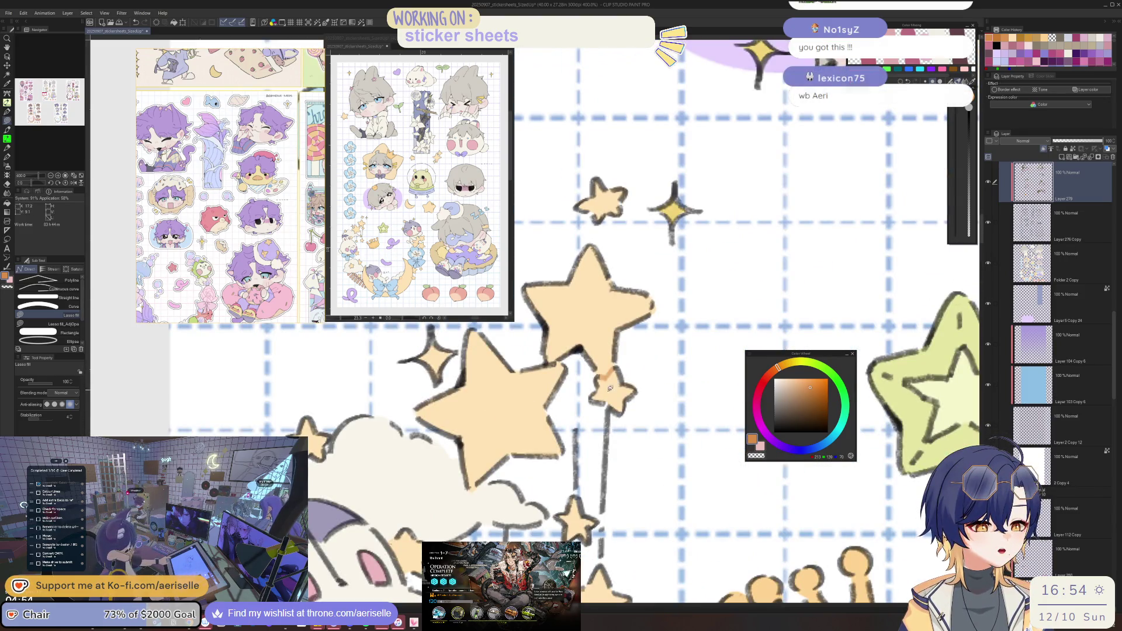
# Show the sleeping cat on the moon and enlarge the reference sticker sheet window.
pyautogui.scroll(-2, 610, 389)
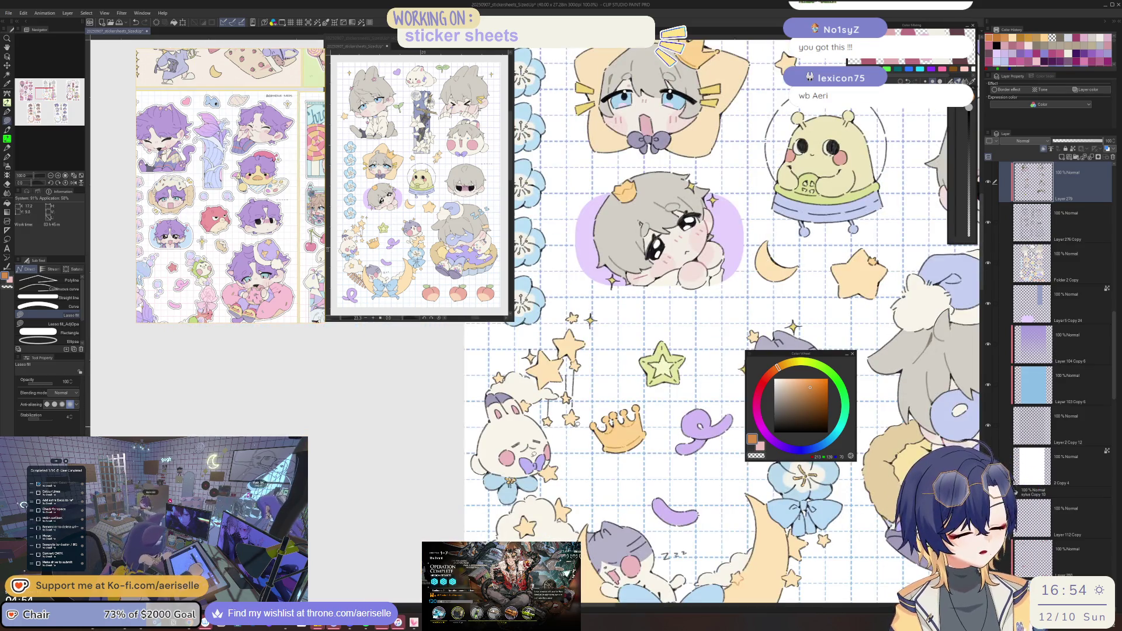
pyautogui.scroll(1, 610, 388)
pyautogui.moveTo(585, 602)
pyautogui.mouseDown()
pyautogui.moveTo(555, 593)
pyautogui.moveTo(530, 521)
pyautogui.moveTo(528, 455)
pyautogui.moveTo(504, 466)
pyautogui.moveTo(507, 436)
pyautogui.mouseUp()
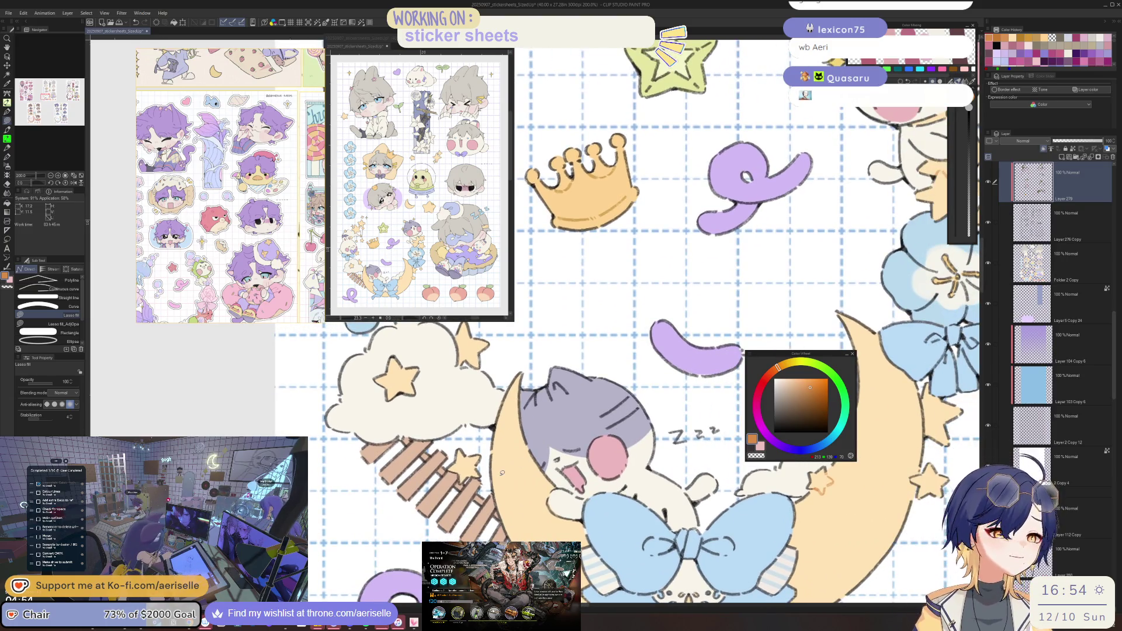
pyautogui.scroll(-2, 642, 388)
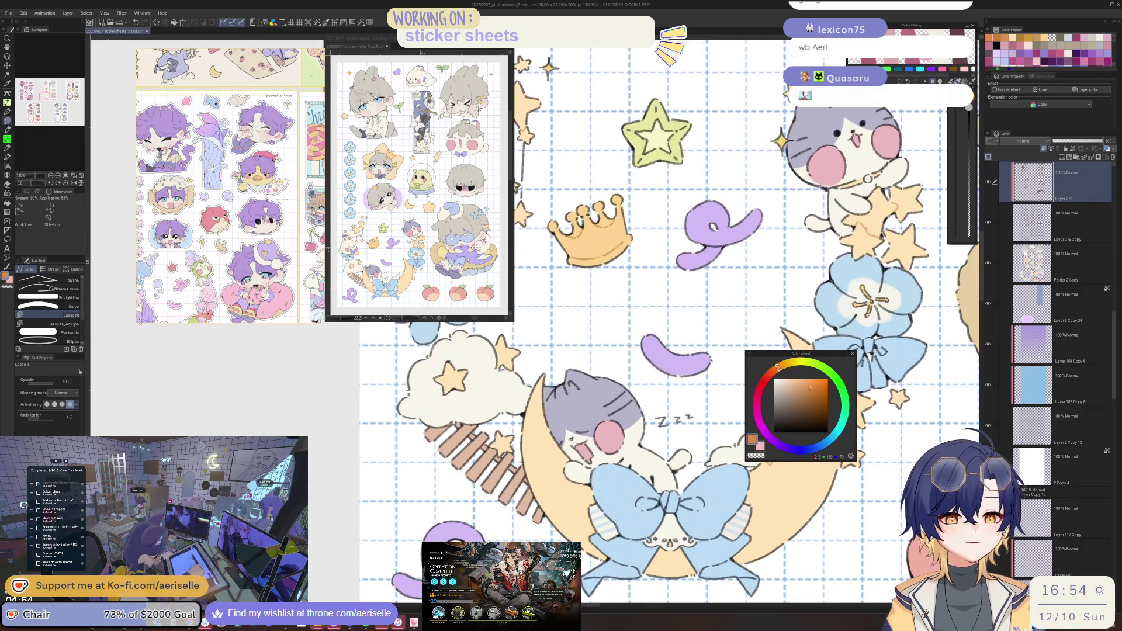
pyautogui.moveTo(135, 323)
pyautogui.mouseDown()
pyautogui.moveTo(125, 408)
pyautogui.moveTo(122, 355)
pyautogui.mouseUp()
pyautogui.scroll(6, 201, 298)
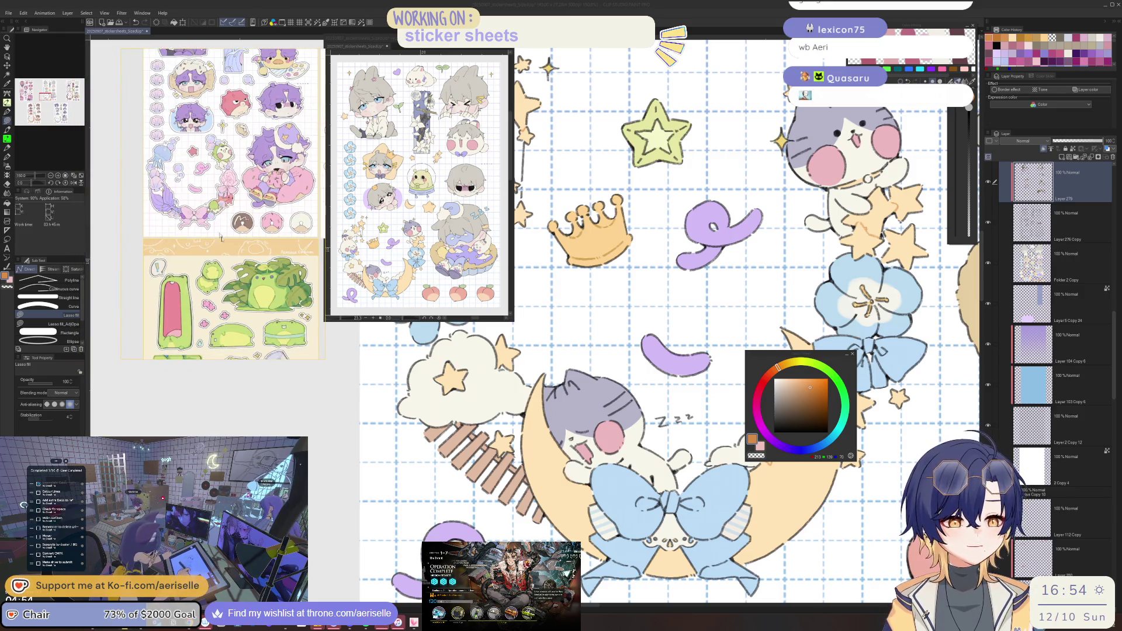
# Zoom the reference view back out and switch to the Arknights window at stage 1-7 The Tyrant.
pyautogui.scroll(-4, 255, 270)
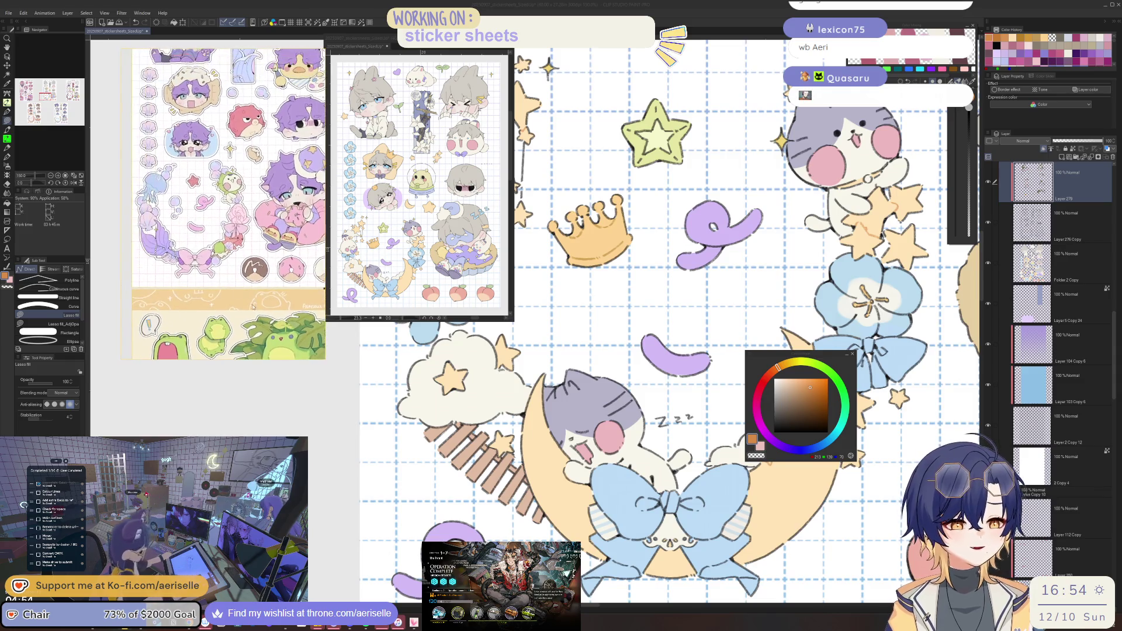
pyautogui.scroll(-5, 254, 271)
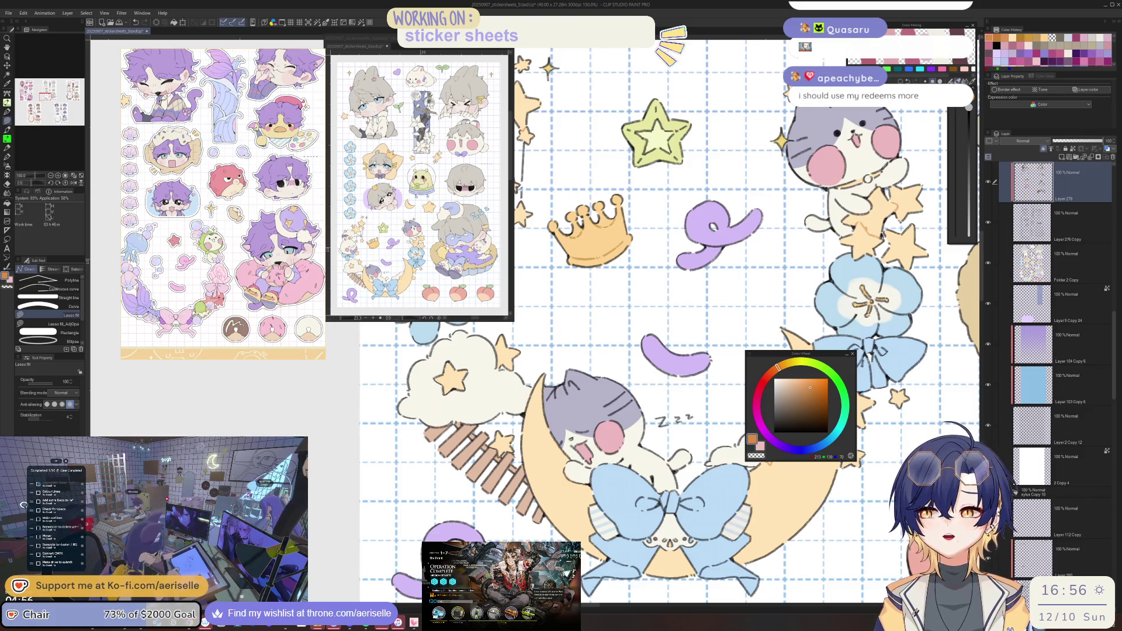
pyautogui.hotkey('alt', 'Tab')
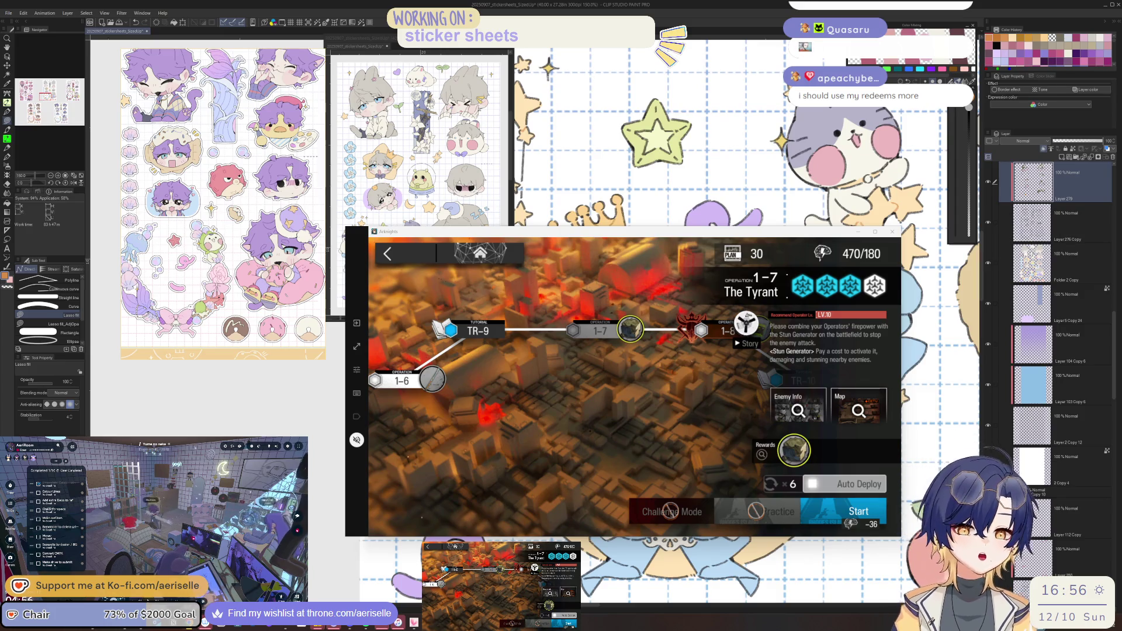
# Start Arknights stage 1-7 The Tyrant with its fixed squad and return to Clip Studio Paint.
pyautogui.click(857, 512)
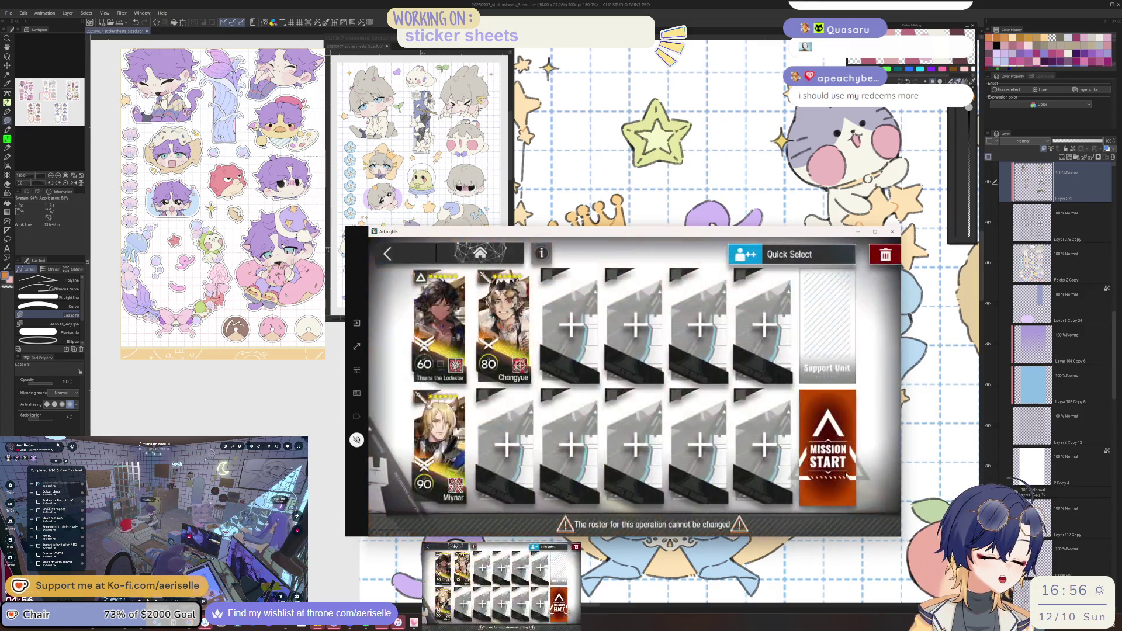
pyautogui.click(845, 465)
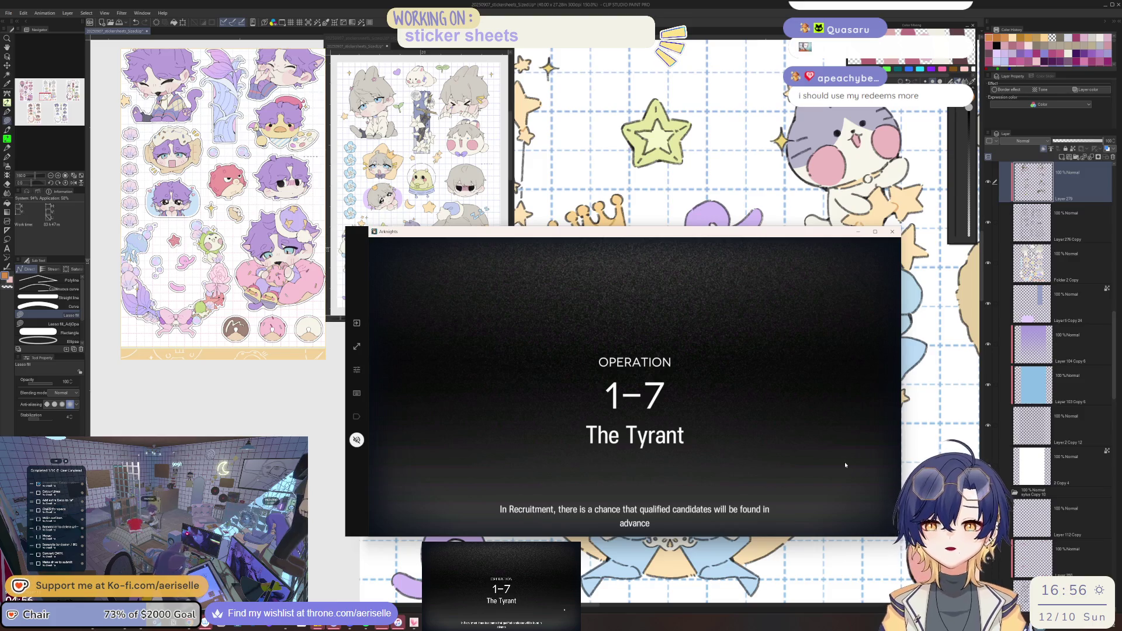
pyautogui.hotkey('alt', 'Tab')
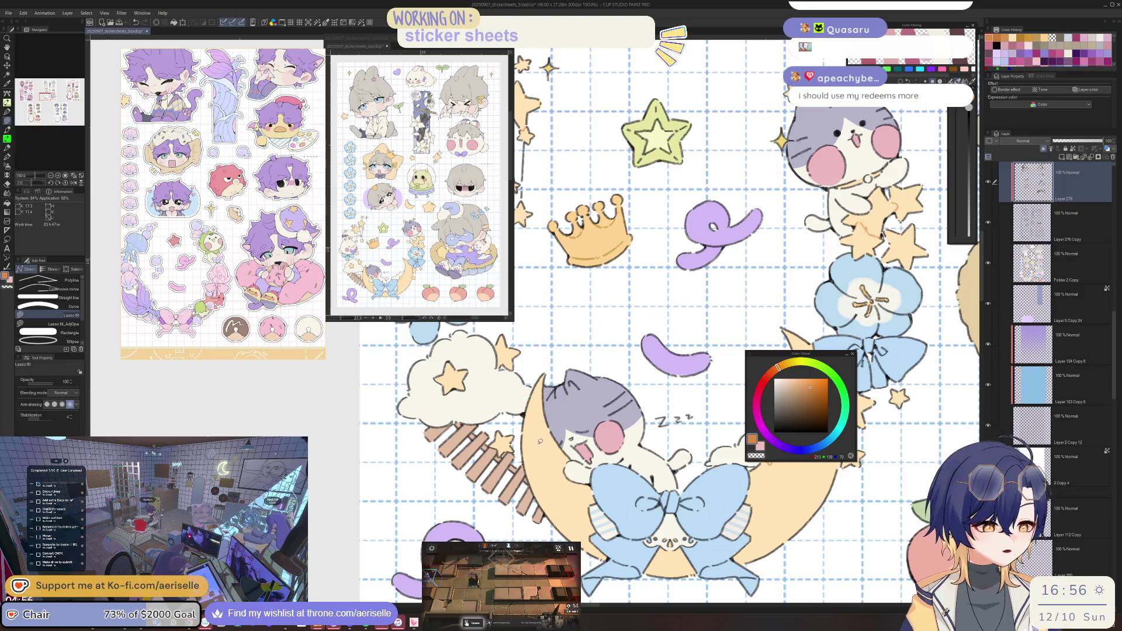
# Zoom in on the flower-and-bow sticker and lasso-fill a light blue shading patch on the bow.
pyautogui.moveTo(539, 437); pyautogui.dragTo(506, 438)
pyautogui.scroll(4, 772, 385)
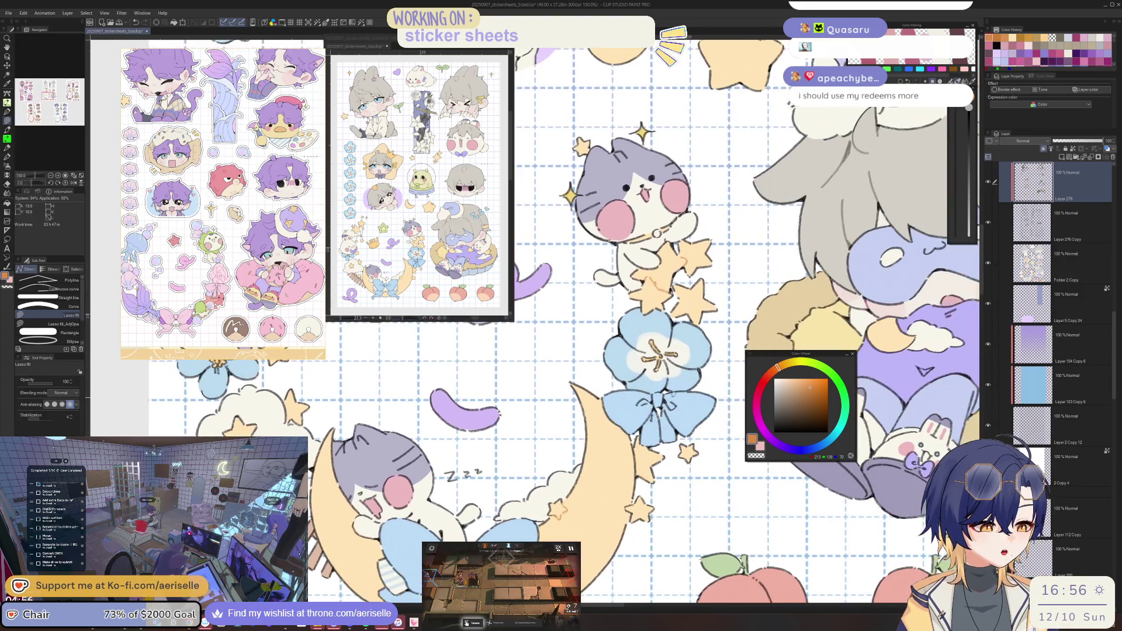
pyautogui.moveTo(825, 443); pyautogui.dragTo(822, 444)
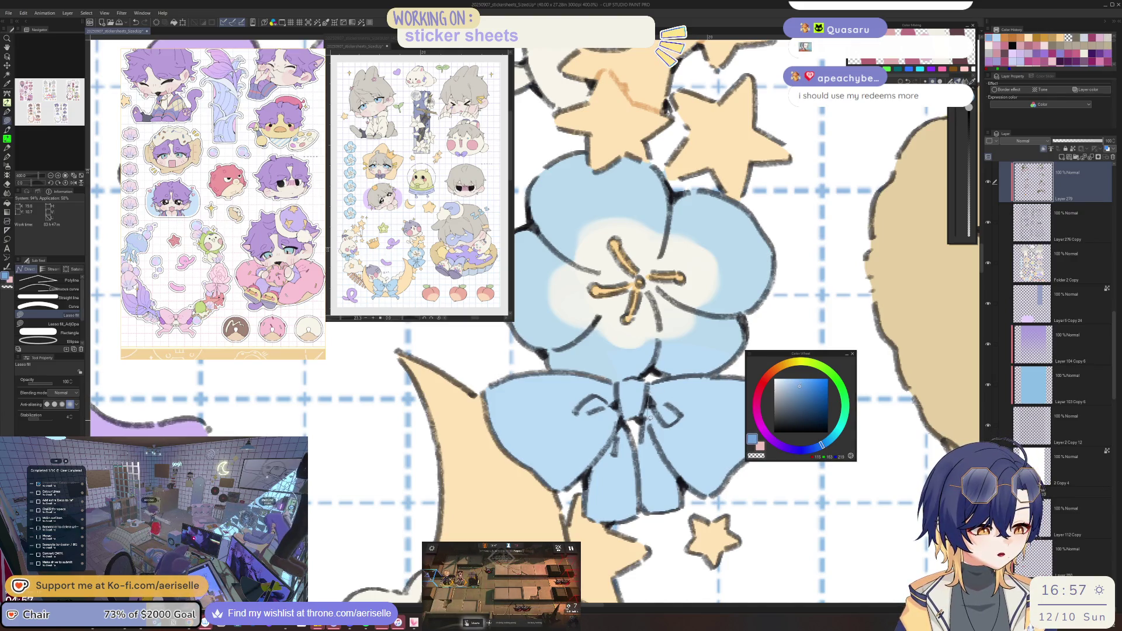
pyautogui.moveTo(677, 387)
pyautogui.mouseDown()
pyautogui.moveTo(651, 399)
pyautogui.moveTo(614, 393)
pyautogui.mouseUp()
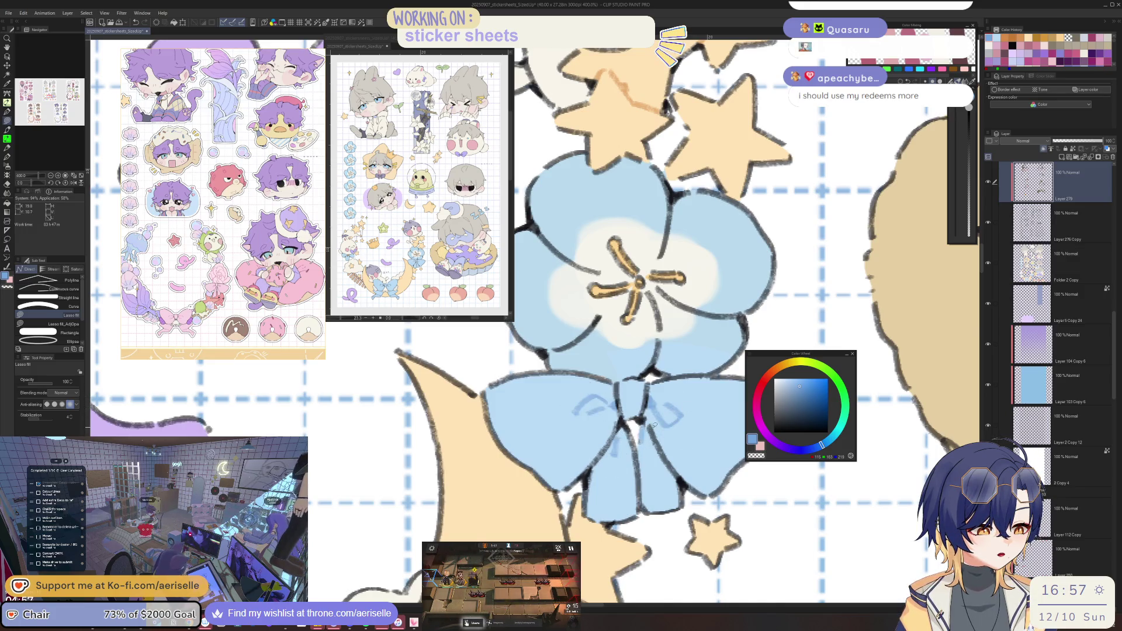
# Pick a deeper, stronger blue on the Color Wheel, then return to Lasso fill.
pyautogui.scroll(-5, 624, 453)
pyautogui.scroll(2, 702, 409)
pyautogui.scroll(4, 680, 400)
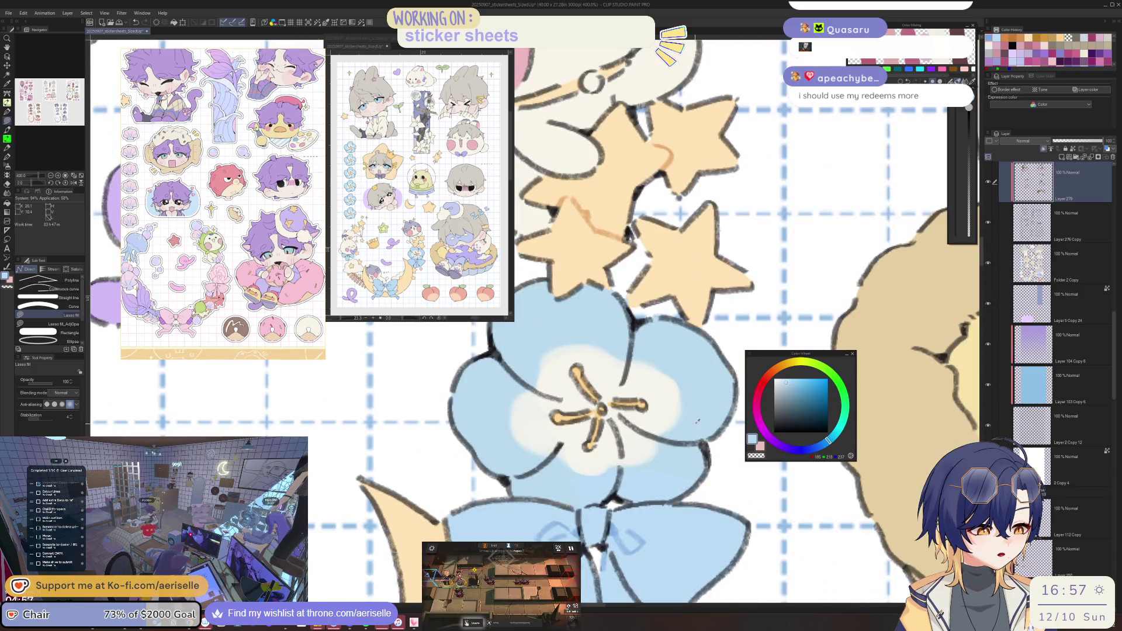
pyautogui.click(794, 389)
pyautogui.click(823, 447)
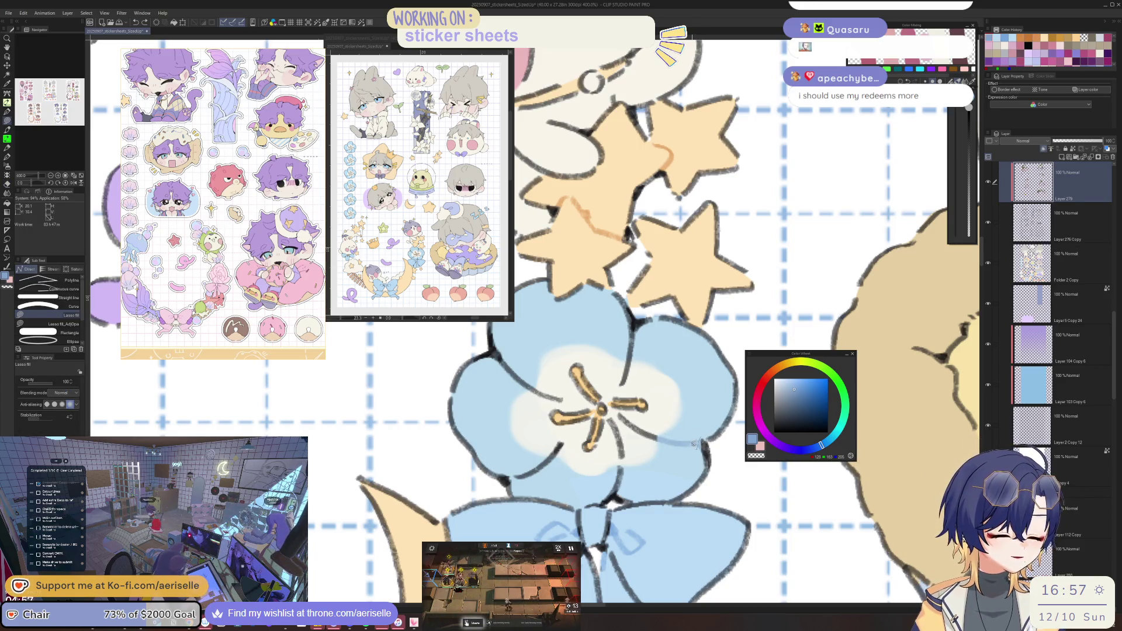
pyautogui.press('e')
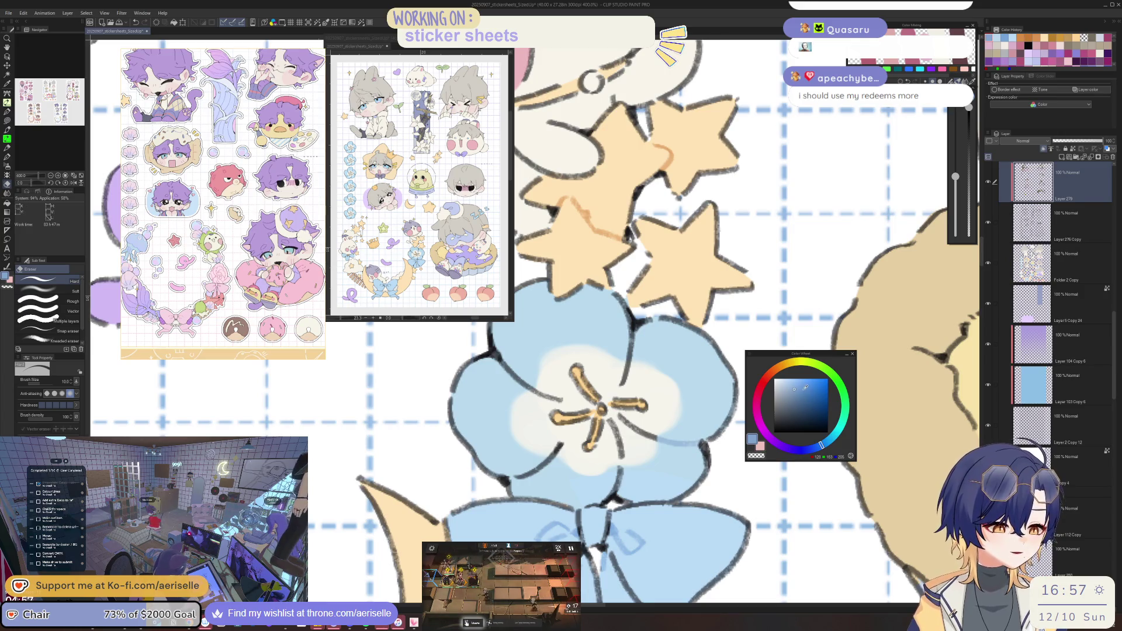
pyautogui.click(803, 390)
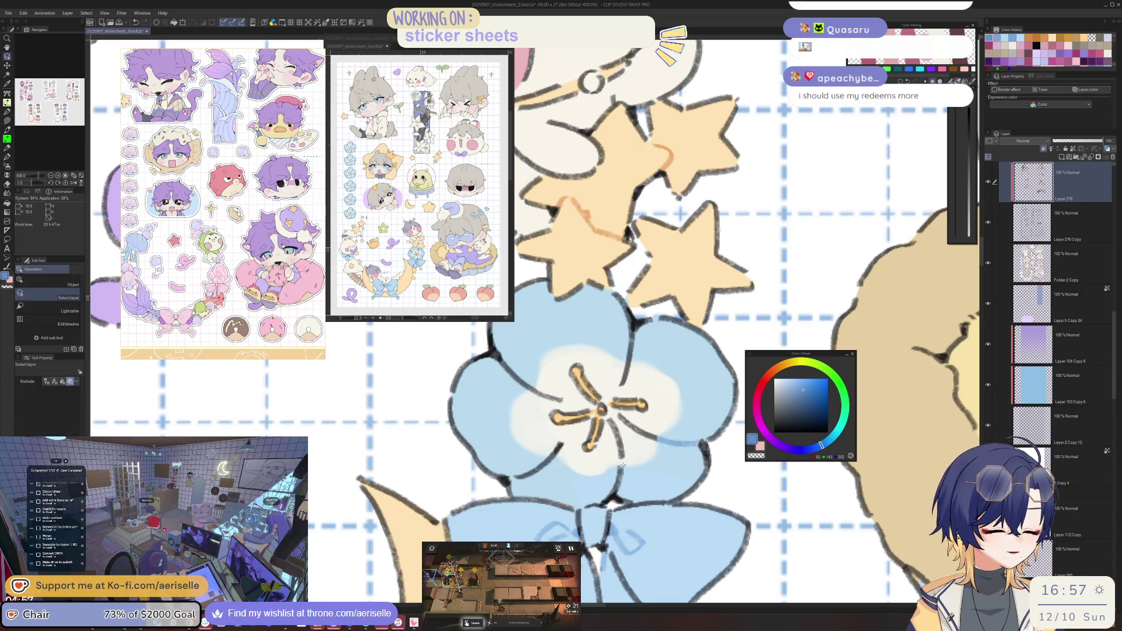
pyautogui.press('u')
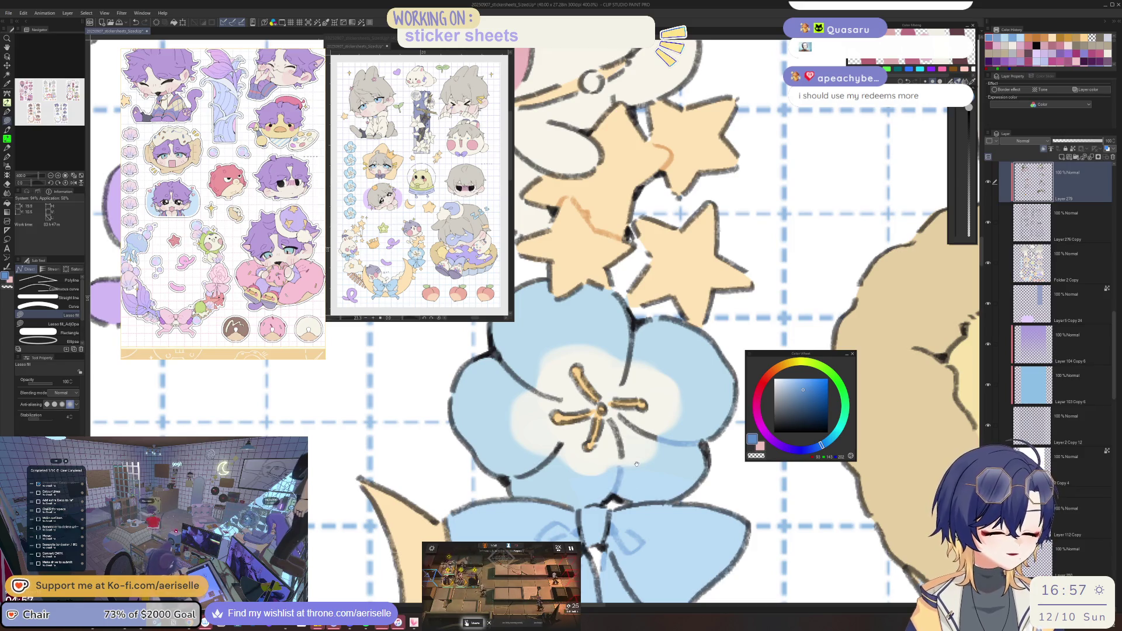
# Lasso-fill blue shading along the flower's left edge.
pyautogui.moveTo(520, 472); pyautogui.dragTo(576, 477)
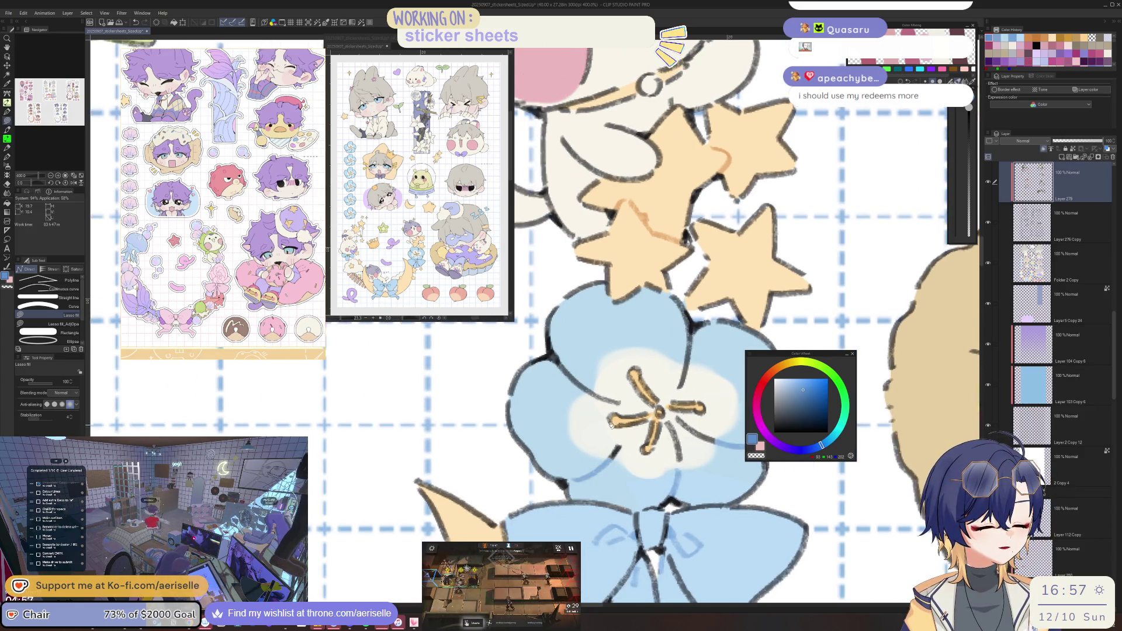
pyautogui.scroll(3, 576, 425)
pyautogui.moveTo(593, 466); pyautogui.dragTo(609, 457)
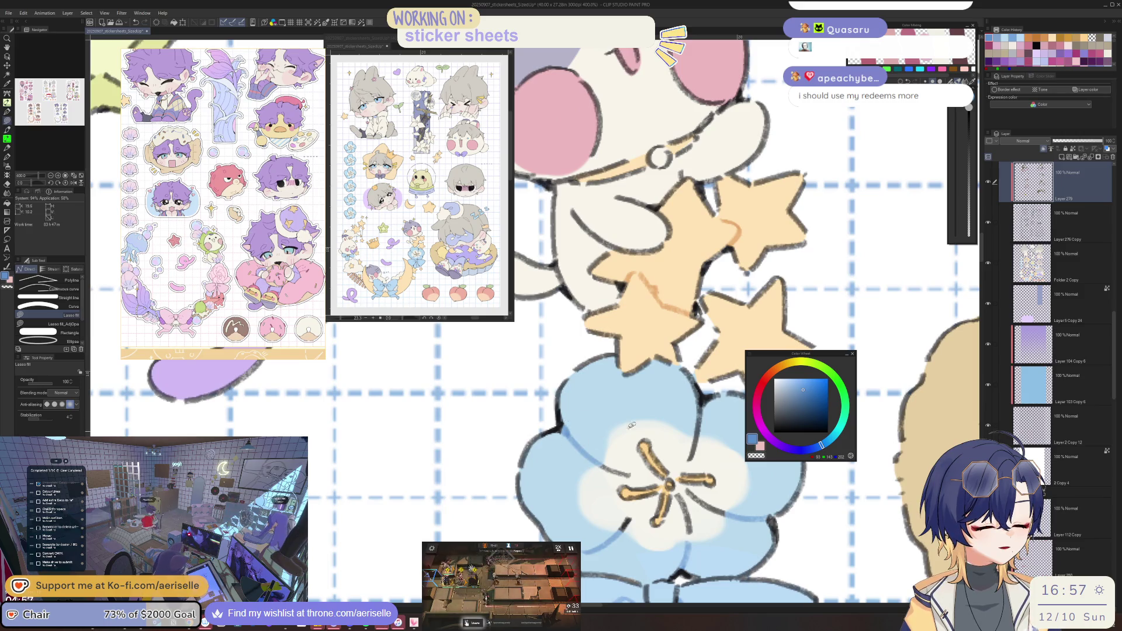
pyautogui.hscroll(2, 656, 412)
pyautogui.scroll(-10, 630, 407)
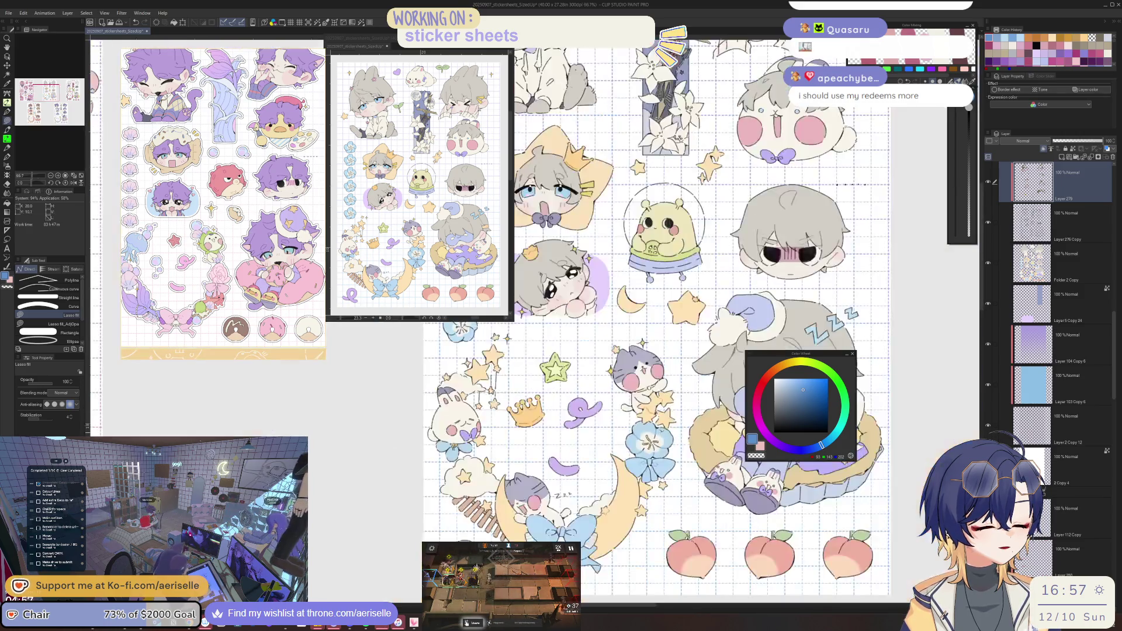
# Lasso-fill lighter blue patches onto the flower's lower and lower-left petals.
pyautogui.scroll(8, 549, 376)
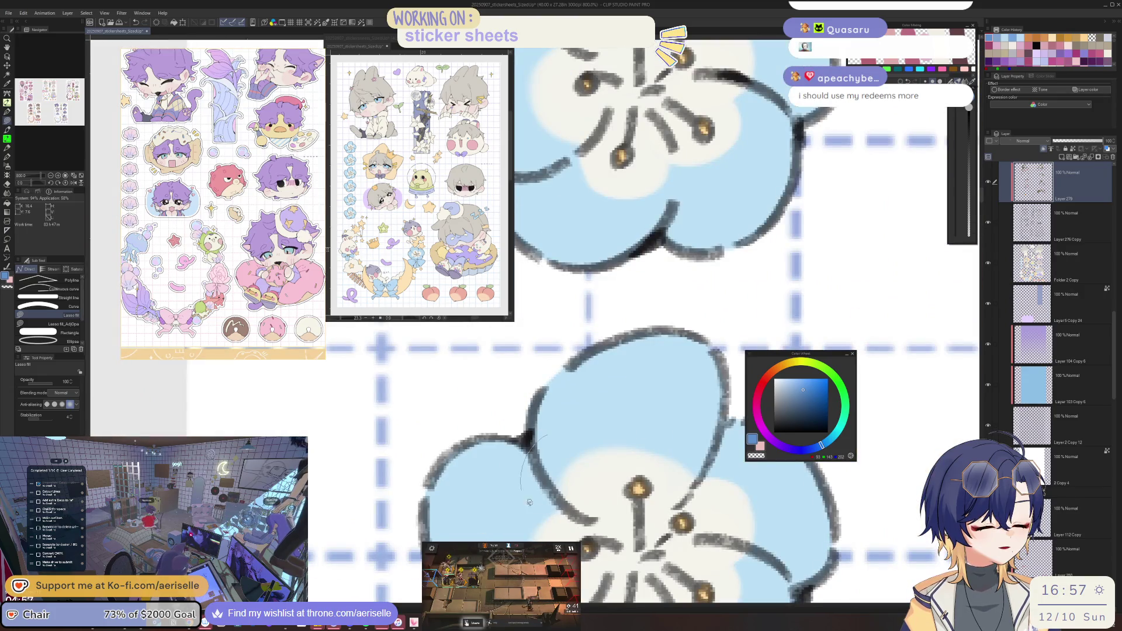
pyautogui.scroll(-3, 712, 440)
pyautogui.scroll(4, 712, 439)
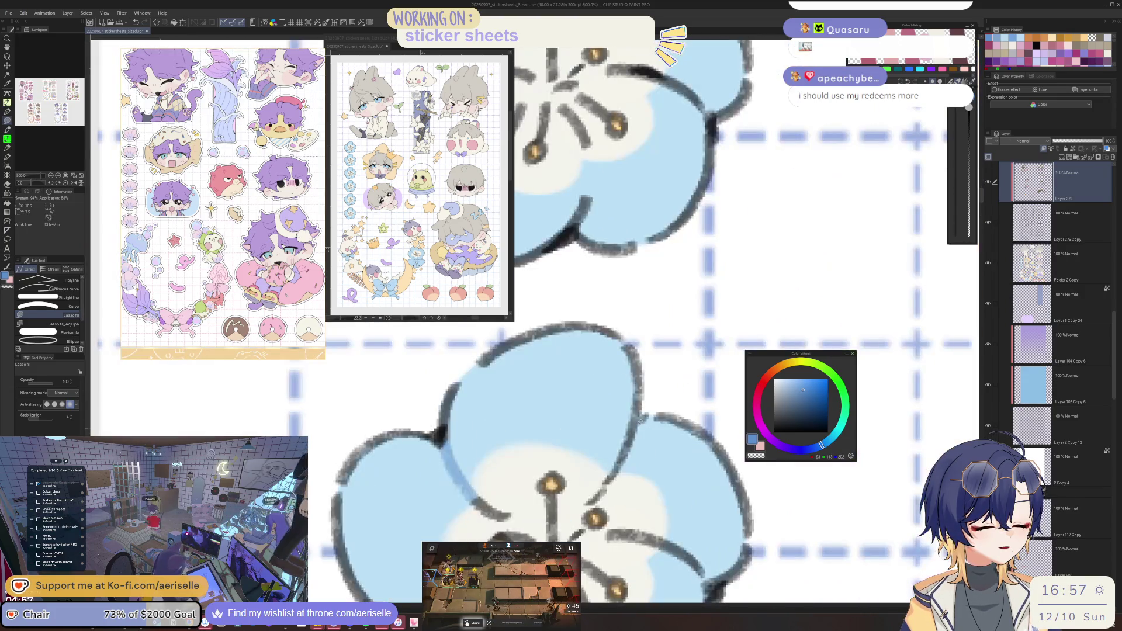
pyautogui.scroll(-2, 613, 404)
pyautogui.moveTo(602, 407)
pyautogui.mouseDown()
pyautogui.moveTo(635, 415)
pyautogui.moveTo(608, 439)
pyautogui.mouseUp()
pyautogui.moveTo(580, 477); pyautogui.dragTo(570, 480)
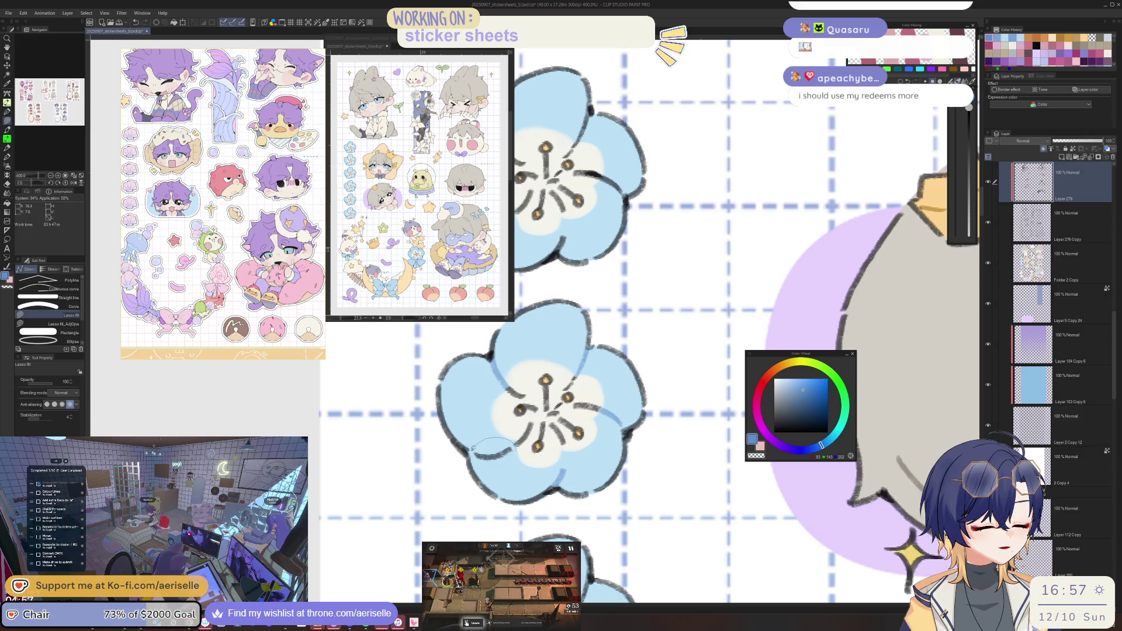
pyautogui.scroll(-3, 558, 379)
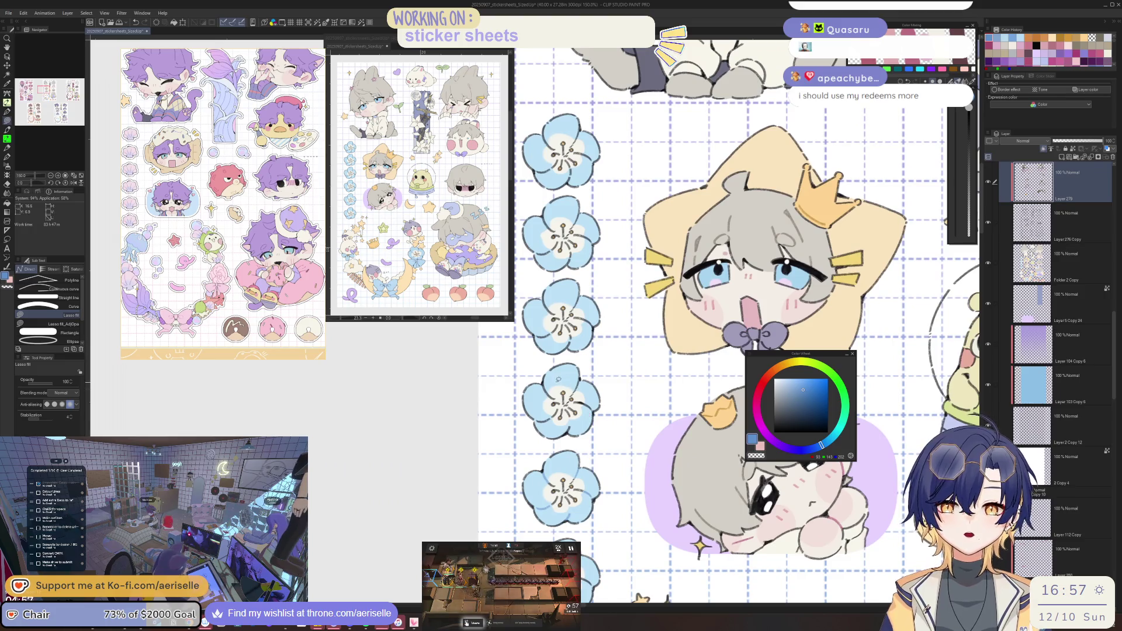
pyautogui.scroll(3, 559, 380)
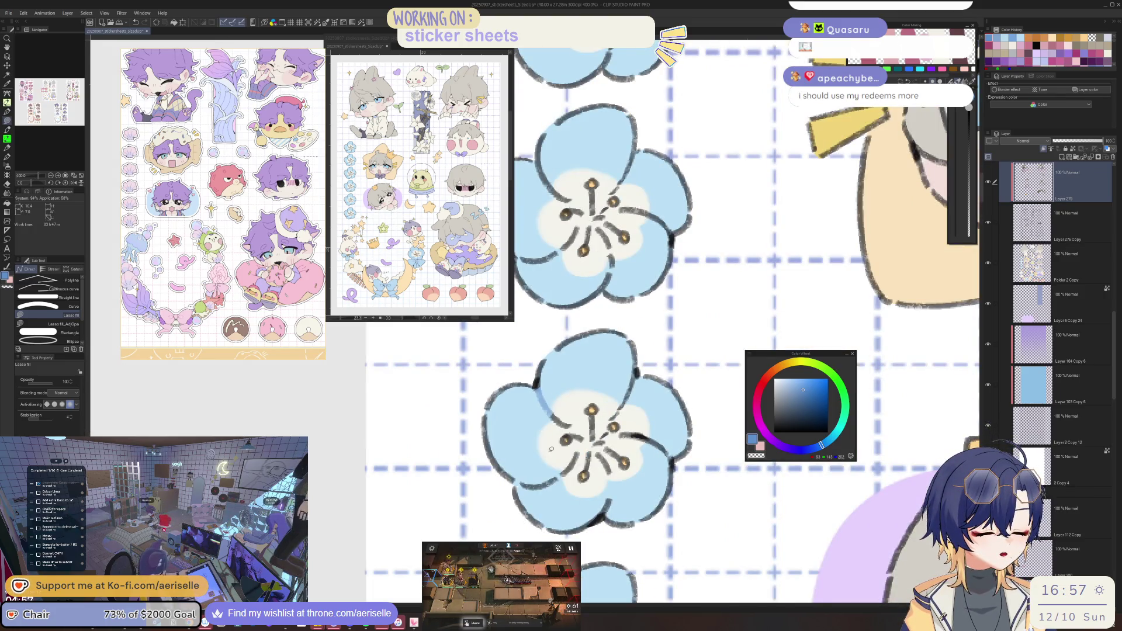
pyautogui.moveTo(557, 469); pyautogui.dragTo(558, 471)
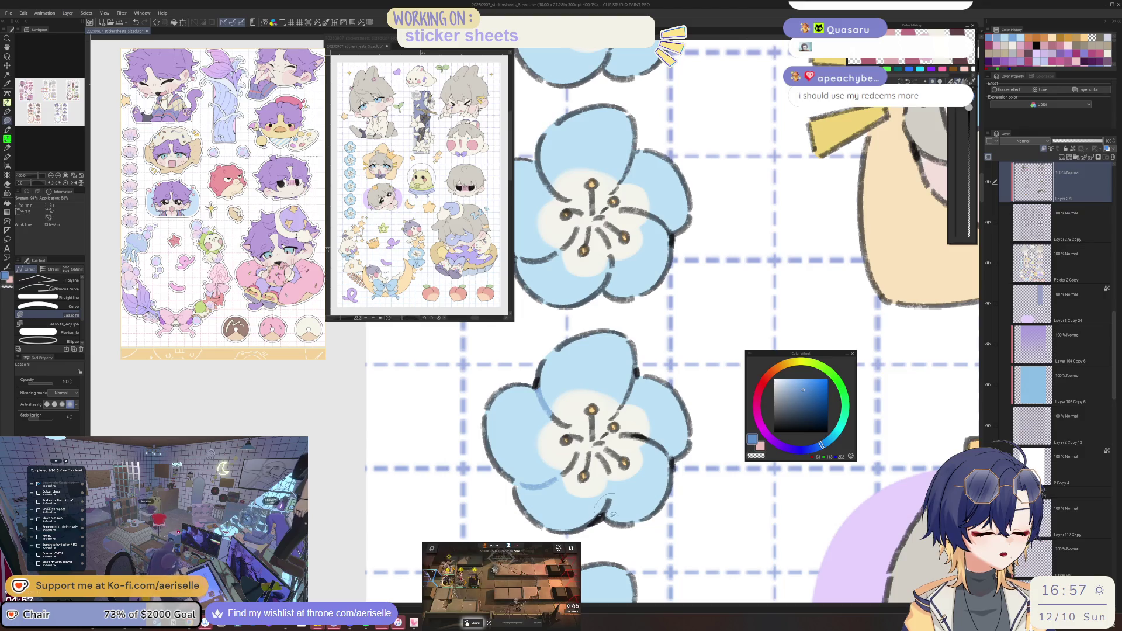
pyautogui.moveTo(647, 446); pyautogui.dragTo(650, 443)
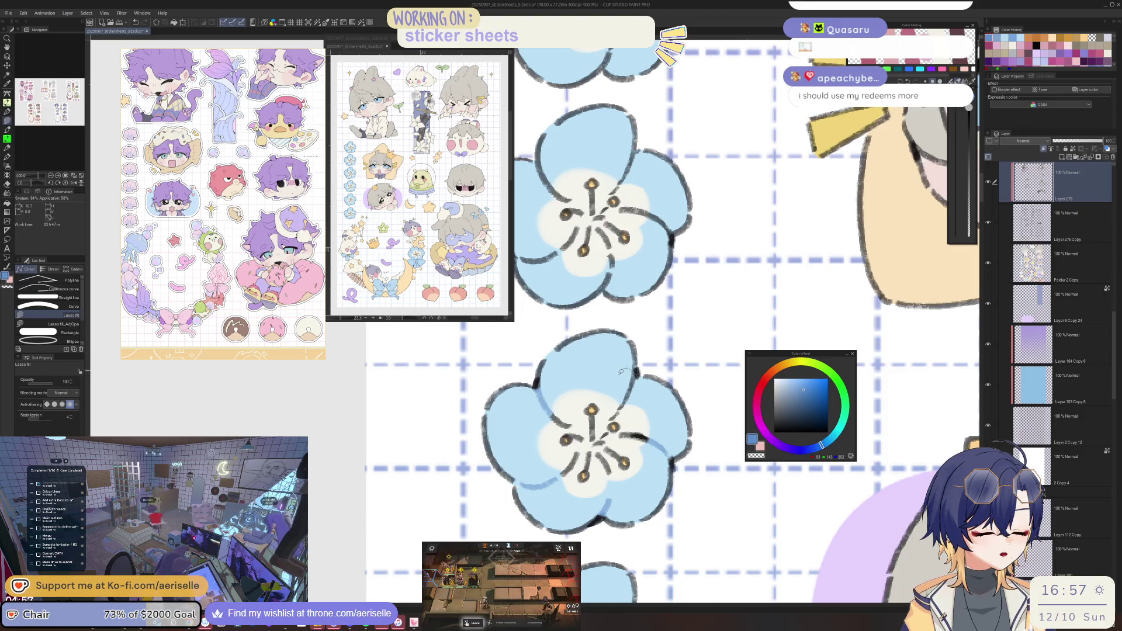
# Brighten the middle flower's upper petals and add lighter blue bands along the petal edges.
pyautogui.scroll(-2, 643, 380)
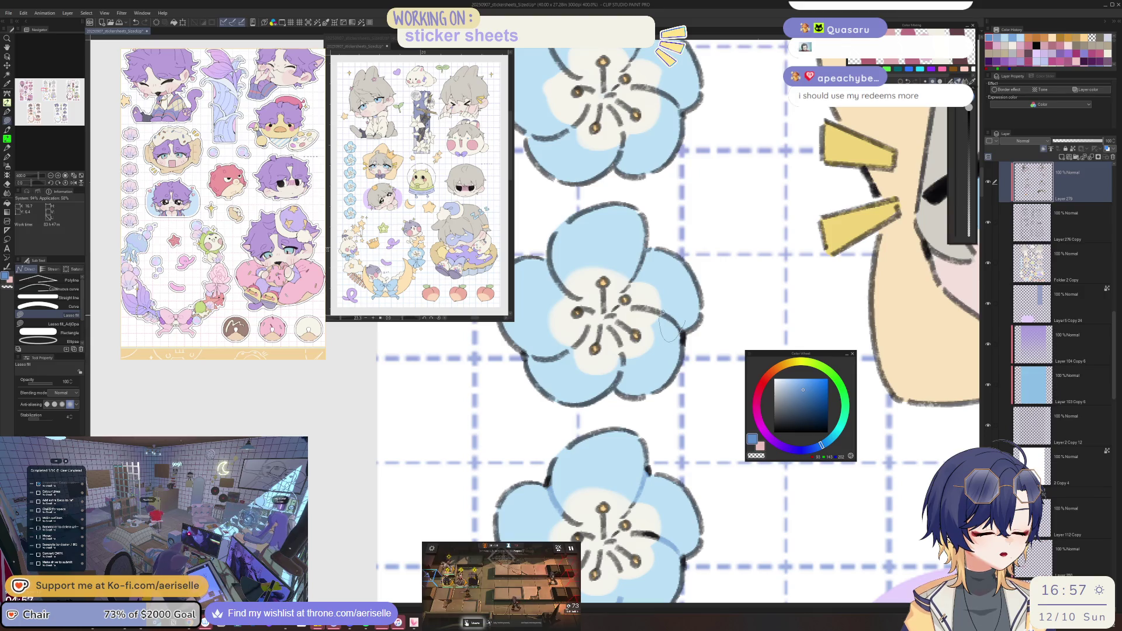
pyautogui.scroll(1, 632, 386)
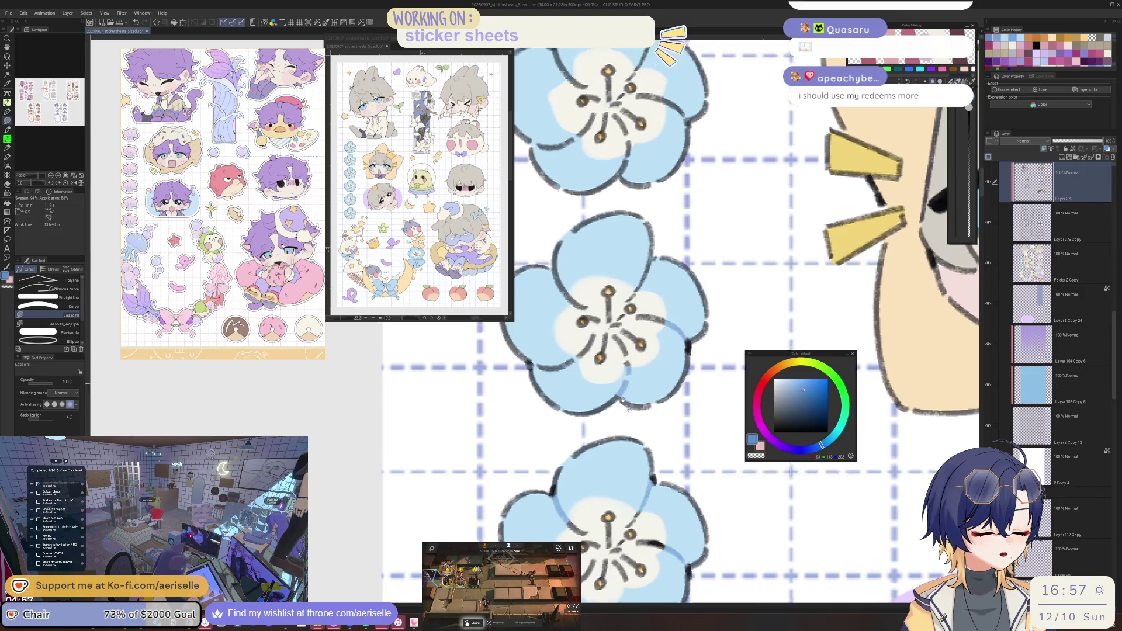
pyautogui.moveTo(625, 425); pyautogui.dragTo(623, 426)
pyautogui.moveTo(620, 374)
pyautogui.mouseDown()
pyautogui.moveTo(597, 351)
pyautogui.moveTo(621, 333)
pyautogui.mouseUp()
pyautogui.moveTo(680, 355); pyautogui.dragTo(680, 354)
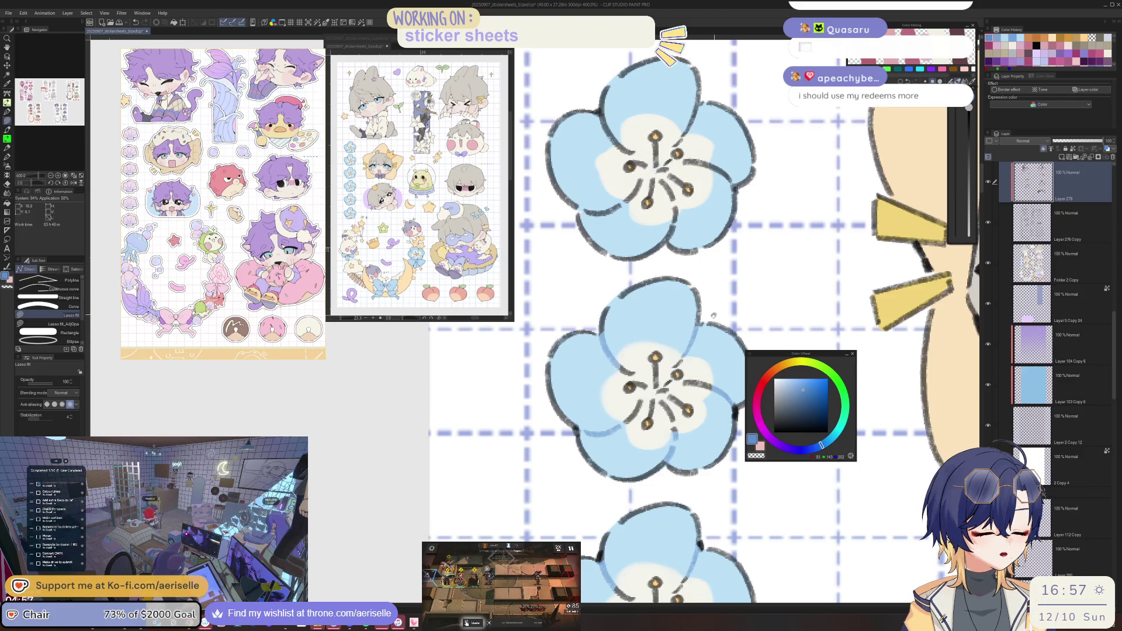
pyautogui.scroll(-1, 570, 397)
pyautogui.moveTo(603, 414); pyautogui.dragTo(611, 393)
pyautogui.moveTo(592, 299); pyautogui.dragTo(614, 295)
pyautogui.moveTo(695, 292)
pyautogui.mouseDown()
pyautogui.moveTo(671, 318)
pyautogui.moveTo(727, 358)
pyautogui.mouseUp()
# Lighten the flower's right, lower, lower-left, upper-left and upper-right petals.
pyautogui.scroll(-3, 690, 388)
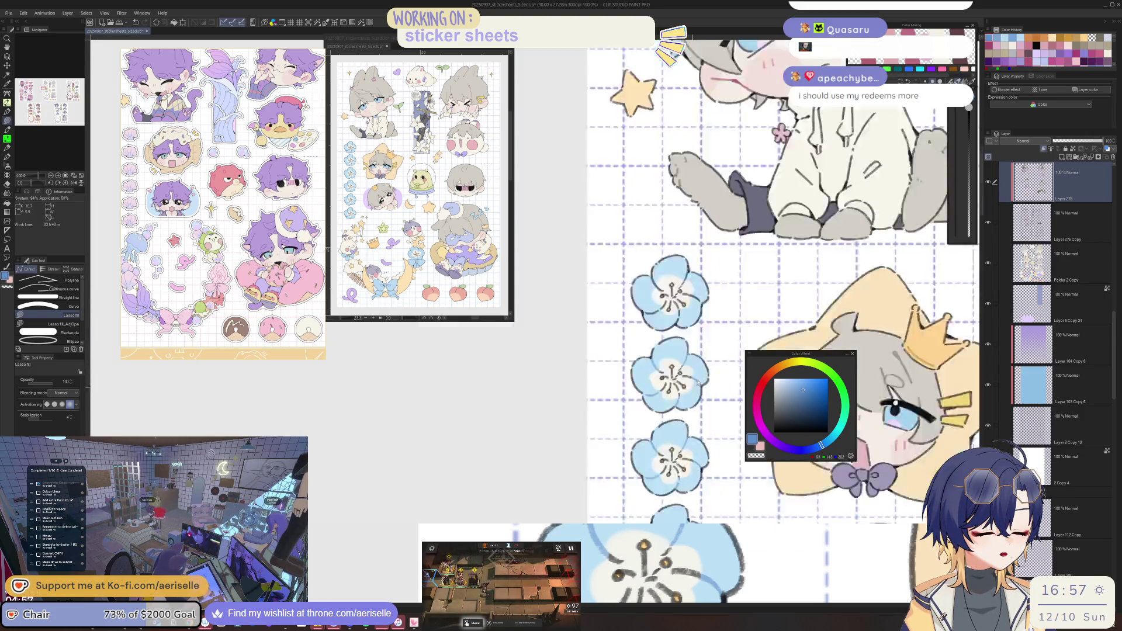
pyautogui.scroll(3, 643, 386)
pyautogui.moveTo(679, 386); pyautogui.dragTo(645, 393)
pyautogui.moveTo(611, 444); pyautogui.dragTo(612, 412)
pyautogui.moveTo(519, 412); pyautogui.dragTo(561, 431)
pyautogui.moveTo(543, 304)
pyautogui.mouseDown()
pyautogui.moveTo(556, 351)
pyautogui.moveTo(547, 319)
pyautogui.mouseUp()
pyautogui.moveTo(649, 303); pyautogui.dragTo(622, 334)
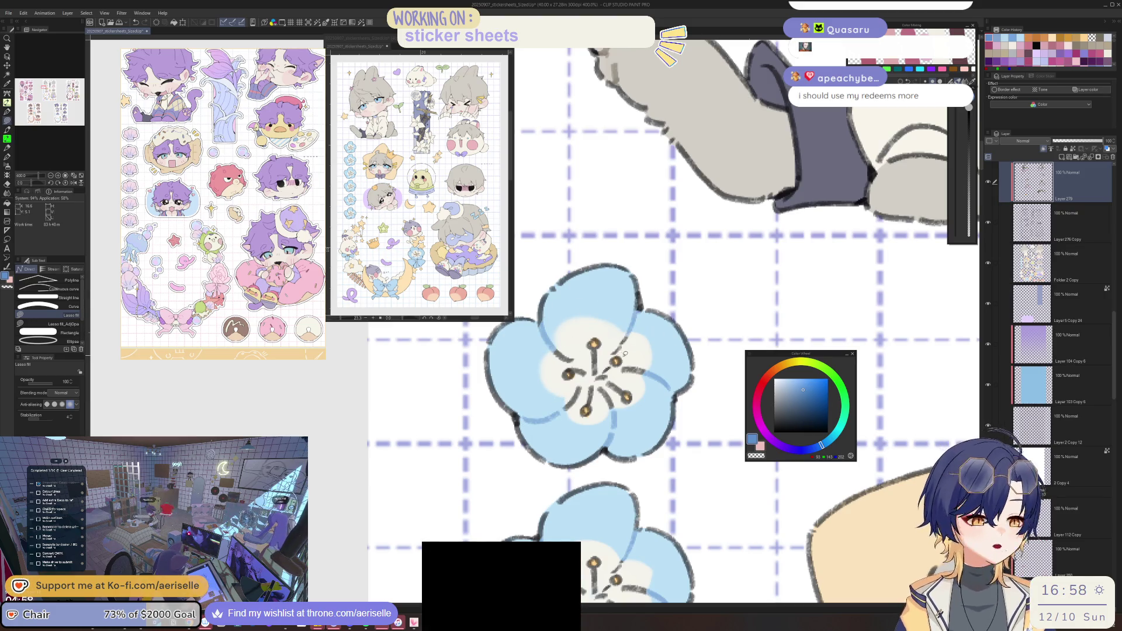
pyautogui.scroll(-2, 681, 349)
pyautogui.scroll(4, 681, 348)
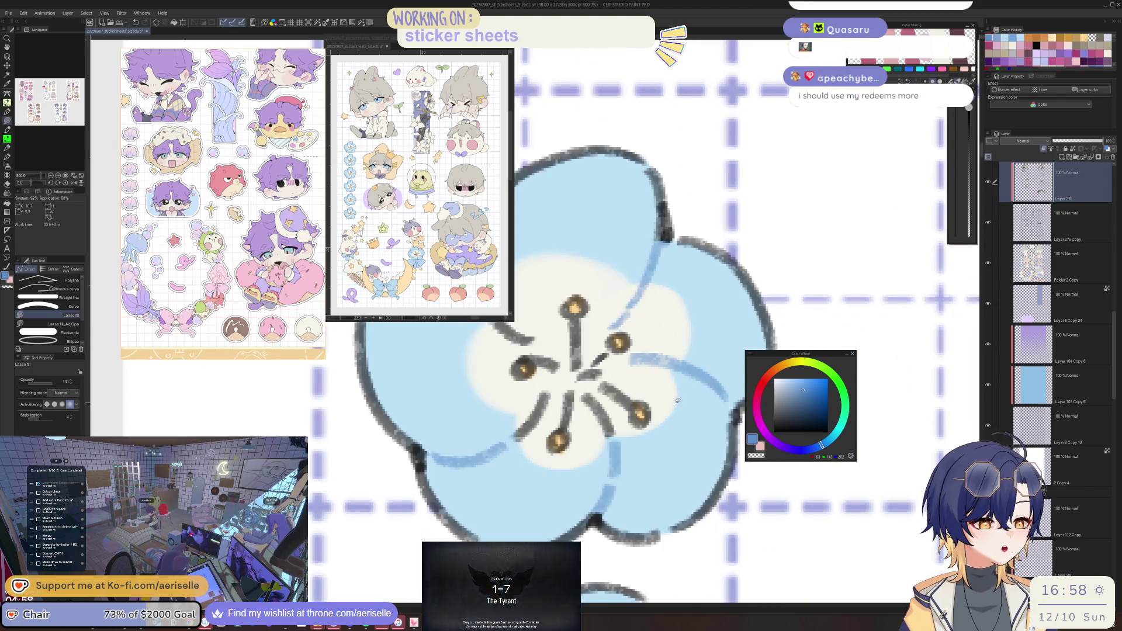
# Fill down the flower's centre, covering stray lines, and touch up its upper petals.
pyautogui.moveTo(499, 334); pyautogui.dragTo(558, 373)
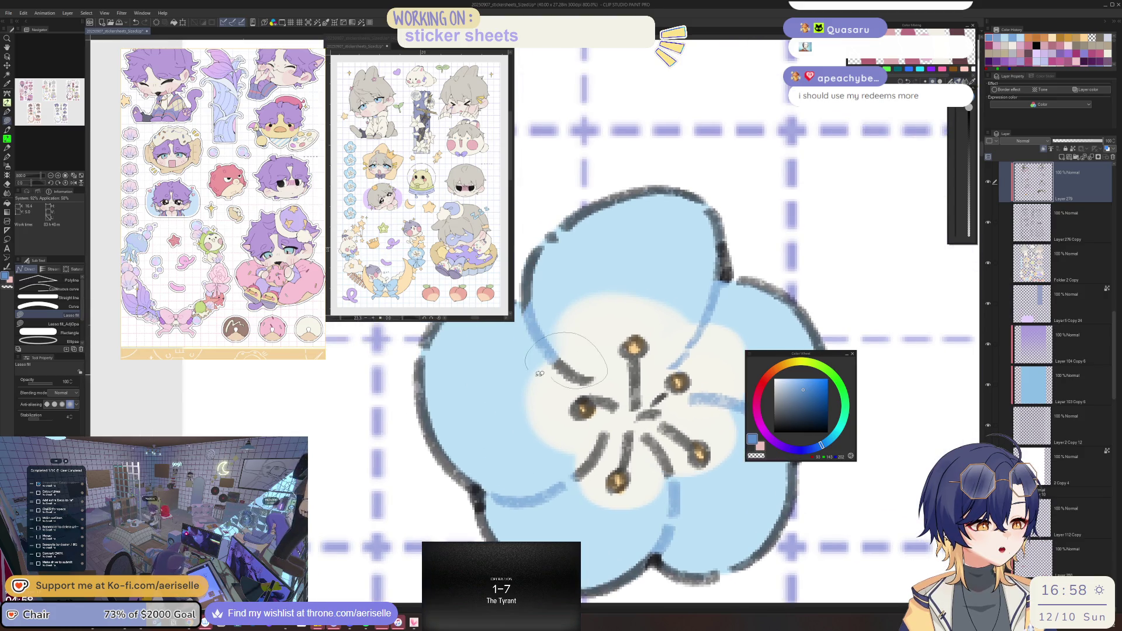
pyautogui.scroll(-4, 648, 462)
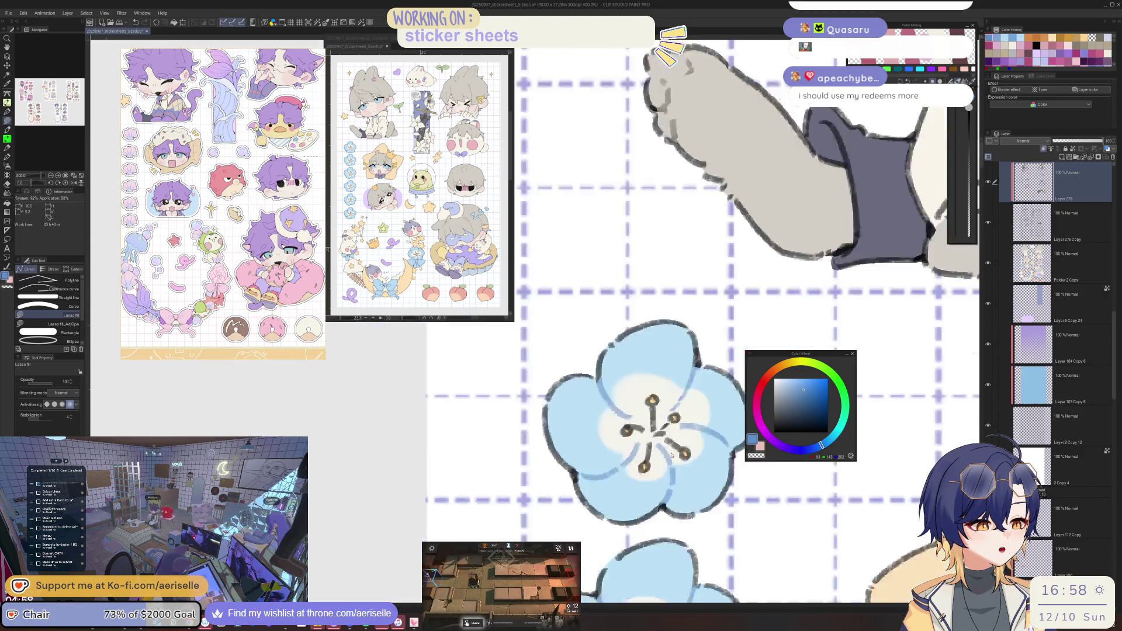
pyautogui.moveTo(633, 425); pyautogui.dragTo(637, 451)
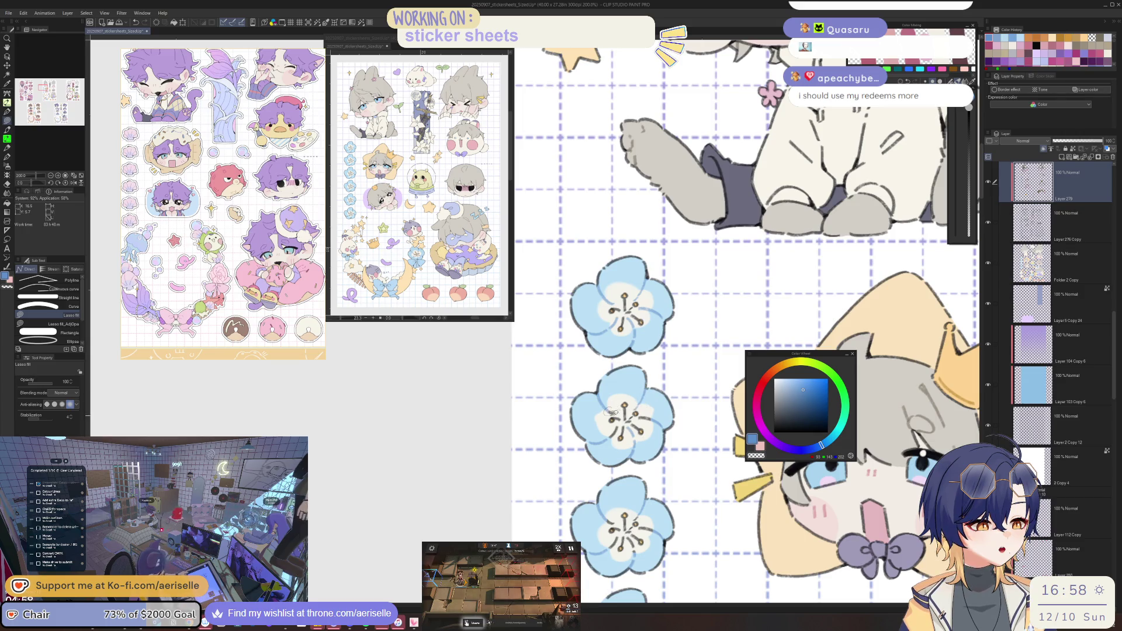
pyautogui.moveTo(660, 497); pyautogui.dragTo(636, 392)
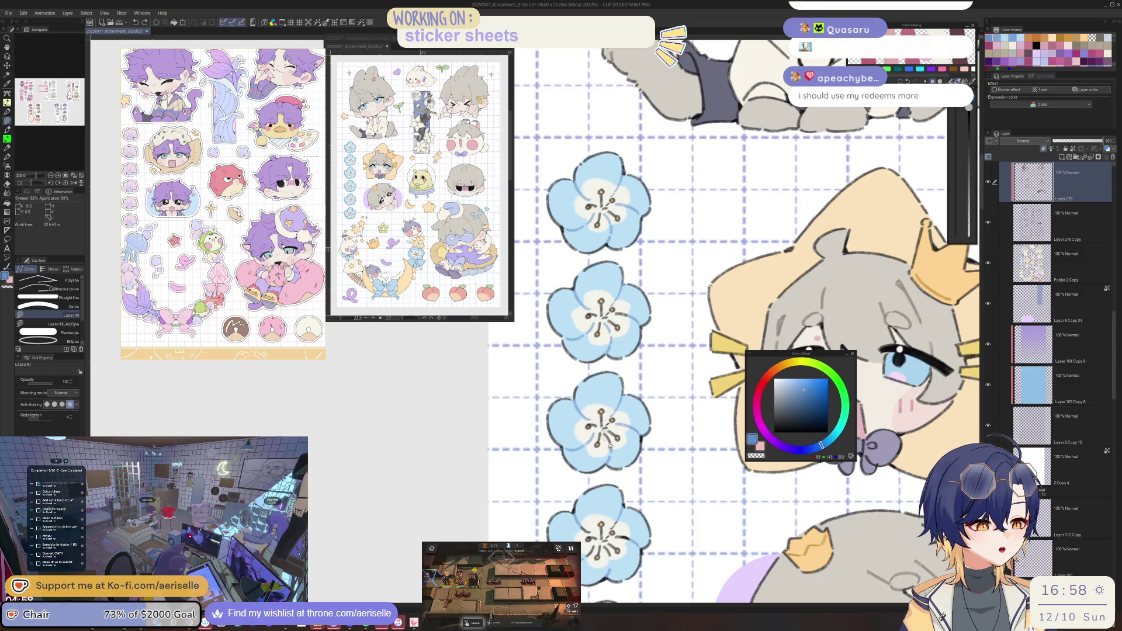
pyautogui.moveTo(695, 493); pyautogui.dragTo(685, 381)
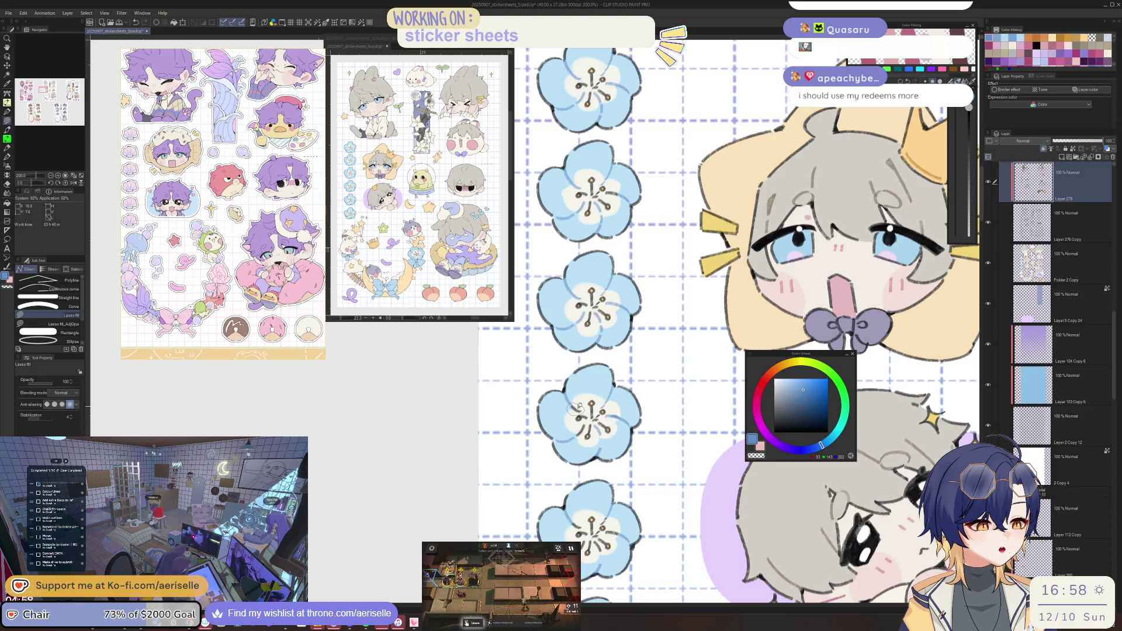
pyautogui.scroll(3, 584, 403)
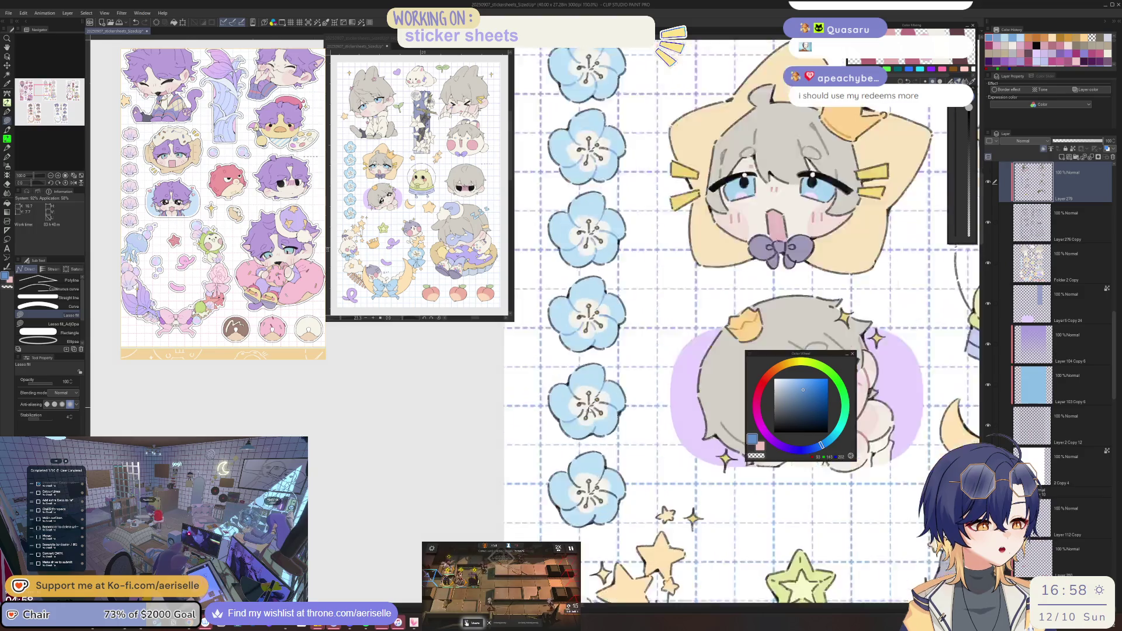
pyautogui.moveTo(575, 404); pyautogui.dragTo(543, 386)
pyautogui.moveTo(614, 358); pyautogui.dragTo(605, 380)
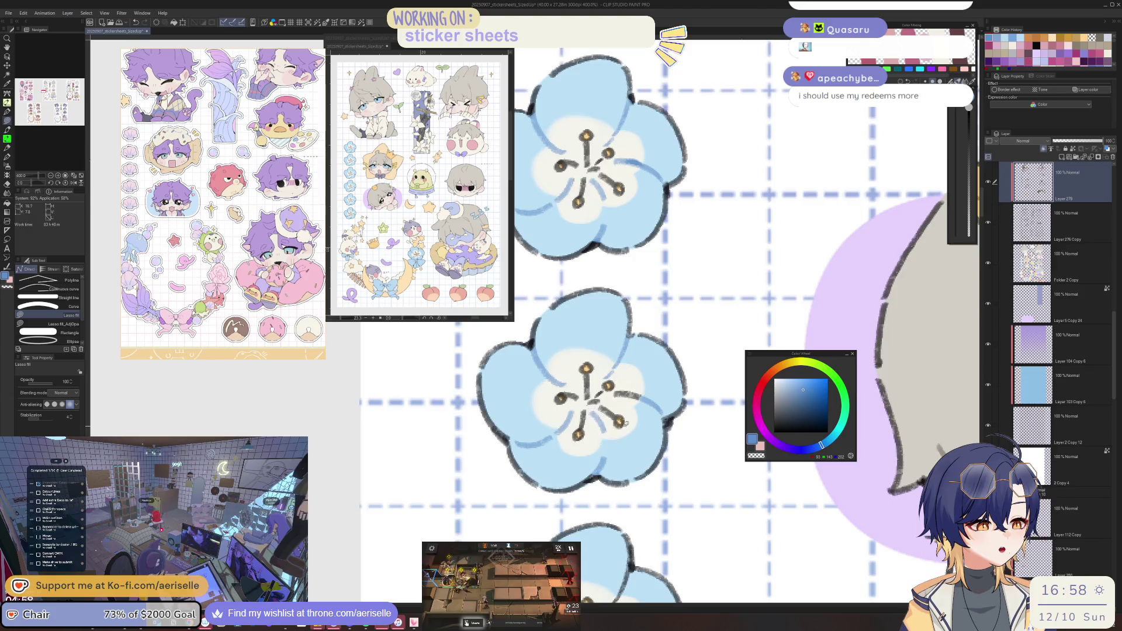
pyautogui.scroll(-2, 647, 441)
pyautogui.moveTo(647, 442)
pyautogui.mouseDown()
pyautogui.moveTo(584, 386)
pyautogui.moveTo(584, 299)
pyautogui.moveTo(633, 286)
pyautogui.moveTo(661, 436)
pyautogui.mouseUp()
pyautogui.scroll(-4, 658, 437)
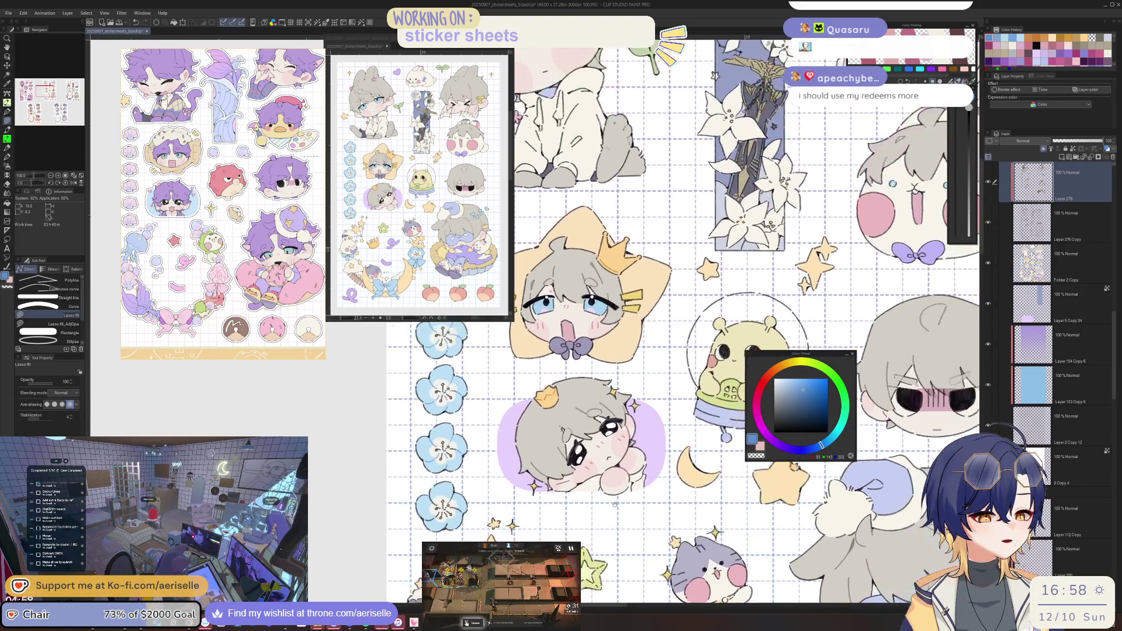
# Bring the moon column into view and cover the grey strokes in the blue flower's centre.
pyautogui.scroll(4, 654, 435)
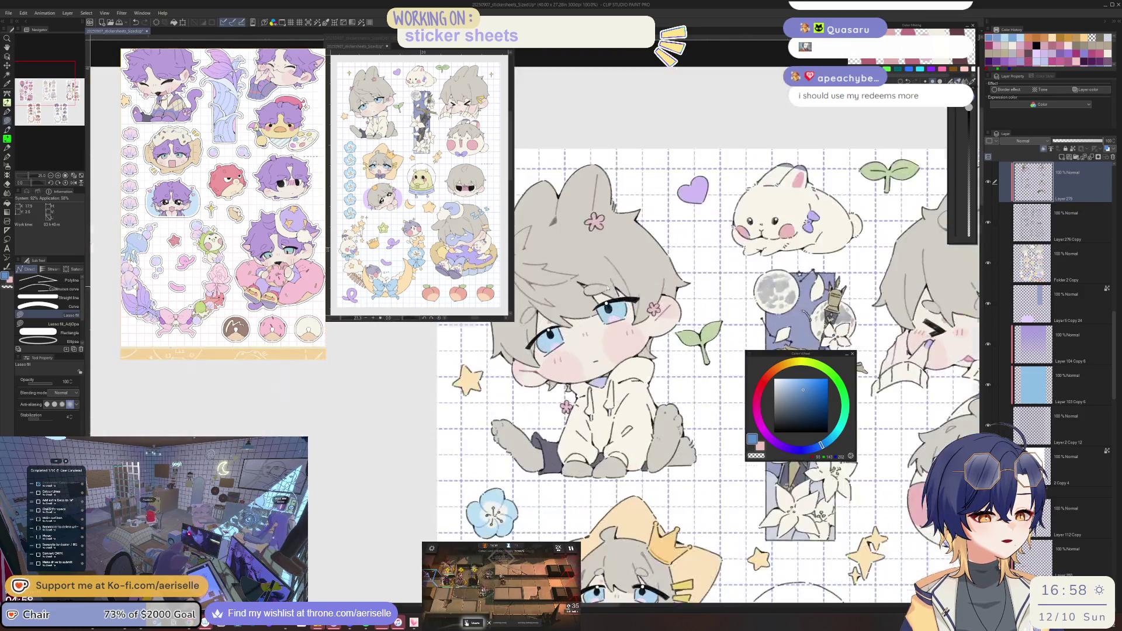
pyautogui.moveTo(661, 320); pyautogui.dragTo(537, 437)
pyautogui.scroll(-1, 538, 437)
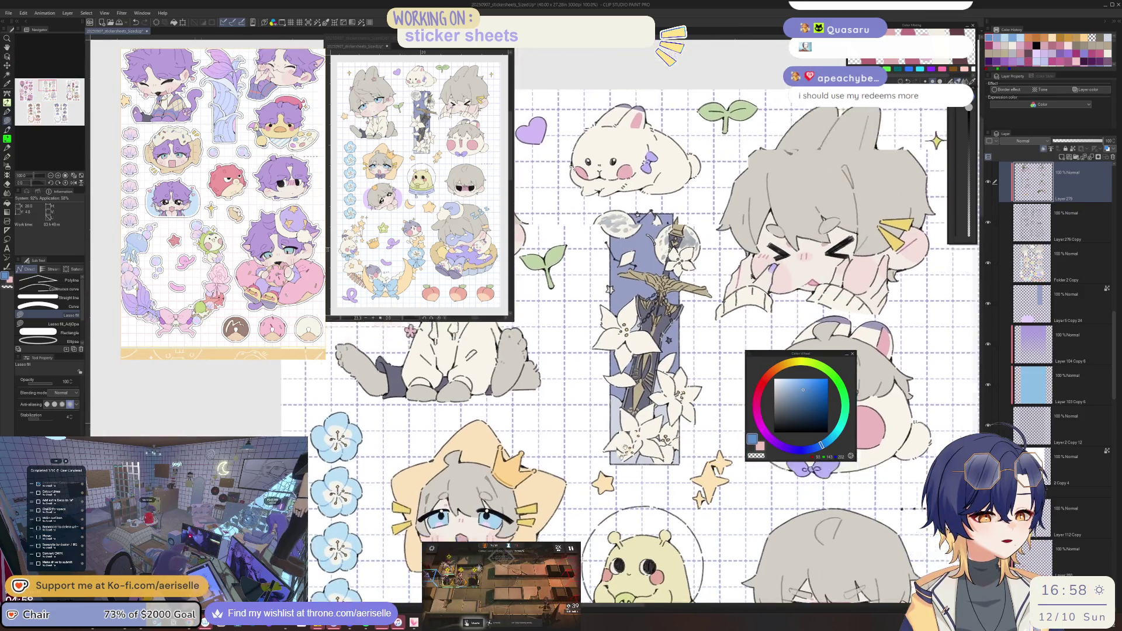
pyautogui.scroll(1, 663, 519)
pyautogui.moveTo(663, 602)
pyautogui.mouseDown()
pyautogui.moveTo(664, 519)
pyautogui.moveTo(743, 191)
pyautogui.moveTo(670, 211)
pyautogui.mouseUp()
pyautogui.scroll(4, 637, 419)
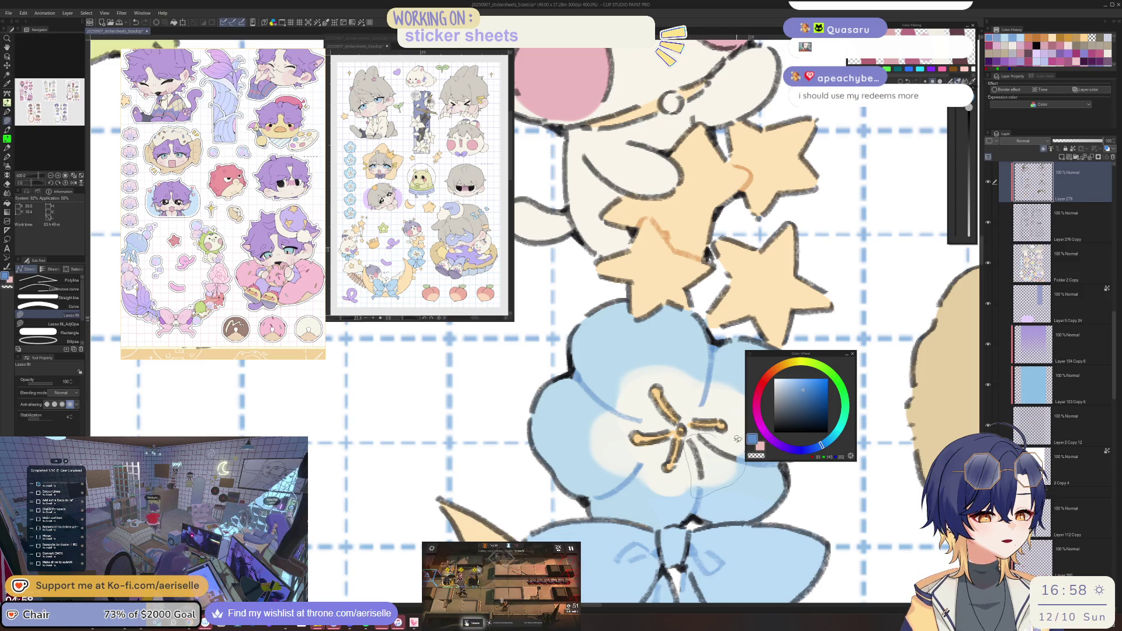
pyautogui.moveTo(737, 438); pyautogui.dragTo(703, 431)
pyautogui.scroll(-4, 719, 441)
pyautogui.scroll(4, 483, 451)
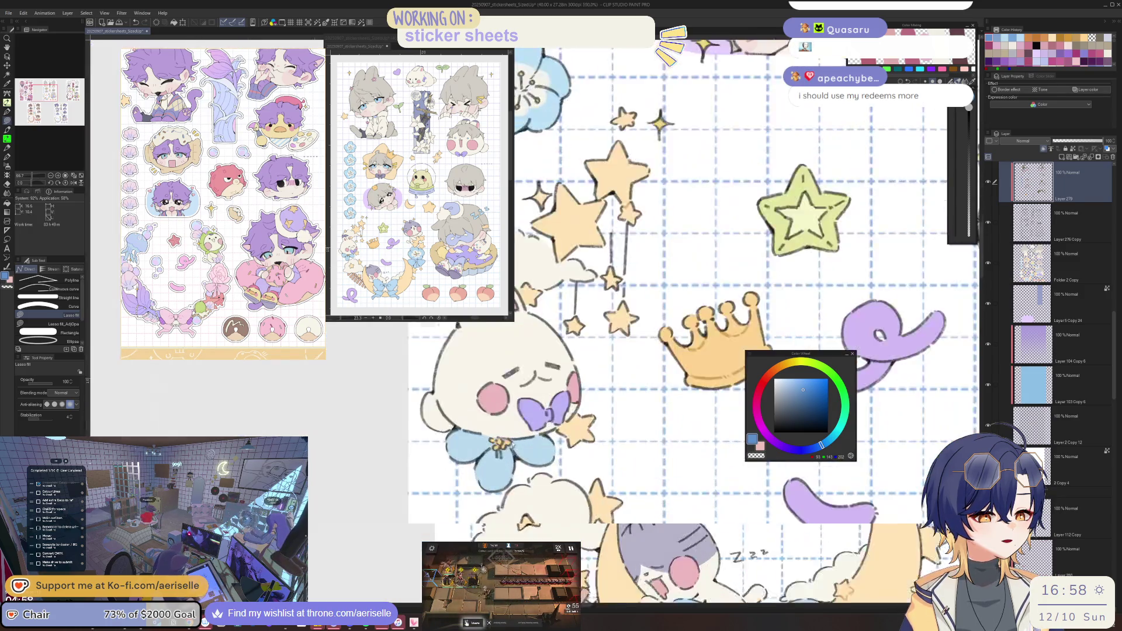
pyautogui.moveTo(463, 475)
pyautogui.mouseDown()
pyautogui.moveTo(456, 451)
pyautogui.moveTo(499, 459)
pyautogui.moveTo(483, 481)
pyautogui.mouseUp()
# Cover the dark lines on both sides of the moon sticker's blue bow knot.
pyautogui.scroll(-5, 501, 469)
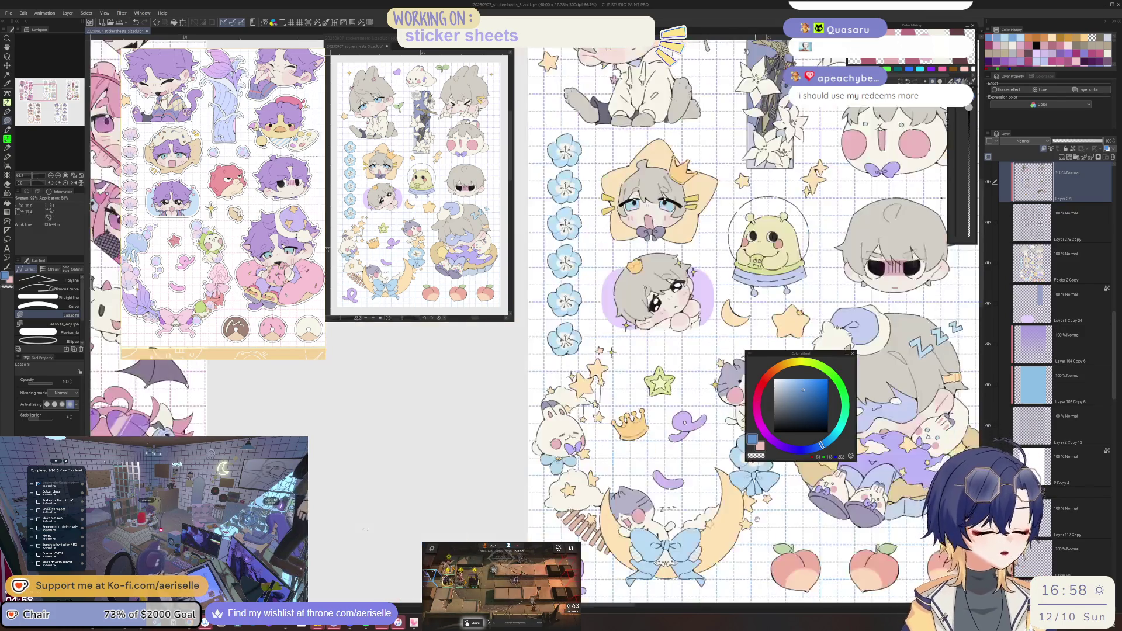
pyautogui.scroll(3, 526, 479)
pyautogui.scroll(3, 538, 490)
pyautogui.moveTo(559, 491)
pyautogui.mouseDown()
pyautogui.moveTo(550, 472)
pyautogui.moveTo(561, 504)
pyautogui.moveTo(592, 468)
pyautogui.moveTo(589, 488)
pyautogui.mouseUp()
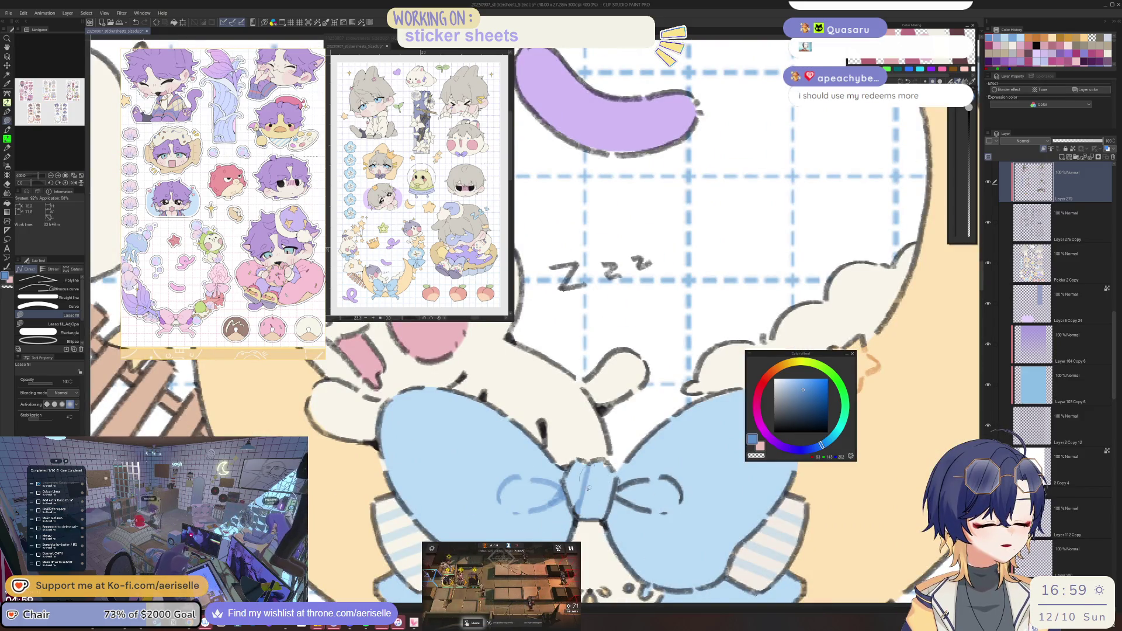
pyautogui.moveTo(682, 517); pyautogui.dragTo(678, 514)
pyautogui.scroll(-4, 643, 503)
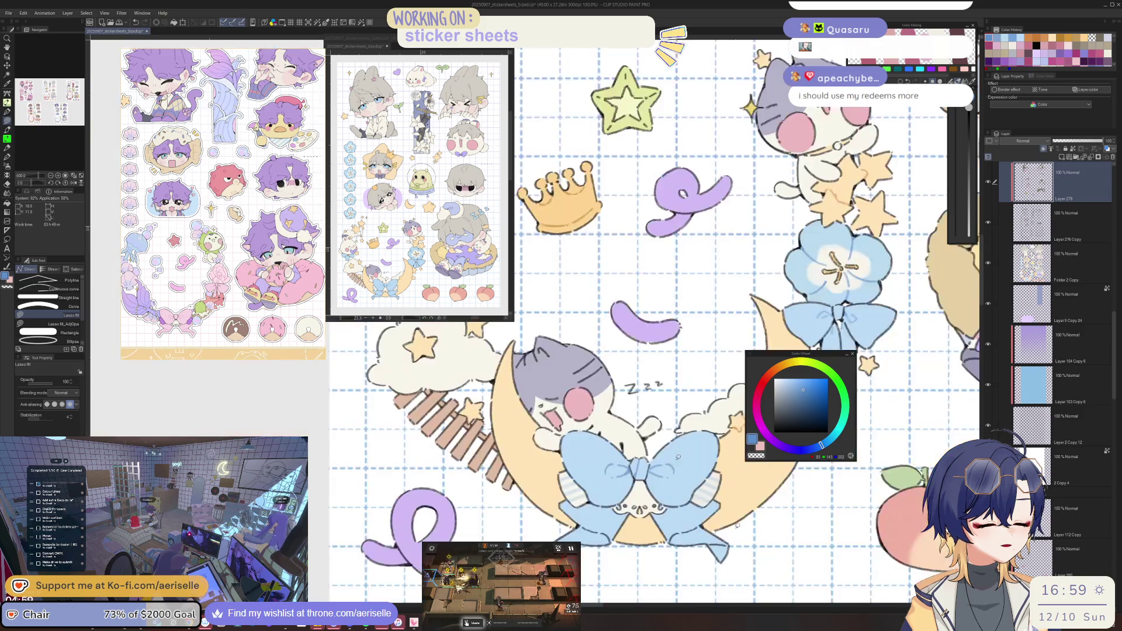
pyautogui.scroll(2, 537, 463)
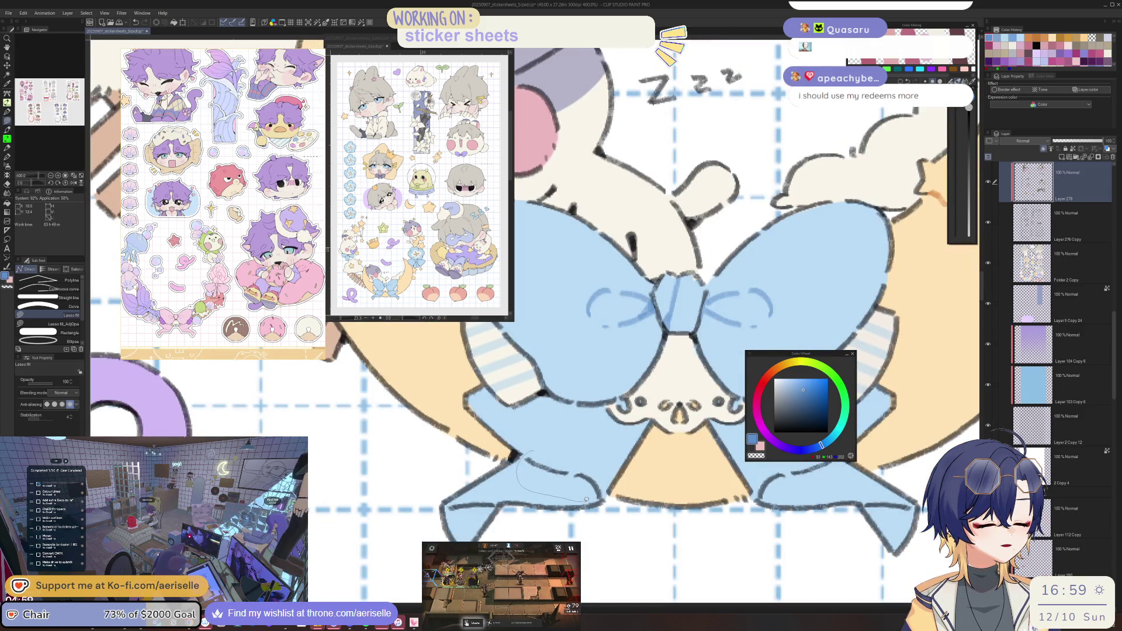
pyautogui.hscroll(3, 585, 452)
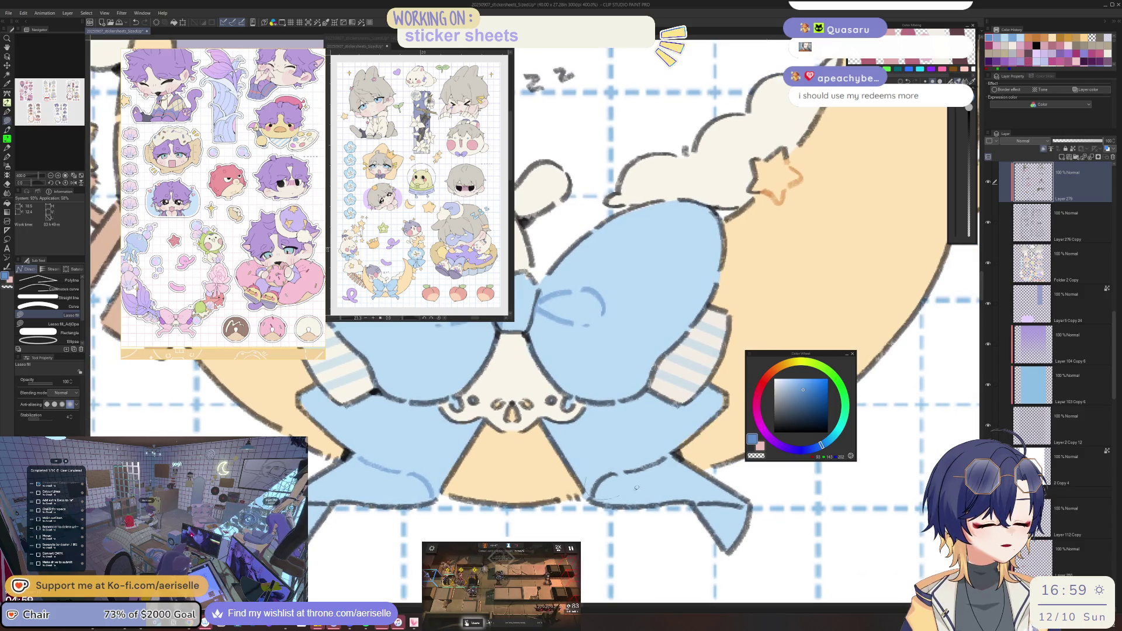
pyautogui.scroll(-5, 637, 487)
pyautogui.scroll(6, 636, 487)
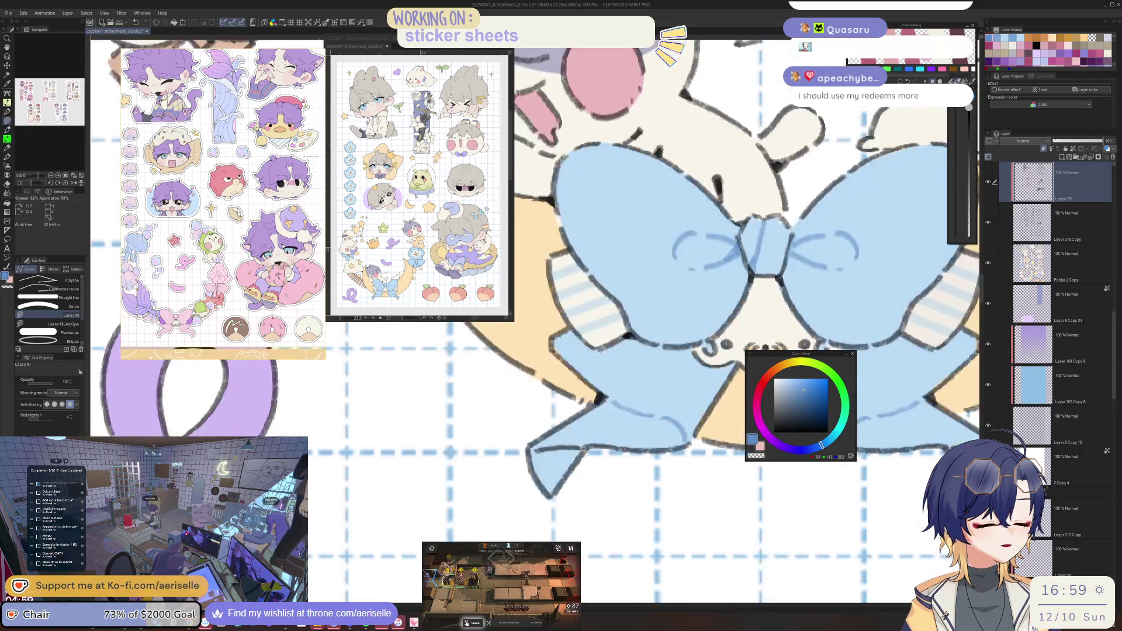
pyautogui.scroll(-3, 590, 450)
pyautogui.scroll(3, 591, 451)
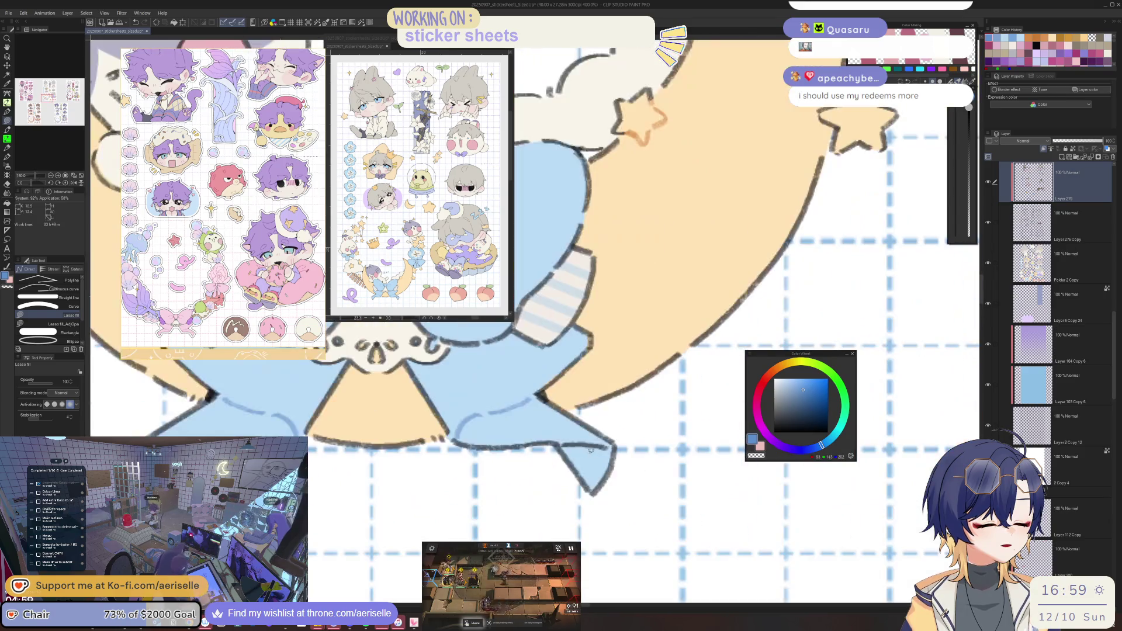
pyautogui.scroll(-8, 611, 448)
pyautogui.scroll(4, 585, 438)
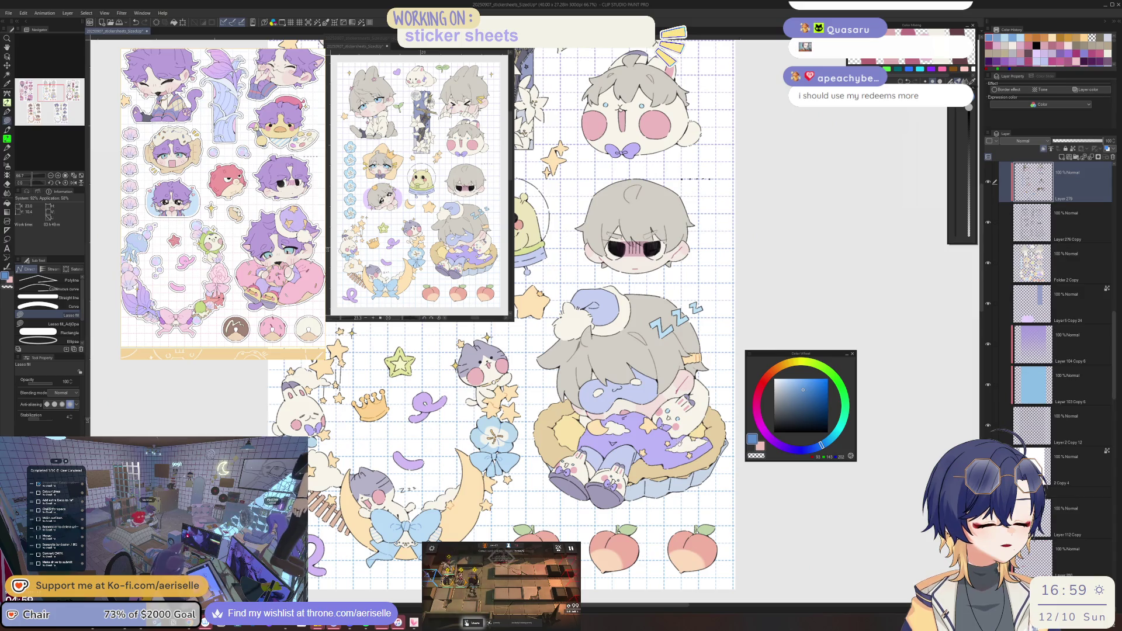
# Sample the sprout's light green and lasso-fill the sprout's left leaf with it.
pyautogui.scroll(10, 665, 436)
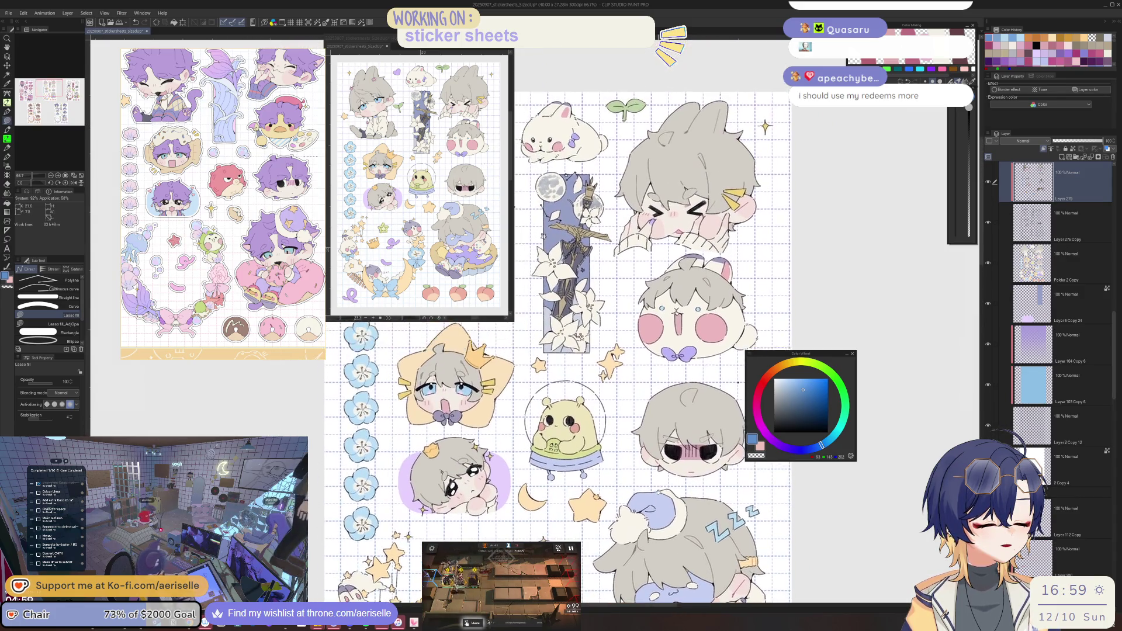
pyautogui.scroll(3, 657, 436)
pyautogui.scroll(3, 545, 464)
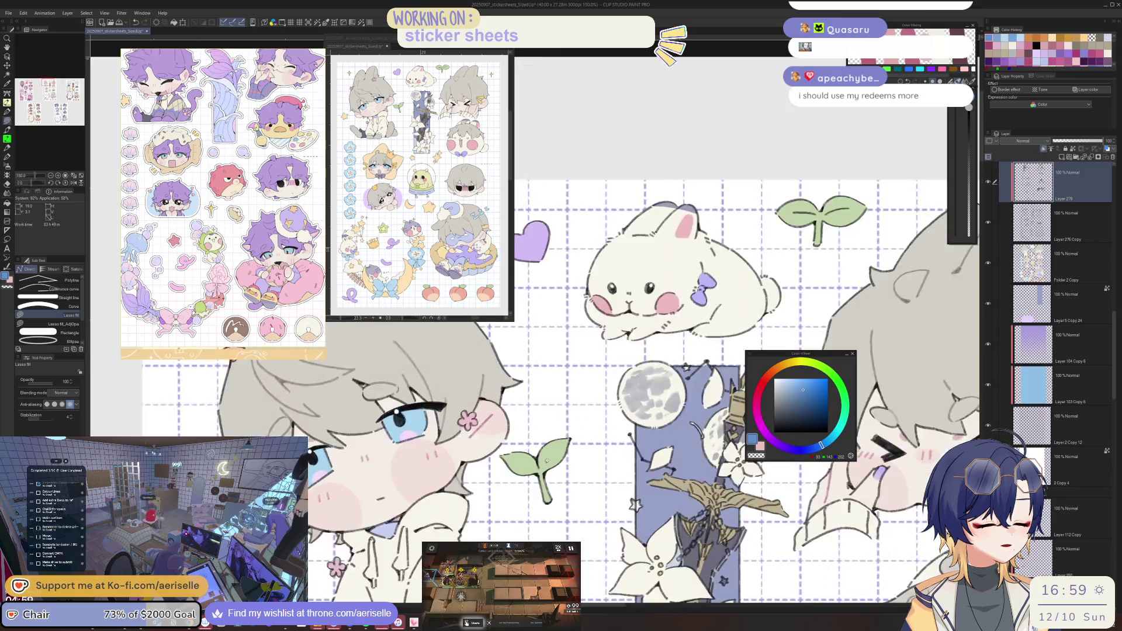
pyautogui.keyDown('alt'); pyautogui.click(546, 456); pyautogui.keyUp('alt')
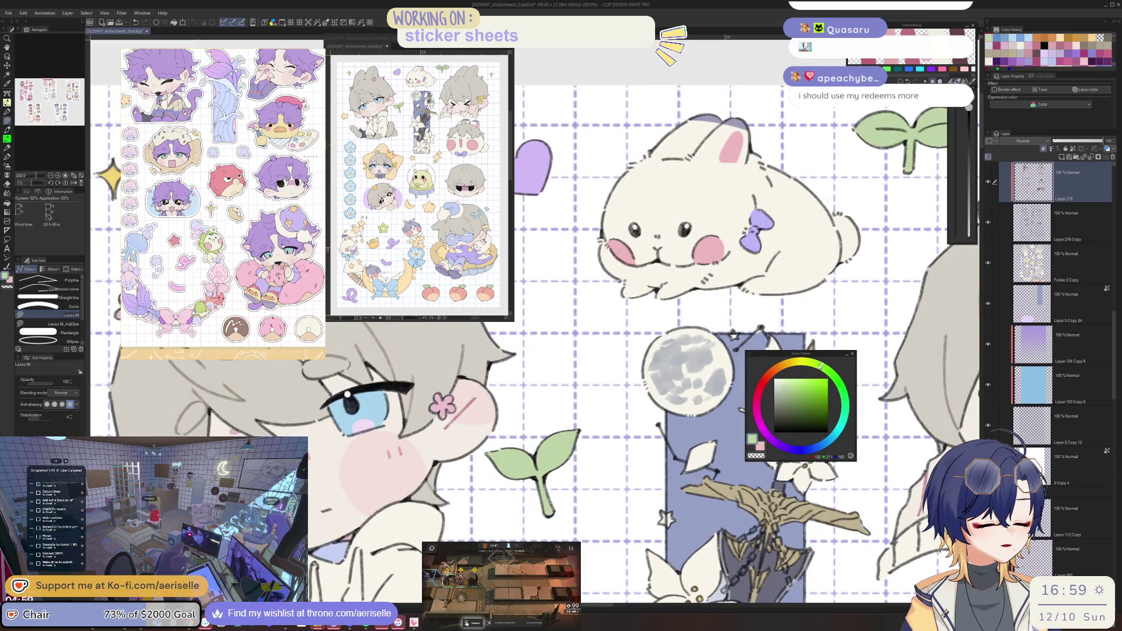
pyautogui.hscroll(2, 643, 409)
pyautogui.press('g')
pyautogui.click(803, 399)
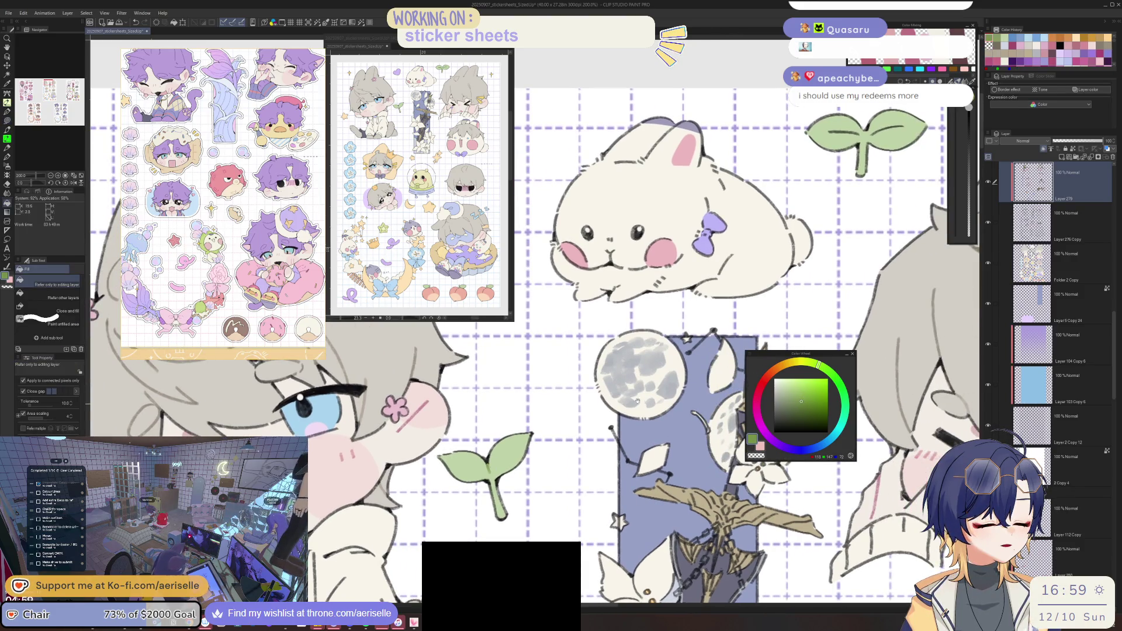
pyautogui.scroll(2, 626, 370)
pyautogui.press('u')
pyautogui.scroll(2, 627, 371)
pyautogui.moveTo(630, 372); pyautogui.dragTo(639, 396)
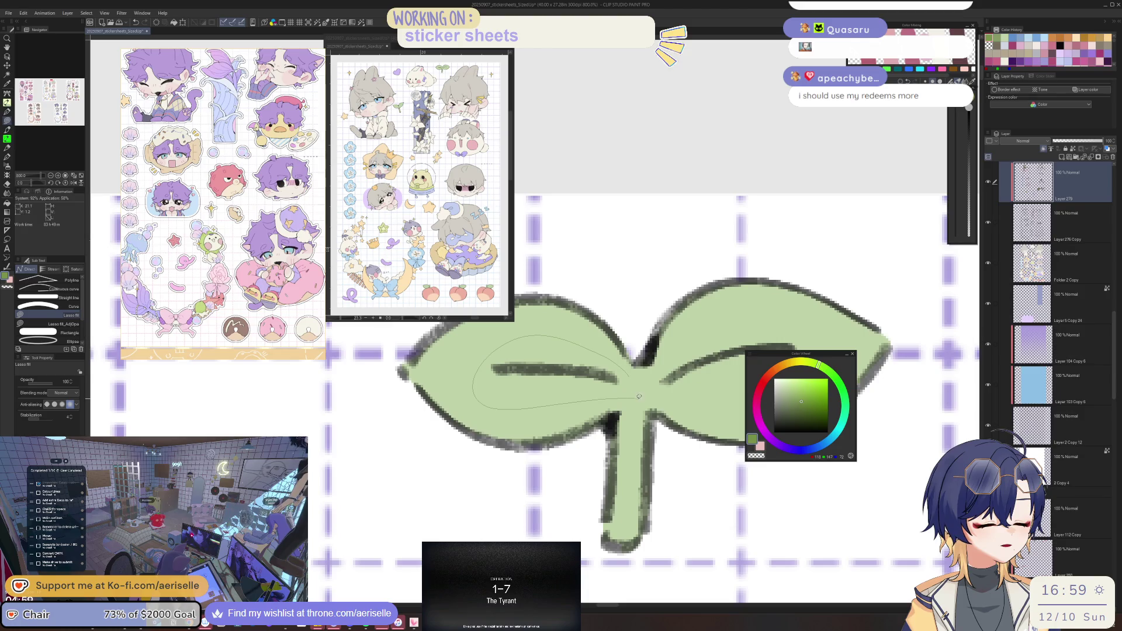
pyautogui.moveTo(777, 316); pyautogui.dragTo(778, 316)
# Zoom onto the yellow alien, sample its body yellow and nudge it slightly toward orange.
pyautogui.scroll(-6, 777, 315)
pyautogui.scroll(-6, 717, 357)
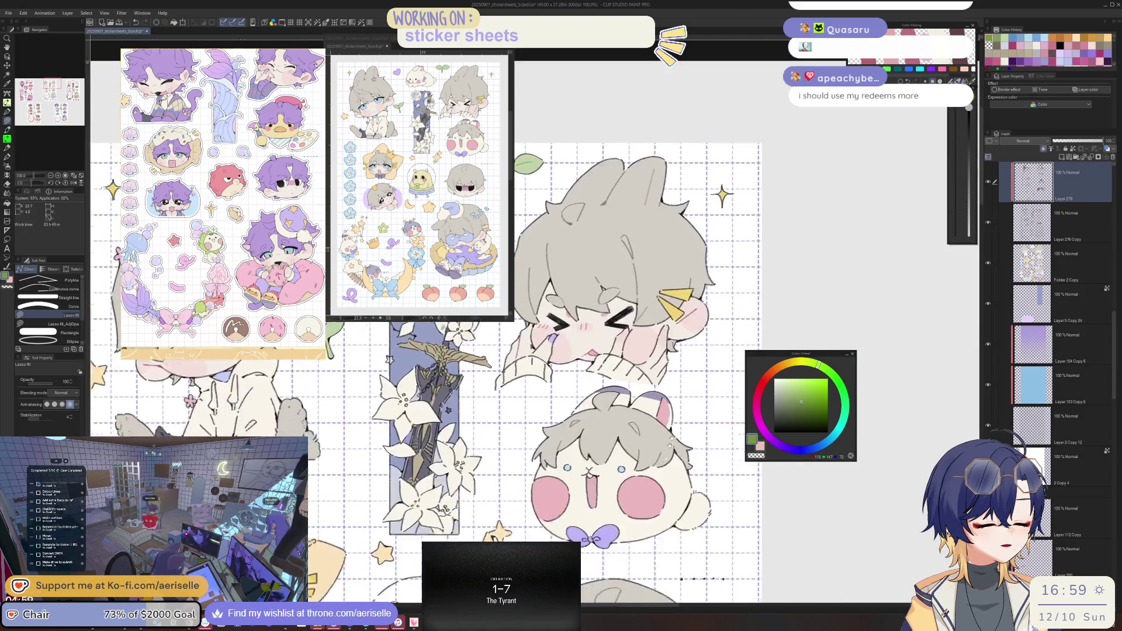
pyautogui.scroll(-15, 717, 356)
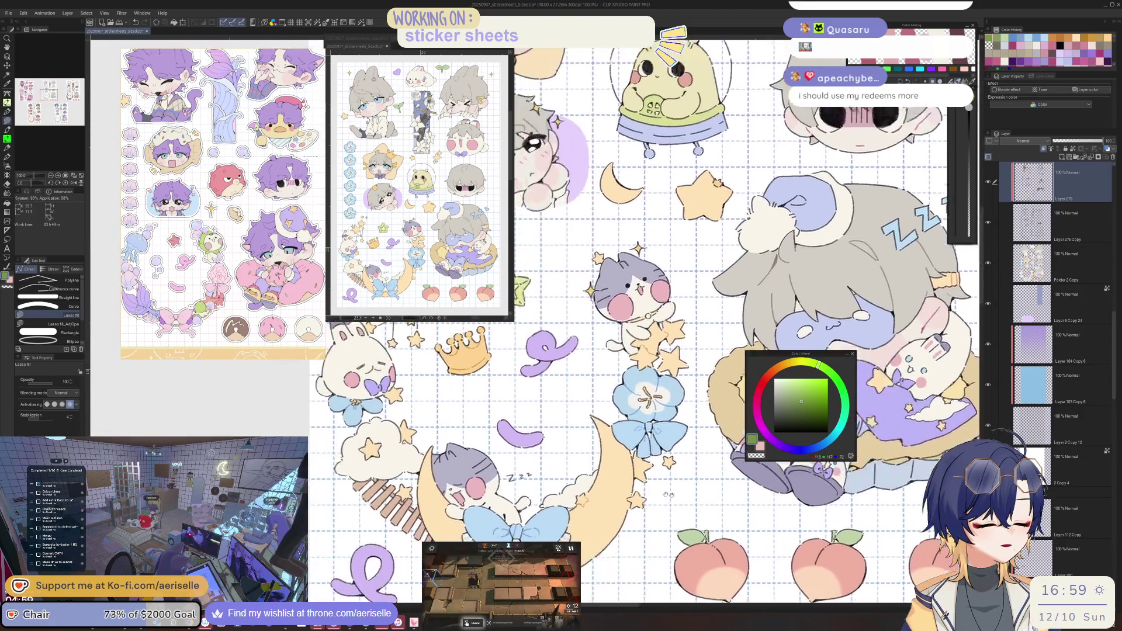
pyautogui.scroll(-5, 608, 319)
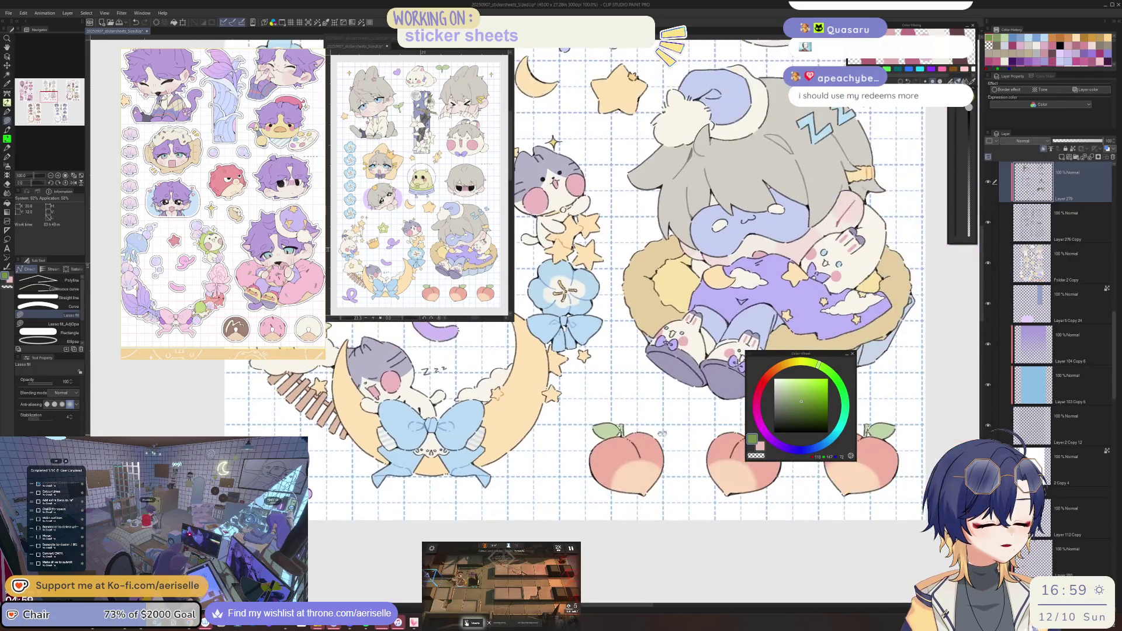
pyautogui.scroll(4, 625, 446)
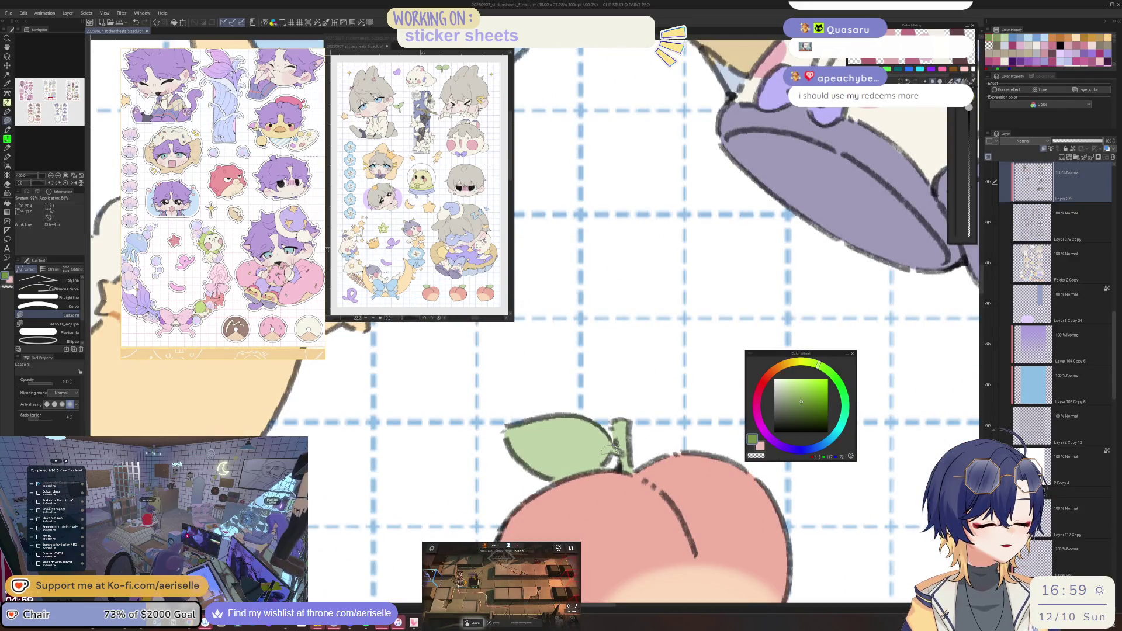
pyautogui.scroll(-4, 644, 437)
pyautogui.scroll(4, 644, 437)
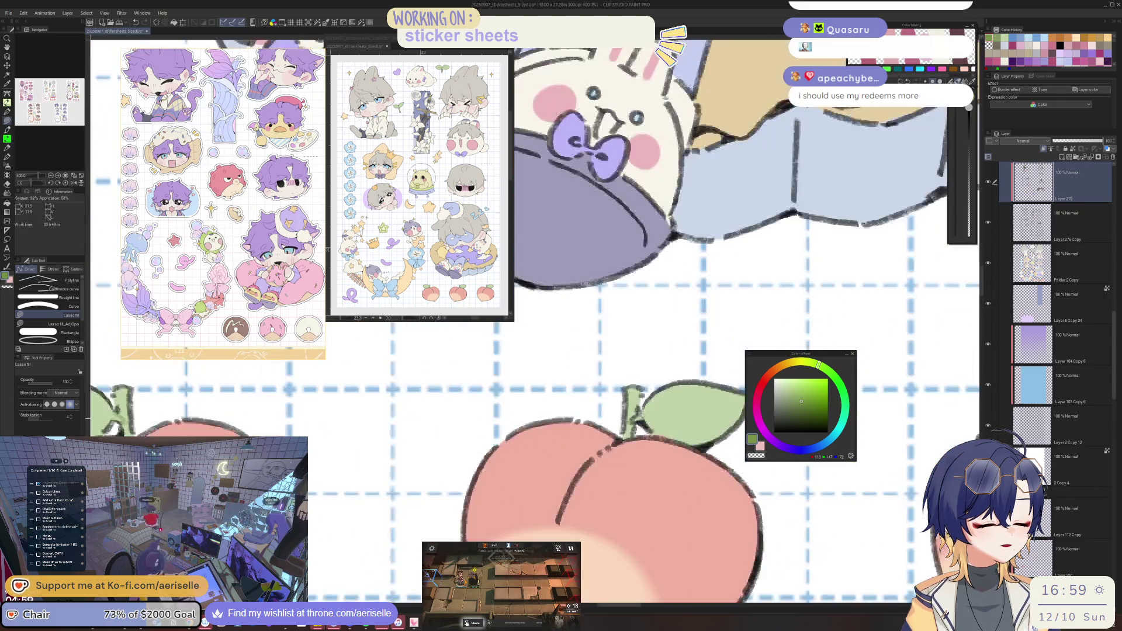
pyautogui.scroll(-4, 664, 416)
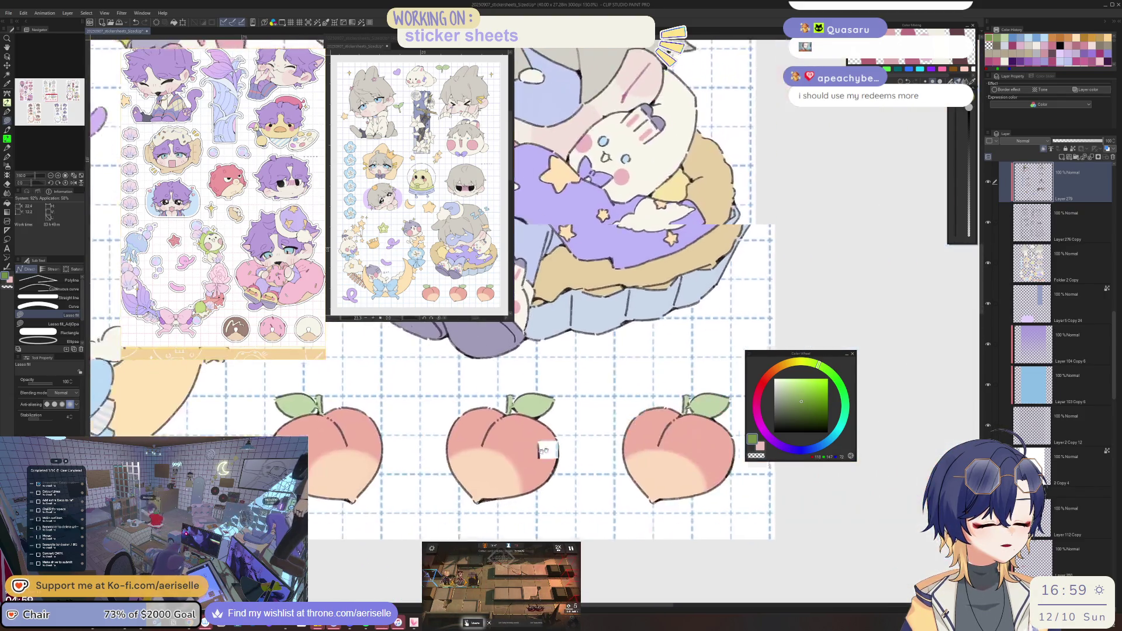
pyautogui.scroll(4, 663, 413)
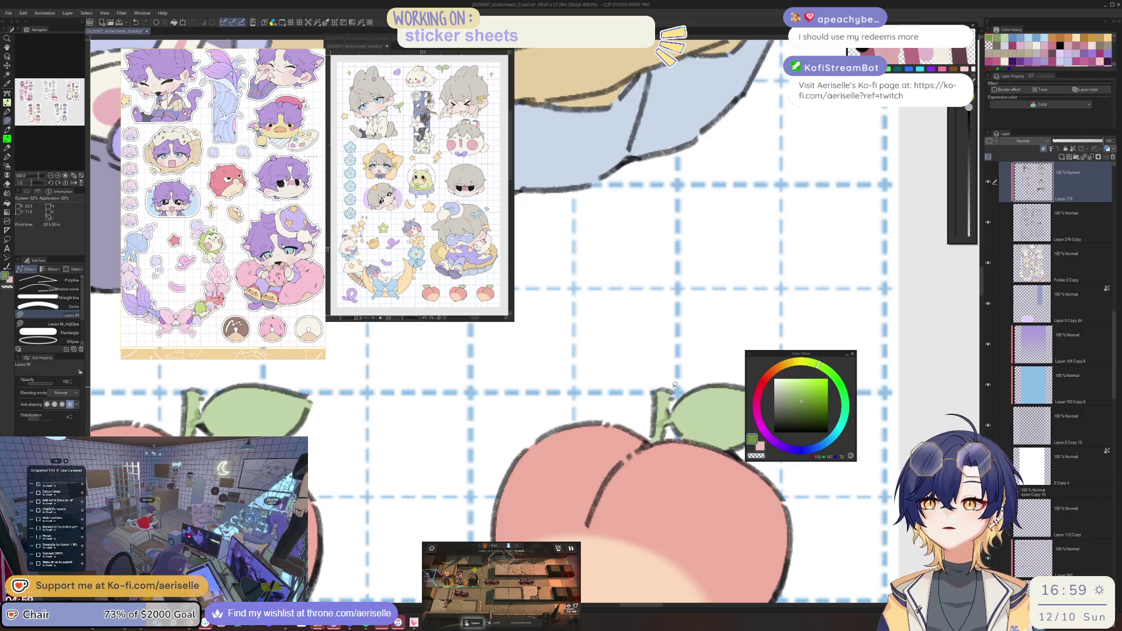
pyautogui.scroll(-3, 673, 387)
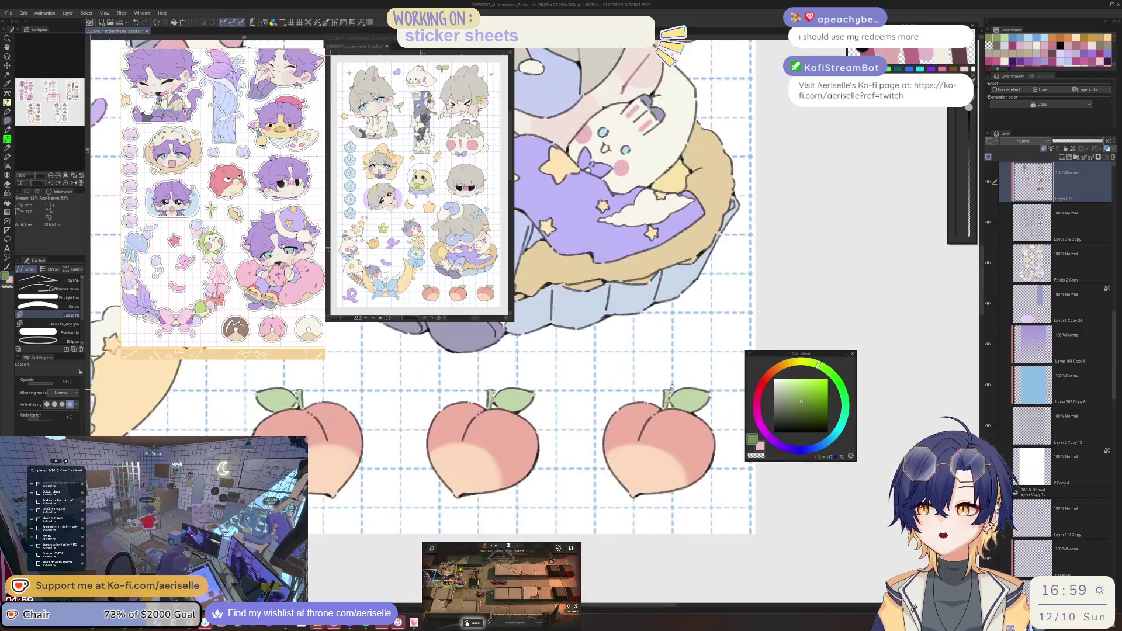
pyautogui.scroll(5, 646, 501)
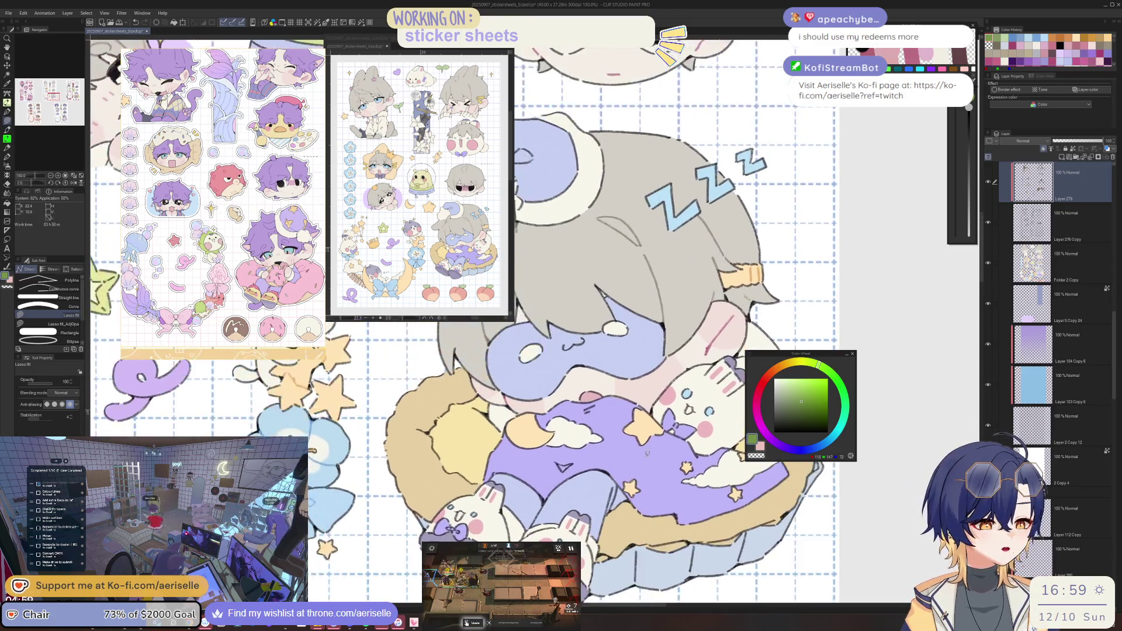
pyautogui.scroll(-4, 645, 501)
pyautogui.scroll(2, 646, 500)
pyautogui.scroll(6, 590, 371)
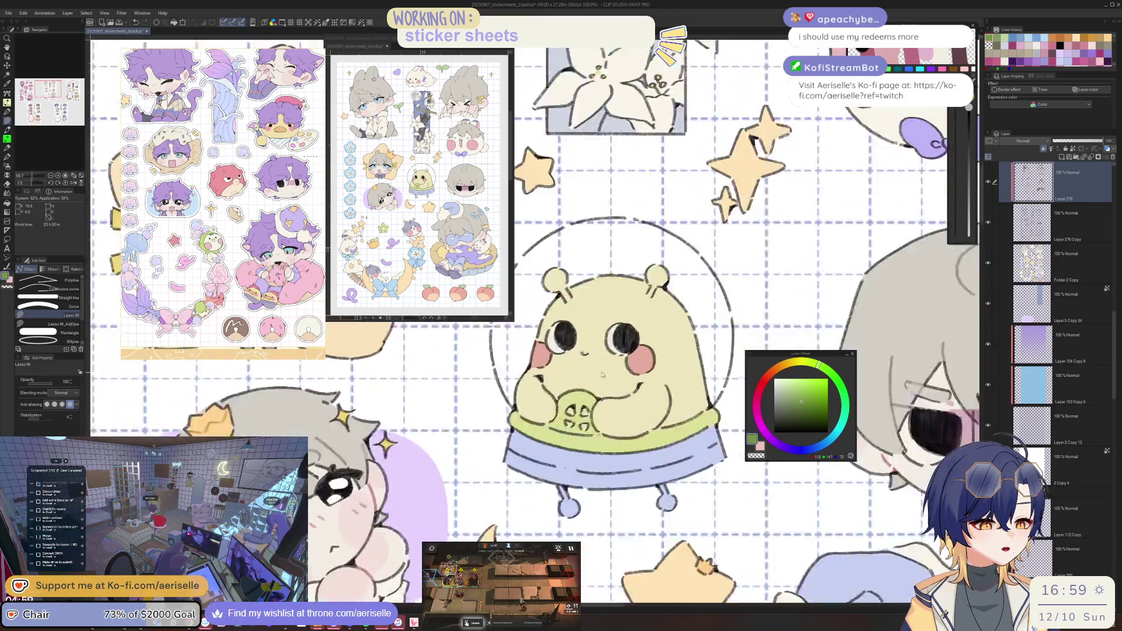
pyautogui.keyDown('alt'); pyautogui.click(651, 397); pyautogui.keyUp('alt')
pyautogui.click(789, 366)
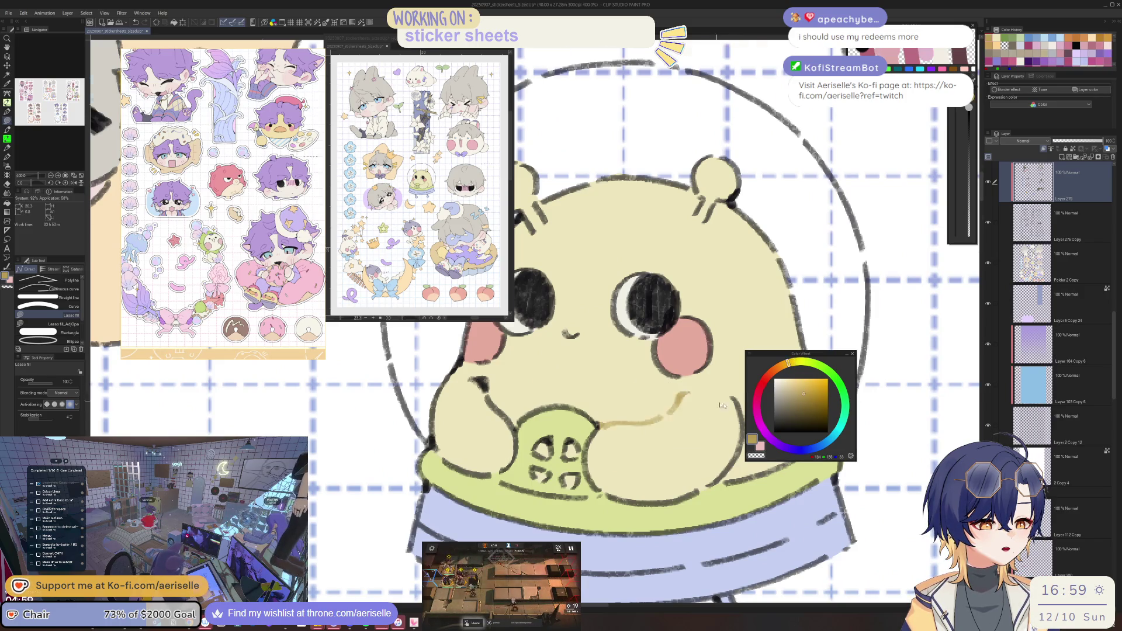
# Bucket-fill the alien's mouth line with an adjusted orange-brown.
pyautogui.scroll(-4, 586, 395)
pyautogui.click(783, 365)
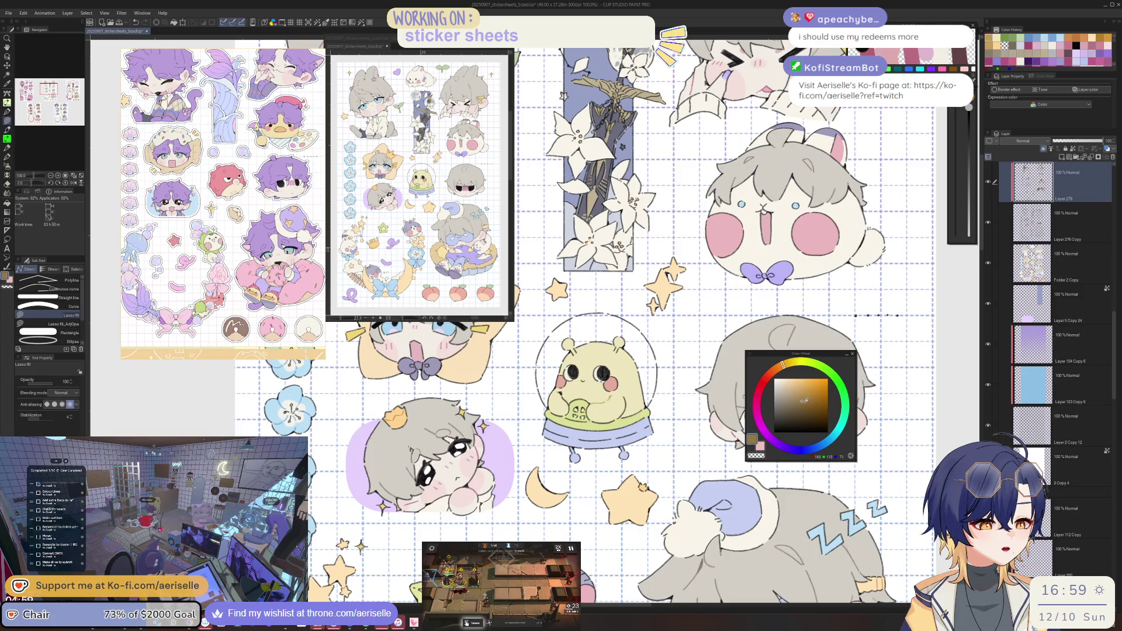
pyautogui.click(806, 406)
pyautogui.scroll(2, 606, 400)
pyautogui.press('g')
pyautogui.click(606, 400)
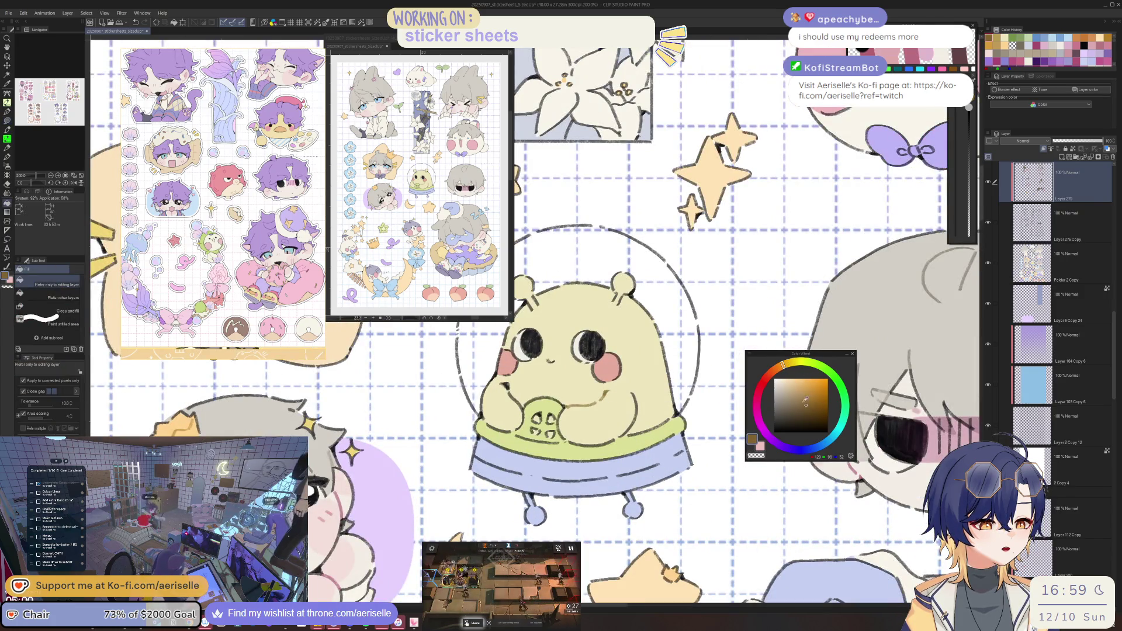
pyautogui.click(644, 402)
pyautogui.click(787, 363)
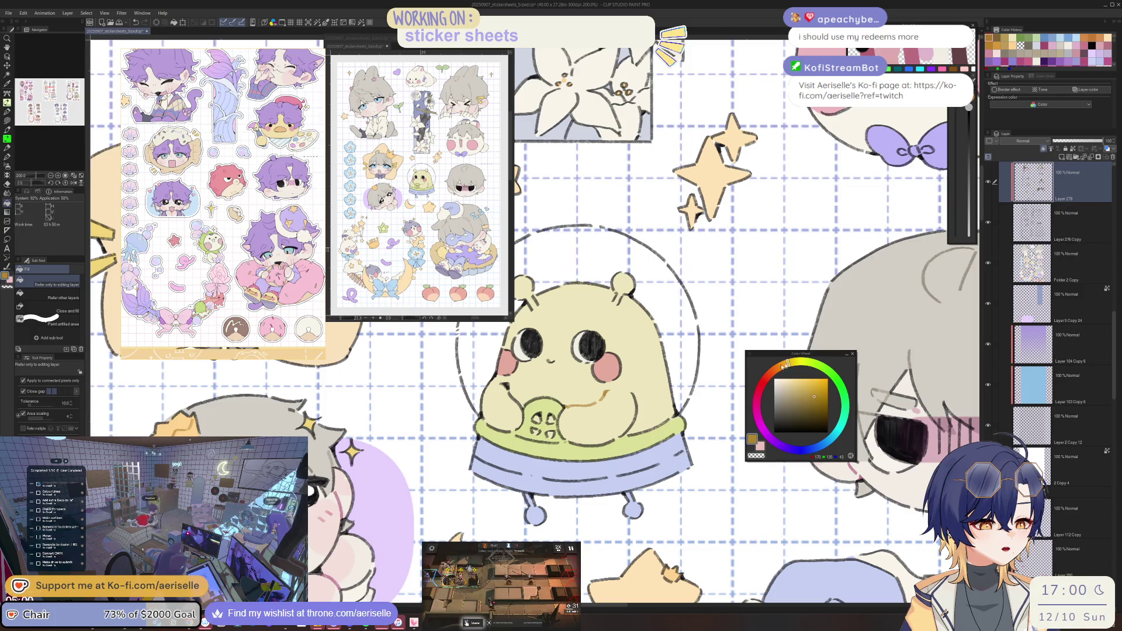
pyautogui.click(604, 398)
# Lasso-fill yellow over the lines by the alien's arms and left antenna.
pyautogui.press('u')
pyautogui.moveTo(630, 434); pyautogui.dragTo(620, 434)
pyautogui.moveTo(528, 373); pyautogui.dragTo(595, 416)
pyautogui.moveTo(588, 456); pyautogui.dragTo(576, 421)
pyautogui.moveTo(630, 340); pyautogui.dragTo(625, 388)
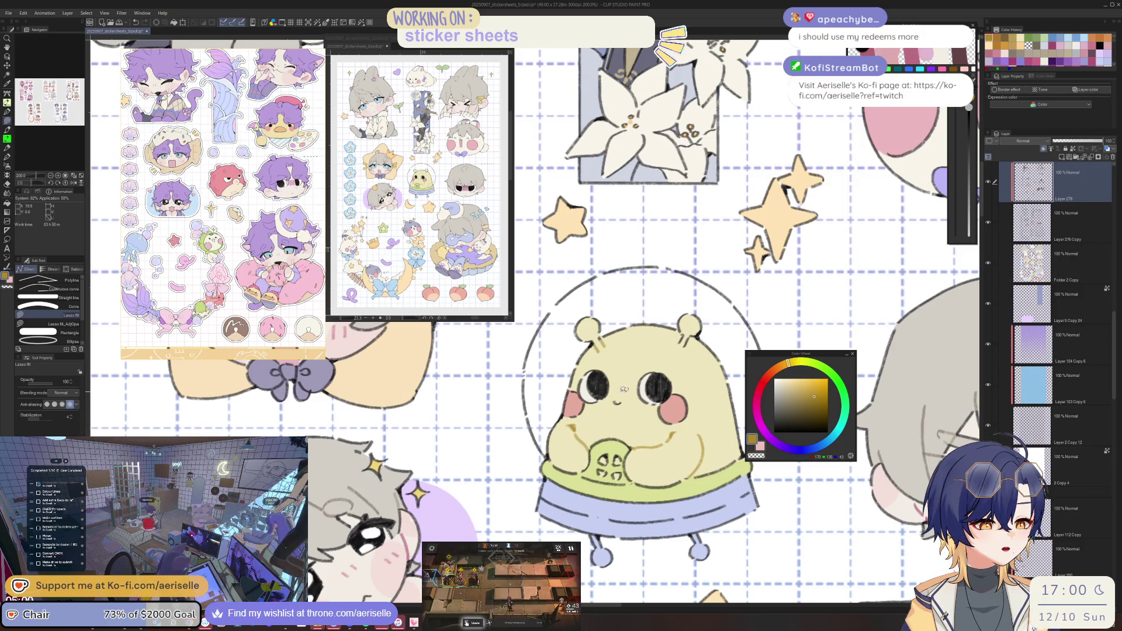
pyautogui.scroll(-5, 698, 344)
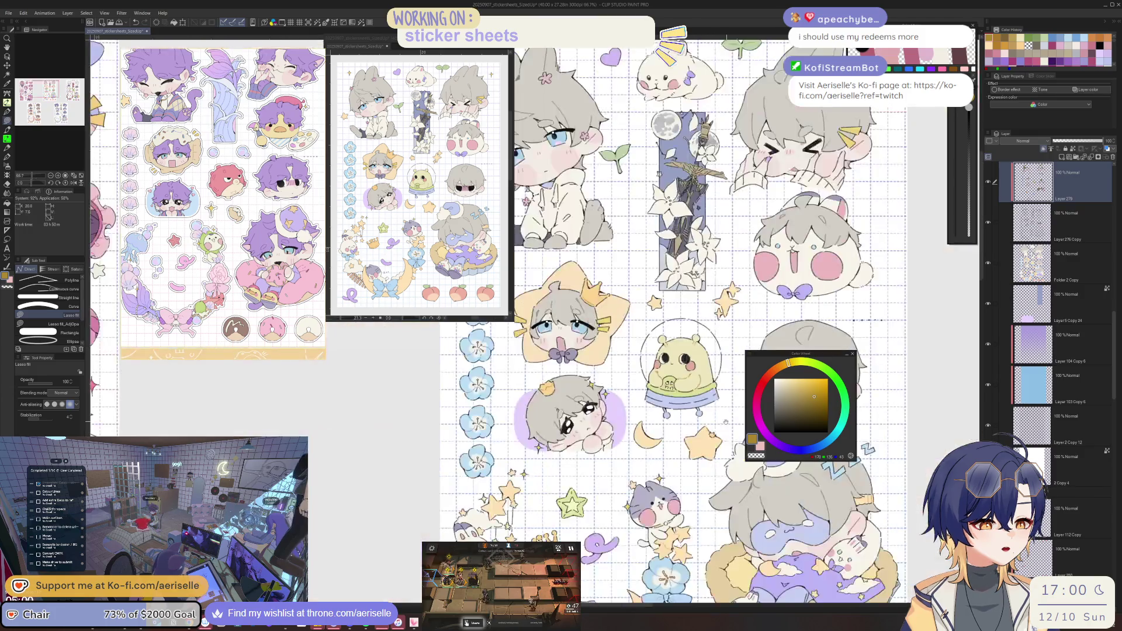
pyautogui.scroll(1, 697, 443)
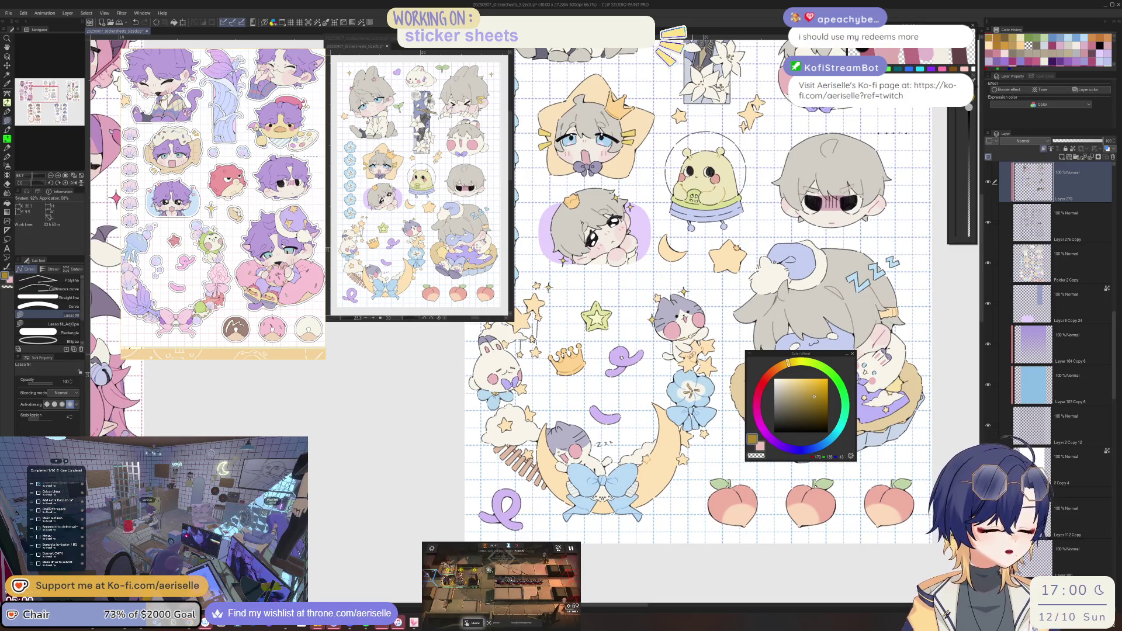
pyautogui.scroll(3, 621, 500)
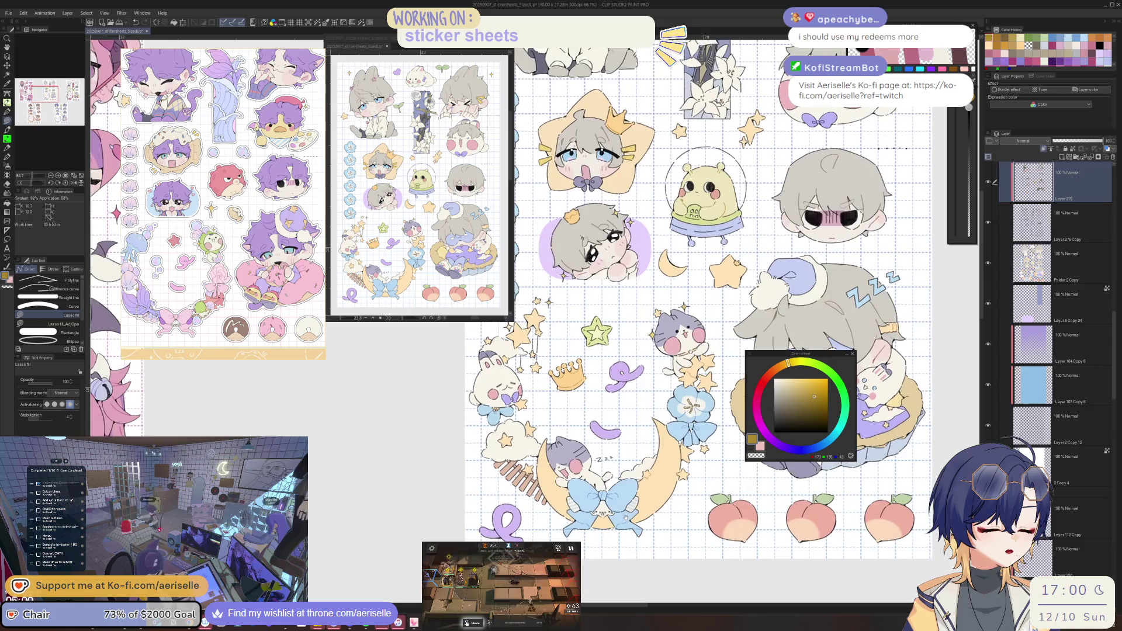
pyautogui.scroll(2, 631, 448)
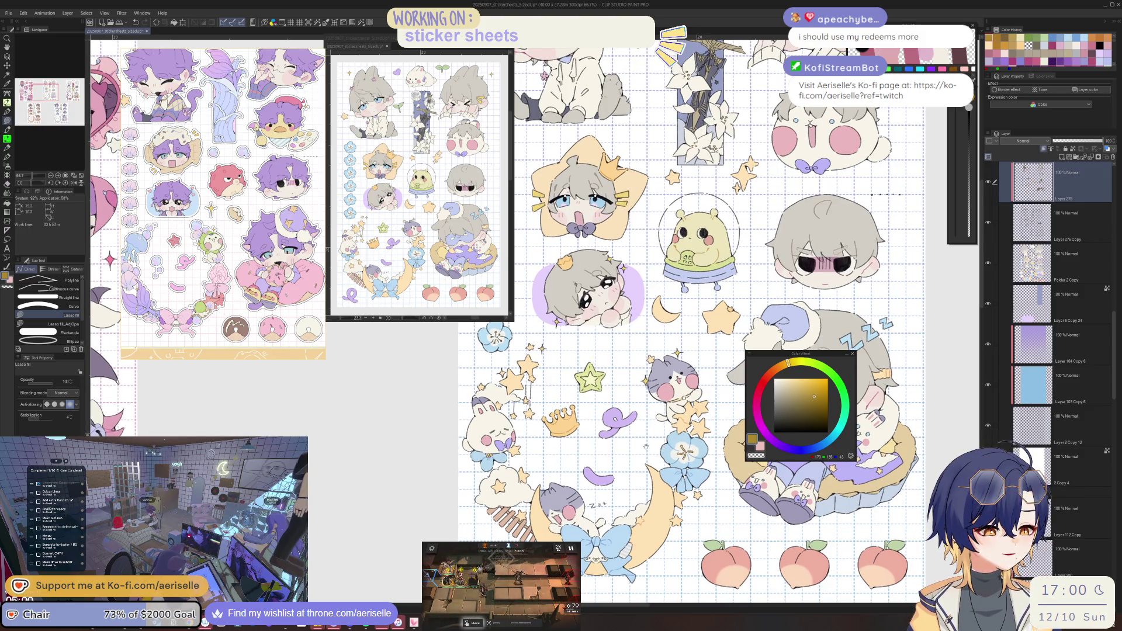
pyautogui.scroll(5, 646, 448)
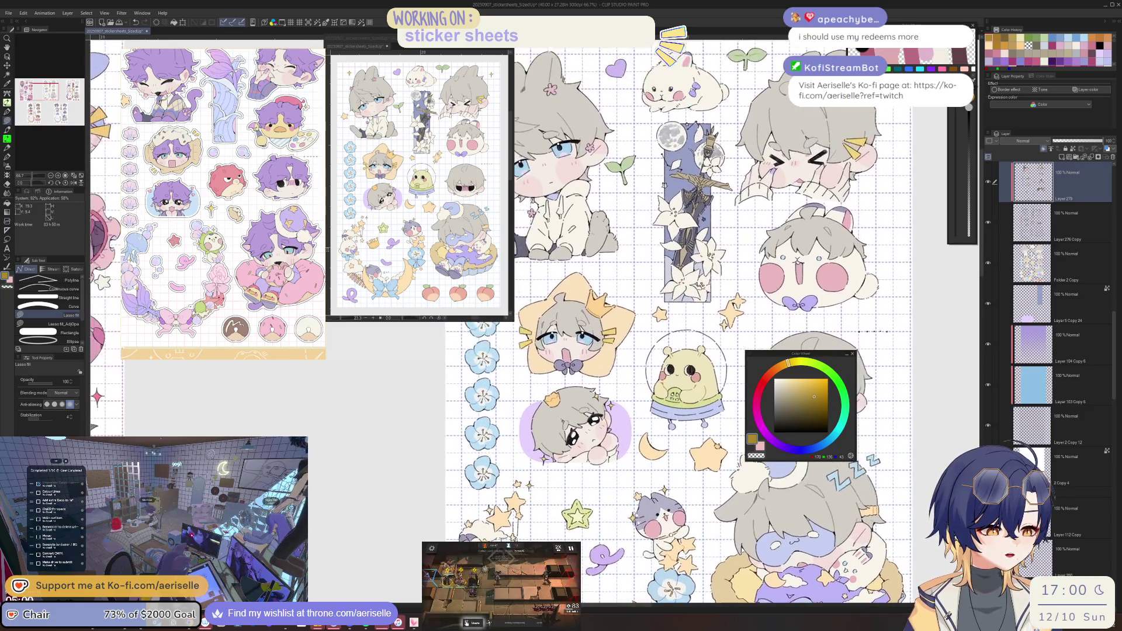
pyautogui.scroll(3, 664, 186)
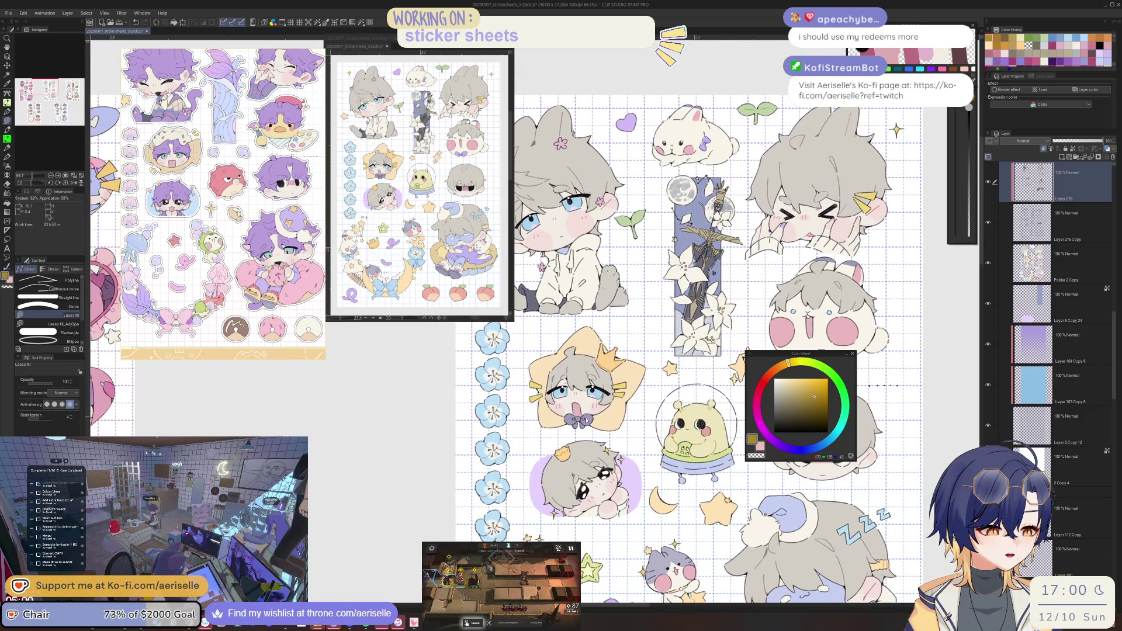
pyautogui.scroll(3, 587, 421)
pyautogui.press('e')
pyautogui.scroll(5, 590, 433)
# Shrink the eraser to size 3, then pick the bow's purple and its layer.
pyautogui.press('[')
pyautogui.press('[')
pyautogui.press('[')
pyautogui.hotkey('alt', '[')
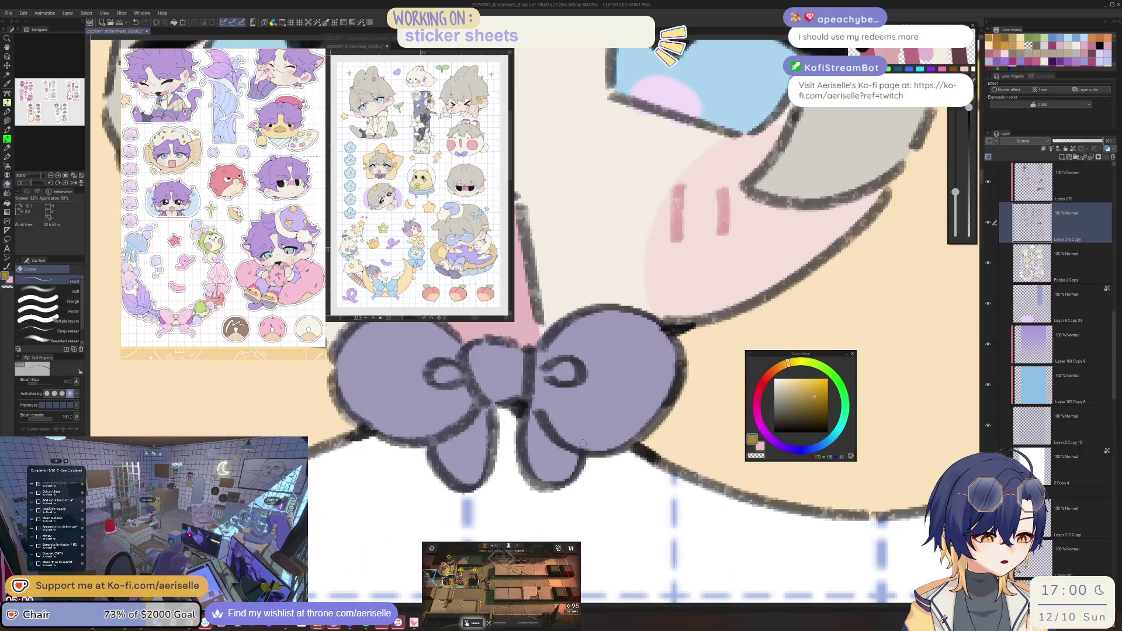
pyautogui.scroll(-2, 583, 443)
pyautogui.press('u')
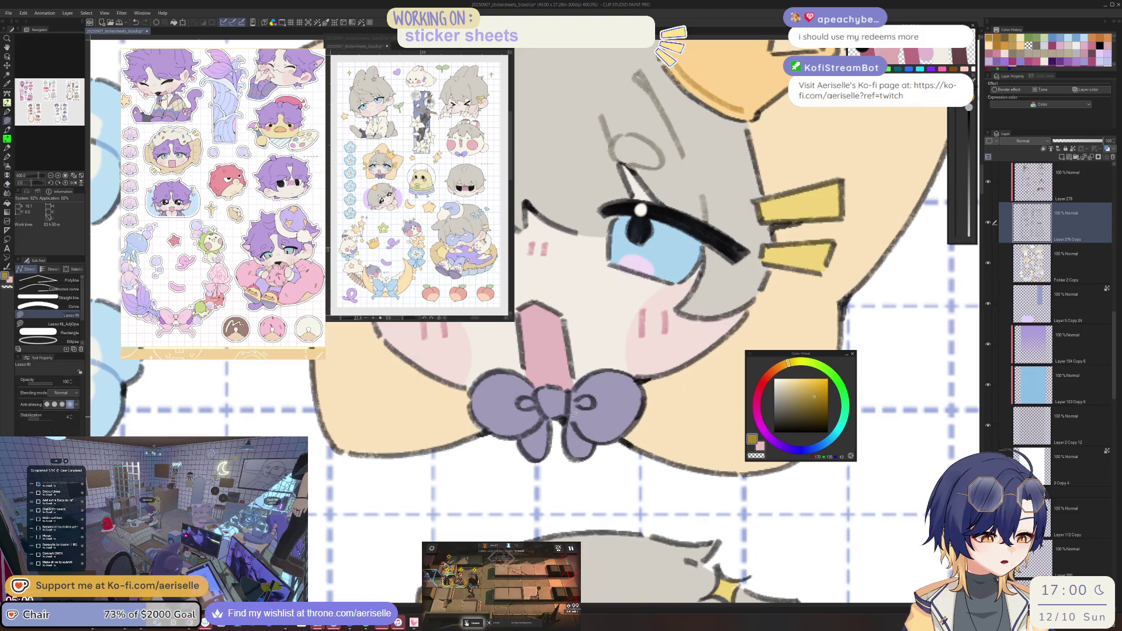
pyautogui.keyDown('ctrl'); pyautogui.keyDown('shift'); pyautogui.click(668, 320); pyautogui.keyUp('shift'); pyautogui.keyUp('ctrl')
pyautogui.keyDown('alt'); pyautogui.click(668, 320); pyautogui.keyUp('alt')
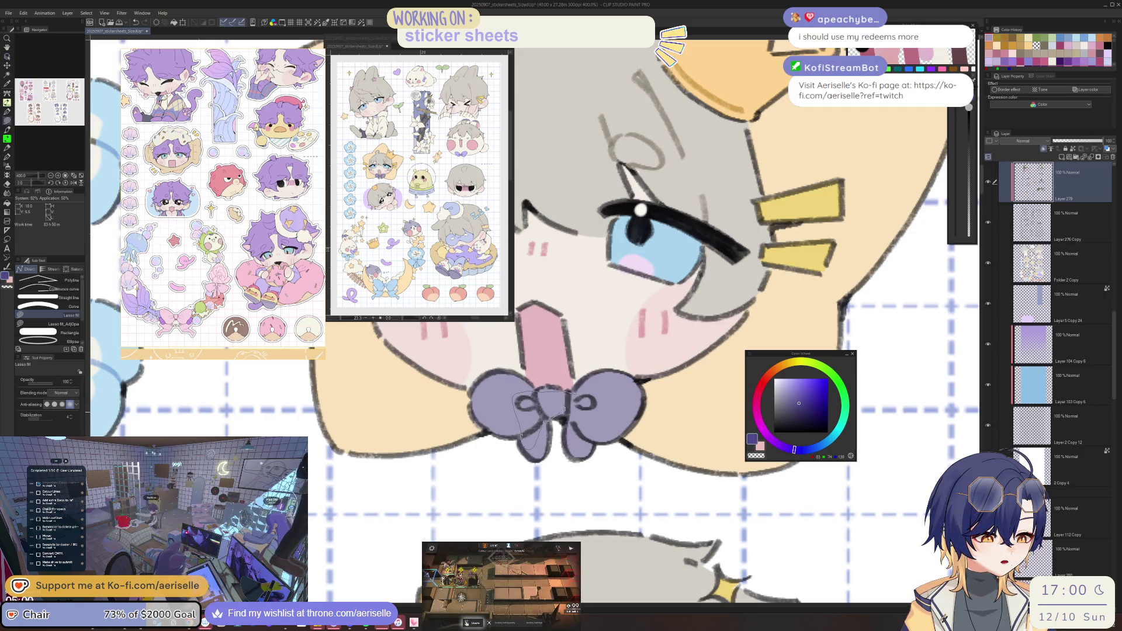
# Zoom out over the sticker sheet and select the layer holding the bunny's bow.
pyautogui.hotkey('ctrl', '-')
pyautogui.hotkey('ctrl', '-')
pyautogui.hotkey('ctrl', '-')
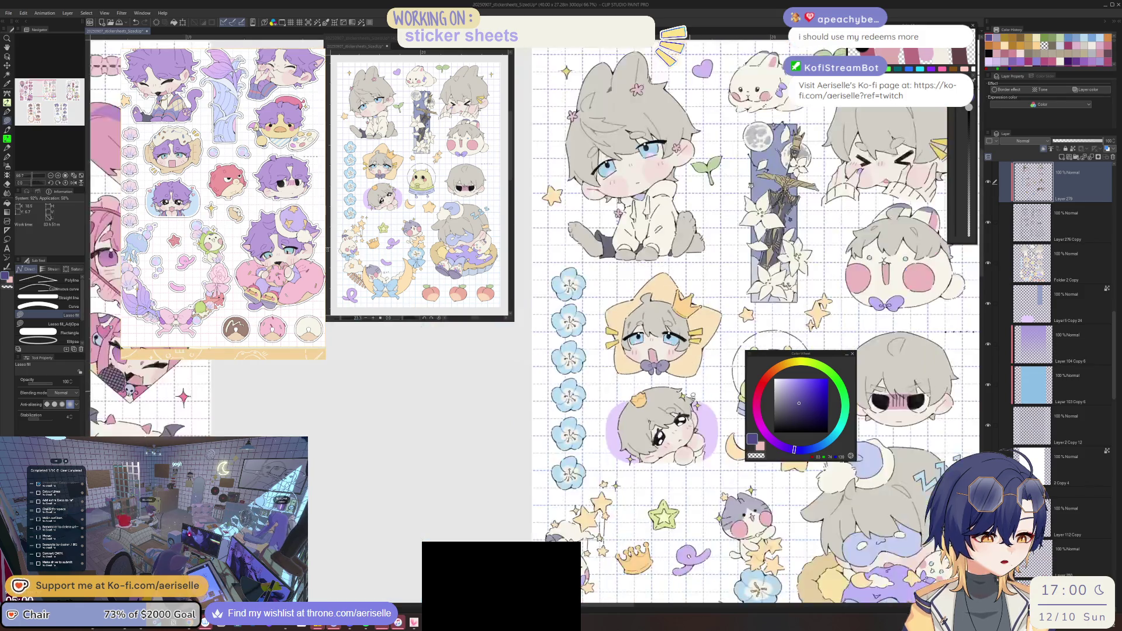
pyautogui.moveTo(804, 360)
pyautogui.mouseDown()
pyautogui.moveTo(764, 465)
pyautogui.moveTo(716, 507)
pyautogui.moveTo(669, 453)
pyautogui.moveTo(637, 357)
pyautogui.moveTo(637, 270)
pyautogui.moveTo(741, 196)
pyautogui.mouseUp()
pyautogui.moveTo(570, 462); pyautogui.dragTo(680, 460)
pyautogui.scroll(6, 541, 453)
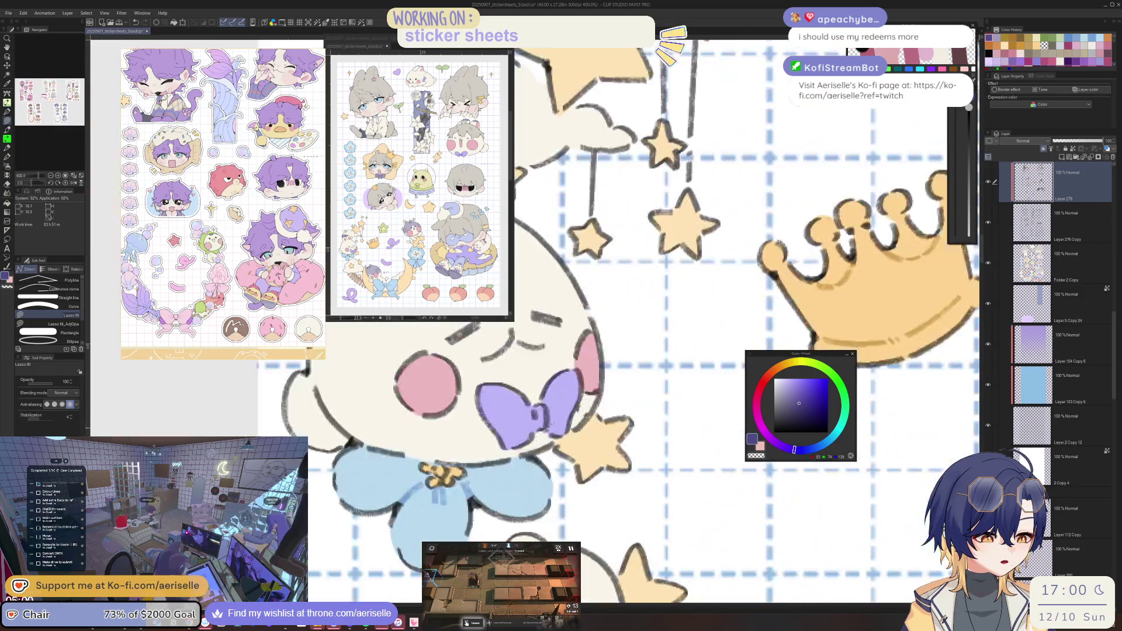
pyautogui.keyDown('ctrl'); pyautogui.keyDown('shift'); pyautogui.click(540, 453); pyautogui.keyUp('shift'); pyautogui.keyUp('ctrl')
pyautogui.scroll(-5, 543, 423)
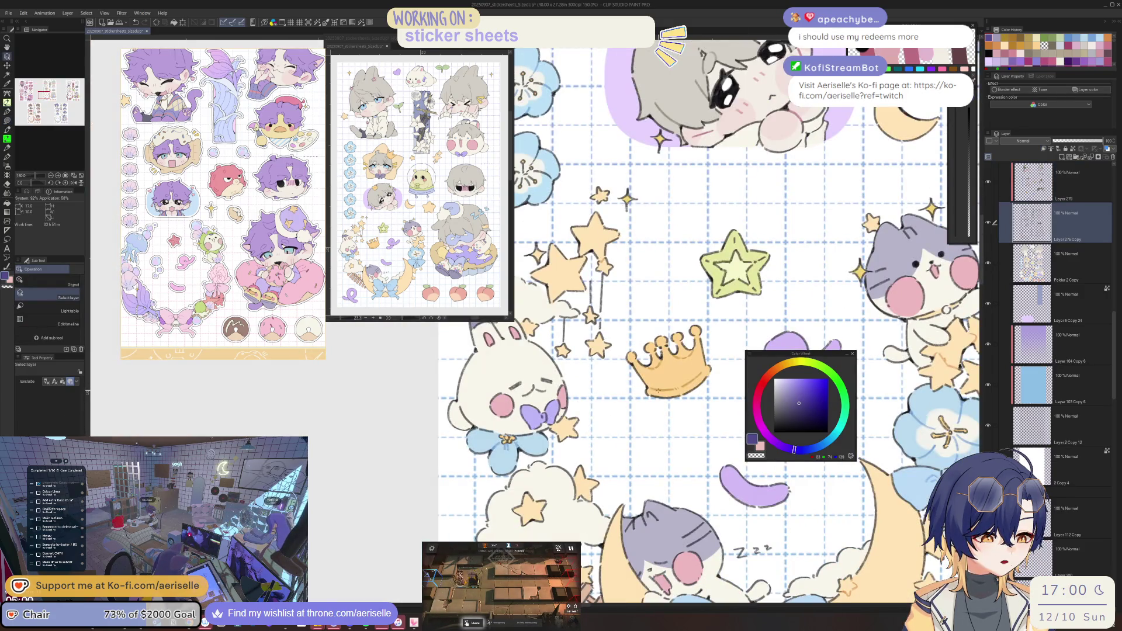
pyautogui.keyDown('ctrl'); pyautogui.keyDown('shift'); pyautogui.click(660, 391); pyautogui.keyUp('shift'); pyautogui.keyUp('ctrl')
pyautogui.scroll(4, 554, 415)
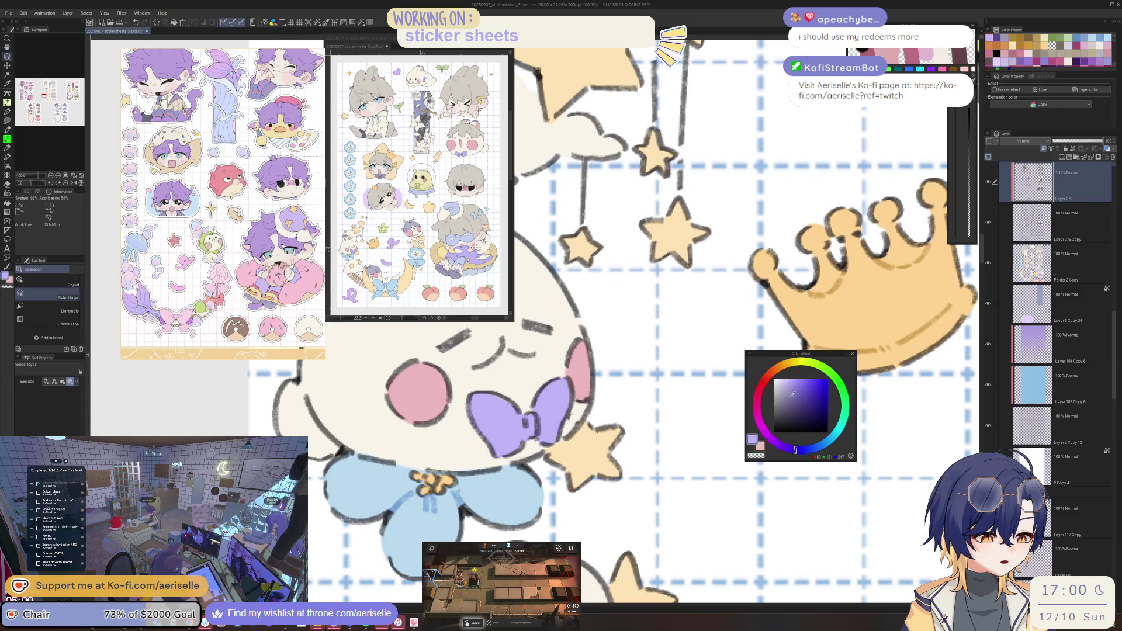
# Return to Lasso fill and zoom in on the bunny's bow.
pyautogui.press('u')
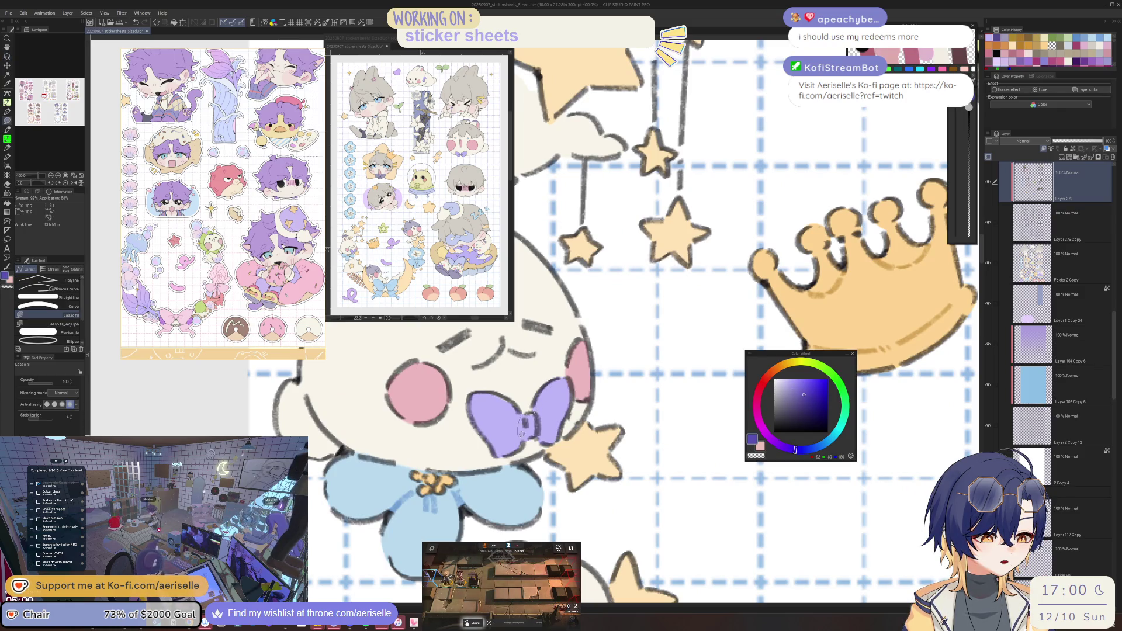
pyautogui.scroll(-5, 548, 403)
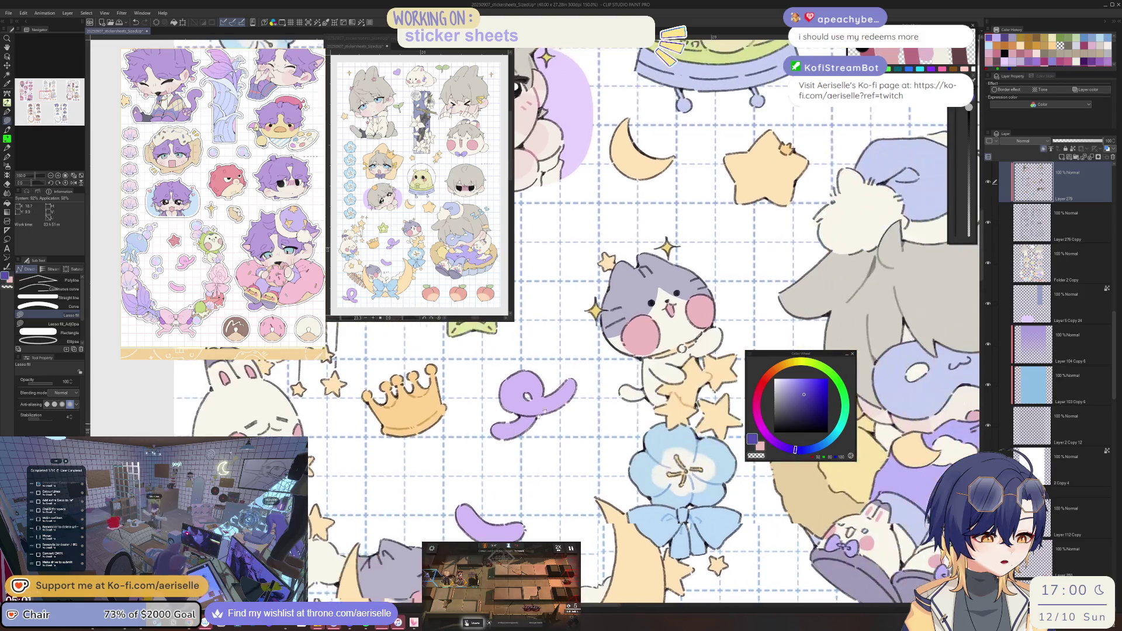
pyautogui.scroll(-4, 709, 446)
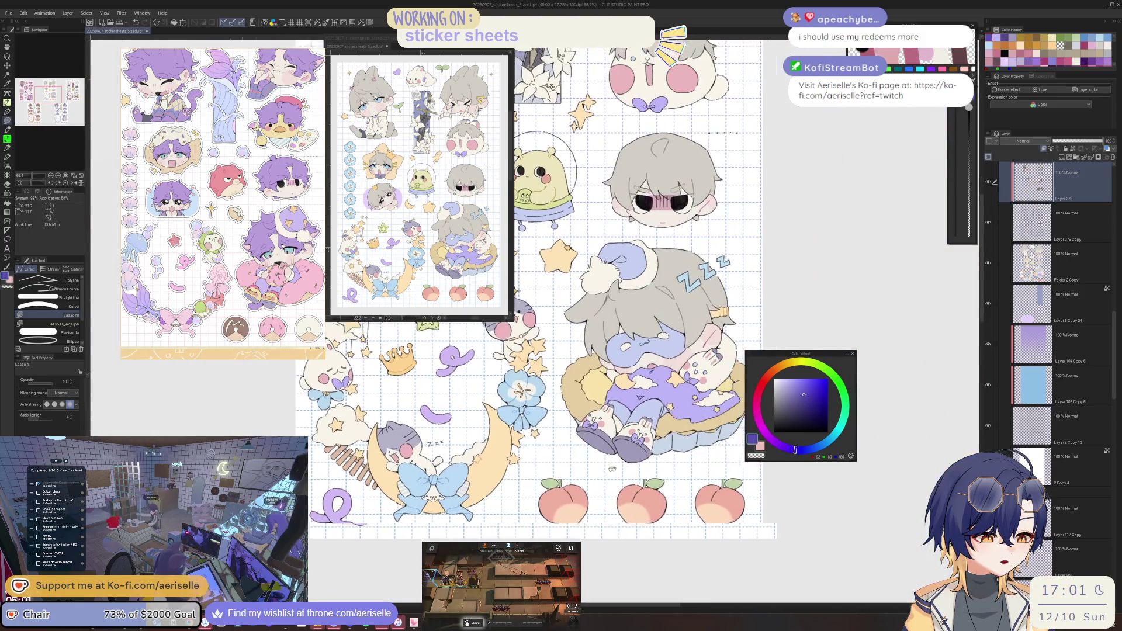
pyautogui.scroll(4, 654, 457)
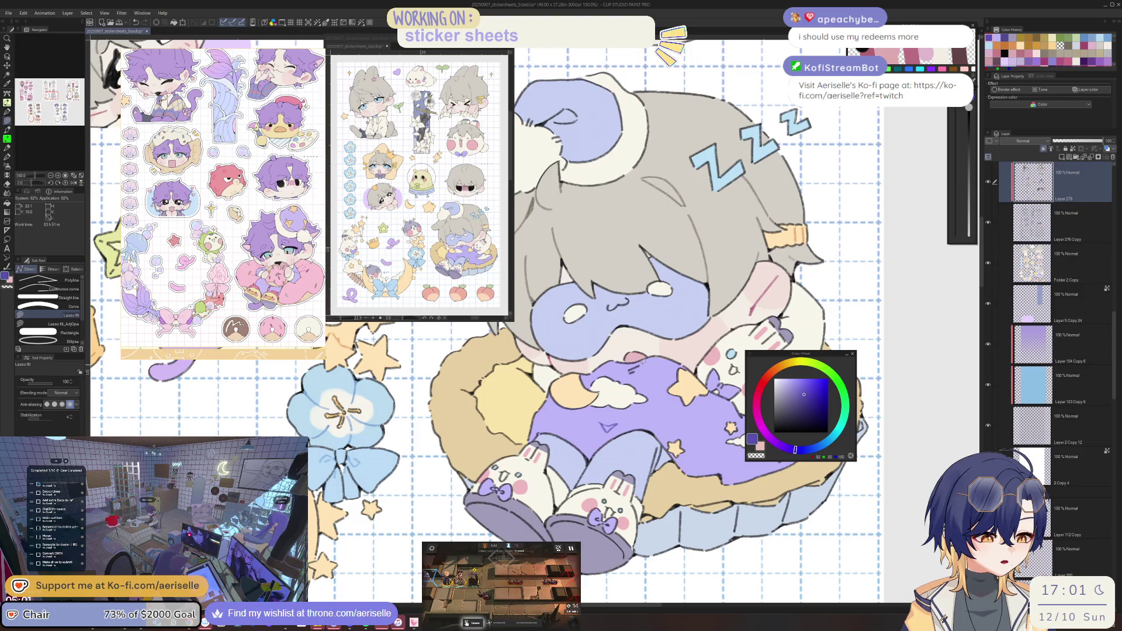
pyautogui.scroll(-5, 719, 455)
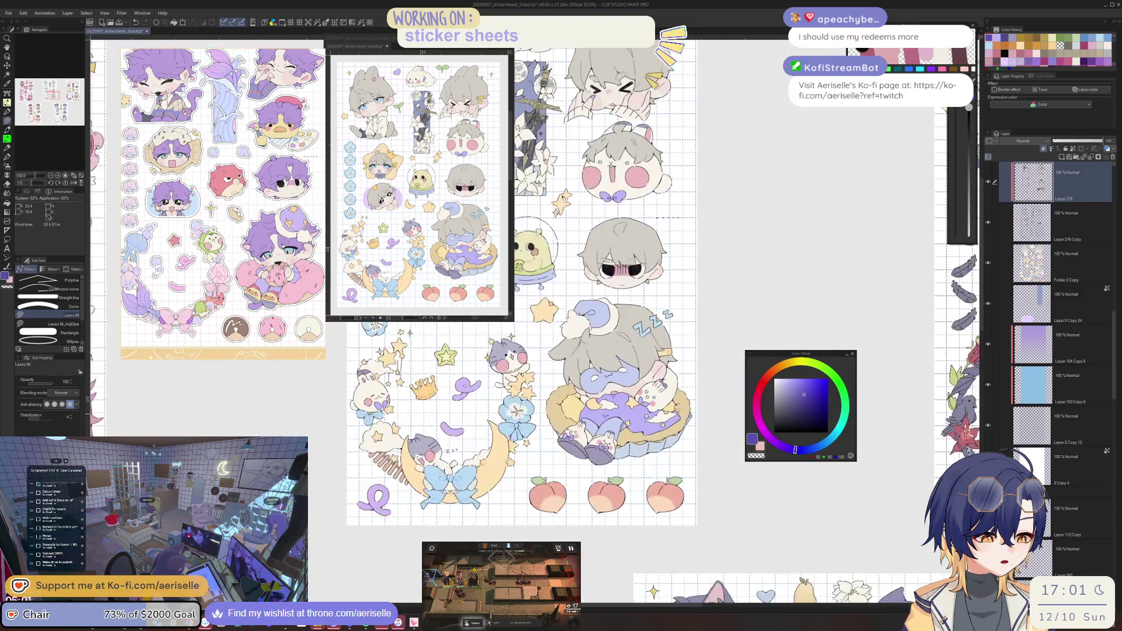
pyautogui.scroll(4, 625, 387)
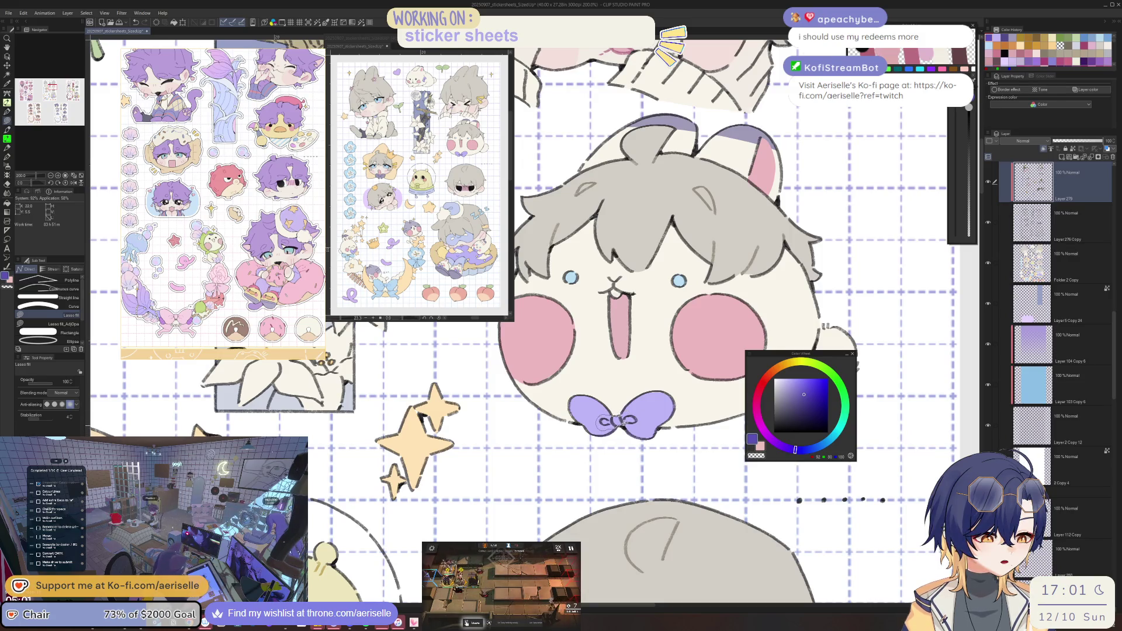
# Pick a blue and lasso-fill a patch on the bunny's head near the bow.
pyautogui.scroll(-4, 605, 422)
pyautogui.scroll(6, 625, 379)
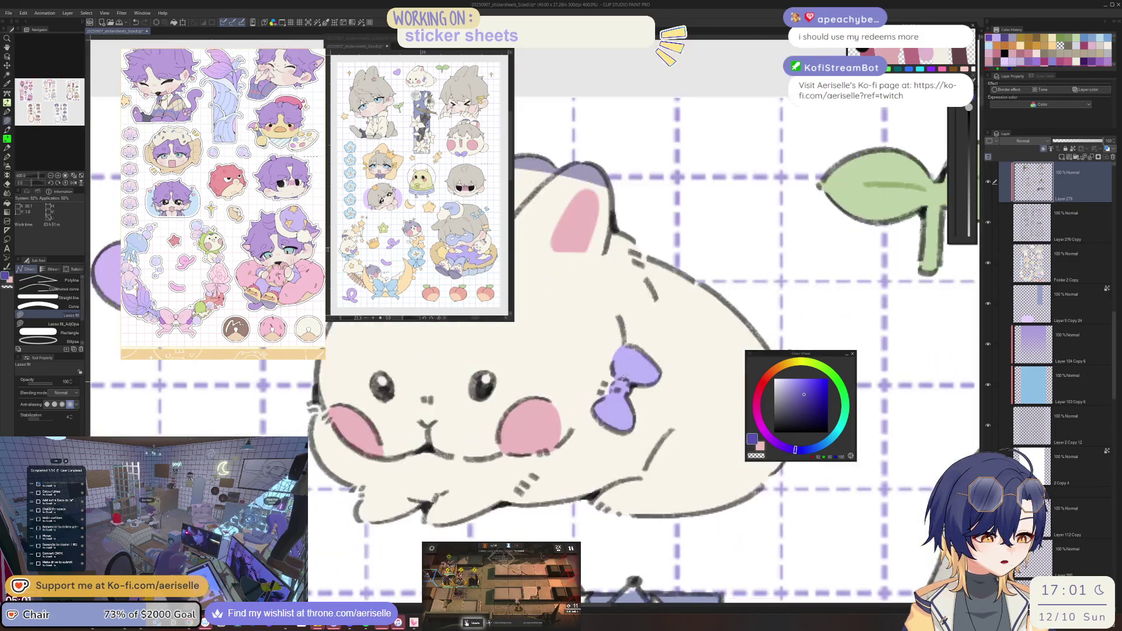
pyautogui.scroll(-5, 625, 378)
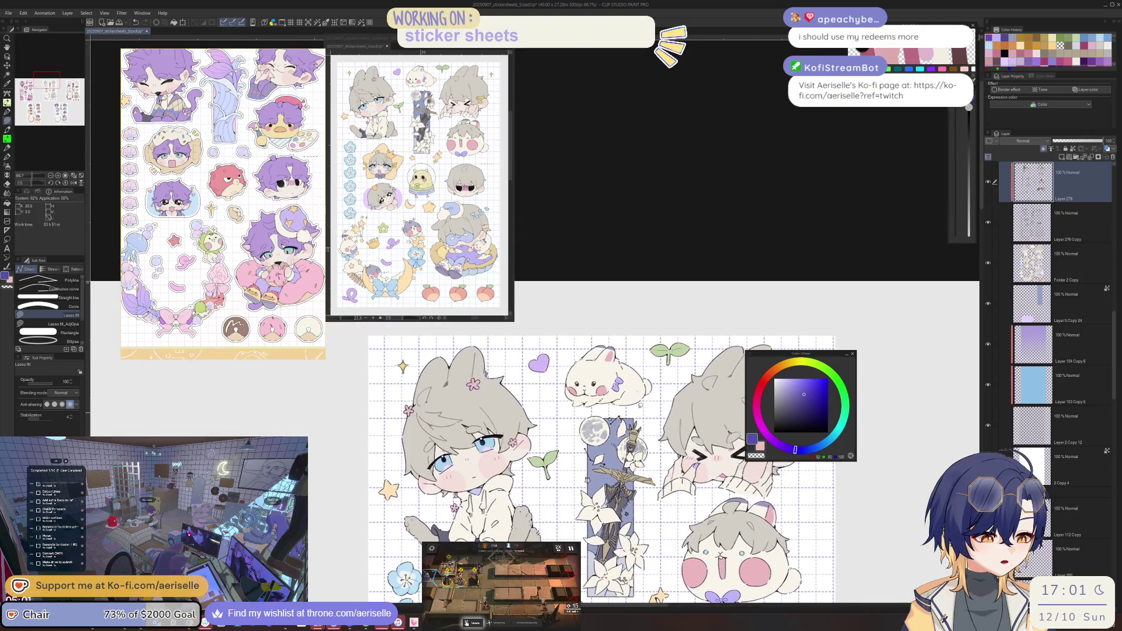
pyautogui.scroll(5, 641, 405)
pyautogui.click(779, 369)
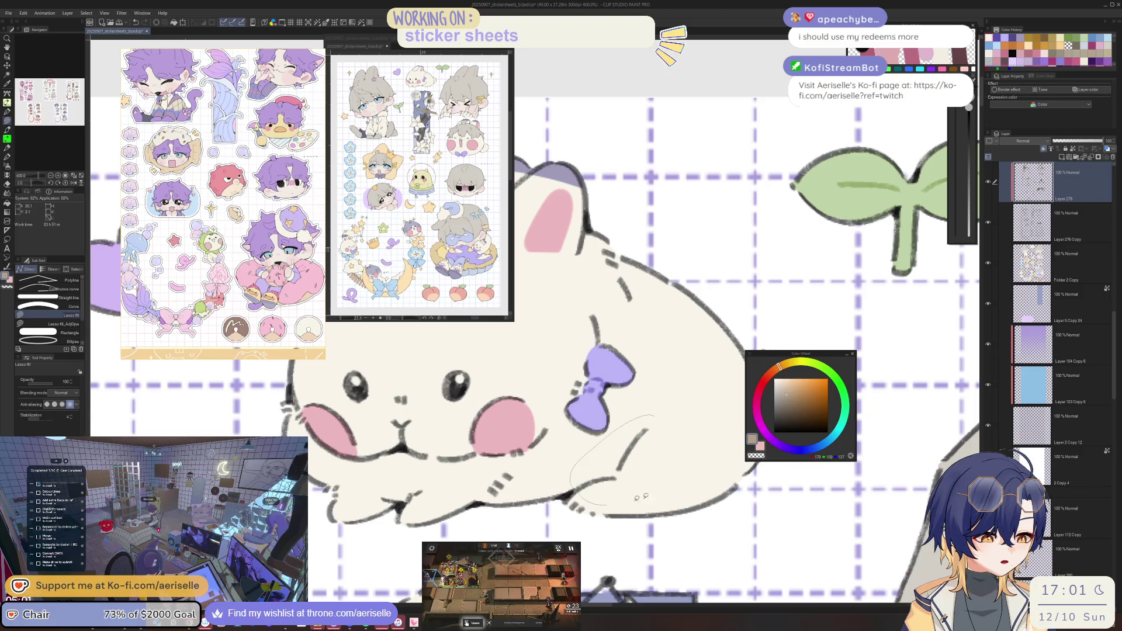
pyautogui.scroll(-3, 641, 496)
pyautogui.click(812, 447)
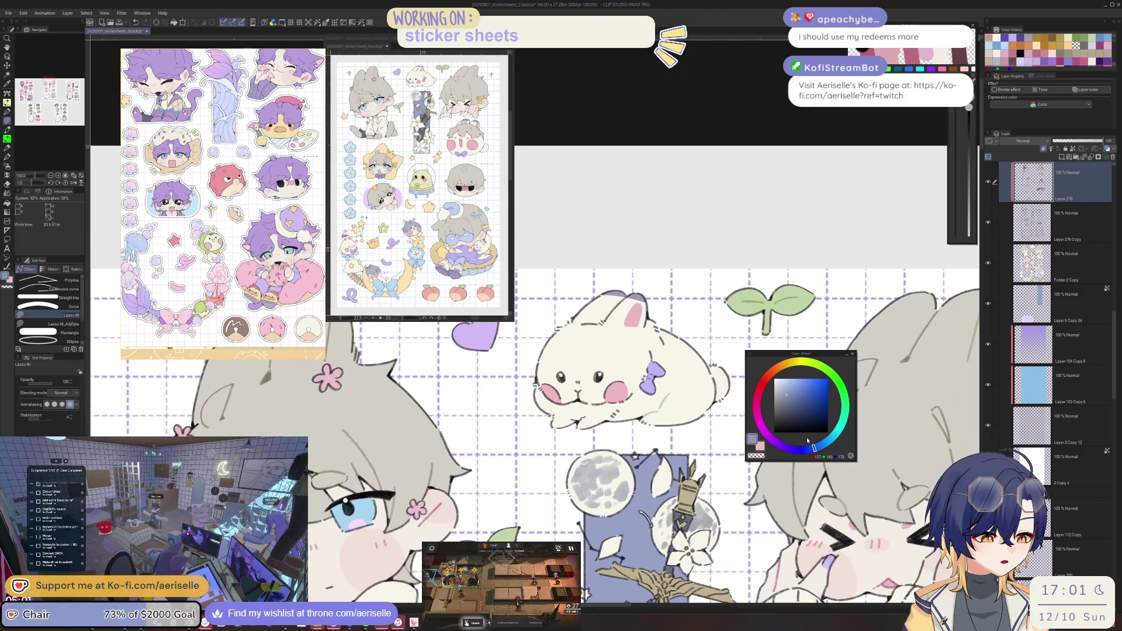
pyautogui.press('g')
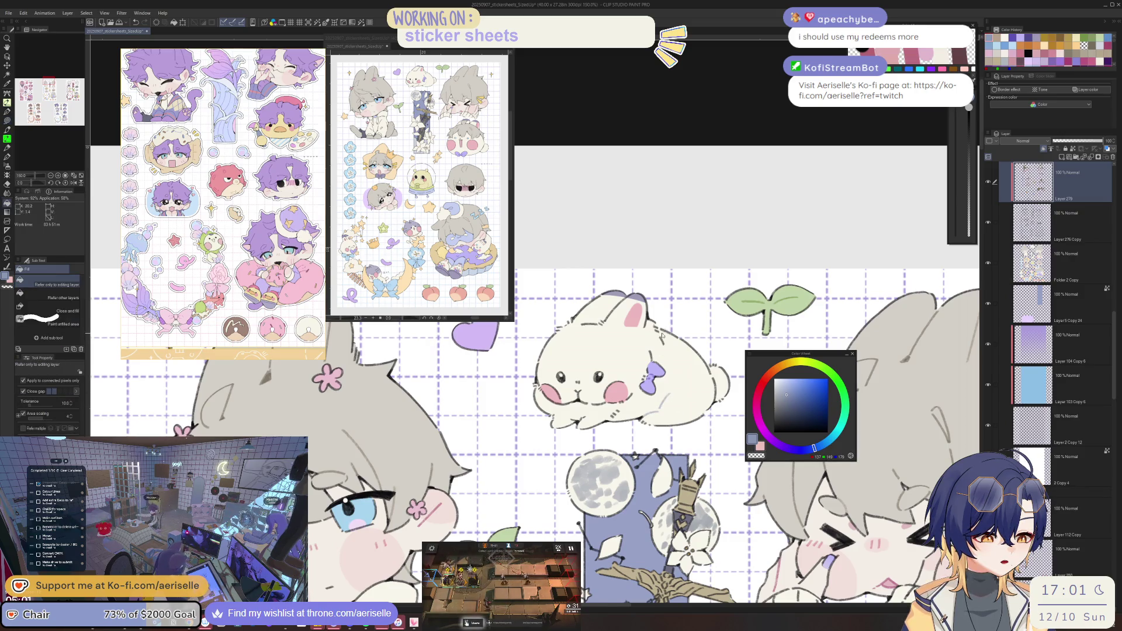
pyautogui.scroll(2, 662, 334)
pyautogui.press('u')
pyautogui.moveTo(671, 359); pyautogui.dragTo(636, 398)
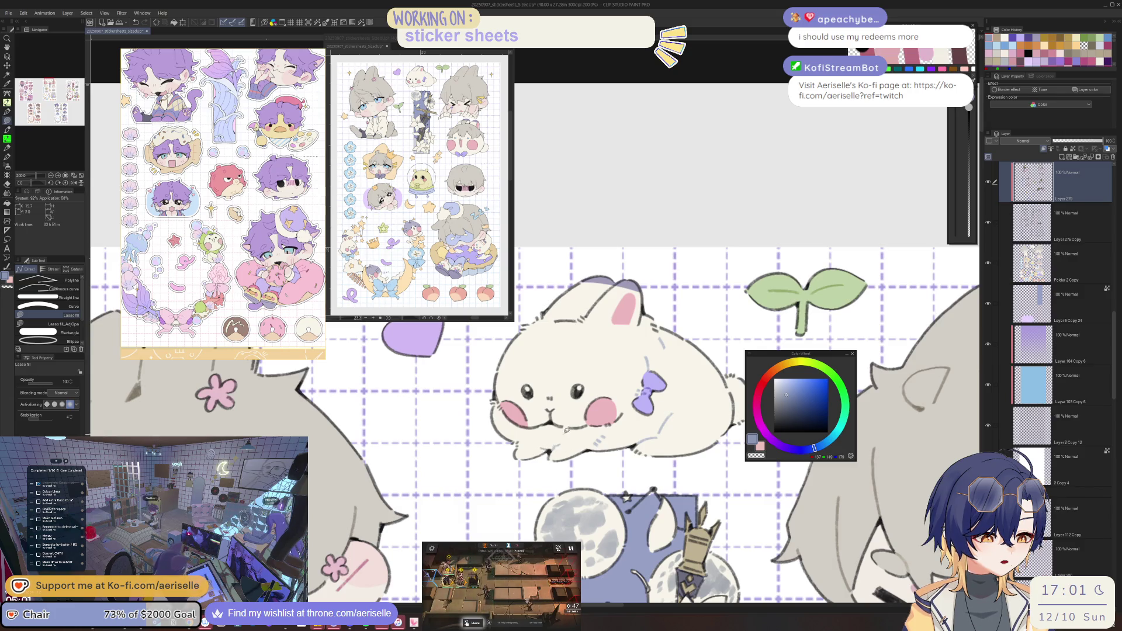
# Sample the blue of the sleeping boy's hat and fill a blue patch on it.
pyautogui.scroll(-2, 566, 430)
pyautogui.scroll(4, 605, 384)
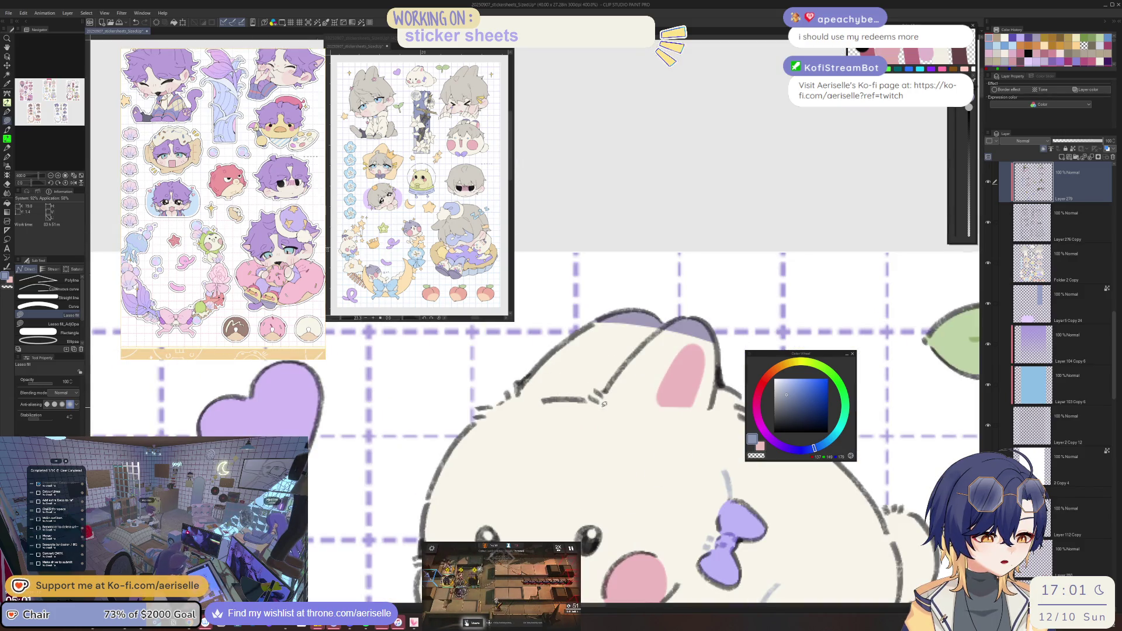
pyautogui.scroll(-4, 608, 383)
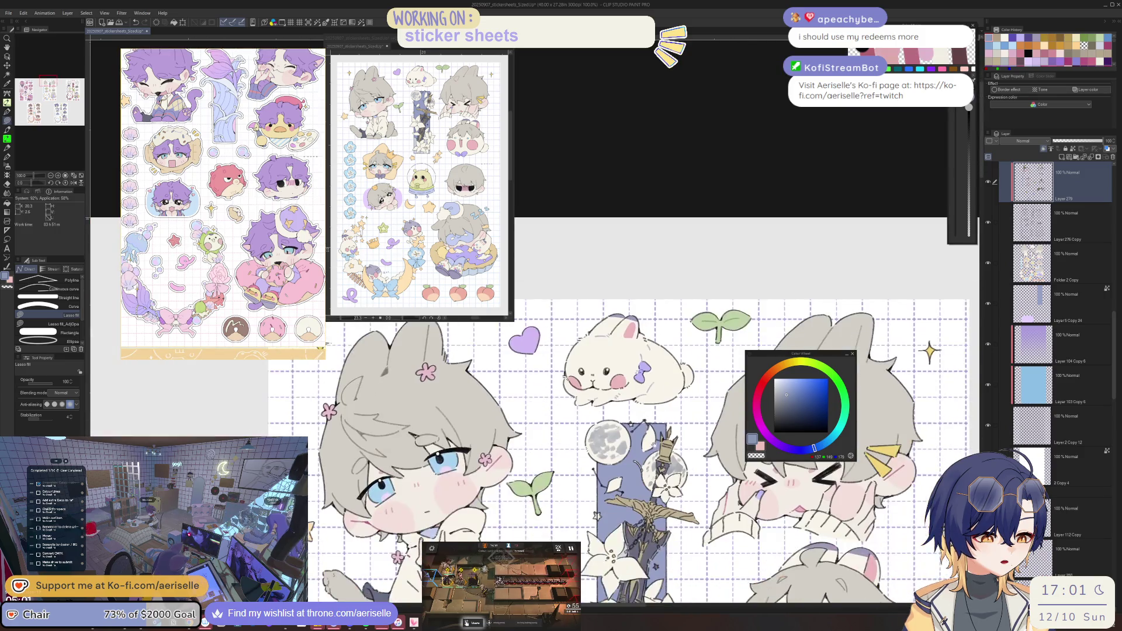
pyautogui.scroll(1, 671, 361)
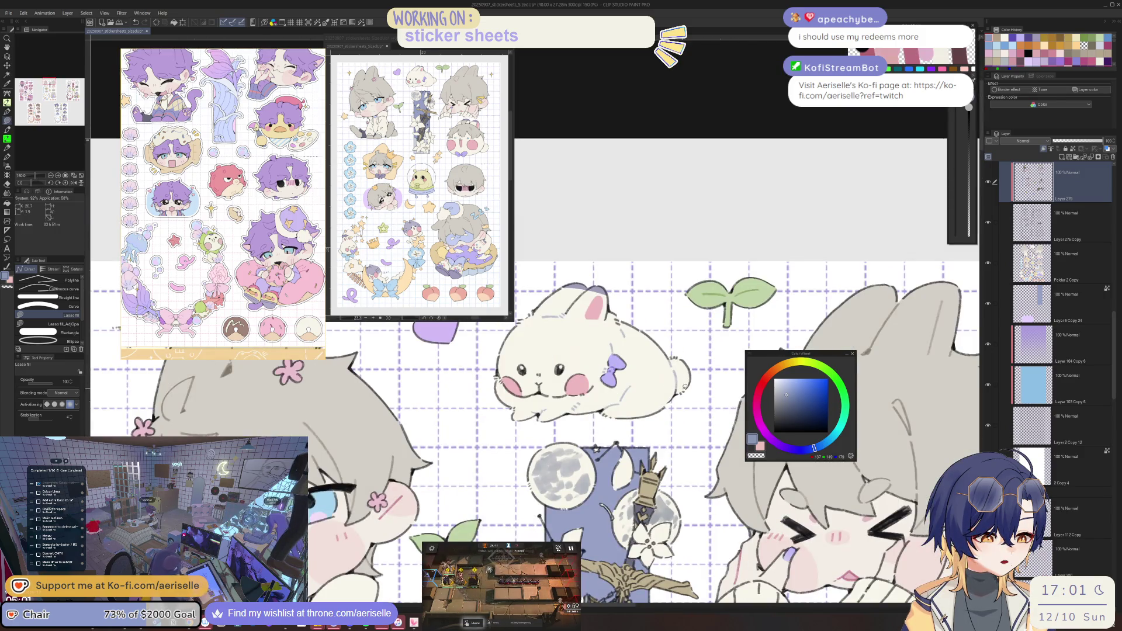
pyautogui.click(757, 403)
pyautogui.press('g')
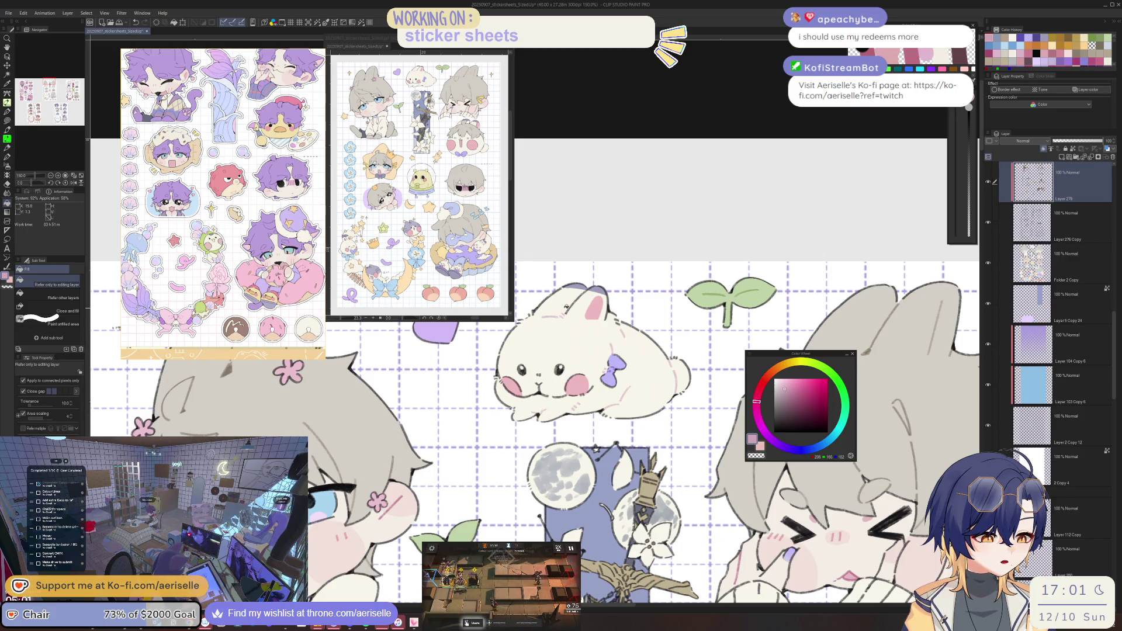
pyautogui.scroll(-5, 566, 307)
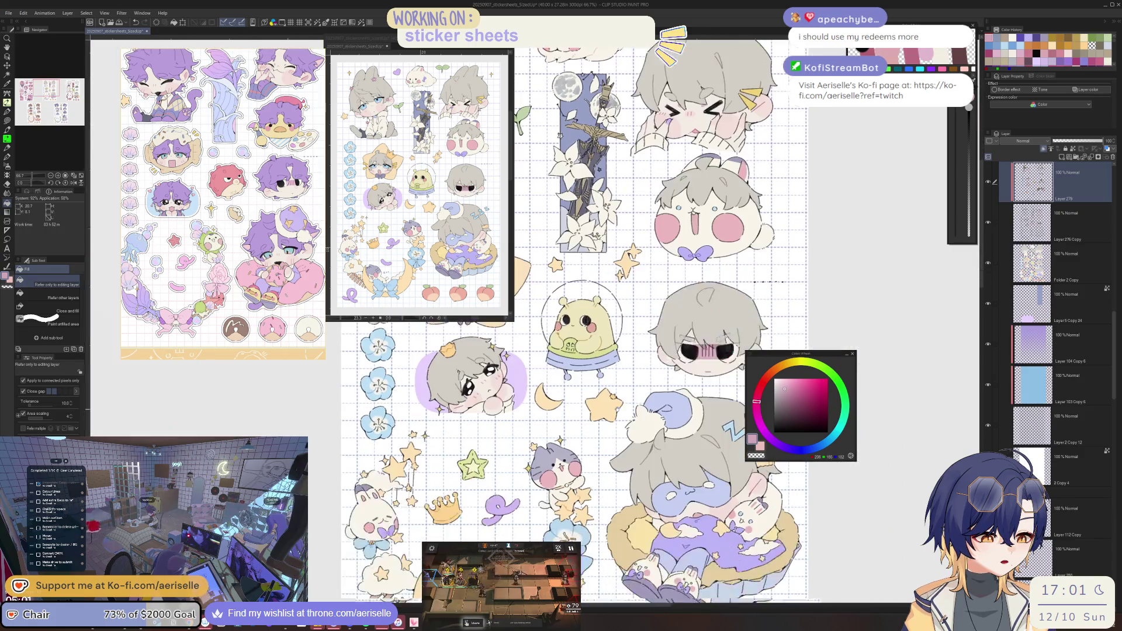
pyautogui.scroll(-3, 547, 321)
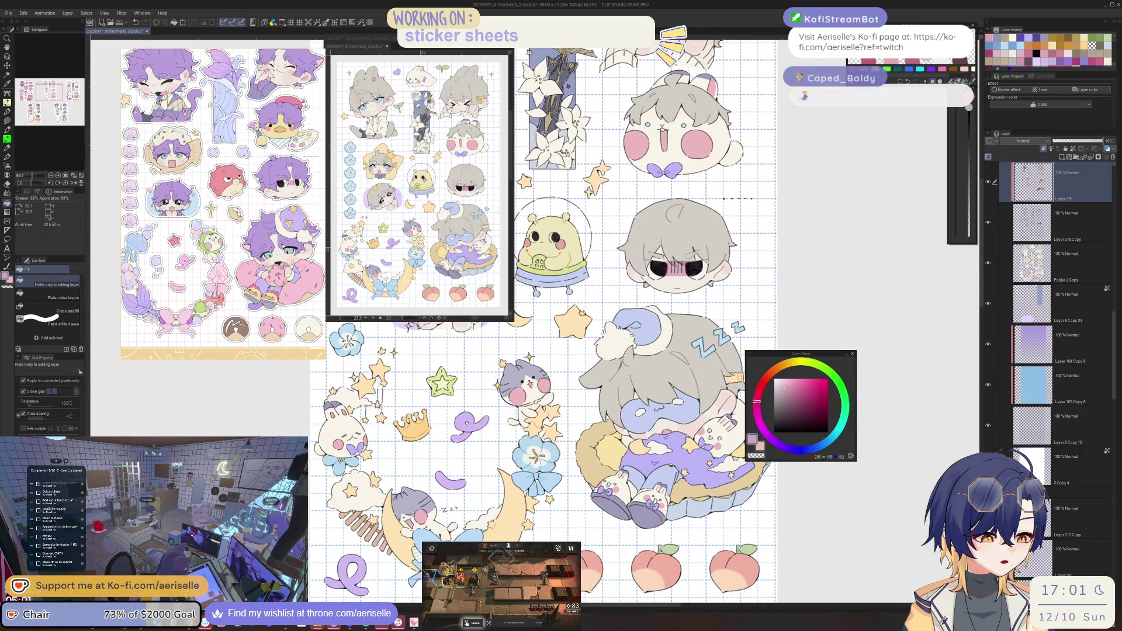
pyautogui.scroll(3, 643, 257)
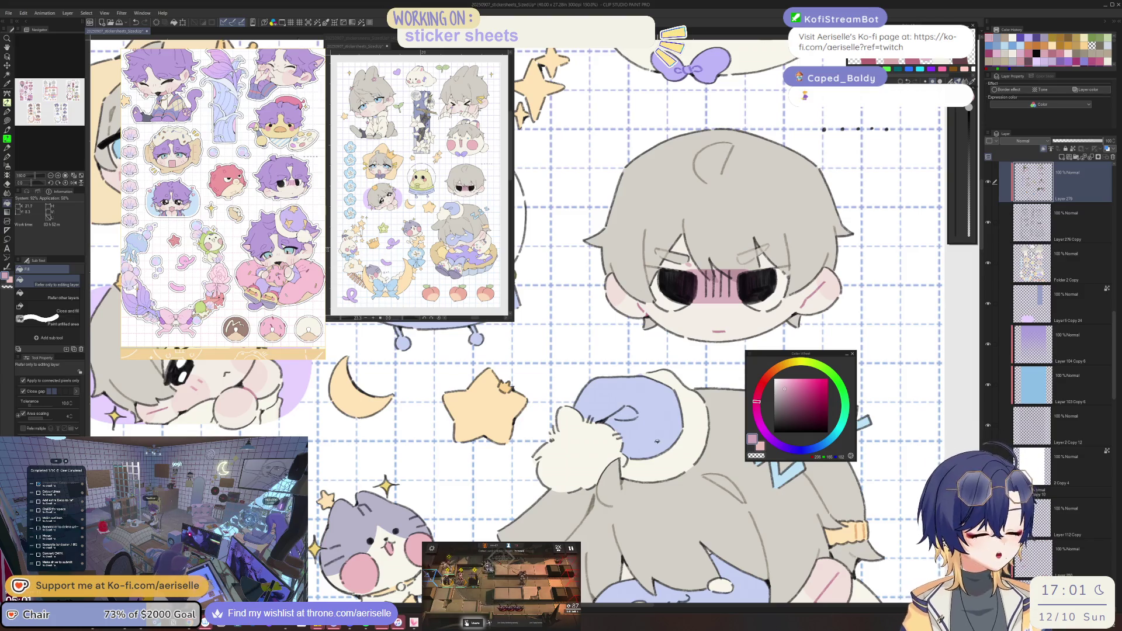
pyautogui.keyDown('alt'); pyautogui.click(658, 442); pyautogui.keyUp('alt')
pyautogui.press('u')
pyautogui.scroll(3, 620, 421)
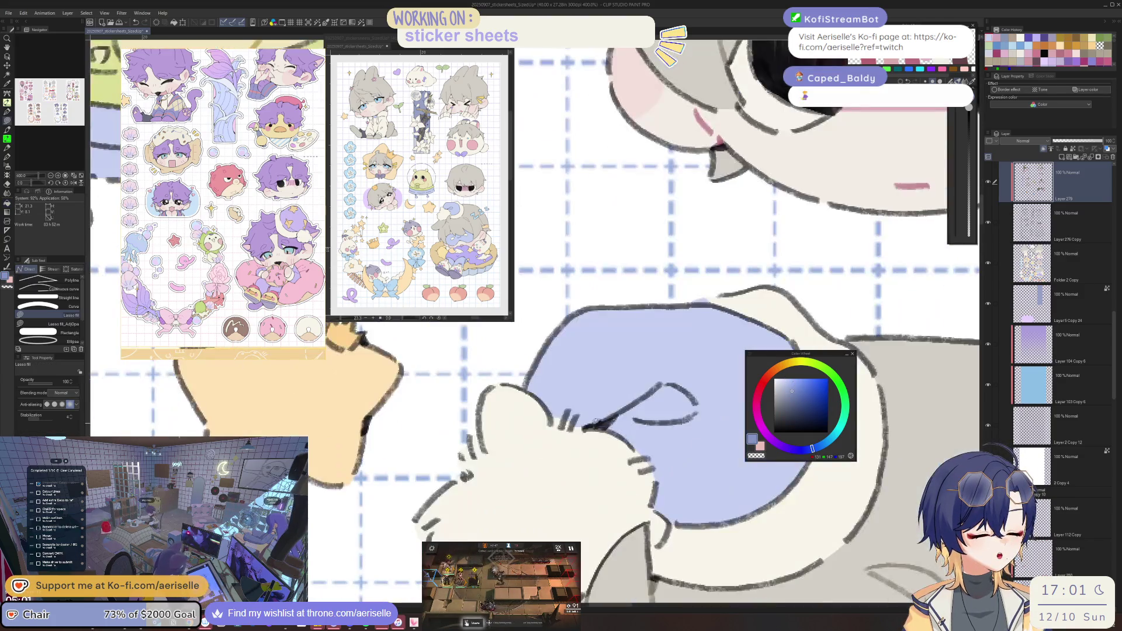
pyautogui.moveTo(622, 369); pyautogui.dragTo(623, 368)
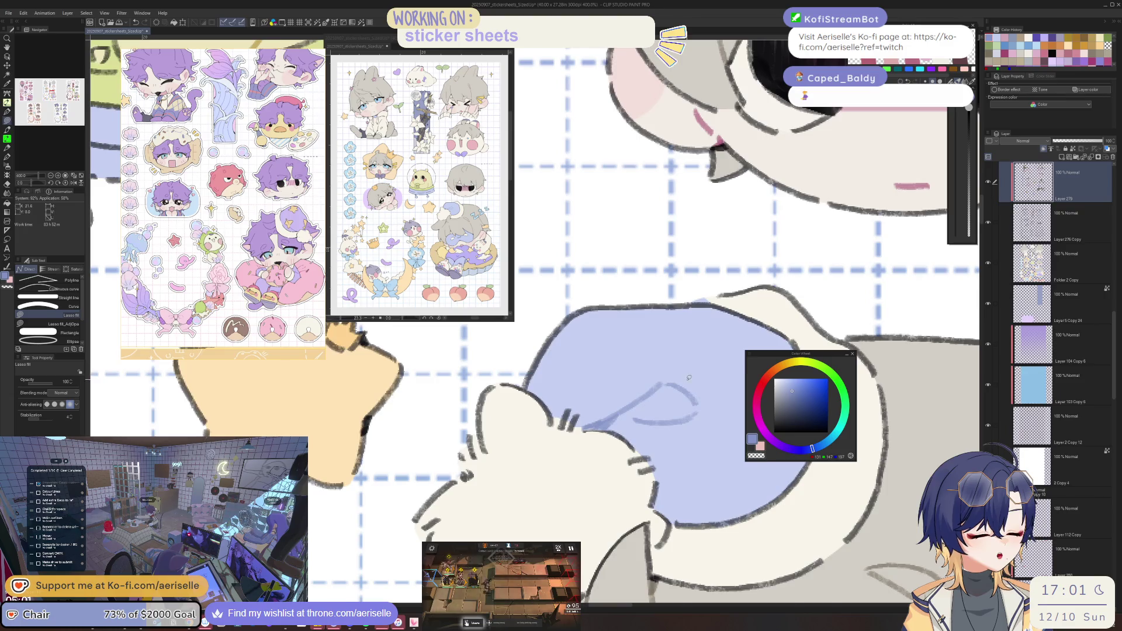
# Choose a darker muted blue and lasso-fill an area near the boy's slippers.
pyautogui.scroll(-3, 683, 443)
pyautogui.moveTo(682, 443); pyautogui.dragTo(608, 421)
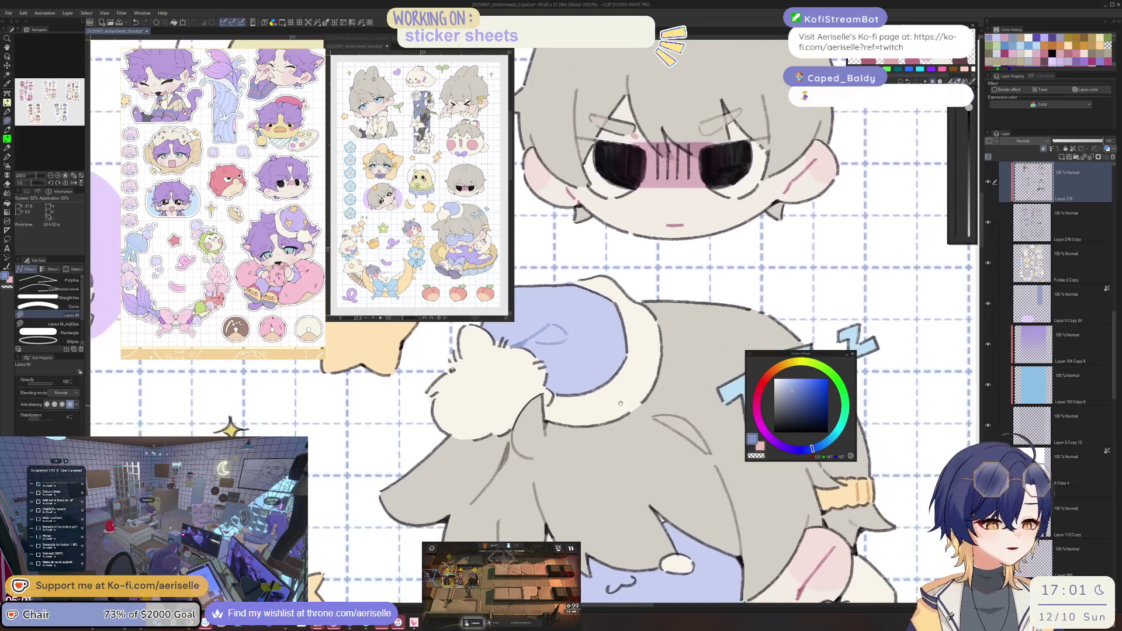
pyautogui.keyDown('alt'); pyautogui.click(553, 339); pyautogui.keyUp('alt')
pyautogui.press('g')
pyautogui.scroll(3, 552, 339)
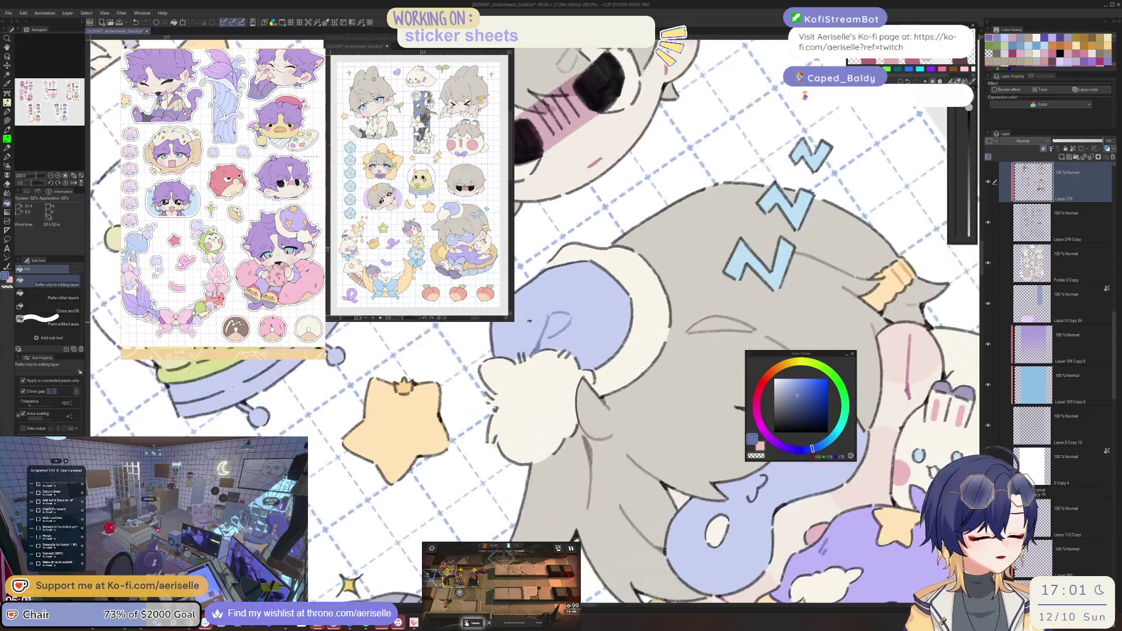
pyautogui.press('u')
pyautogui.scroll(-6, 561, 331)
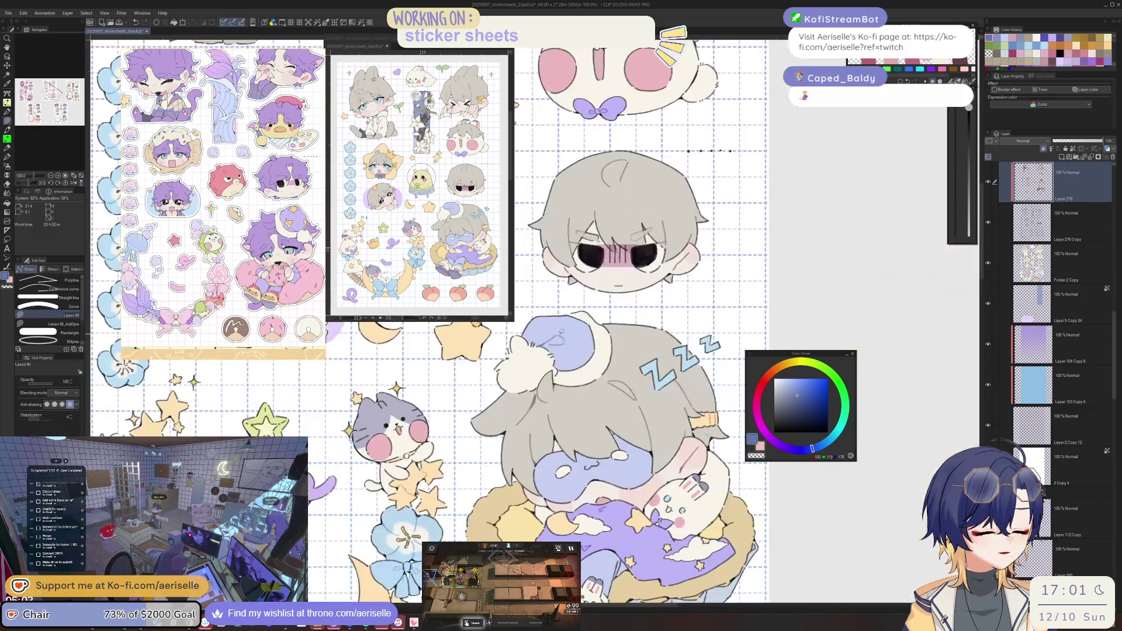
pyautogui.moveTo(693, 511)
pyautogui.mouseDown()
pyautogui.moveTo(608, 393)
pyautogui.moveTo(637, 335)
pyautogui.moveTo(637, 294)
pyautogui.mouseUp()
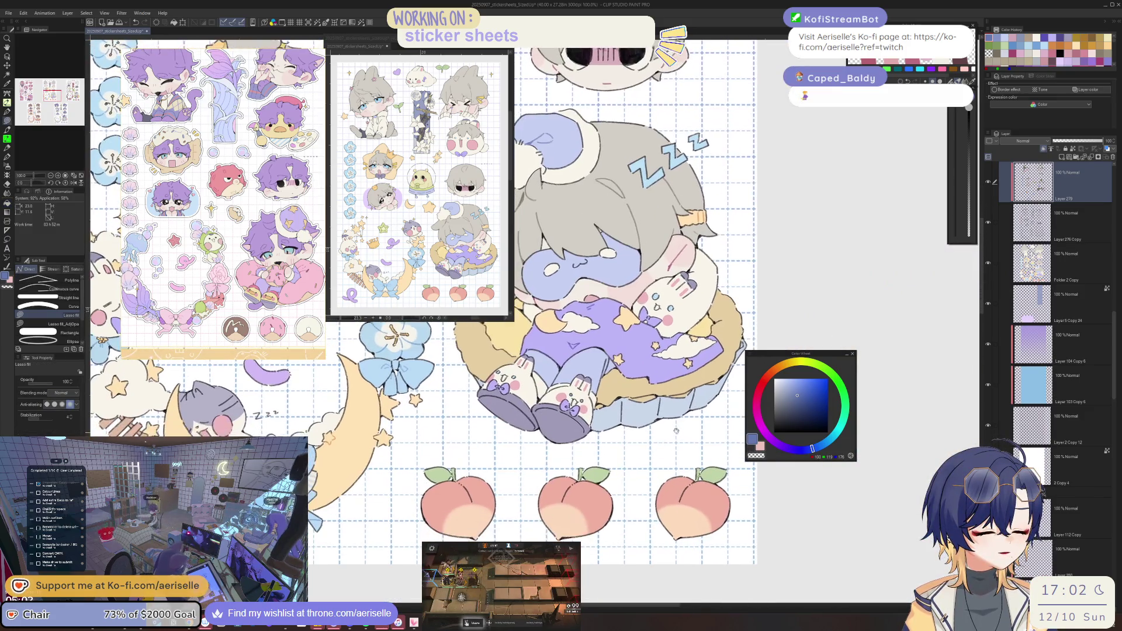
pyautogui.scroll(2, 636, 397)
pyautogui.click(795, 394)
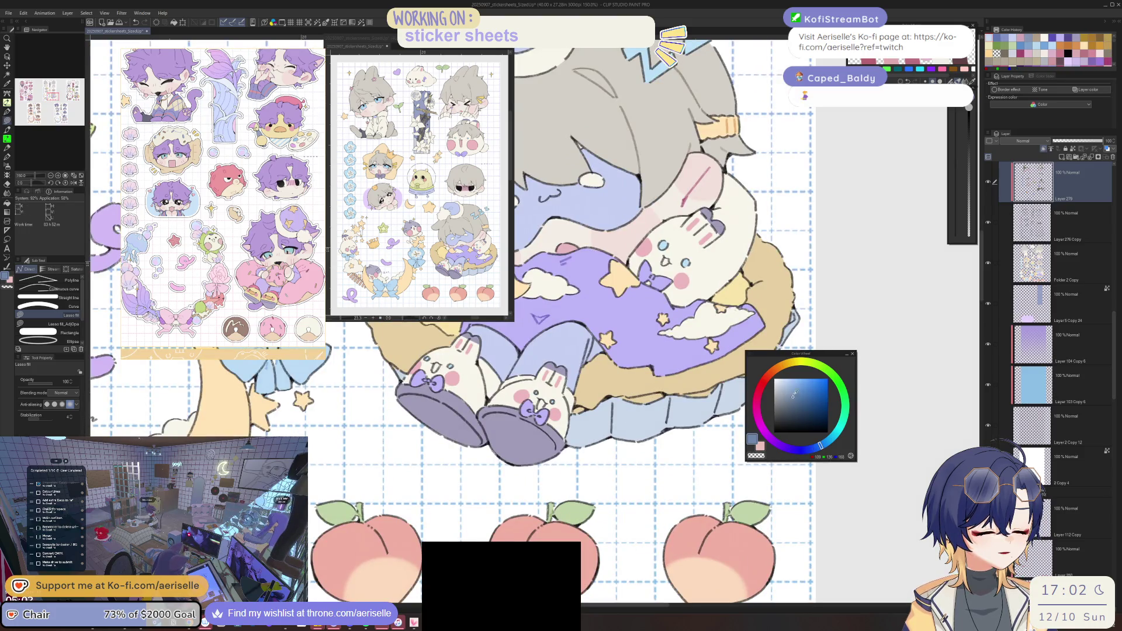
pyautogui.click(798, 395)
pyautogui.moveTo(611, 402)
pyautogui.mouseDown()
pyautogui.moveTo(623, 431)
pyautogui.moveTo(675, 395)
pyautogui.moveTo(632, 404)
pyautogui.mouseUp()
# Sample the slipper's muted purple, then the darker purple of its sole.
pyautogui.scroll(1, 643, 416)
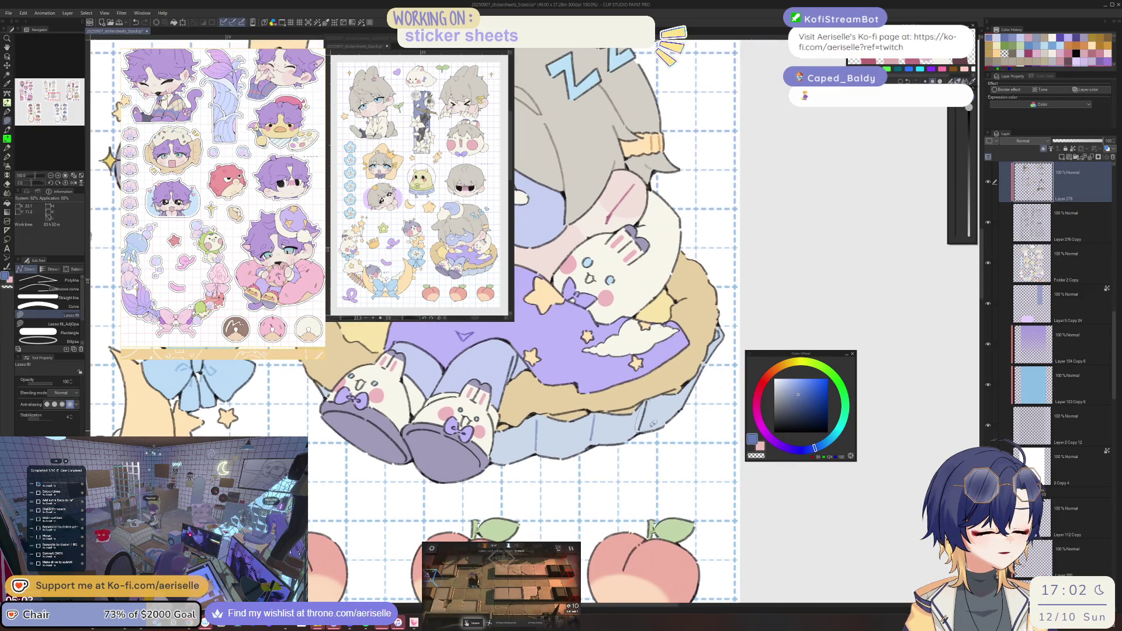
pyautogui.scroll(5, 594, 396)
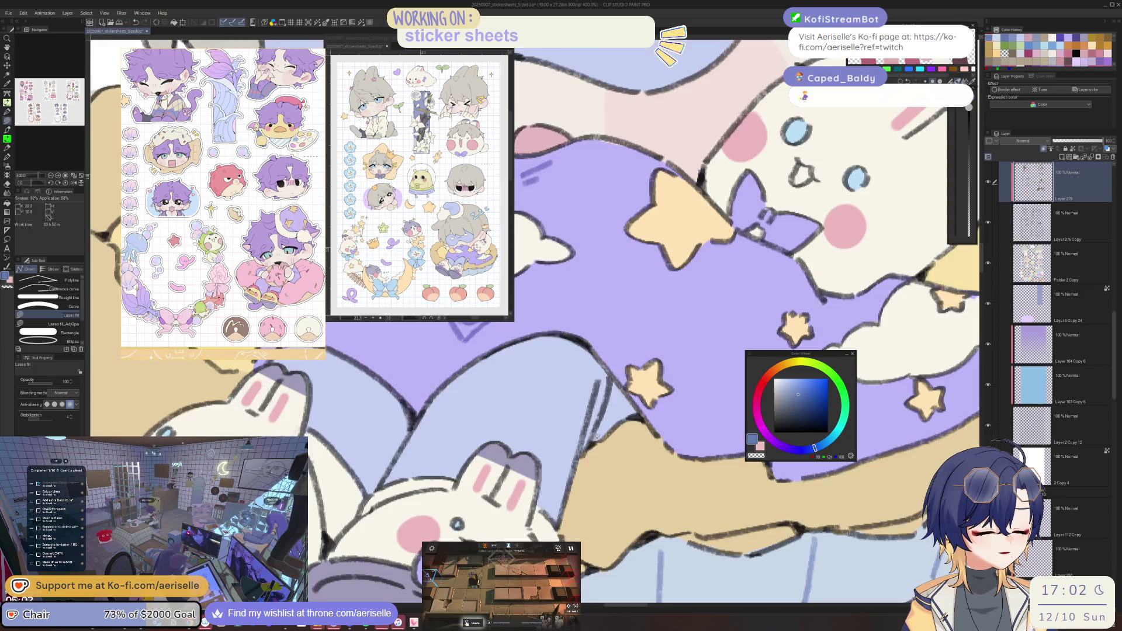
pyautogui.scroll(-5, 612, 381)
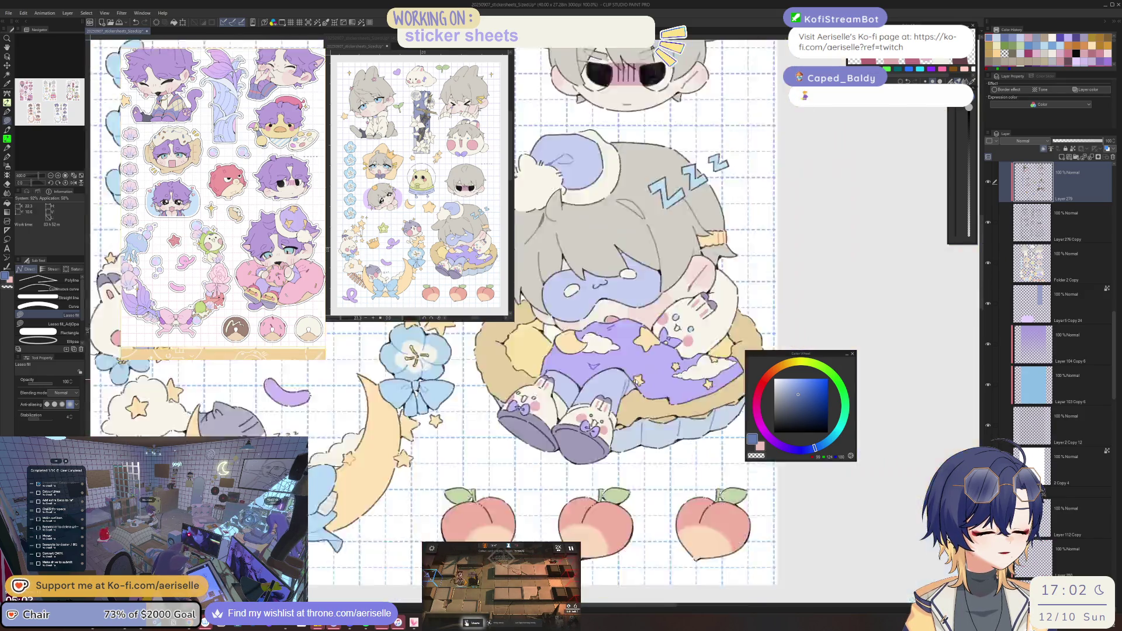
pyautogui.scroll(5, 612, 426)
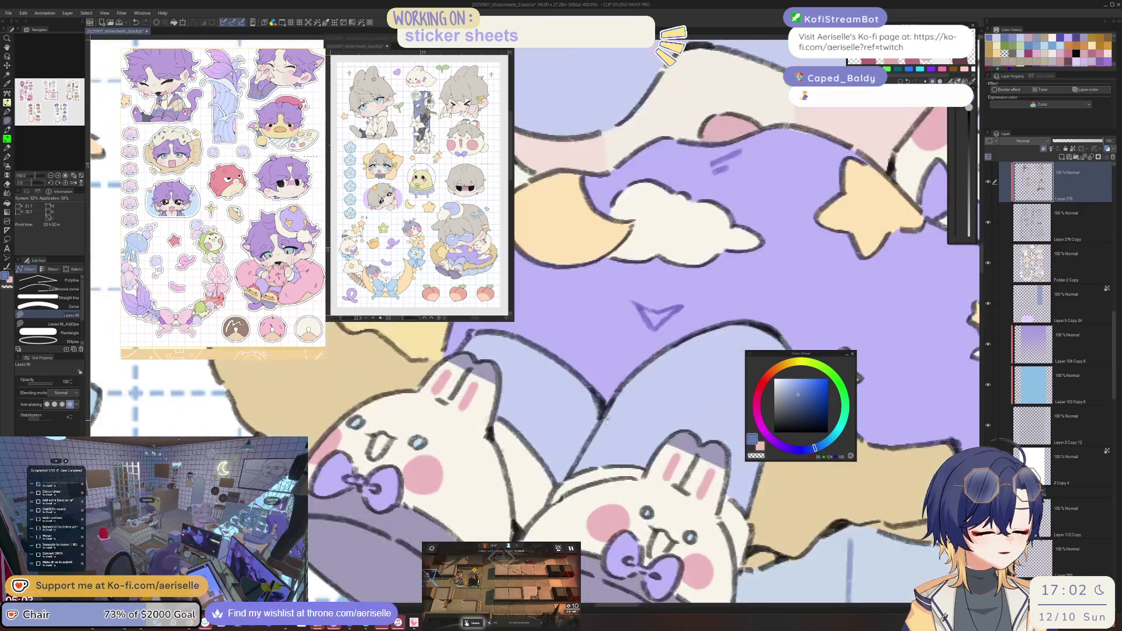
pyautogui.scroll(-5, 602, 453)
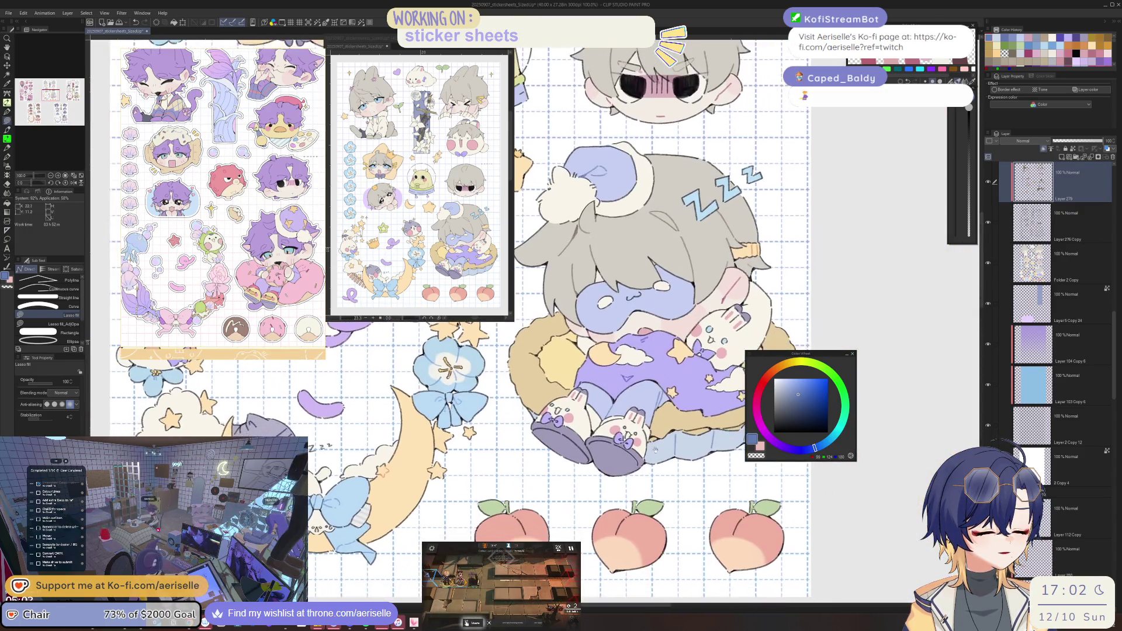
pyautogui.keyDown('alt'); pyautogui.click(584, 421); pyautogui.keyUp('alt')
pyautogui.press('-')
pyautogui.press('-')
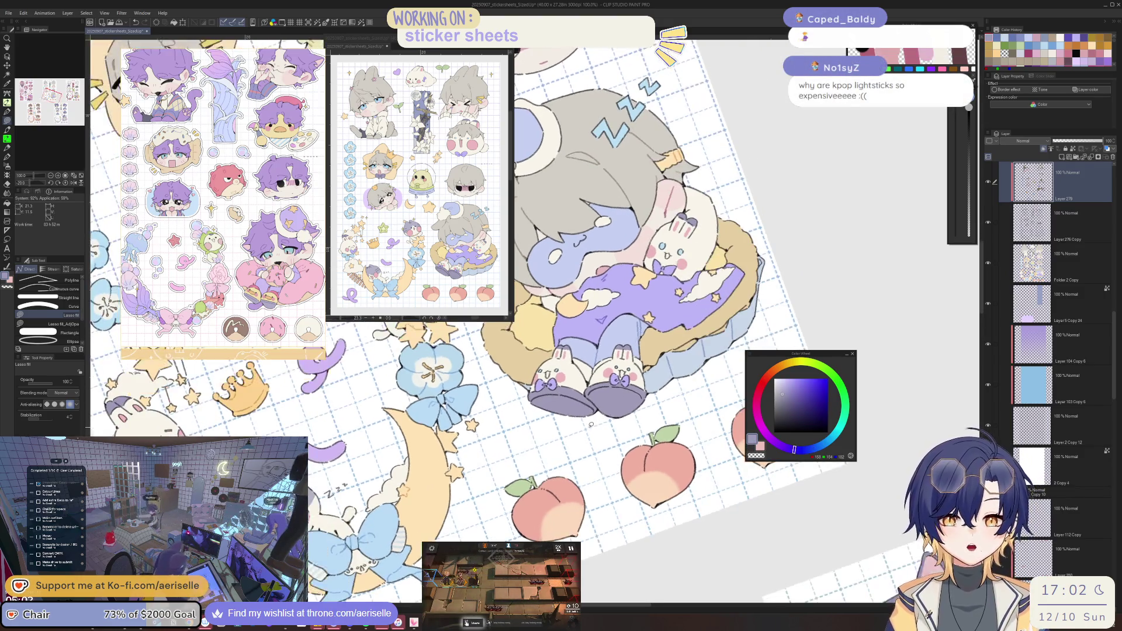
pyautogui.hotkey('ctrl', '+')
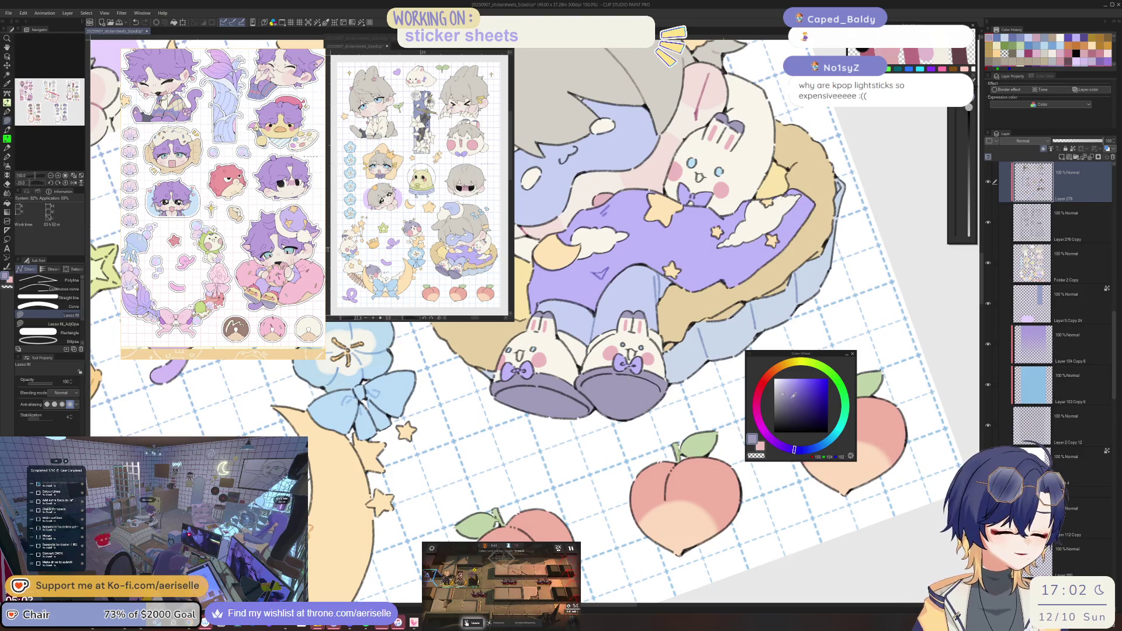
pyautogui.keyDown('alt'); pyautogui.click(581, 381); pyautogui.keyUp('alt')
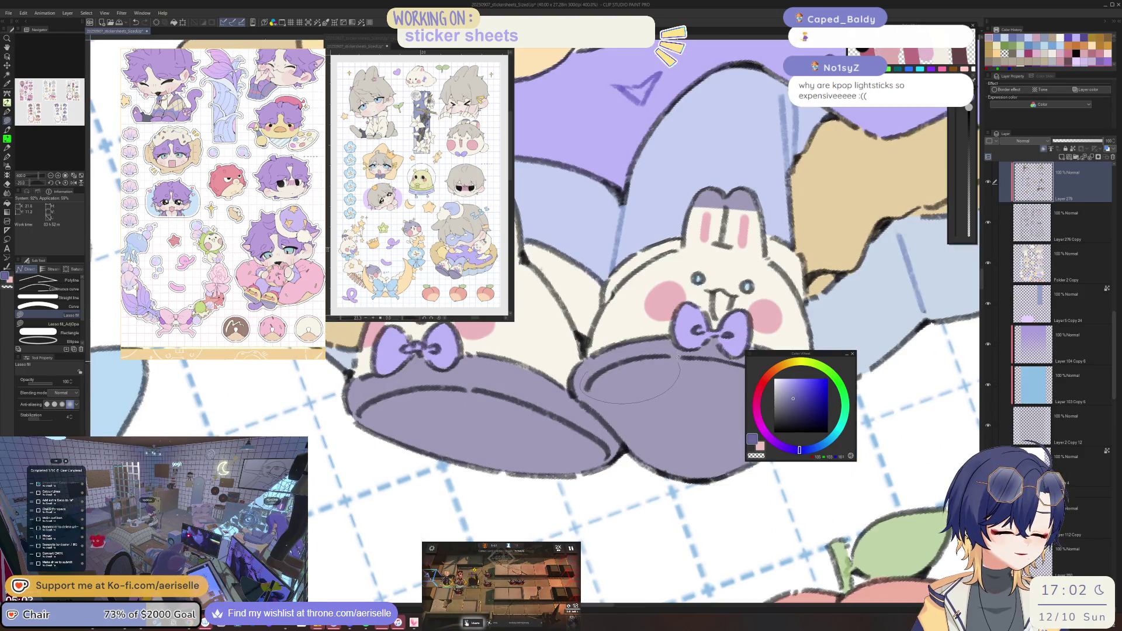
pyautogui.moveTo(591, 369); pyautogui.dragTo(587, 381)
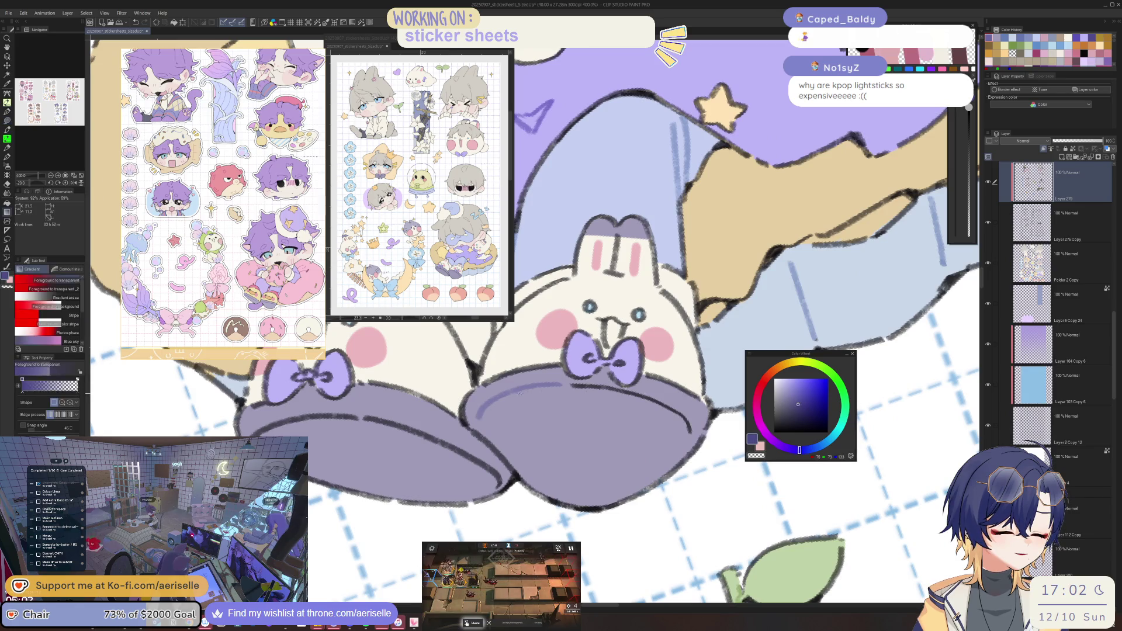
# Lasso-fill a patch on the purple slipper with the sampled colour.
pyautogui.press('g')
pyautogui.moveTo(709, 317); pyautogui.dragTo(690, 328)
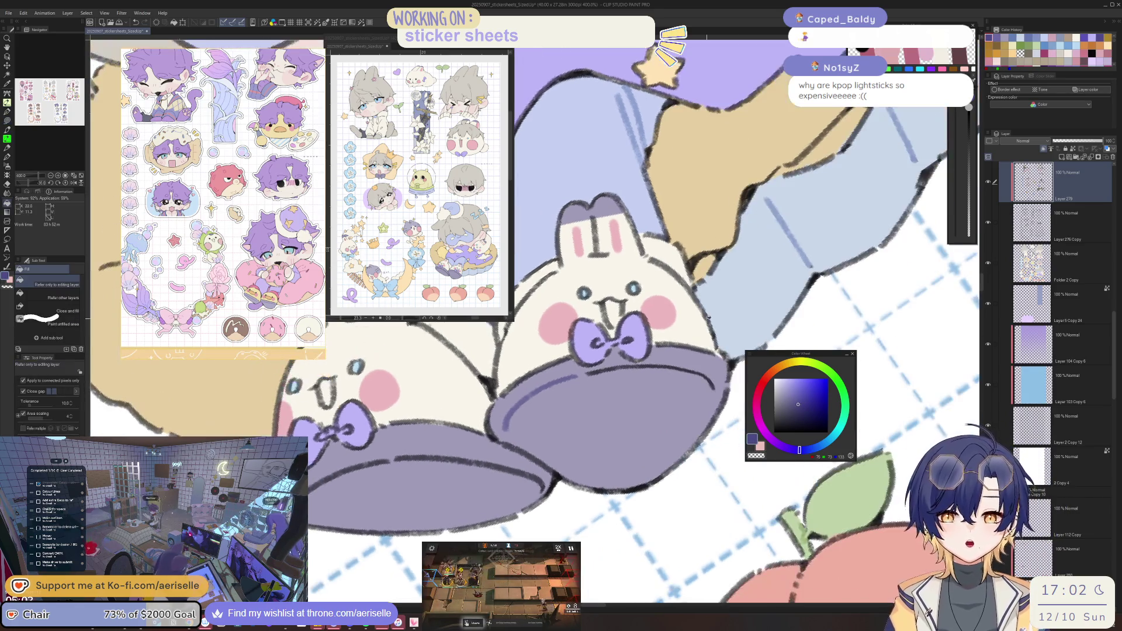
pyautogui.press('u')
pyautogui.moveTo(710, 380)
pyautogui.mouseDown()
pyautogui.moveTo(717, 393)
pyautogui.moveTo(672, 359)
pyautogui.moveTo(708, 388)
pyautogui.moveTo(678, 433)
pyautogui.moveTo(690, 426)
pyautogui.mouseUp()
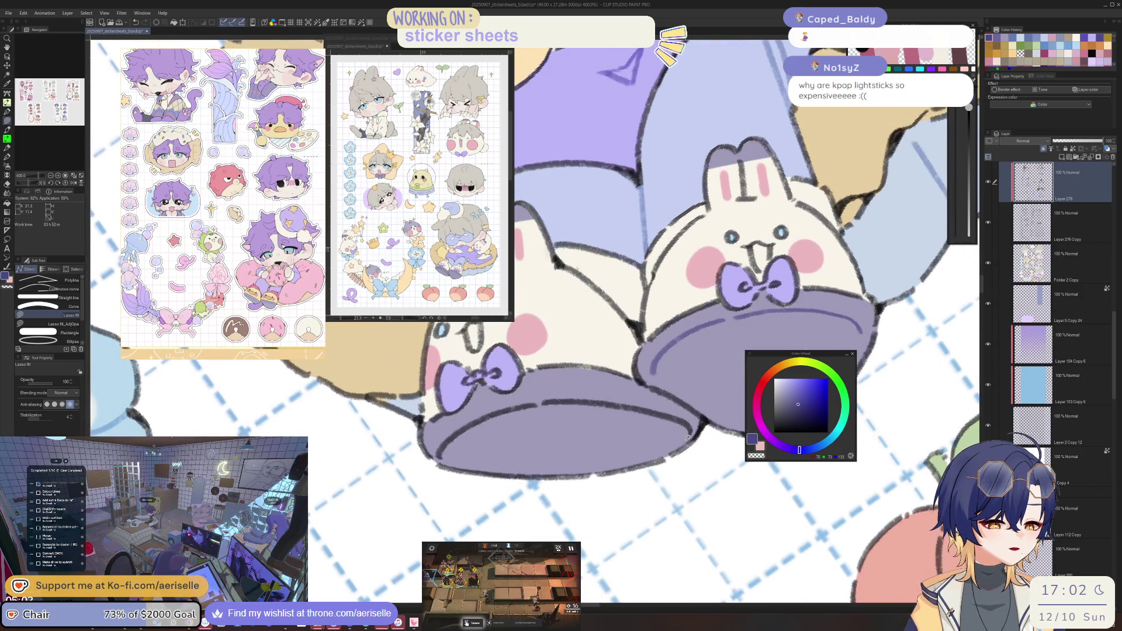
pyautogui.moveTo(440, 435)
pyautogui.mouseDown()
pyautogui.moveTo(440, 459)
pyautogui.moveTo(517, 442)
pyautogui.moveTo(558, 450)
pyautogui.mouseUp()
pyautogui.scroll(-5, 492, 438)
pyautogui.scroll(-3, 492, 438)
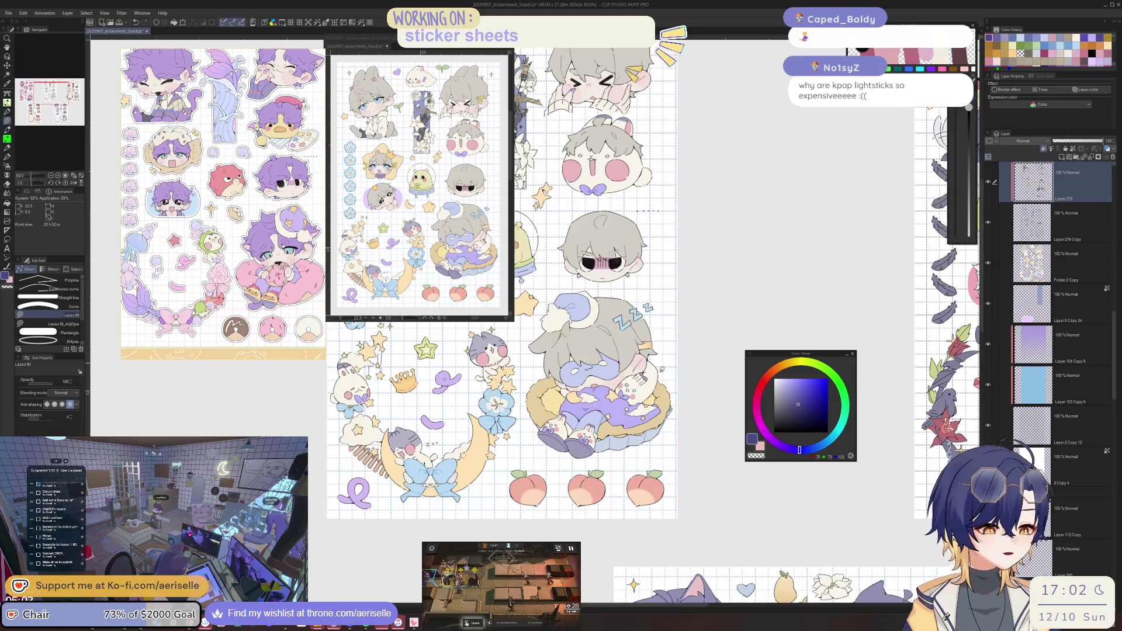
# Pick a brown and lasso-fill the gap along the tan cushion's outer edge.
pyautogui.scroll(3, 663, 374)
pyautogui.keyDown('alt'); pyautogui.click(665, 431); pyautogui.keyUp('alt')
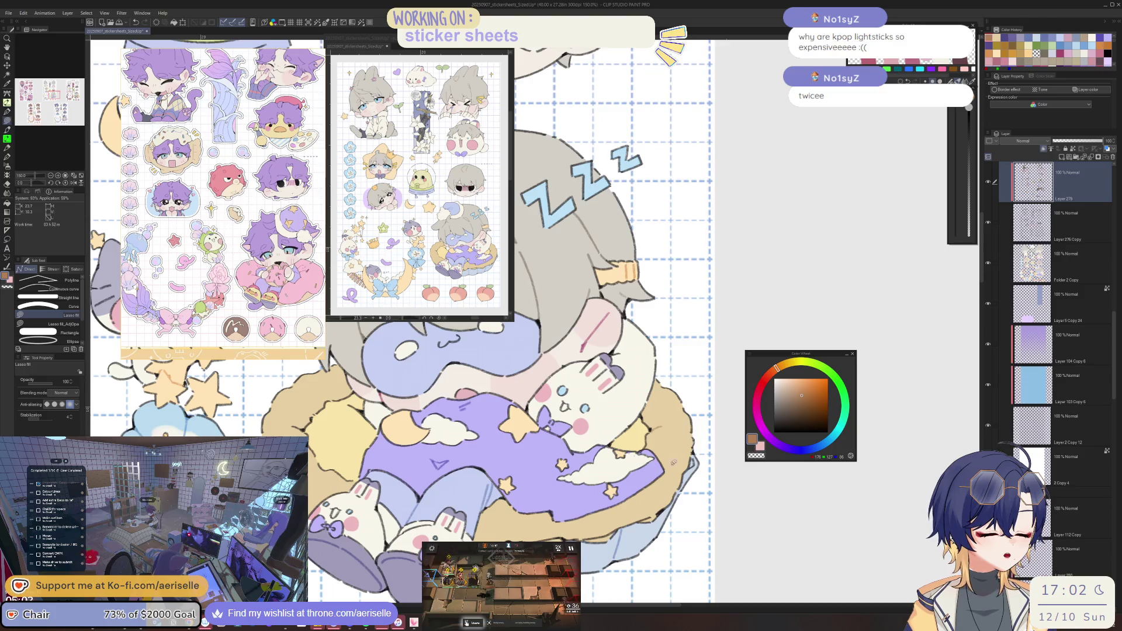
pyautogui.scroll(-3, 664, 431)
pyautogui.hscroll(-2, 611, 402)
pyautogui.scroll(1, 611, 402)
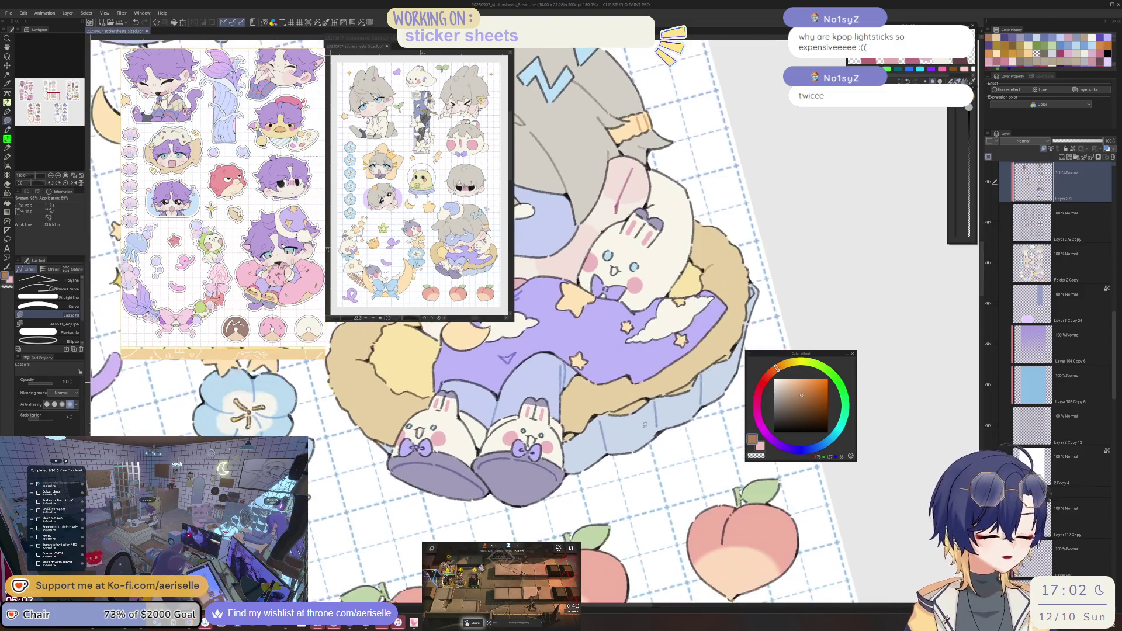
pyautogui.scroll(2, 594, 406)
pyautogui.moveTo(587, 420); pyautogui.dragTo(704, 379)
pyautogui.scroll(-4, 629, 421)
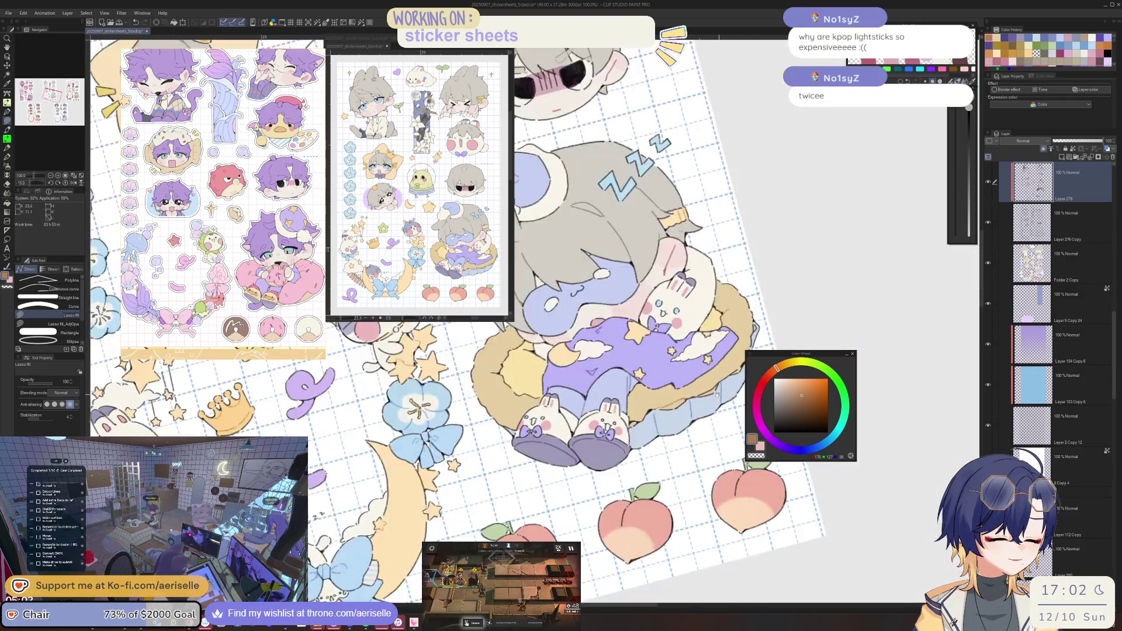
pyautogui.scroll(4, 629, 422)
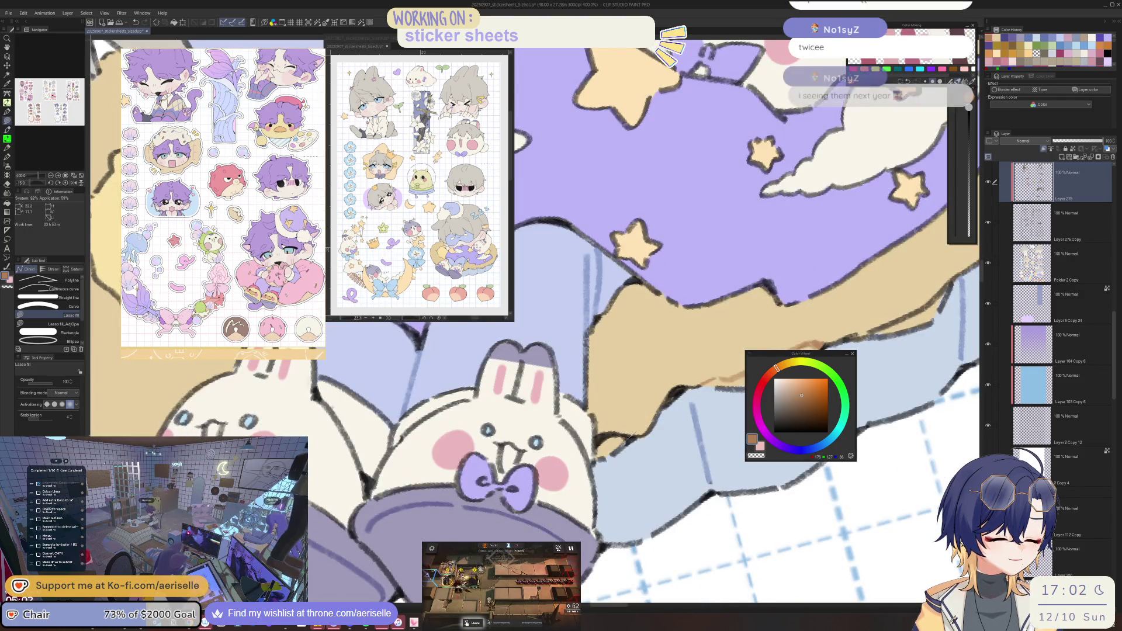
pyautogui.scroll(-2, 640, 400)
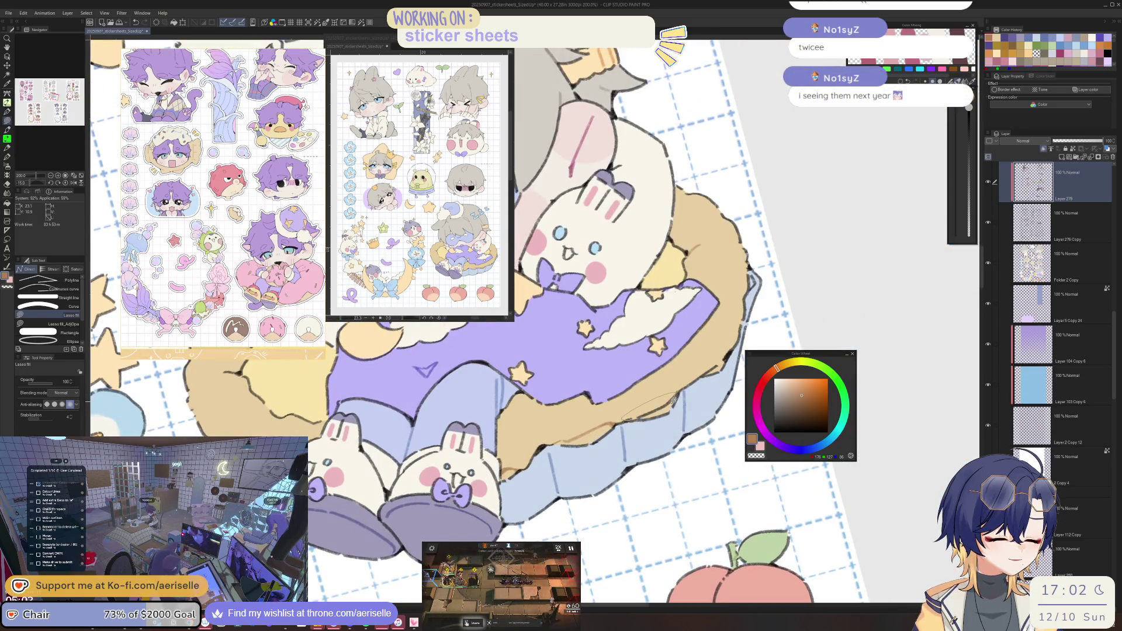
pyautogui.moveTo(649, 412)
pyautogui.mouseDown()
pyautogui.moveTo(614, 438)
pyautogui.moveTo(640, 444)
pyautogui.mouseUp()
pyautogui.scroll(2, 639, 443)
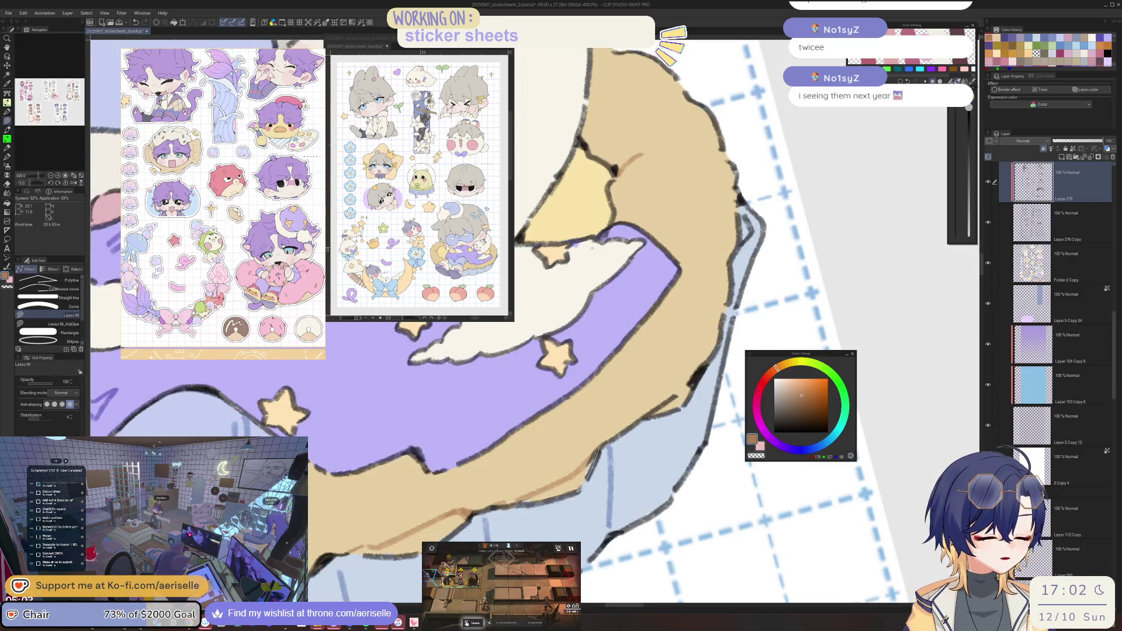
# Toggle the Eraser and back to Lasso fill, then tilt and straighten the canvas view.
pyautogui.press('e')
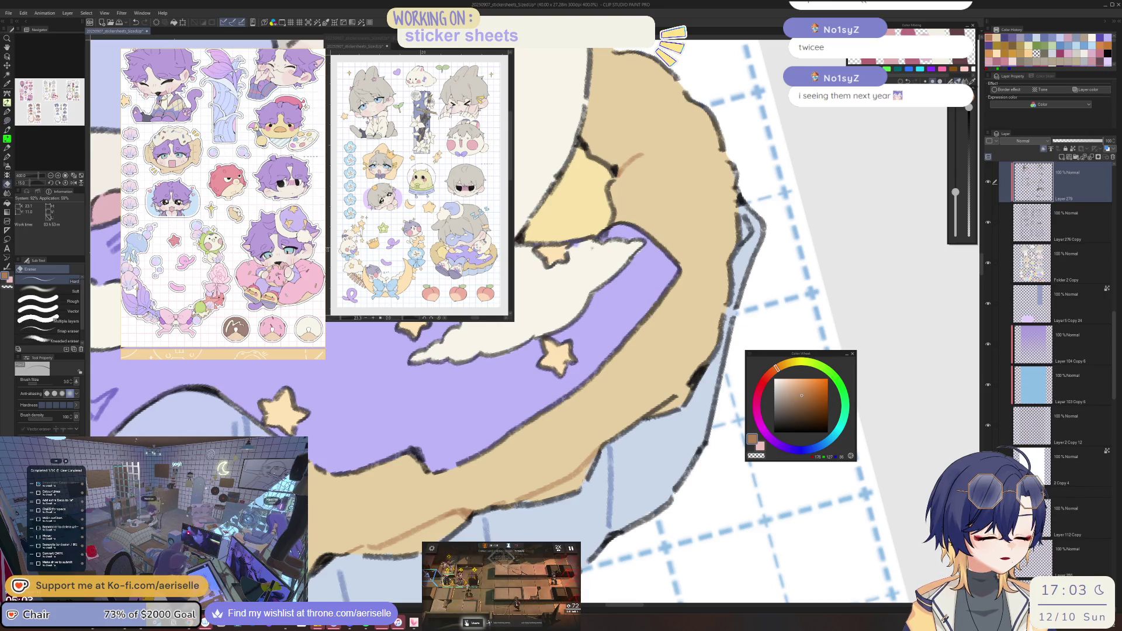
pyautogui.press('u')
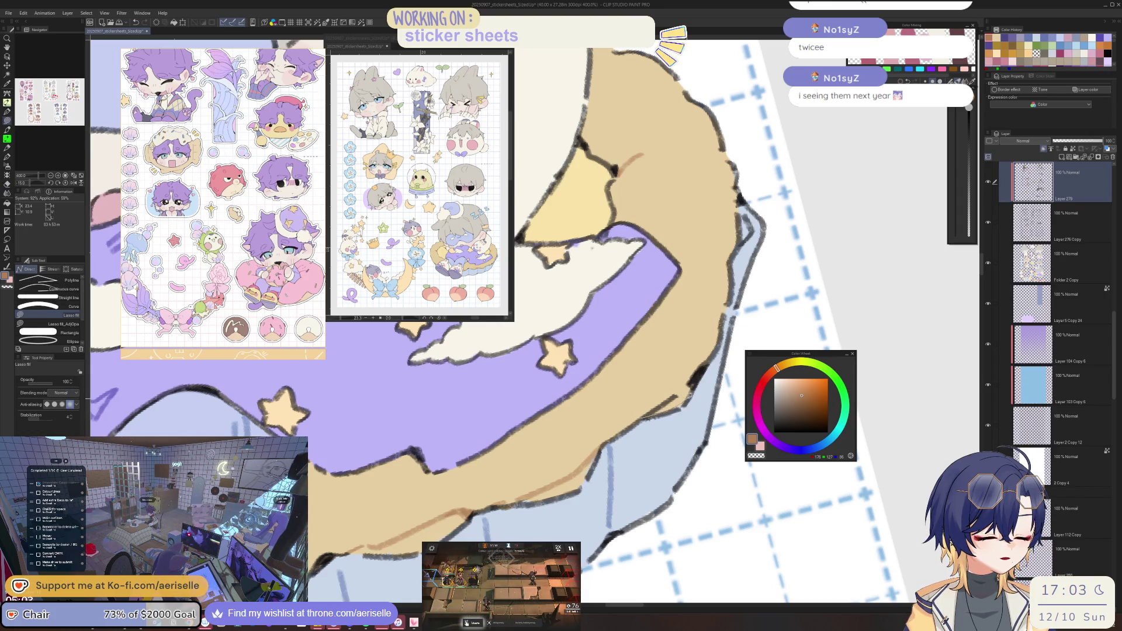
pyautogui.scroll(-2, 709, 361)
pyautogui.scroll(-1, 716, 353)
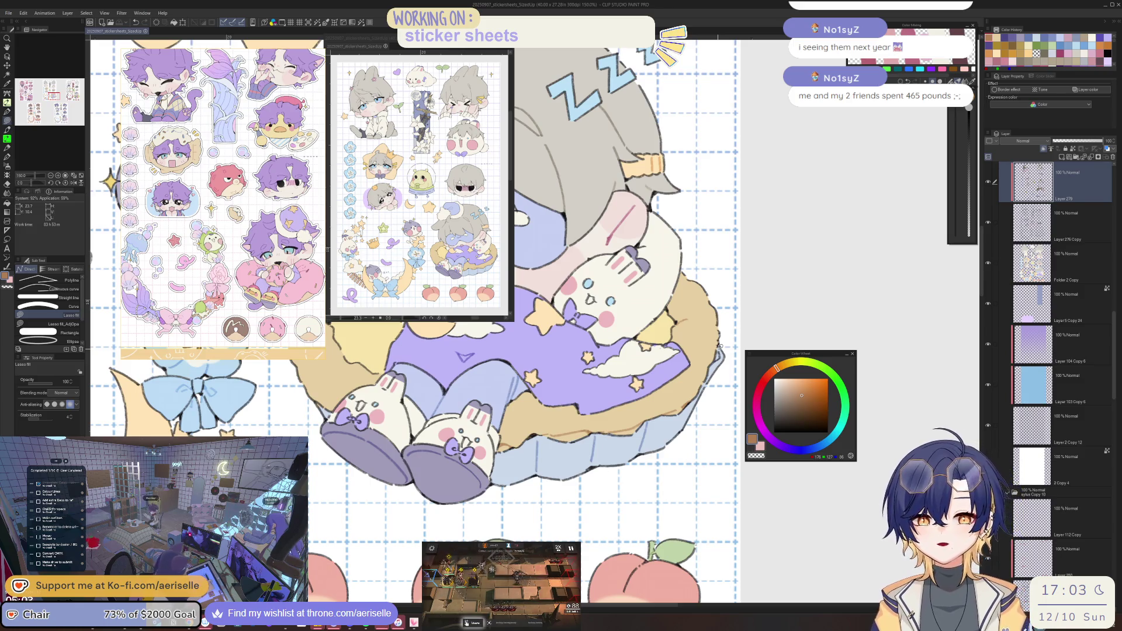
pyautogui.press('-')
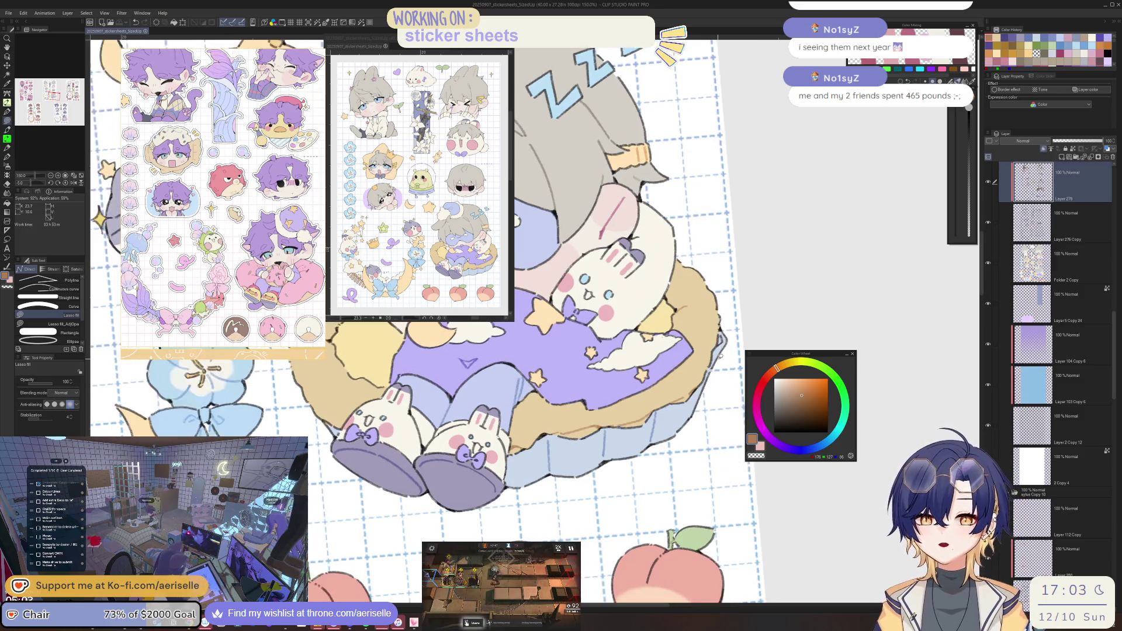
pyautogui.press('^')
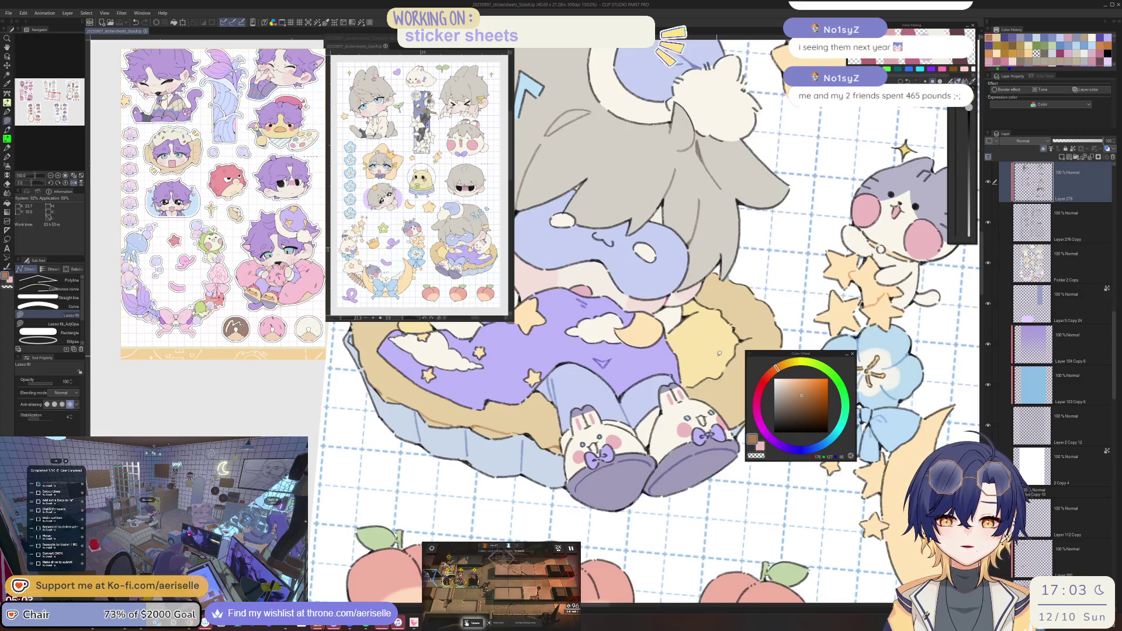
pyautogui.press('^')
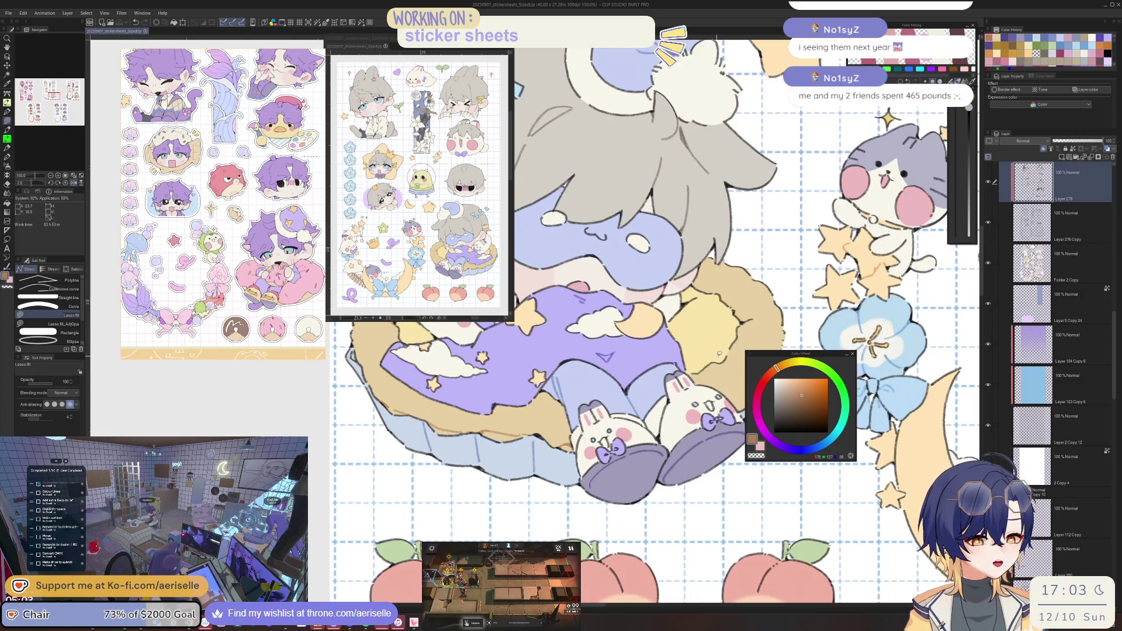
pyautogui.scroll(-4, 720, 353)
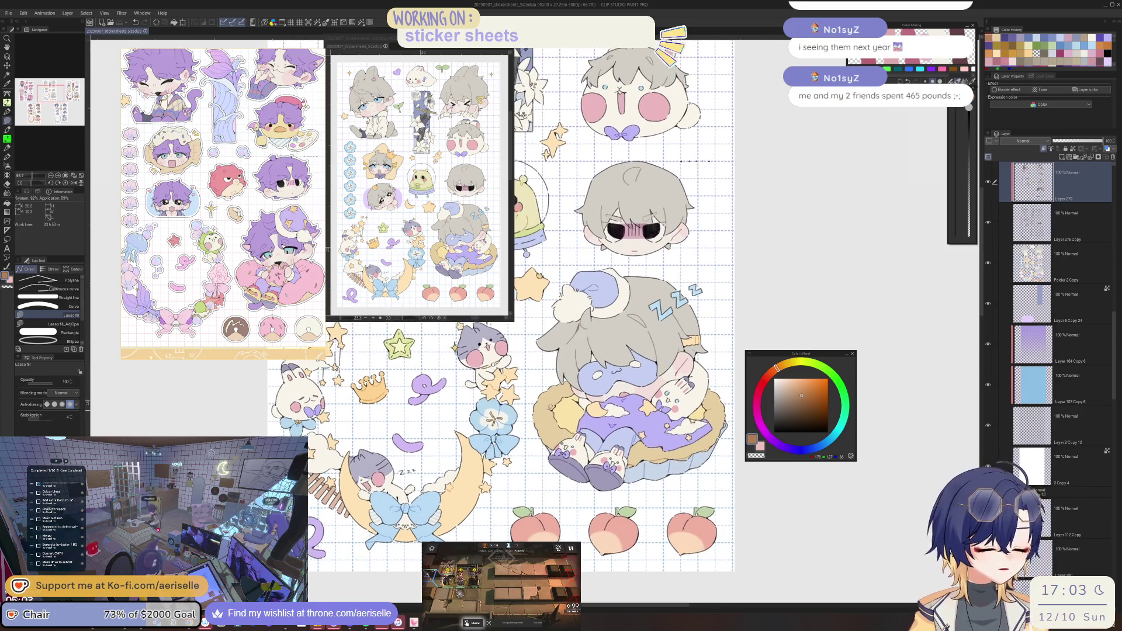
# Lasso-fill tan over the dark stroke on the sleeping boy's cushion.
pyautogui.scroll(8, 556, 409)
pyautogui.moveTo(543, 438); pyautogui.dragTo(557, 408)
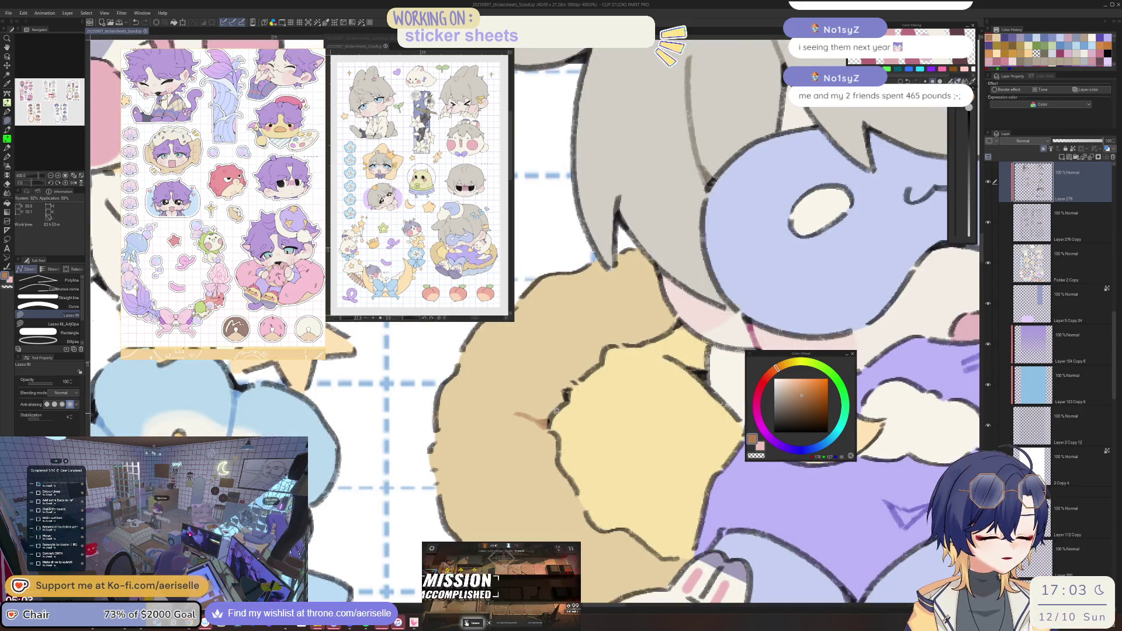
pyautogui.scroll(-5, 548, 426)
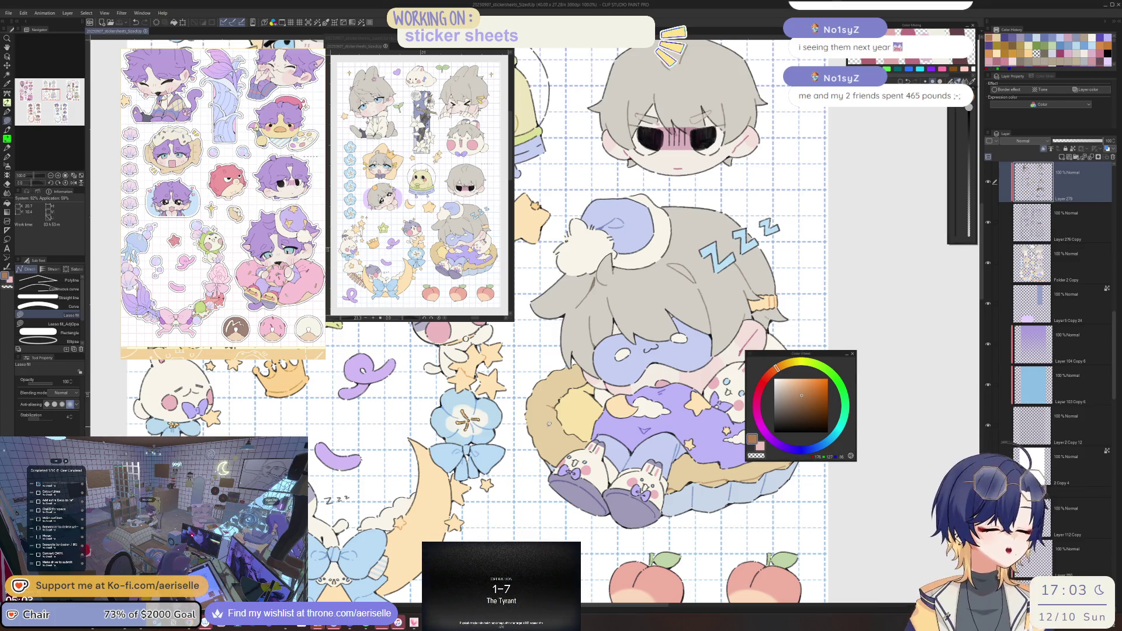
pyautogui.scroll(2, 590, 382)
pyautogui.scroll(-4, 589, 383)
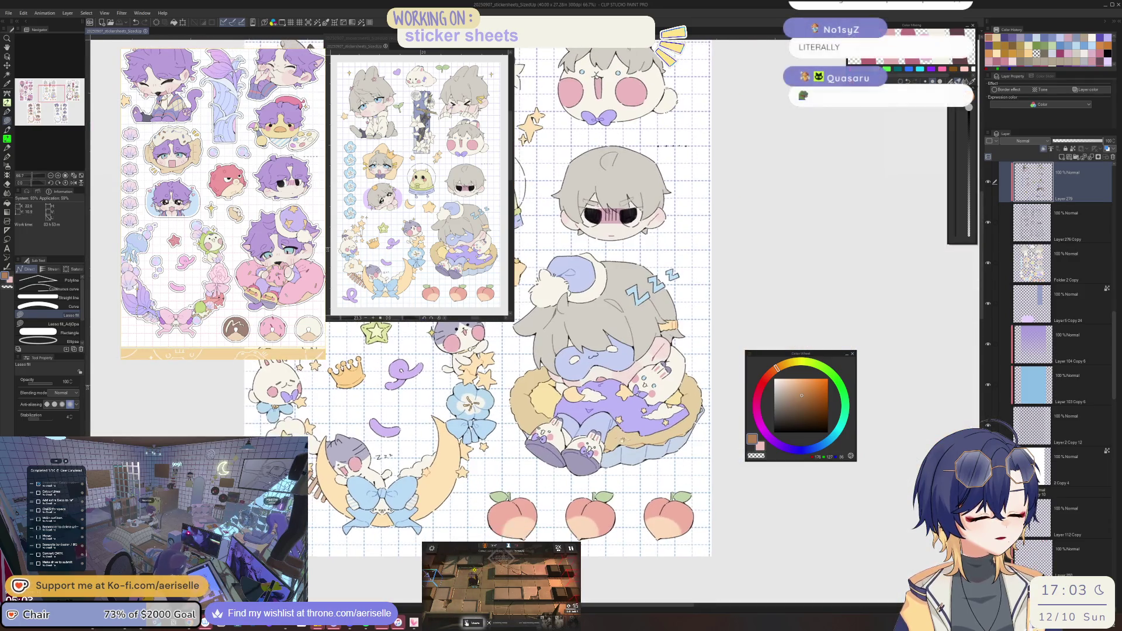
pyautogui.scroll(3, 584, 451)
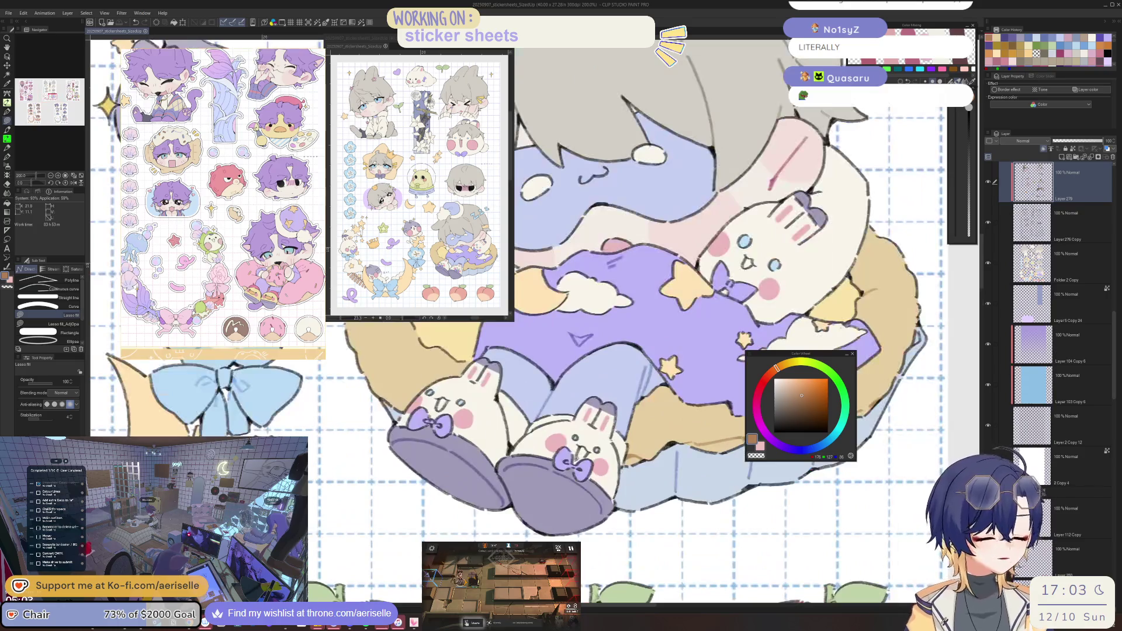
pyautogui.scroll(-4, 570, 446)
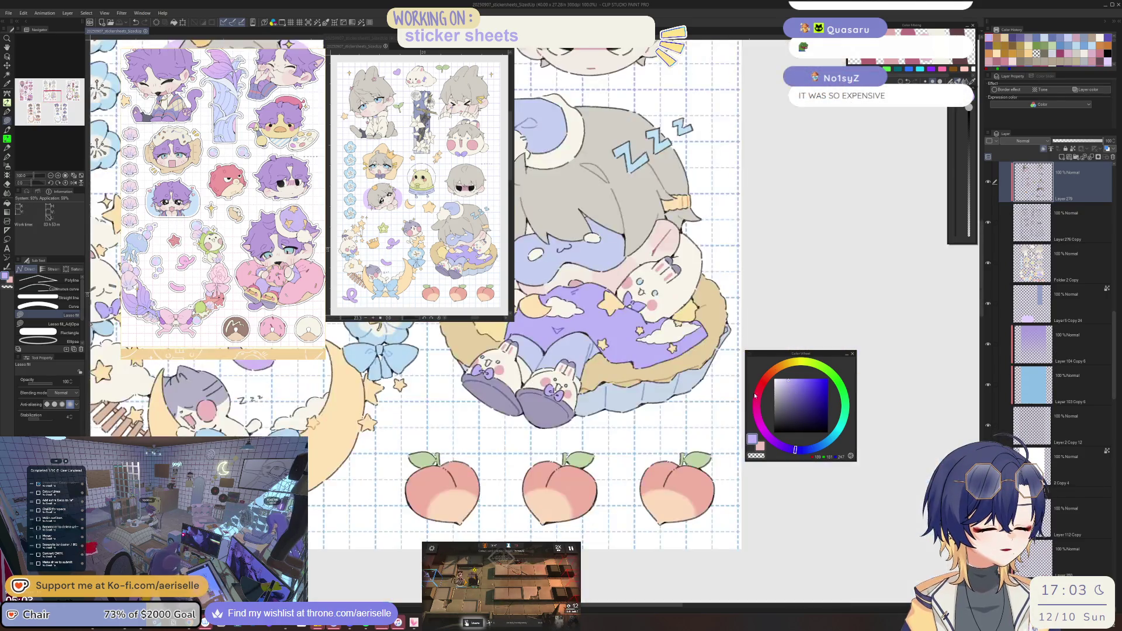
pyautogui.scroll(3, 340, 406)
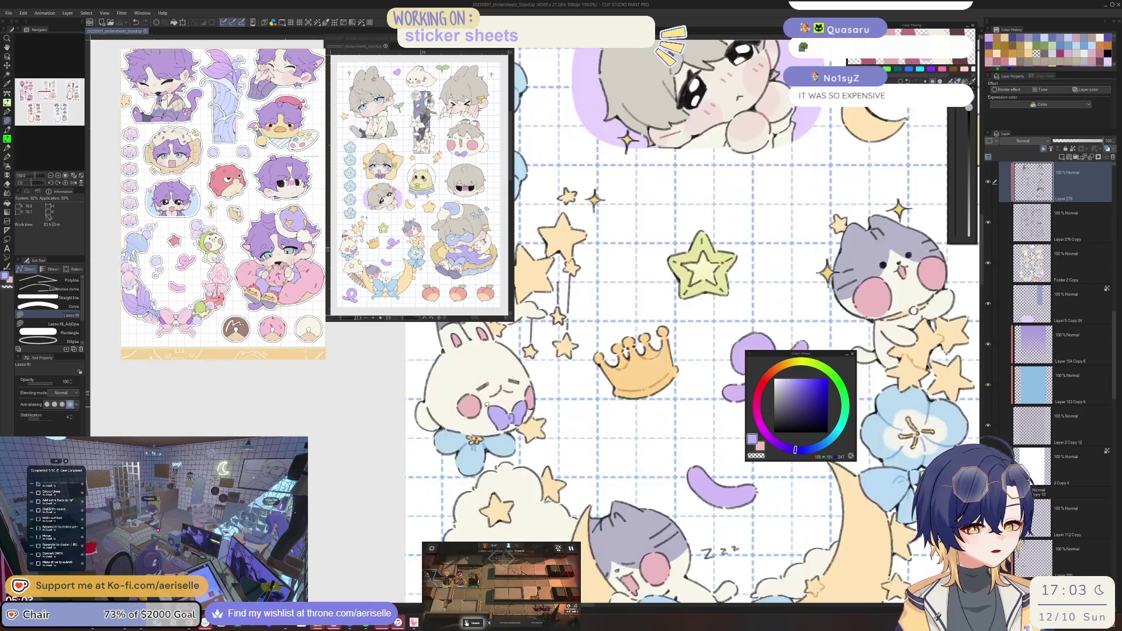
# Set the Eyedropper to sample from the current layer and pick the bunny bow's darker purple.
pyautogui.press('i')
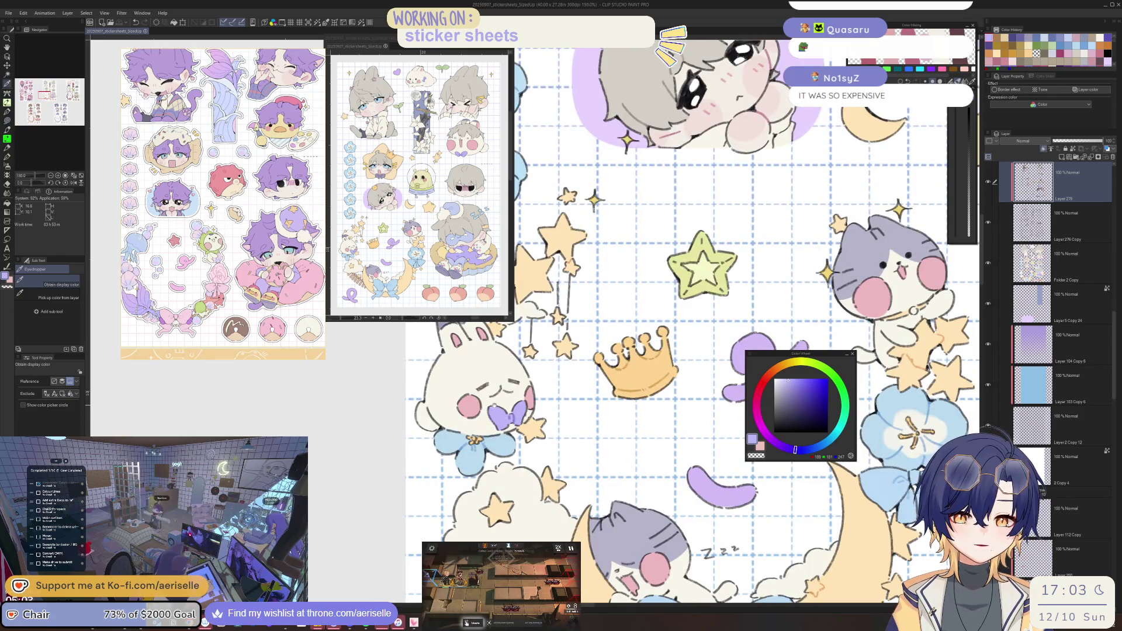
pyautogui.press('i')
pyautogui.scroll(6, 494, 405)
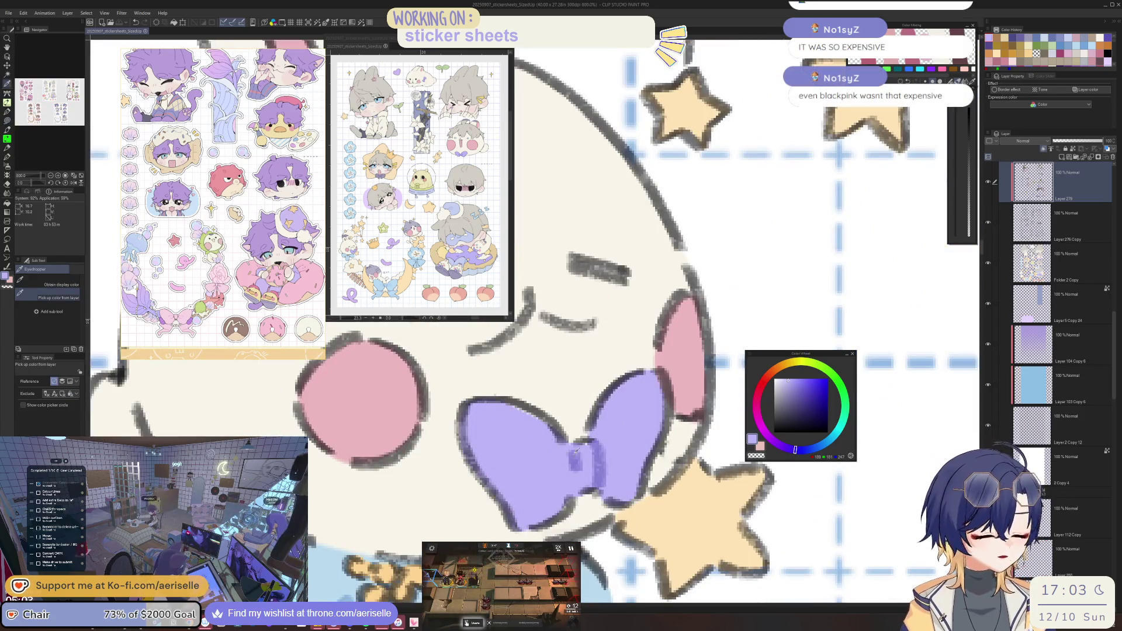
pyautogui.click(576, 451)
pyautogui.scroll(-5, 575, 450)
pyautogui.scroll(-3, 585, 351)
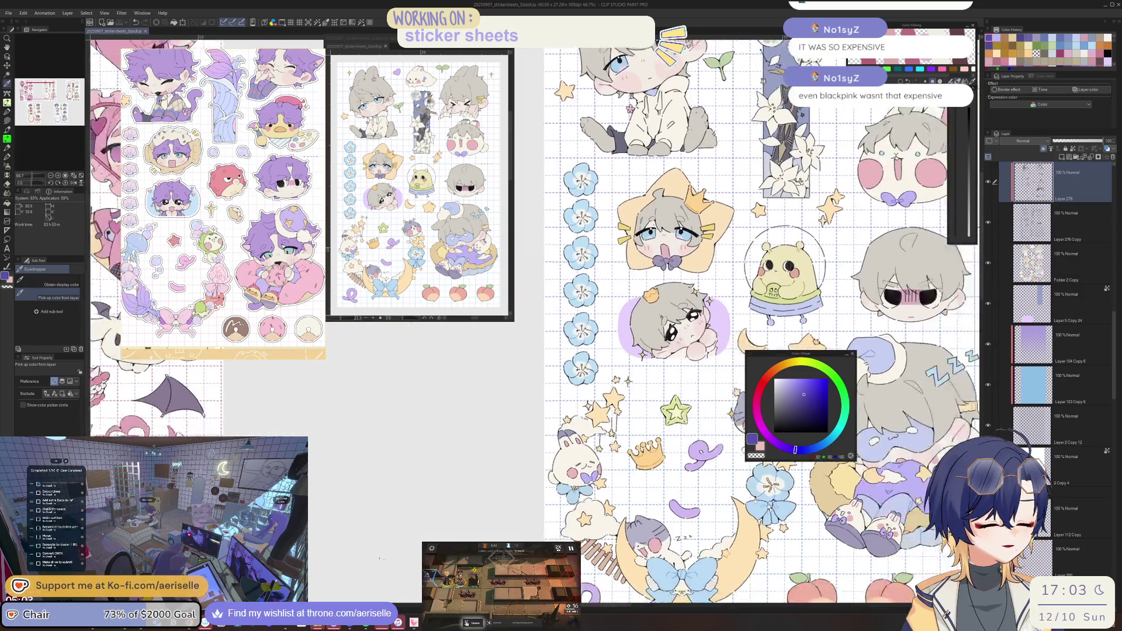
pyautogui.scroll(2, 561, 350)
pyautogui.scroll(5, 529, 509)
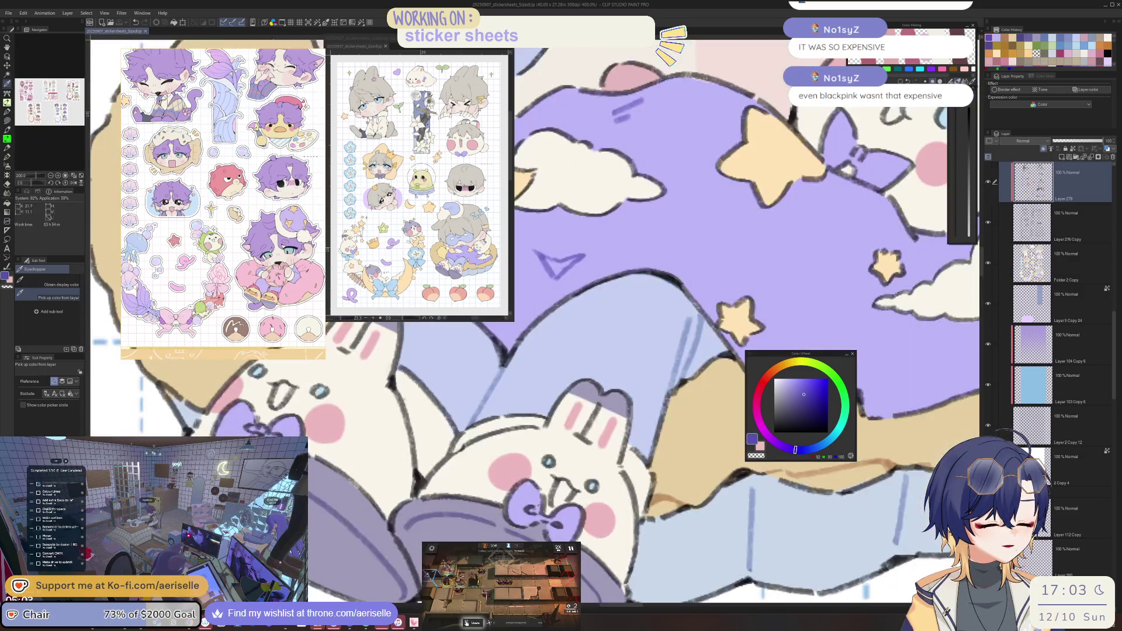
# Lasso-fill around the slipper bow, then return to the full view of the sleeping boy.
pyautogui.press('u')
pyautogui.moveTo(531, 510); pyautogui.dragTo(551, 524)
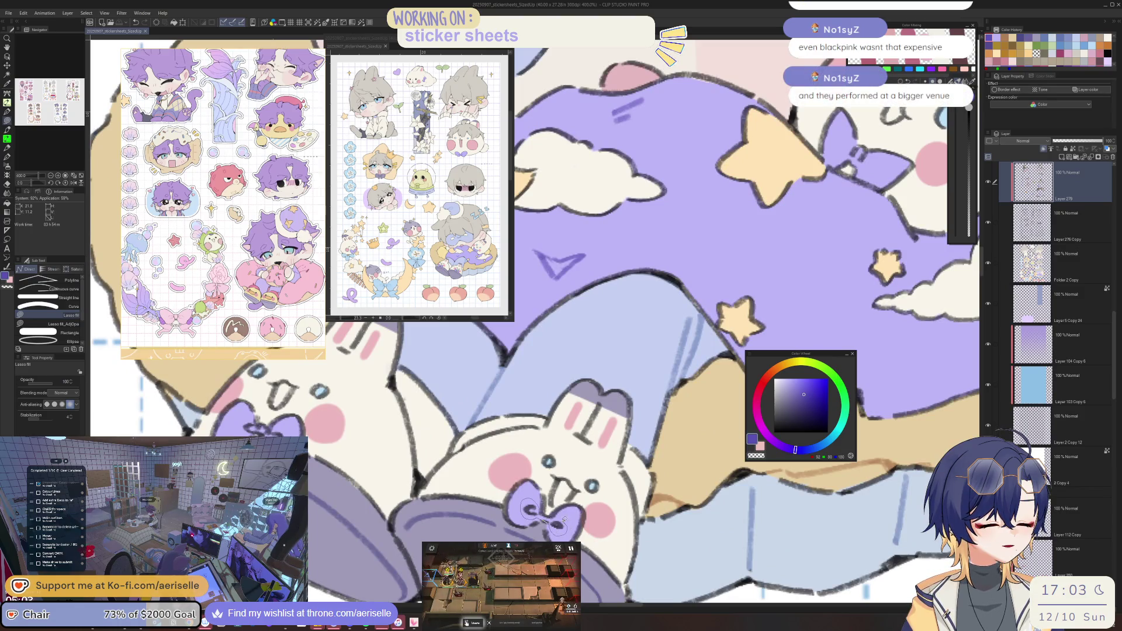
pyautogui.hotkey('ctrl', 'alt', '0')
pyautogui.scroll(5, 487, 507)
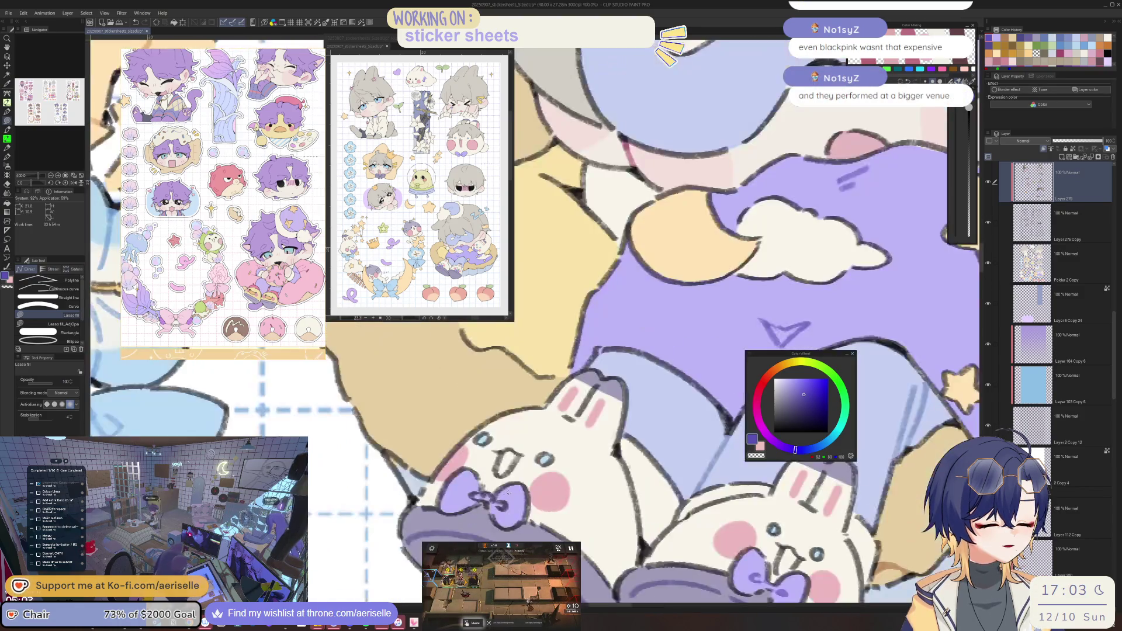
pyautogui.scroll(-6, 471, 488)
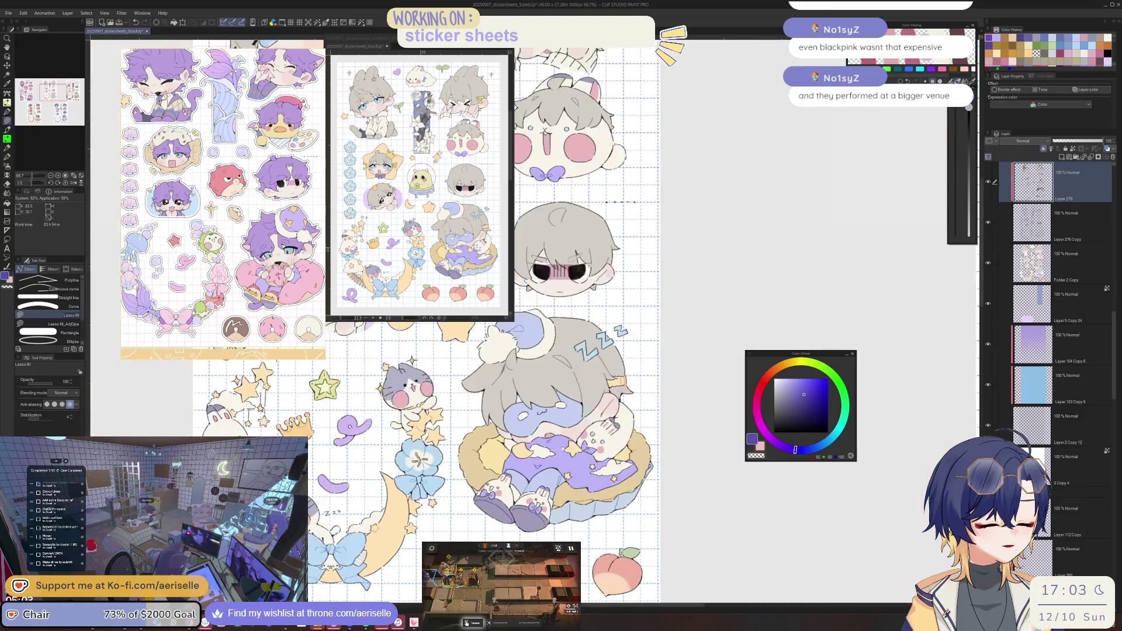
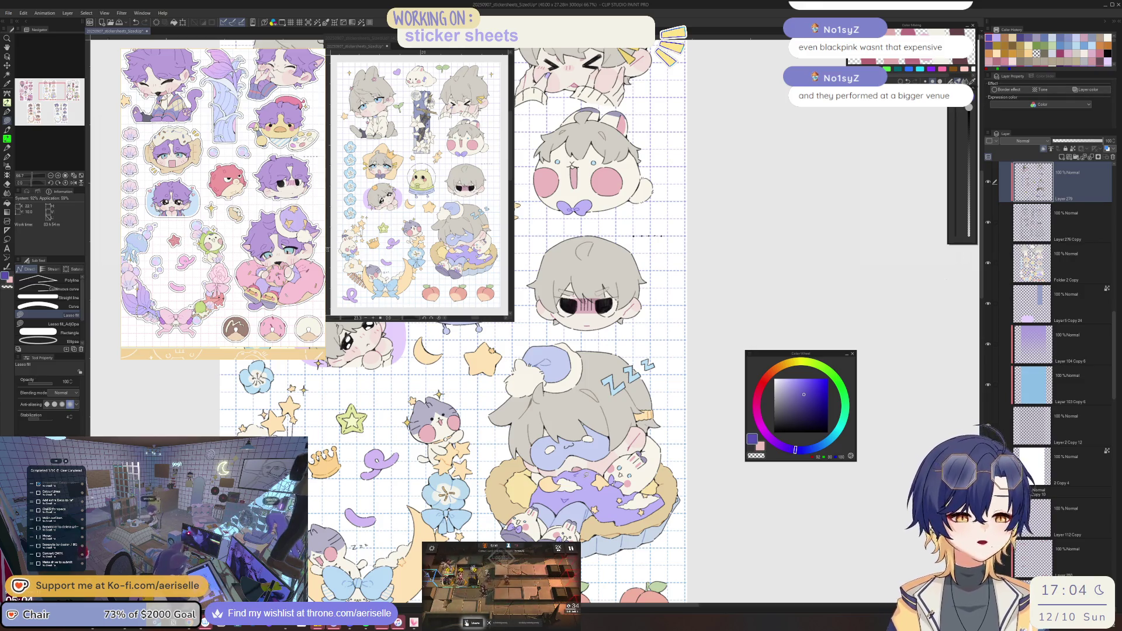
# Centre the view on the bear-in-UFO sticker and sample the light lavender band colour.
pyautogui.scroll(3, 621, 463)
pyautogui.moveTo(630, 506); pyautogui.dragTo(677, 395)
pyautogui.moveTo(602, 442); pyautogui.dragTo(728, 391)
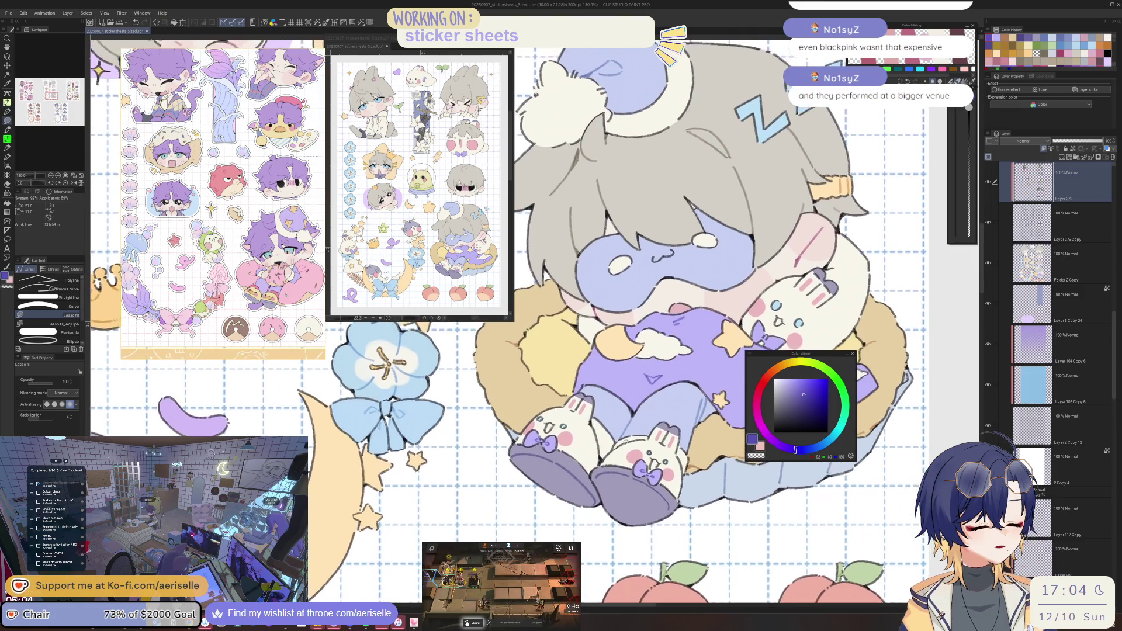
pyautogui.scroll(-4, 625, 441)
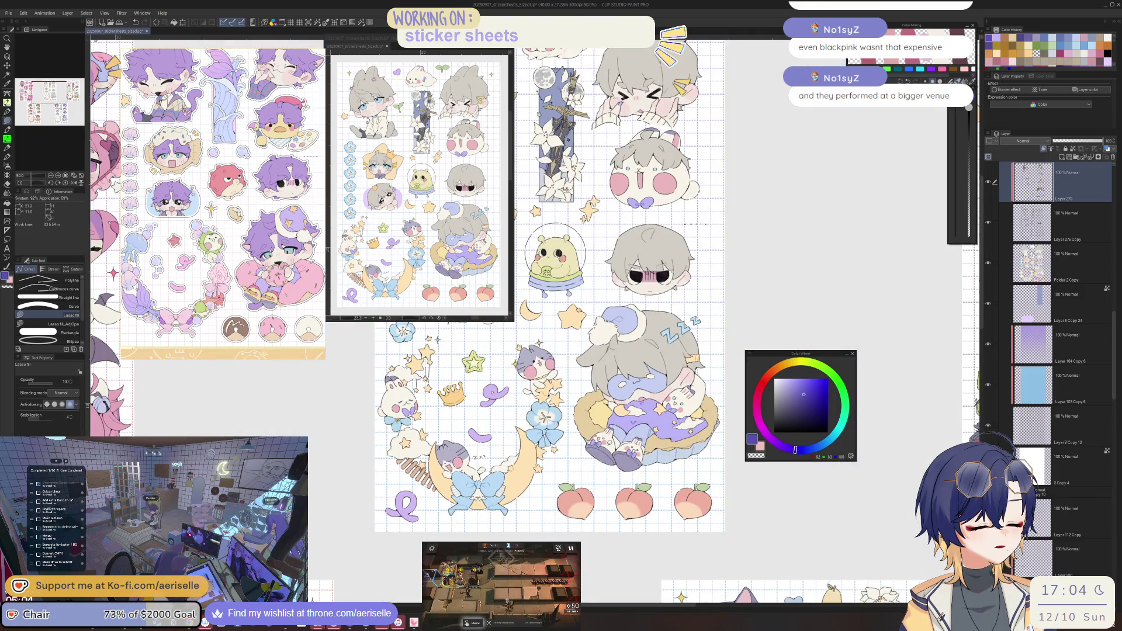
pyautogui.moveTo(614, 409)
pyautogui.mouseDown()
pyautogui.moveTo(734, 448)
pyautogui.moveTo(623, 437)
pyautogui.mouseUp()
pyautogui.scroll(5, 619, 390)
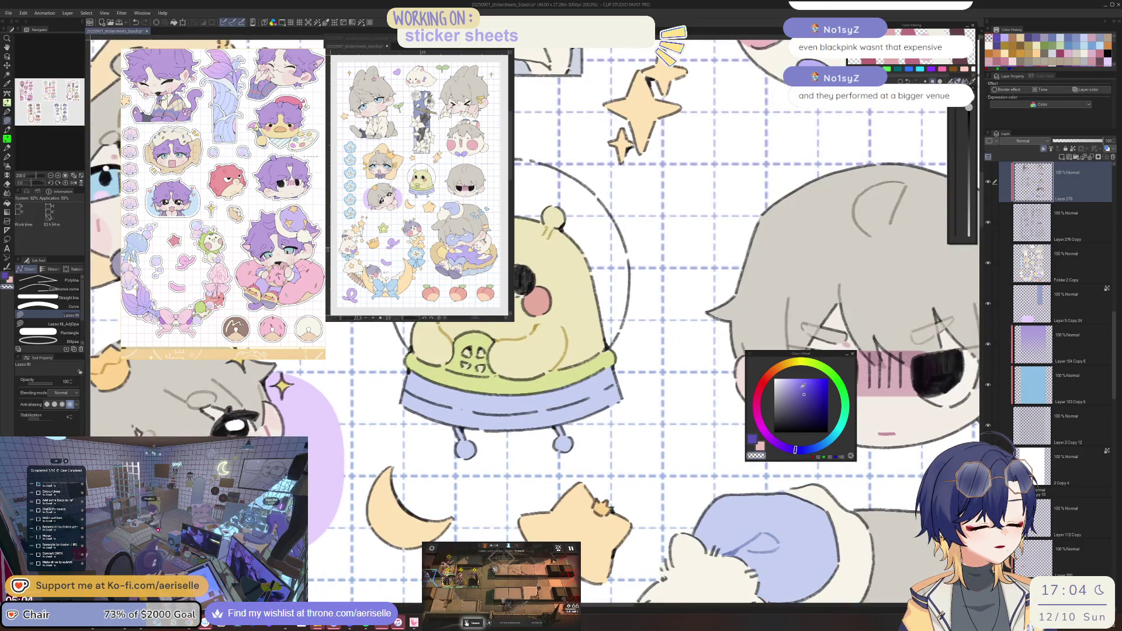
pyautogui.press('i')
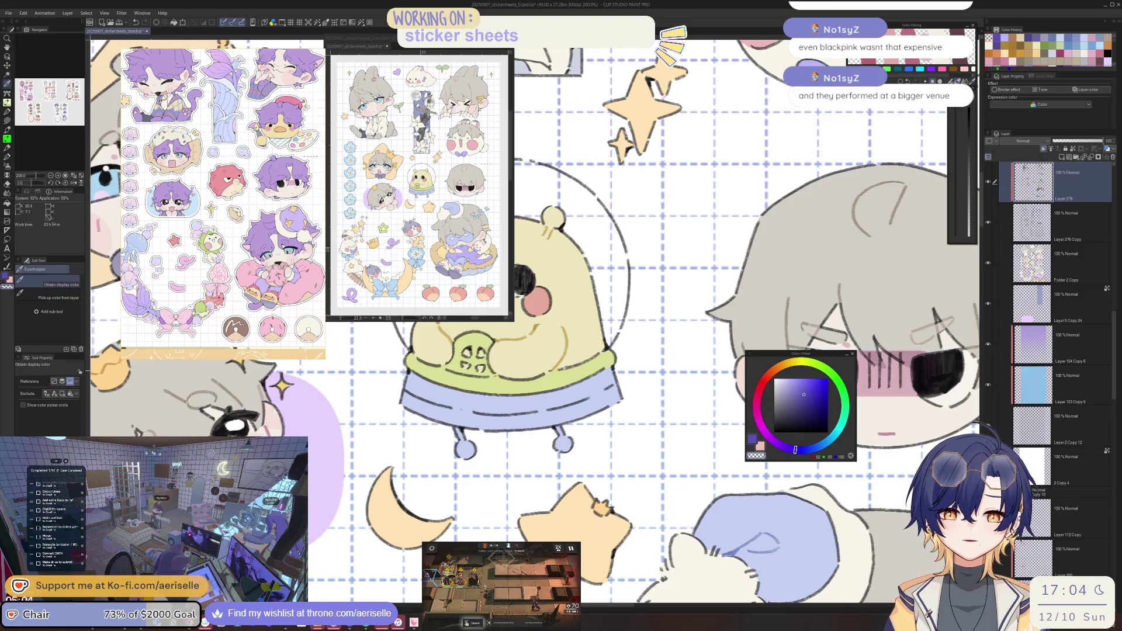
pyautogui.press('-')
pyautogui.press('-')
pyautogui.click(871, 382)
# Pick a darker blue and lasso-fill part of the UFO band with it.
pyautogui.click(800, 387)
pyautogui.press('u')
pyautogui.moveTo(543, 402)
pyautogui.mouseDown()
pyautogui.moveTo(467, 435)
pyautogui.moveTo(480, 453)
pyautogui.moveTo(562, 421)
pyautogui.moveTo(643, 346)
pyautogui.moveTo(504, 450)
pyautogui.moveTo(510, 503)
pyautogui.mouseUp()
pyautogui.scroll(-4, 643, 346)
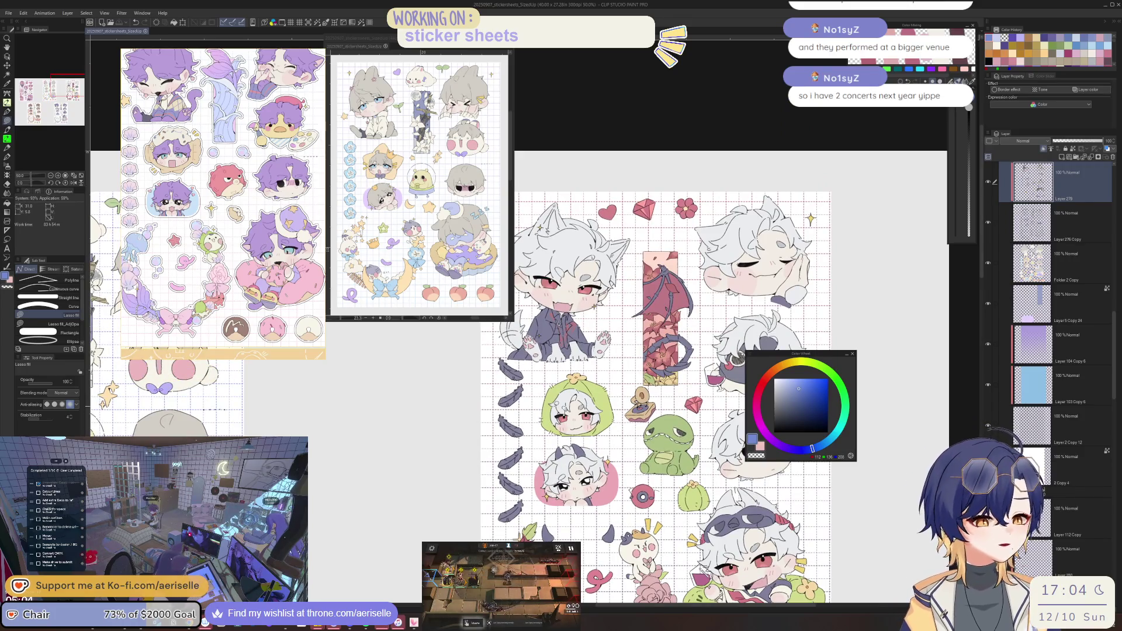
# Select the white-haired wolf boy's layer by picking it from the artwork.
pyautogui.scroll(3, 553, 403)
pyautogui.scroll(3, 555, 406)
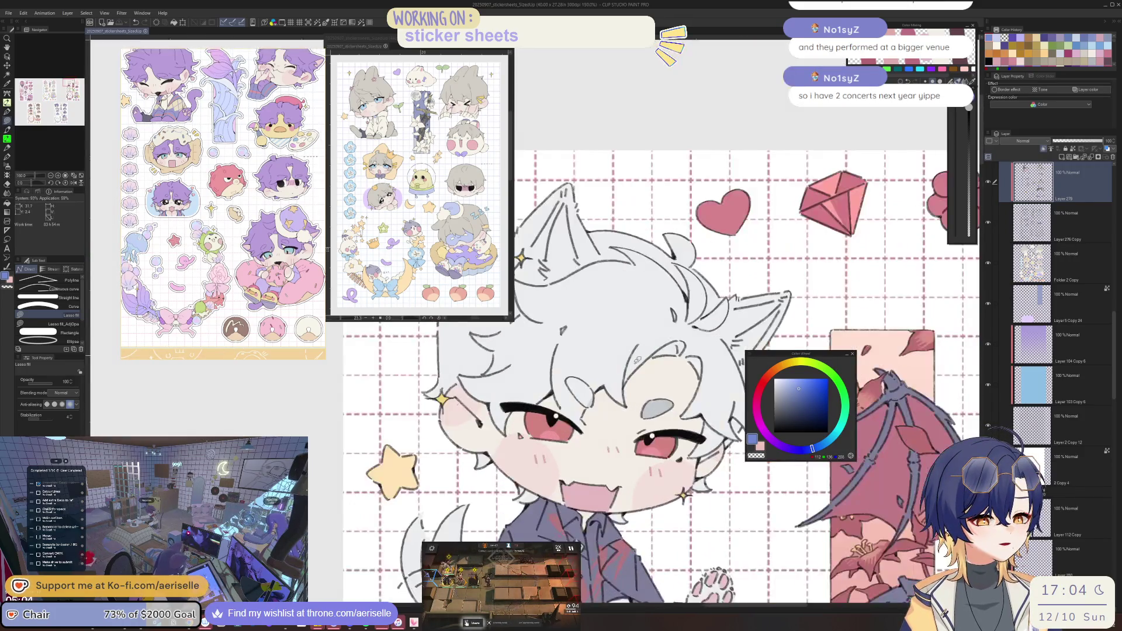
pyautogui.keyDown('ctrl'); pyautogui.keyDown('shift'); pyautogui.click(616, 465); pyautogui.keyUp('shift'); pyautogui.keyUp('ctrl')
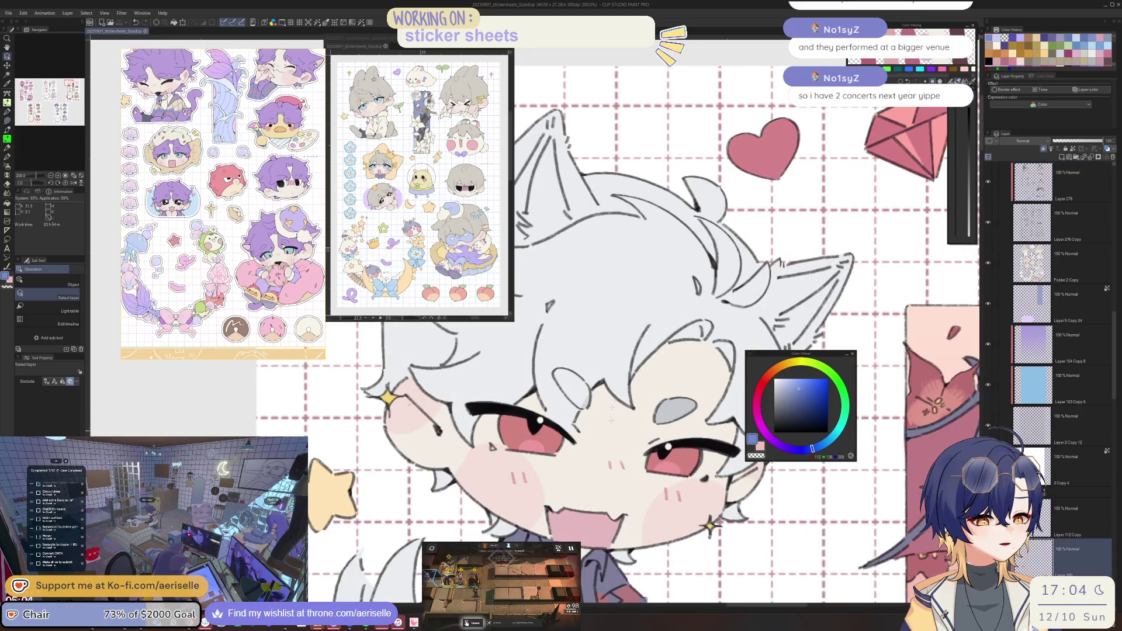
pyautogui.click(775, 381)
pyautogui.press('u')
# Set the drawing colour to a slightly darker light grey-blue.
pyautogui.moveTo(639, 370)
pyautogui.mouseDown()
pyautogui.moveTo(630, 412)
pyautogui.moveTo(615, 389)
pyautogui.mouseUp()
pyautogui.click(788, 396)
pyautogui.moveTo(643, 351); pyautogui.dragTo(611, 364)
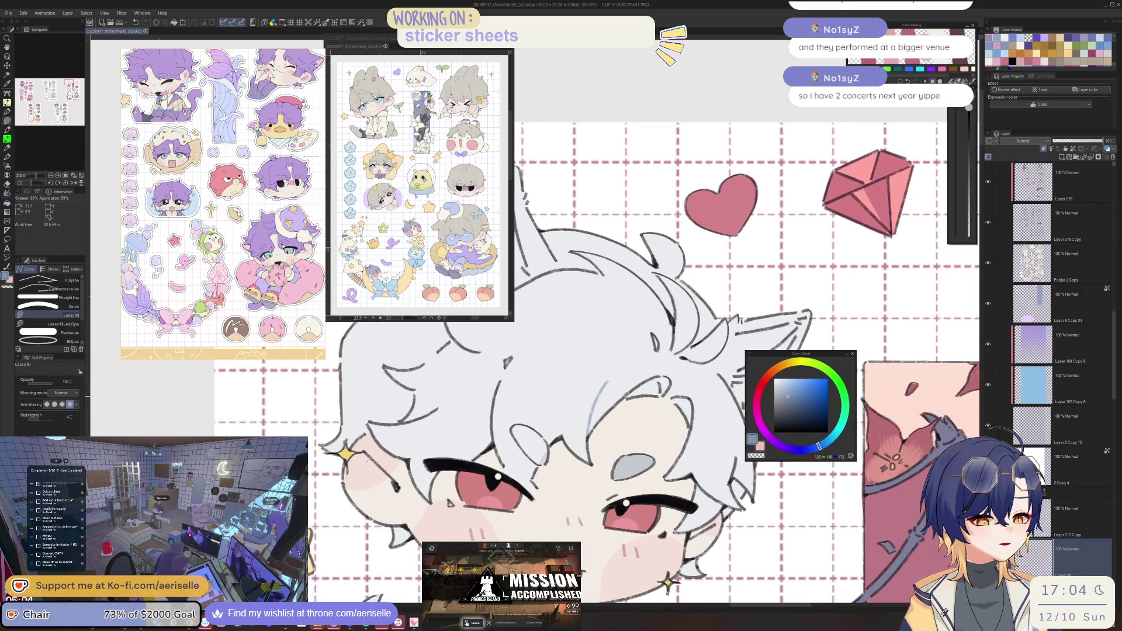
pyautogui.hotkey('ctrl', '-')
pyautogui.hotkey('ctrl', '-')
pyautogui.hotkey('ctrl', '-')
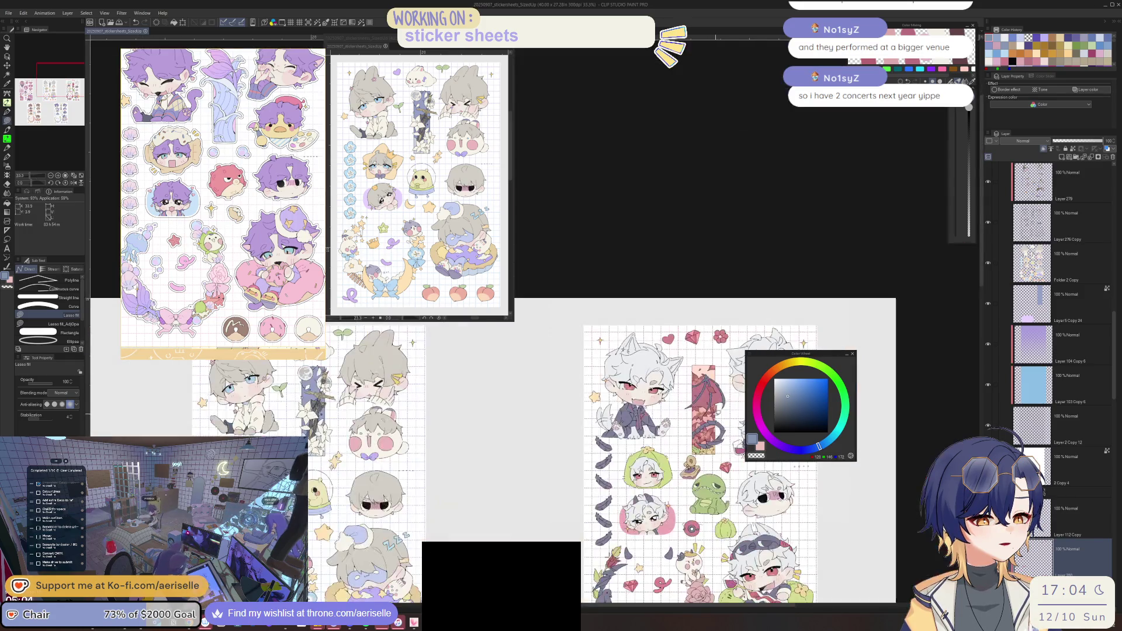
pyautogui.click(791, 401)
pyautogui.scroll(4, 649, 369)
pyautogui.press('g')
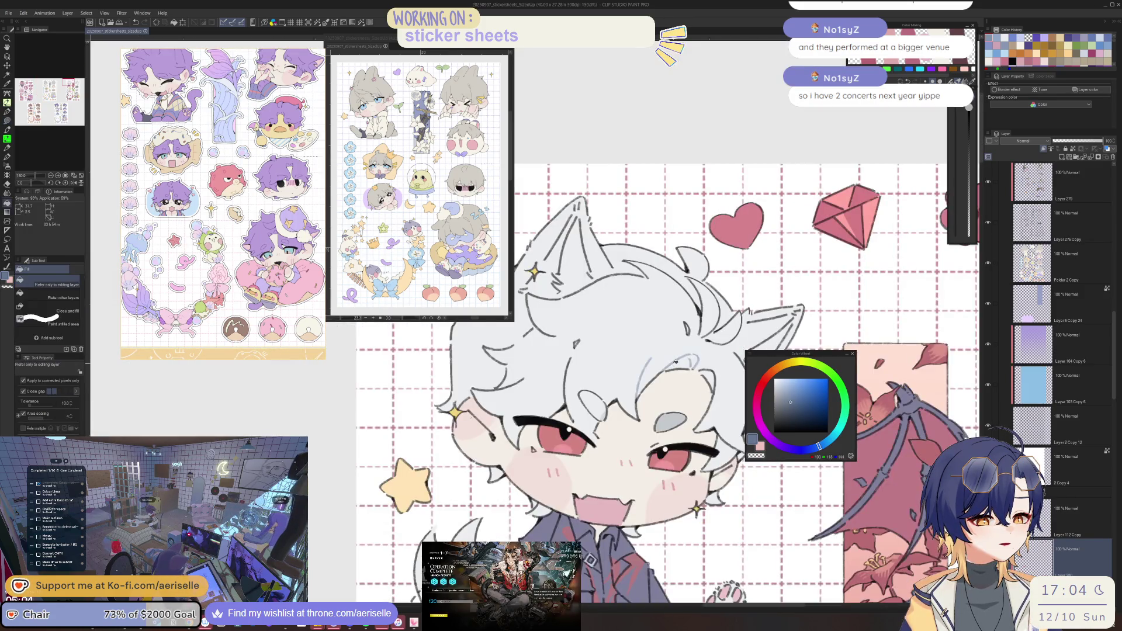
pyautogui.press('u')
pyautogui.scroll(1, 611, 402)
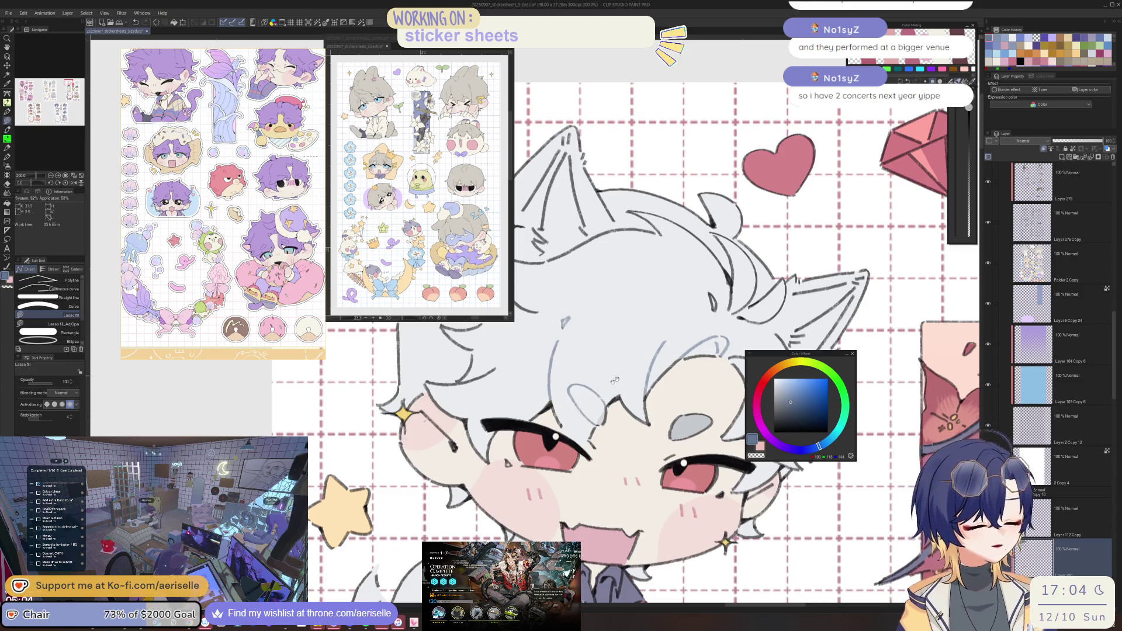
# Lasso-fill the inner hair lines reaching toward the ear with light grey.
pyautogui.moveTo(553, 398); pyautogui.dragTo(633, 439)
pyautogui.moveTo(509, 414); pyautogui.dragTo(663, 357)
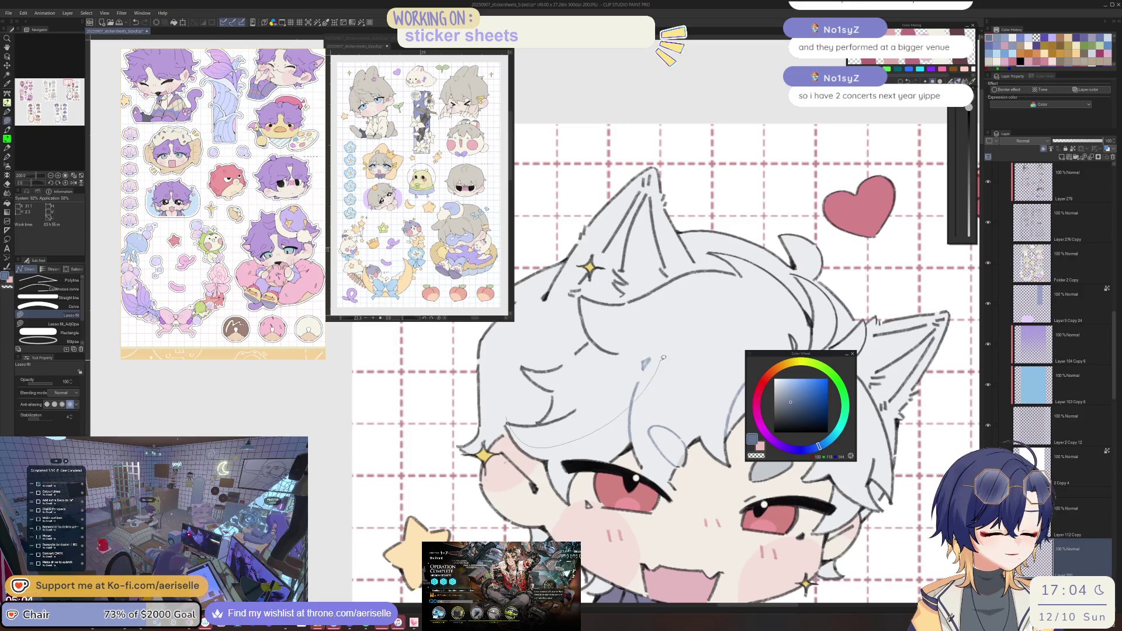
pyautogui.moveTo(747, 261); pyautogui.dragTo(680, 232)
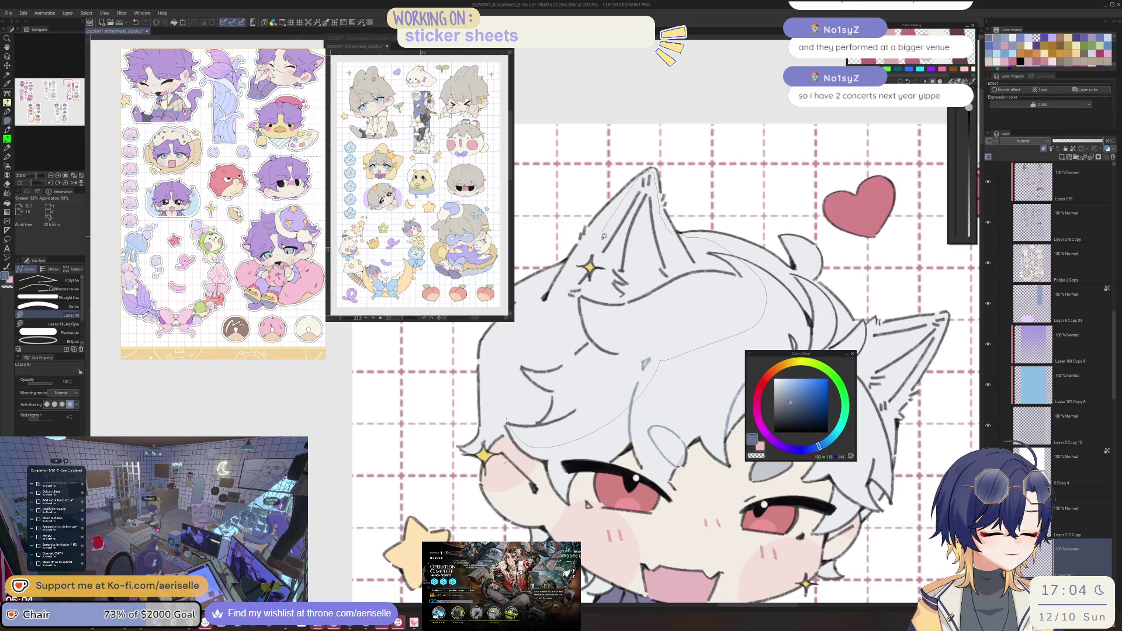
pyautogui.moveTo(589, 274)
pyautogui.mouseDown()
pyautogui.moveTo(494, 387)
pyautogui.moveTo(691, 398)
pyautogui.mouseUp()
pyautogui.hotkey('ctrl', '-')
pyautogui.scroll(1, 643, 329)
# Fill over the stray lines along the hair and ear edge in light grey.
pyautogui.moveTo(634, 324); pyautogui.dragTo(583, 371)
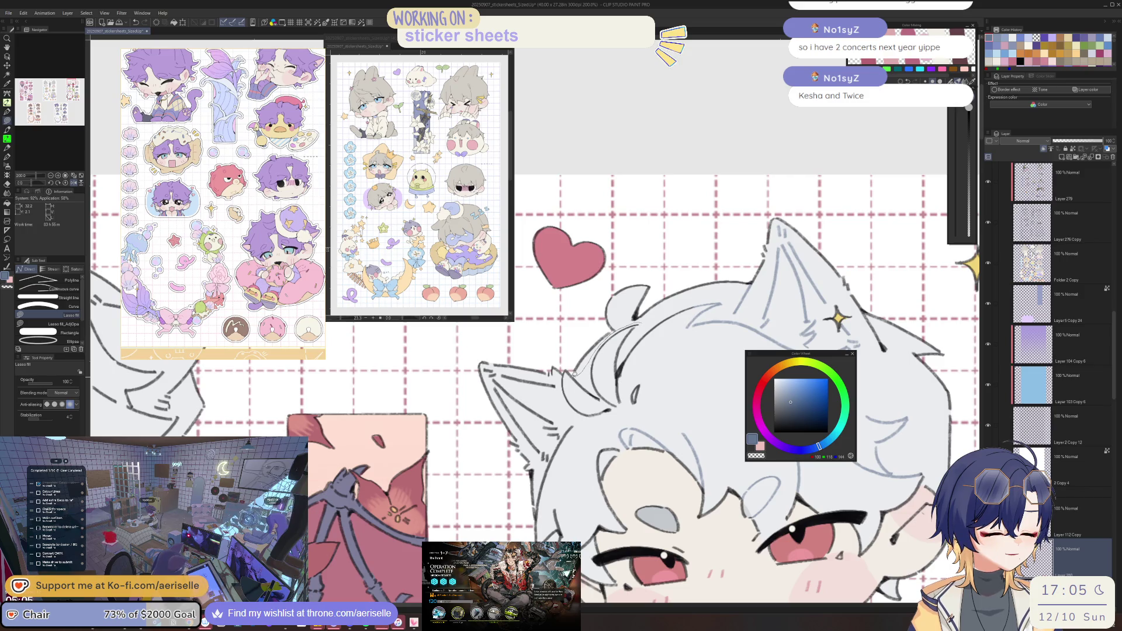
pyautogui.moveTo(533, 376); pyautogui.dragTo(503, 367)
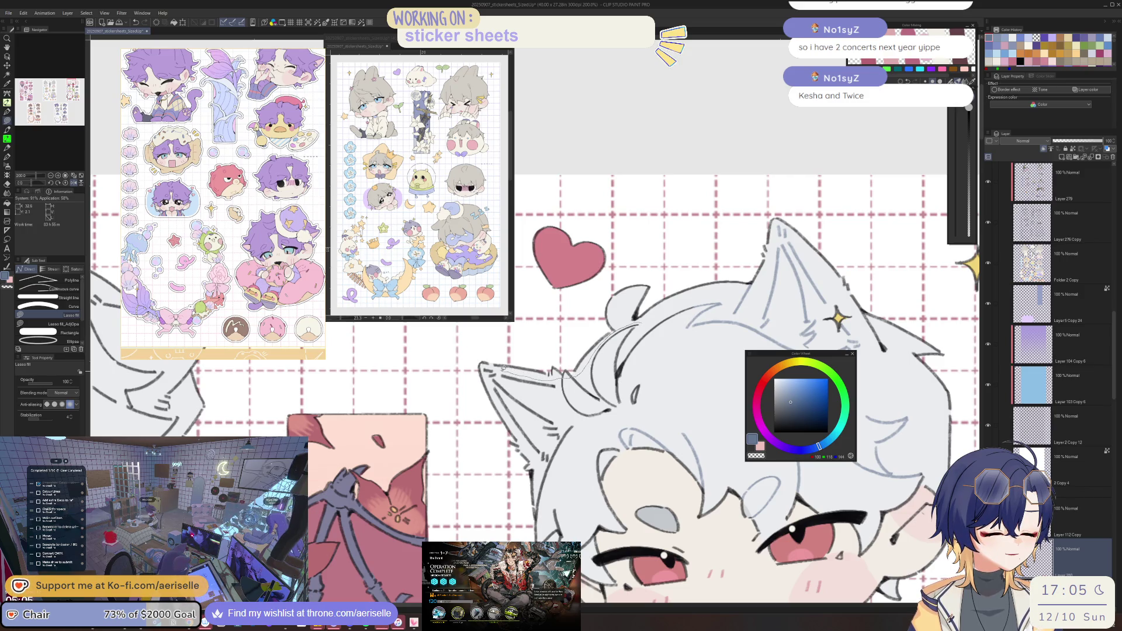
pyautogui.moveTo(532, 451)
pyautogui.mouseDown()
pyautogui.moveTo(537, 501)
pyautogui.moveTo(598, 494)
pyautogui.moveTo(612, 459)
pyautogui.mouseUp()
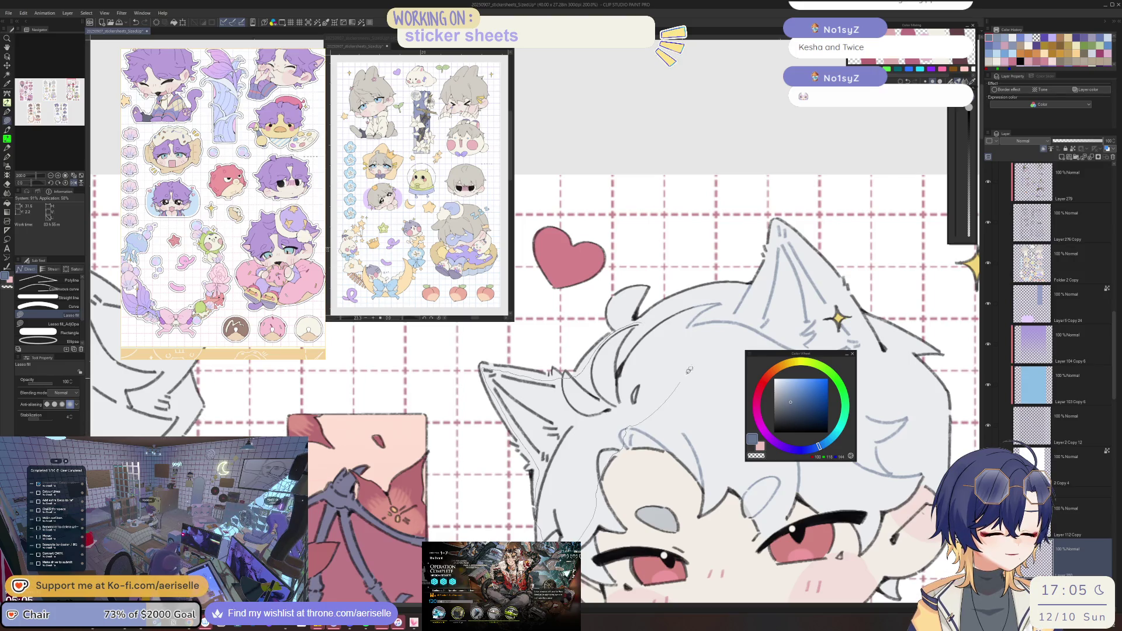
pyautogui.moveTo(708, 301); pyautogui.dragTo(663, 307)
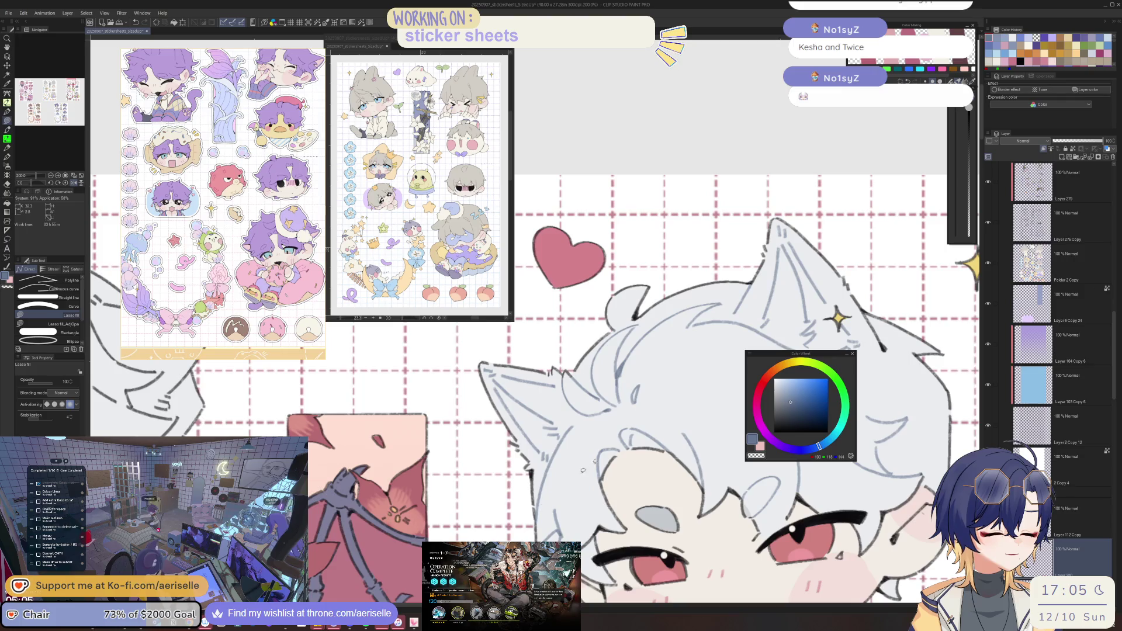
pyautogui.scroll(-3, 583, 470)
pyautogui.scroll(3, 671, 335)
pyautogui.hscroll(-5, 671, 334)
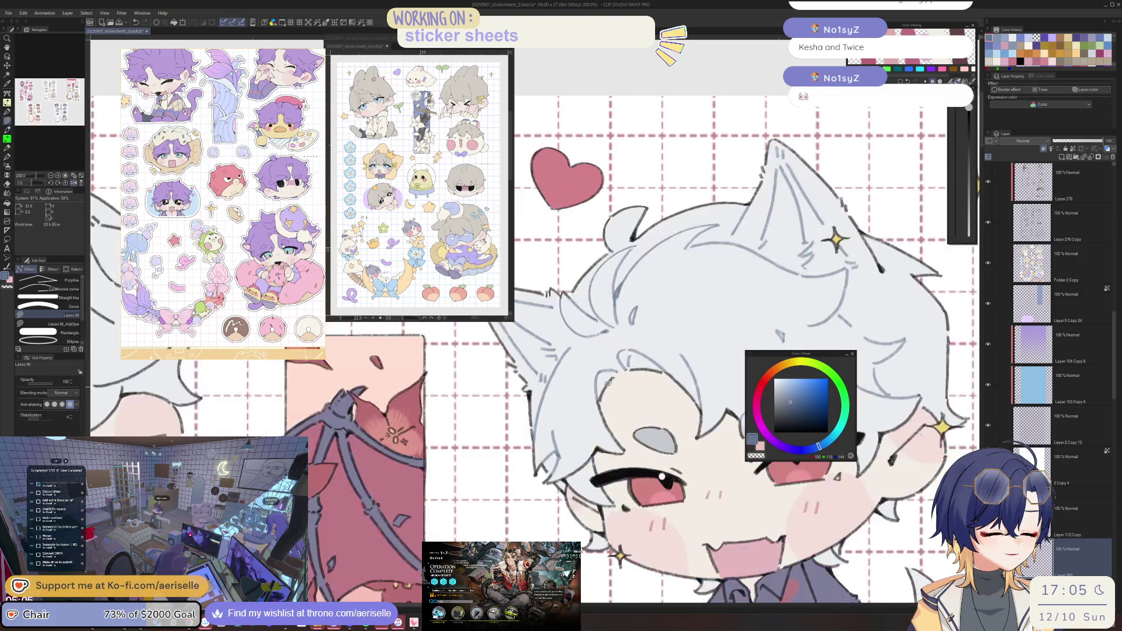
# Tidy with the eraser, then lasso-fill around the eye corner.
pyautogui.press('e')
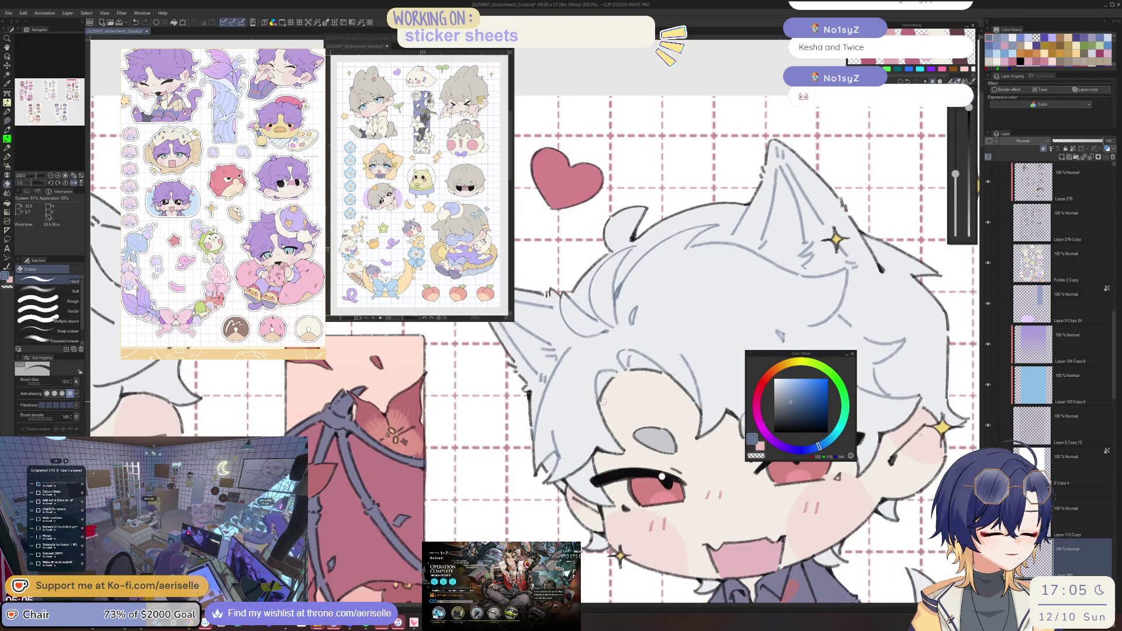
pyautogui.press('u')
pyautogui.scroll(4, 602, 401)
pyautogui.moveTo(555, 459)
pyautogui.mouseDown()
pyautogui.moveTo(591, 505)
pyautogui.moveTo(591, 464)
pyautogui.moveTo(562, 449)
pyautogui.mouseUp()
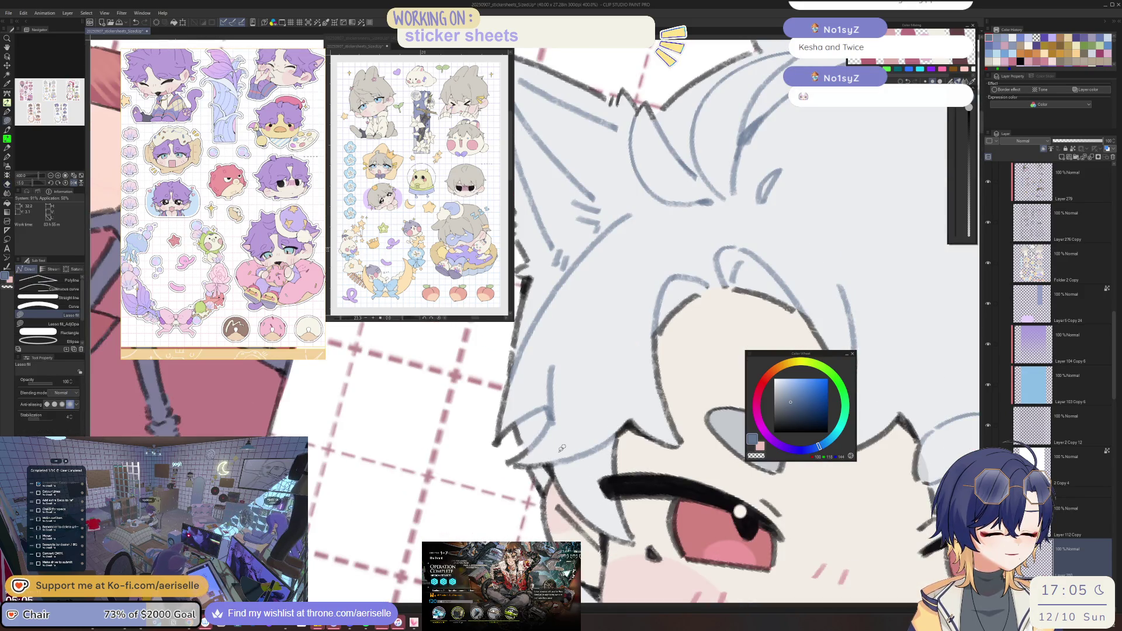
pyautogui.scroll(-4, 598, 464)
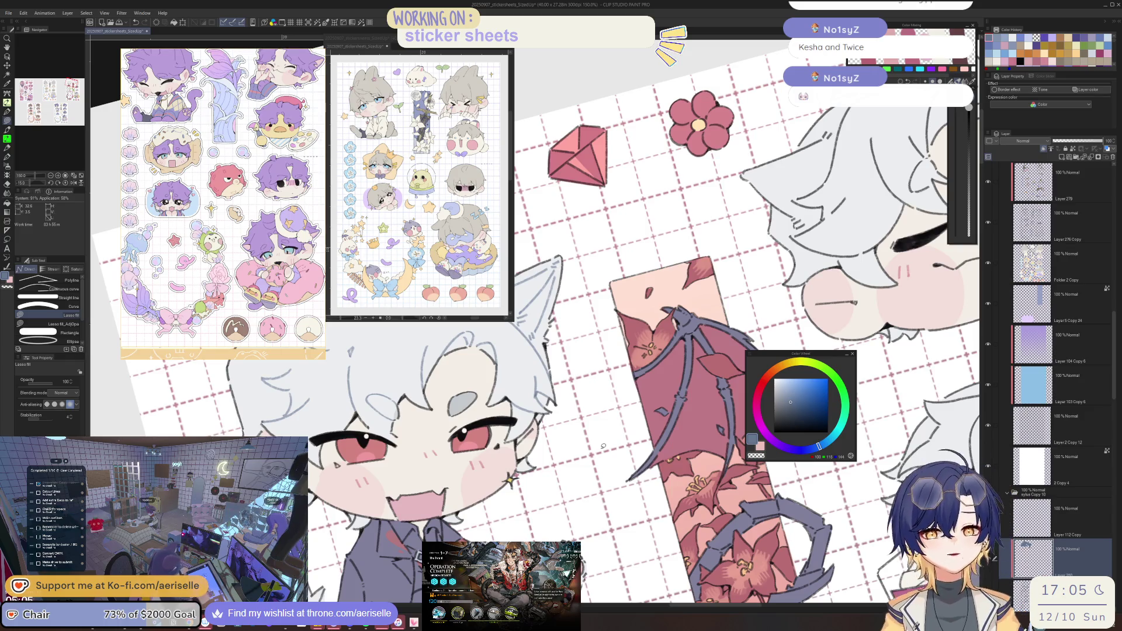
pyautogui.hotkey('ctrl', '0')
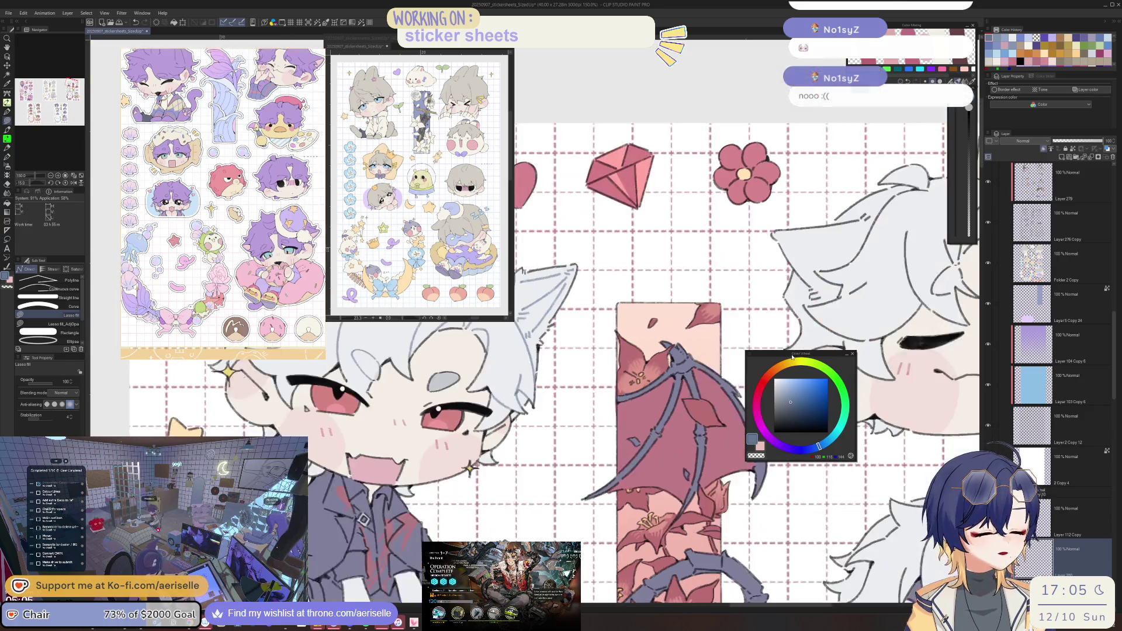
pyautogui.scroll(5, 325, 401)
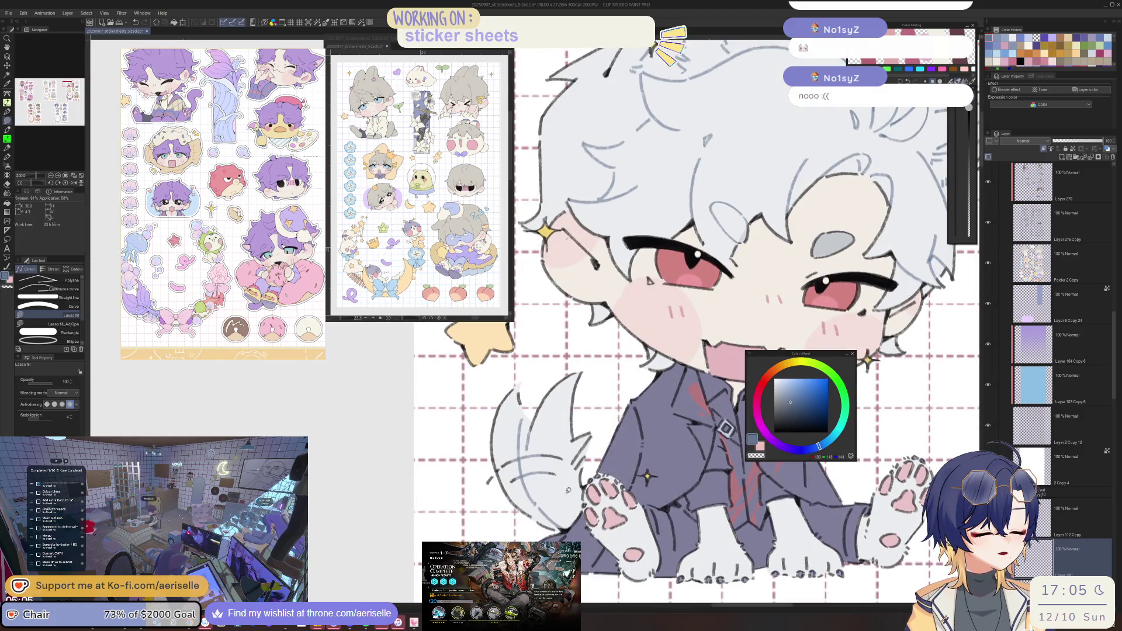
pyautogui.press('e')
pyautogui.scroll(3, 570, 502)
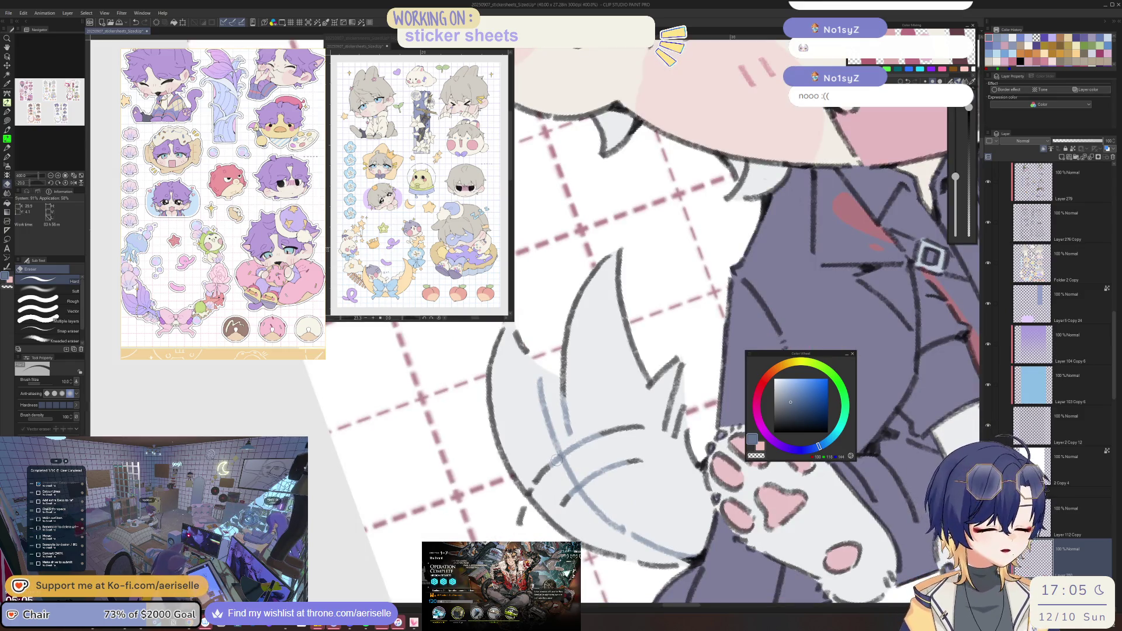
pyautogui.press('[')
pyautogui.press('[')
pyautogui.press('[')
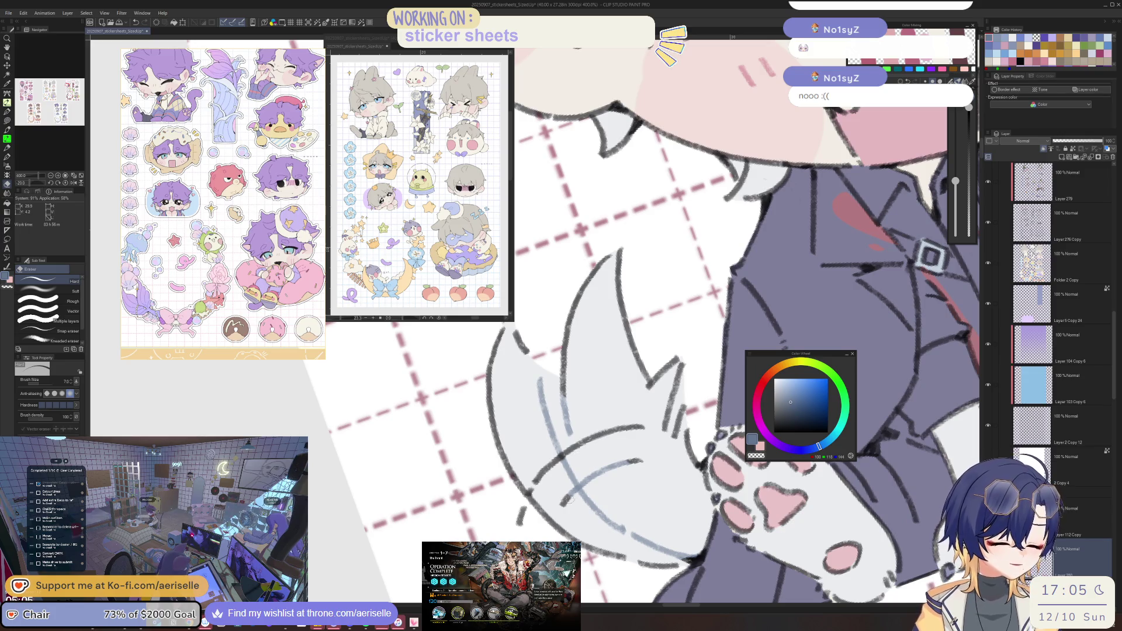
pyautogui.scroll(-3, 581, 446)
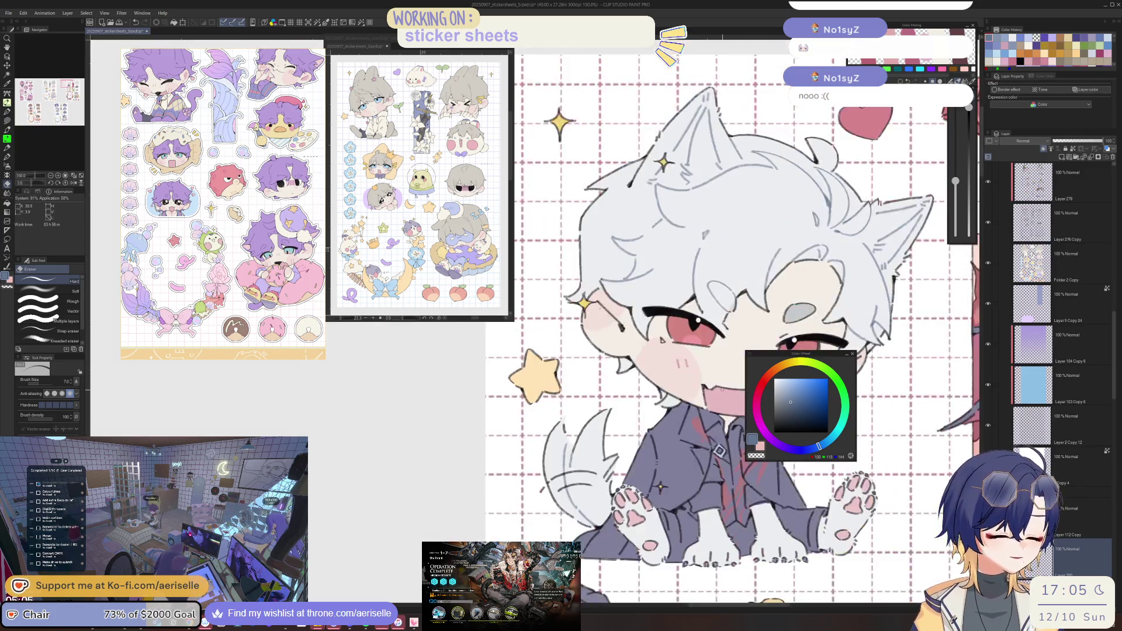
pyautogui.click(74, 182)
pyautogui.moveTo(409, 293); pyautogui.dragTo(518, 264)
pyautogui.scroll(3, 557, 402)
pyautogui.press('u')
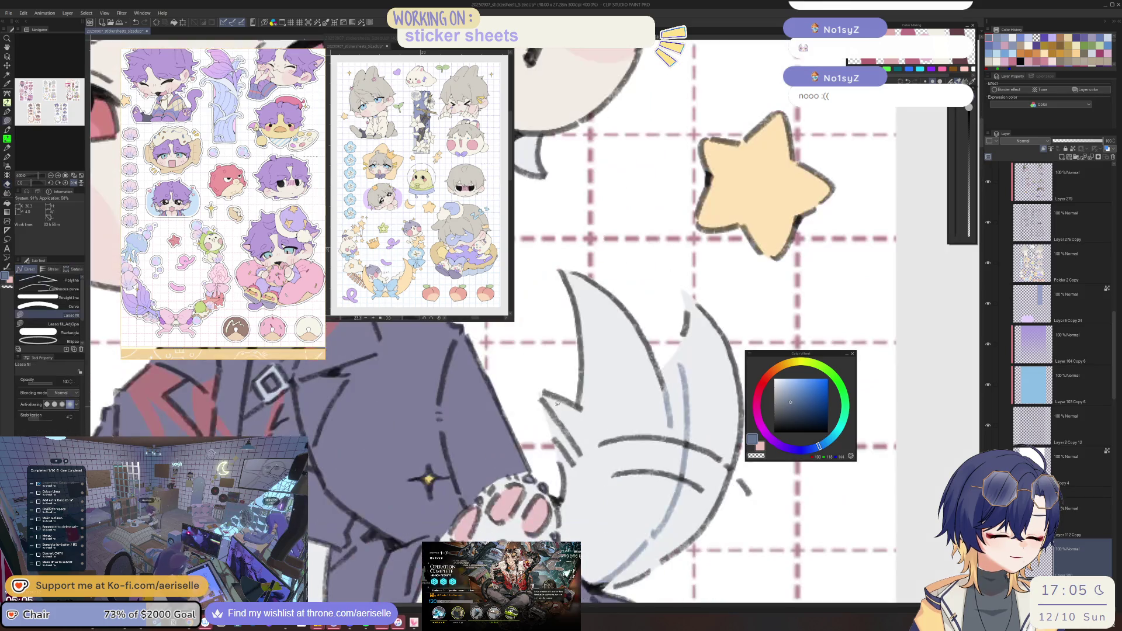
pyautogui.moveTo(576, 468); pyautogui.dragTo(588, 433)
pyautogui.scroll(-4, 587, 432)
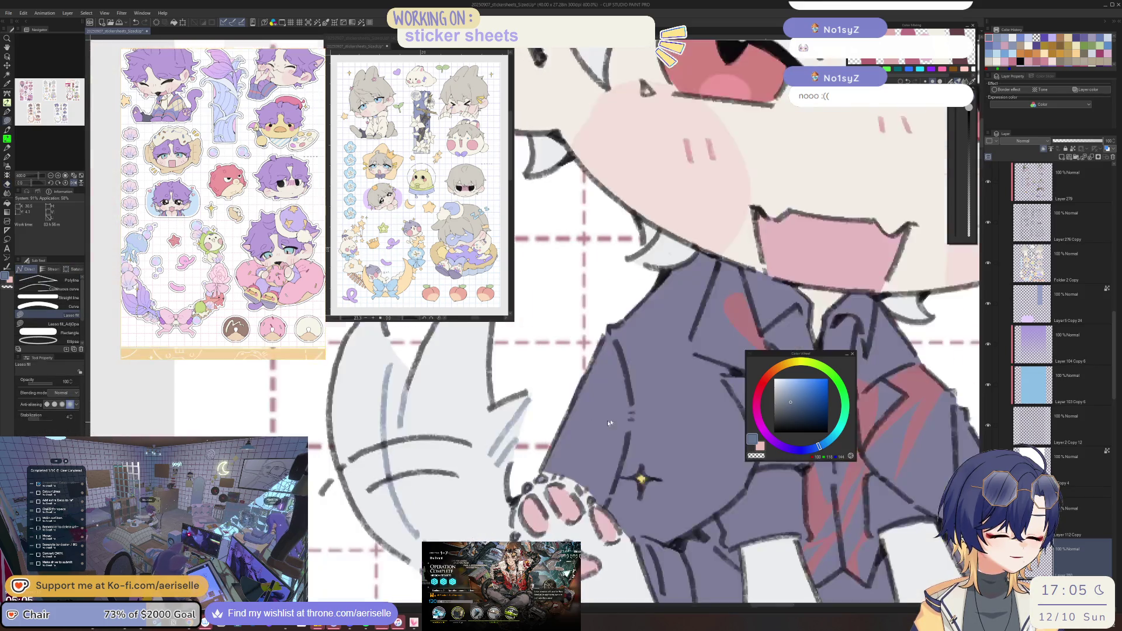
pyautogui.scroll(1, 585, 442)
pyautogui.scroll(1, 584, 441)
pyautogui.press('-')
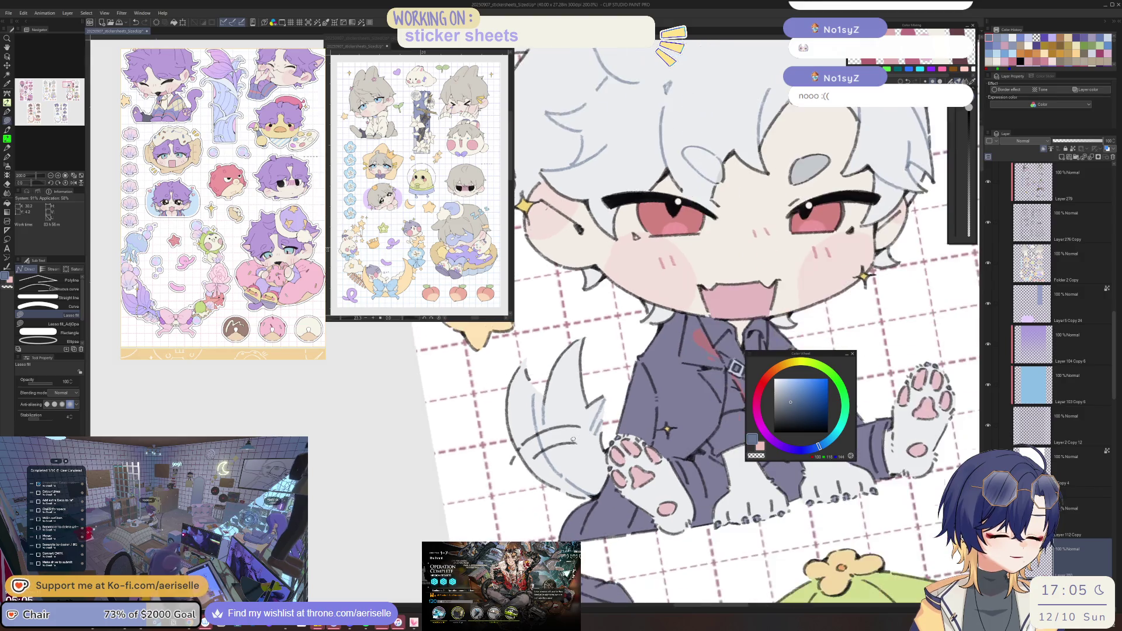
pyautogui.scroll(3, 546, 399)
pyautogui.scroll(-5, 533, 420)
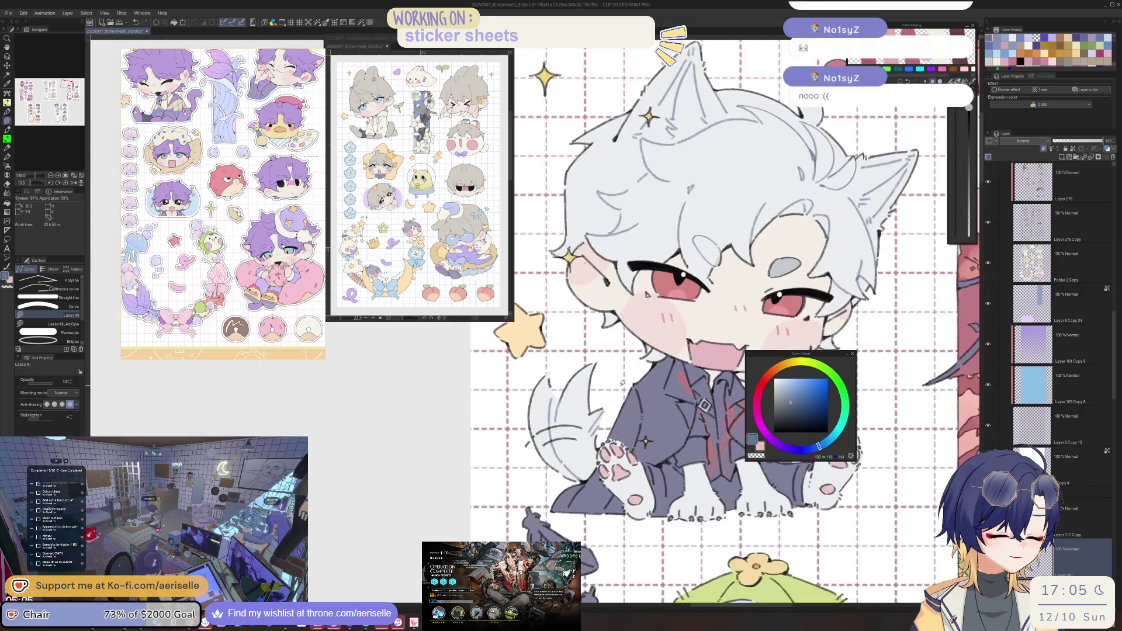
pyautogui.scroll(4, 586, 459)
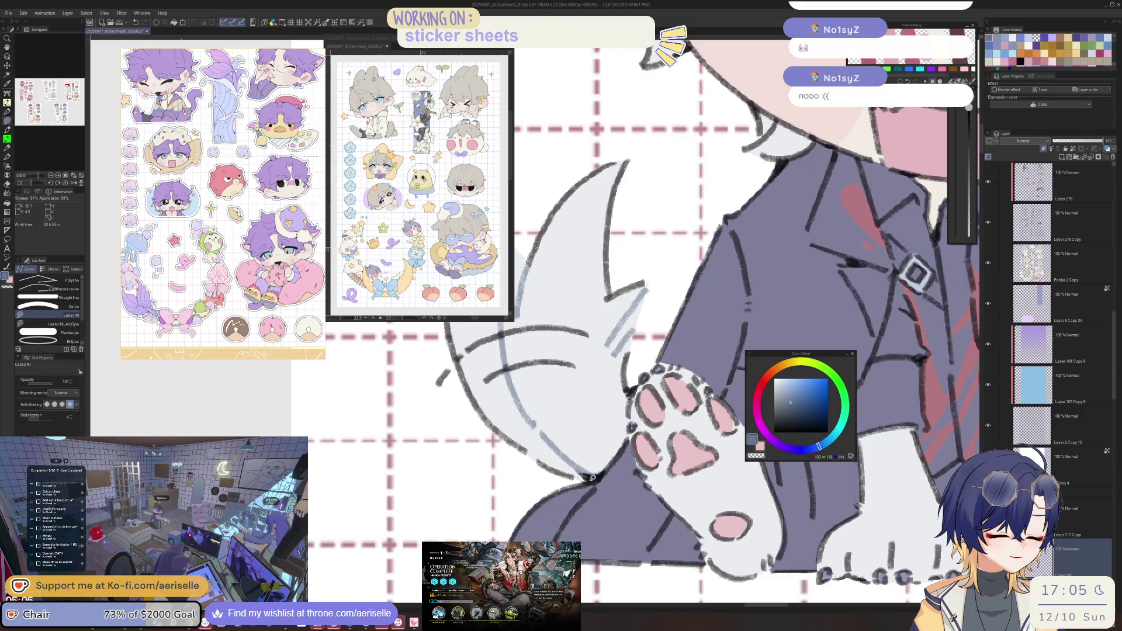
pyautogui.scroll(-5, 605, 496)
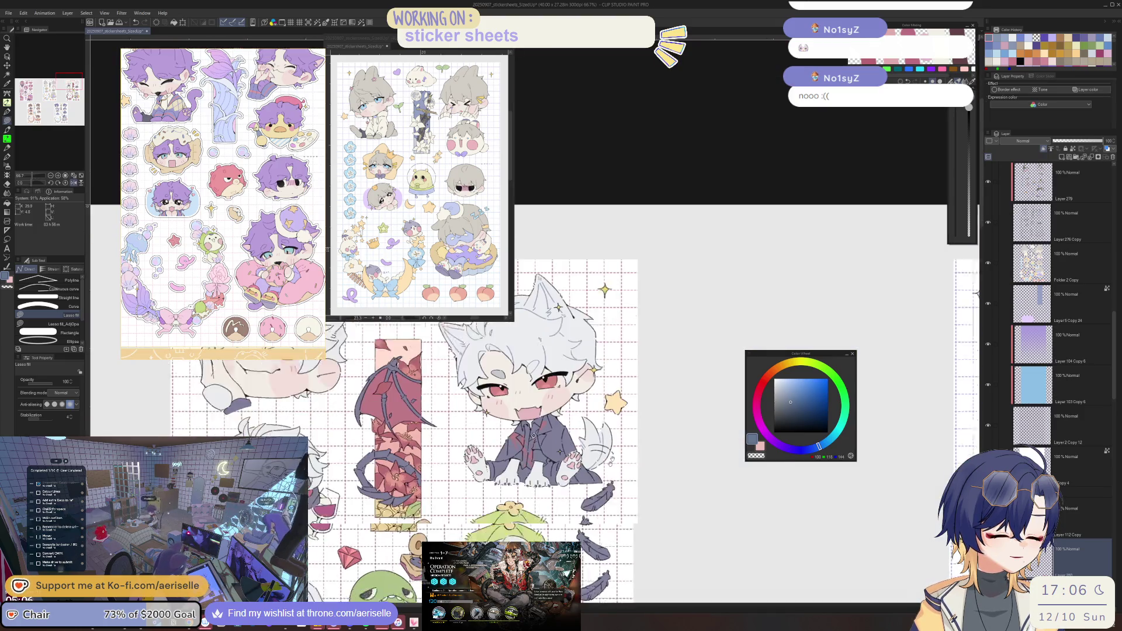
pyautogui.scroll(3, 557, 411)
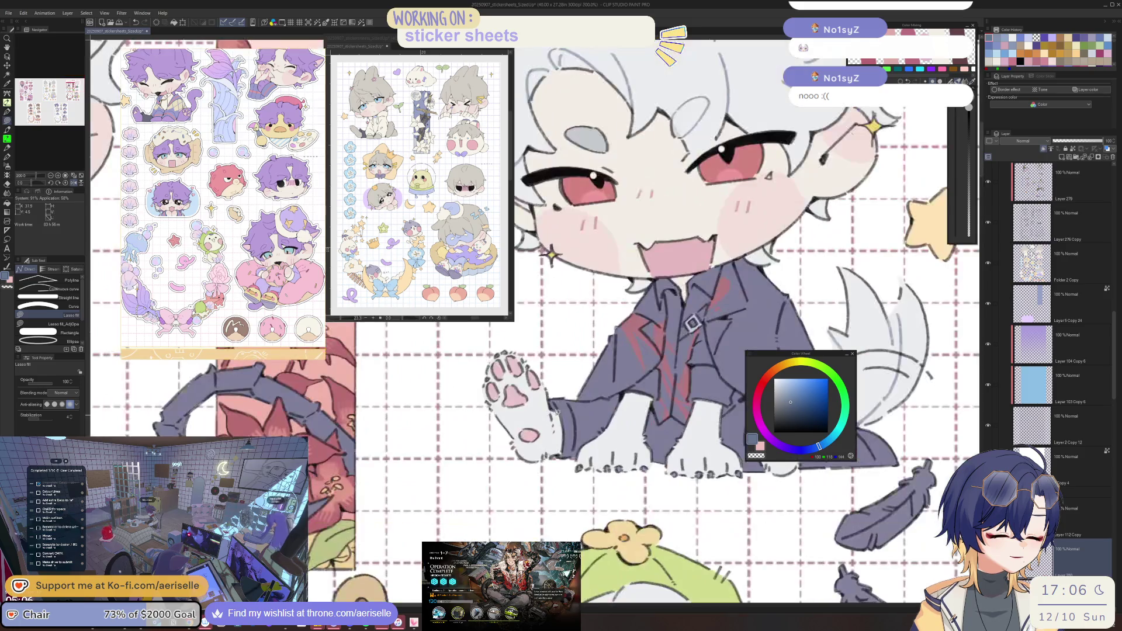
pyautogui.scroll(-2, 553, 425)
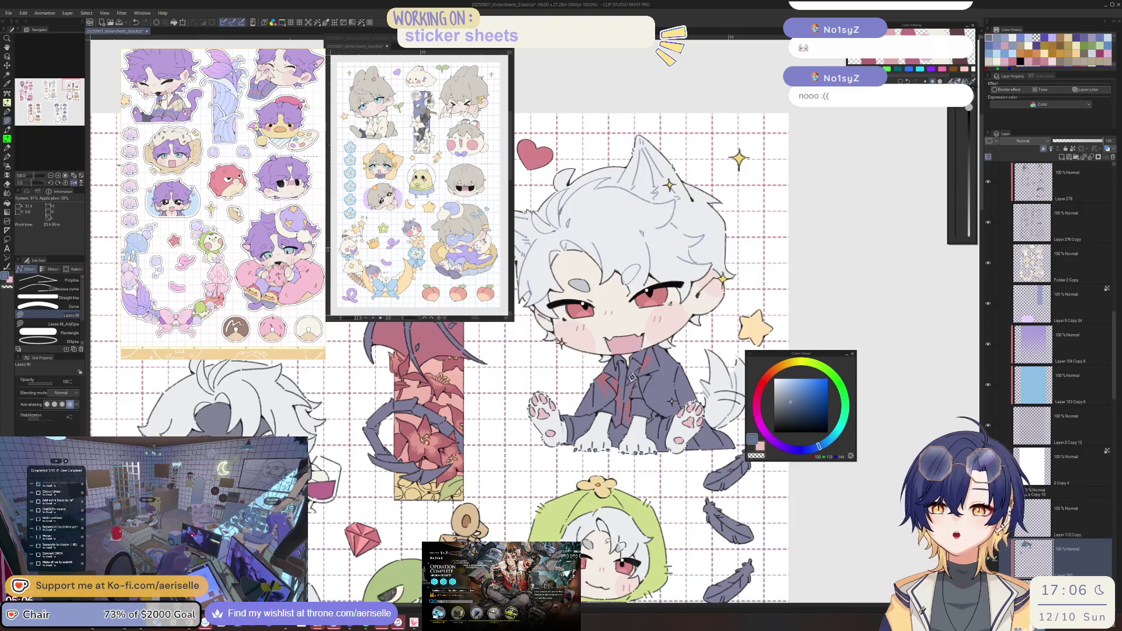
pyautogui.scroll(-1, 608, 545)
pyautogui.scroll(-1, 608, 545)
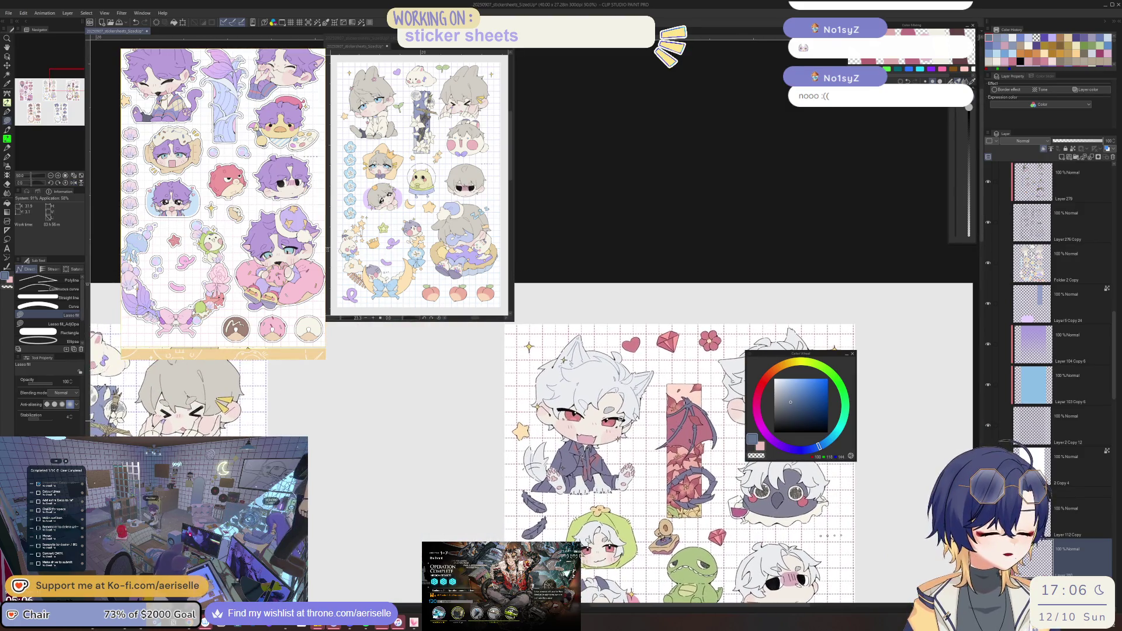
pyautogui.scroll(4, 566, 382)
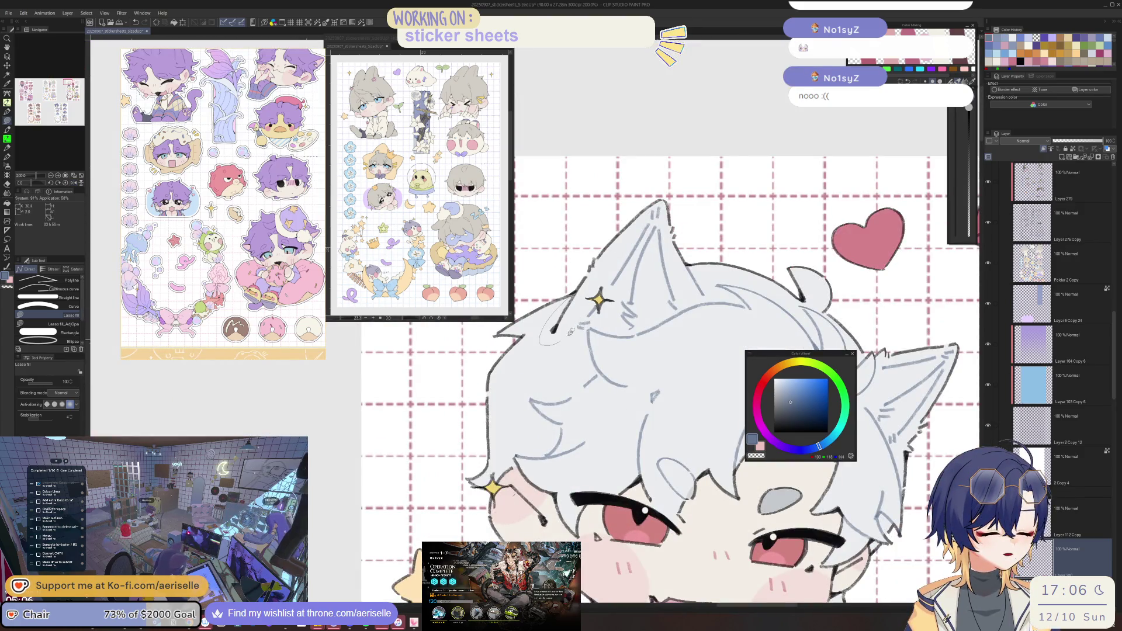
pyautogui.scroll(-3, 578, 293)
pyautogui.moveTo(591, 386)
pyautogui.mouseDown()
pyautogui.moveTo(666, 371)
pyautogui.moveTo(657, 374)
pyautogui.mouseUp()
pyautogui.scroll(-1, 657, 374)
pyautogui.scroll(4, 657, 367)
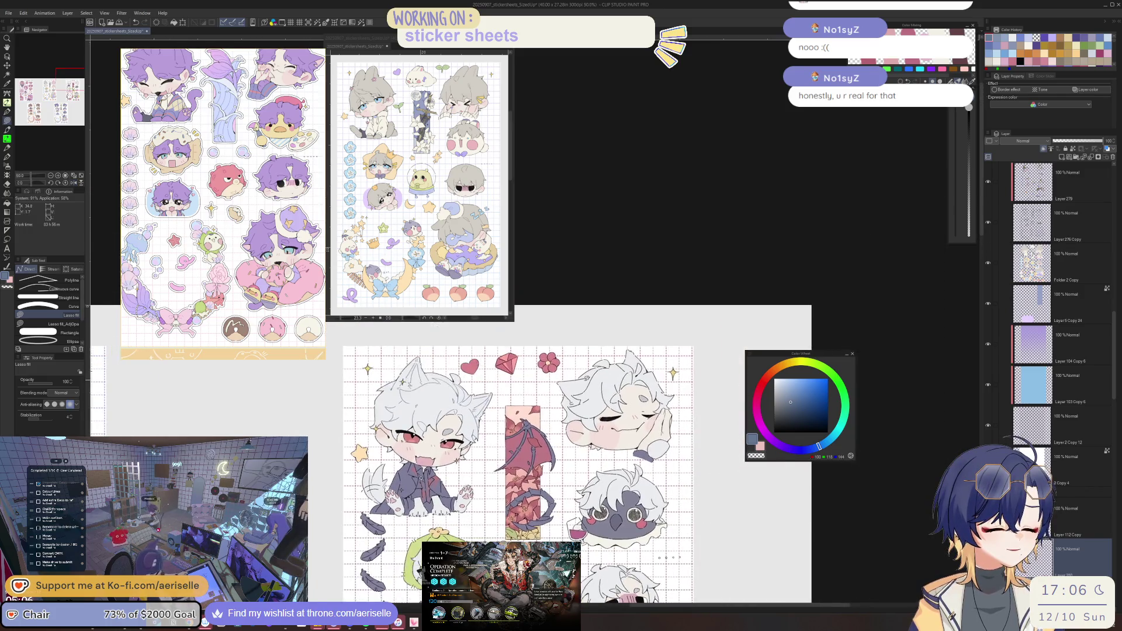
# Fill the first gap in the sleeping chibi's hair grey and enlarge the eraser.
pyautogui.moveTo(553, 380); pyautogui.dragTo(530, 396)
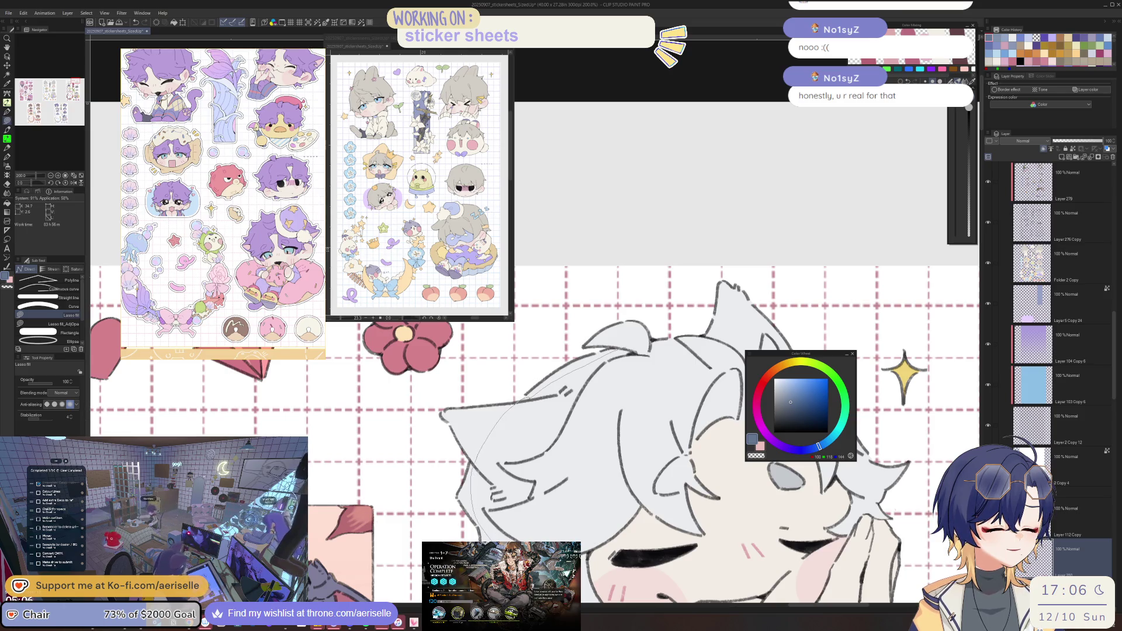
pyautogui.moveTo(587, 554)
pyautogui.mouseDown()
pyautogui.moveTo(635, 504)
pyautogui.moveTo(684, 476)
pyautogui.moveTo(691, 454)
pyautogui.mouseUp()
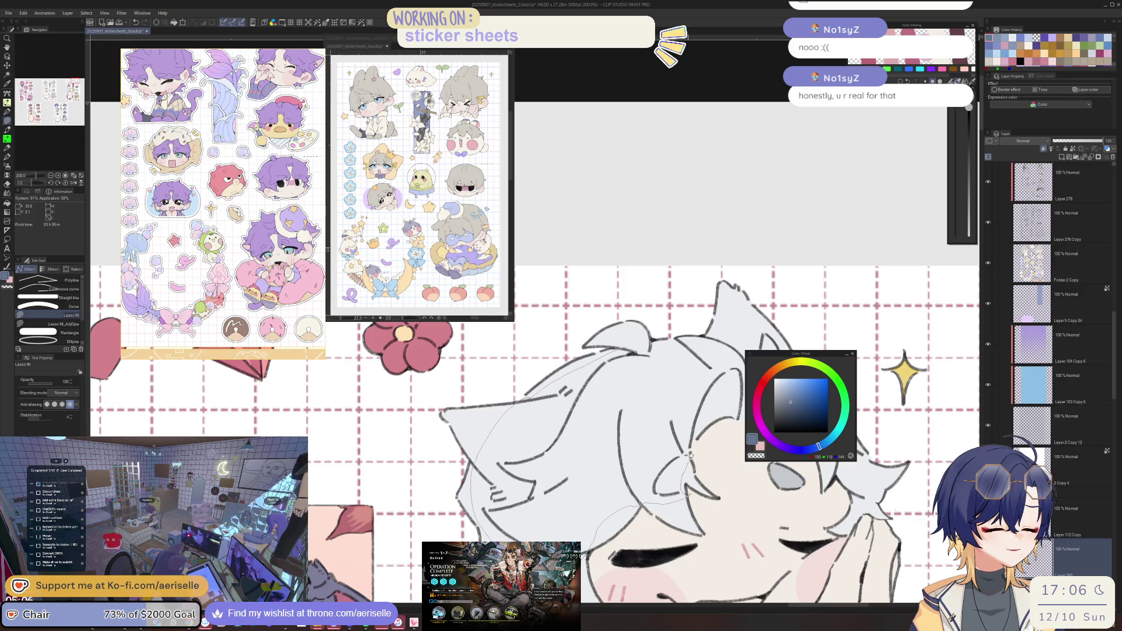
pyautogui.moveTo(690, 382)
pyautogui.mouseDown()
pyautogui.moveTo(710, 358)
pyautogui.moveTo(654, 341)
pyautogui.moveTo(683, 352)
pyautogui.mouseUp()
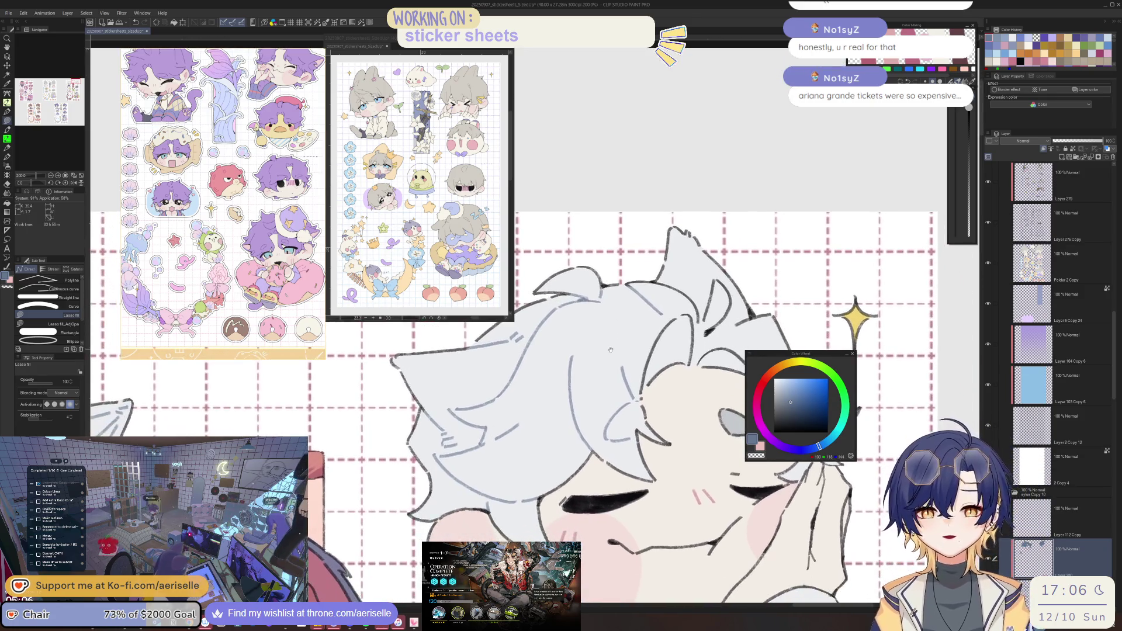
pyautogui.press('e')
pyautogui.press(']')
pyautogui.press(']')
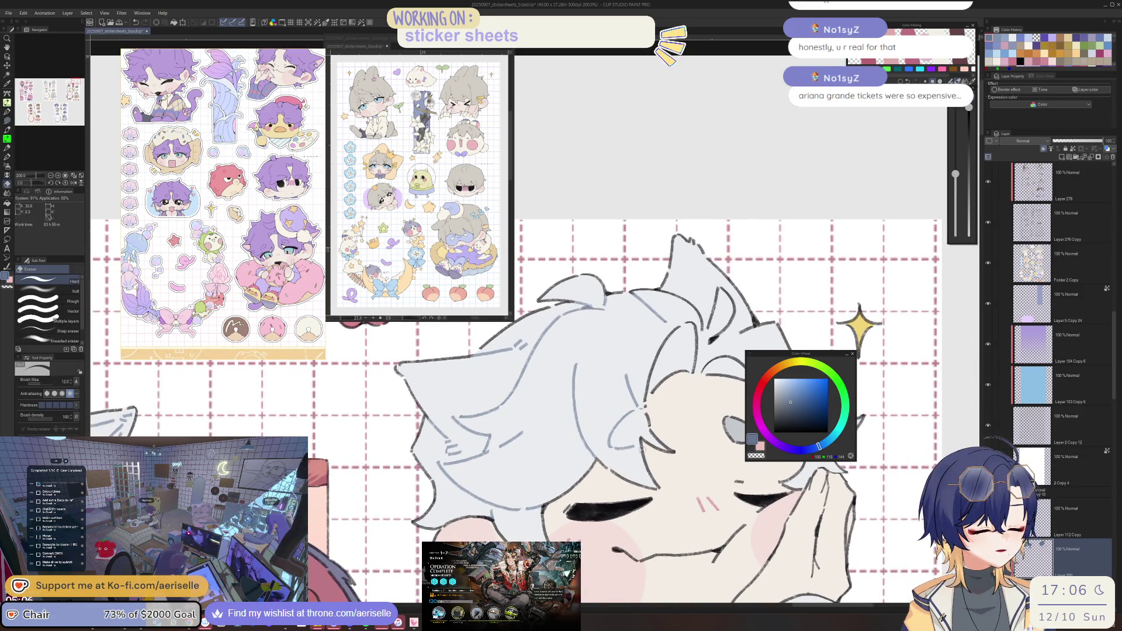
pyautogui.press('u')
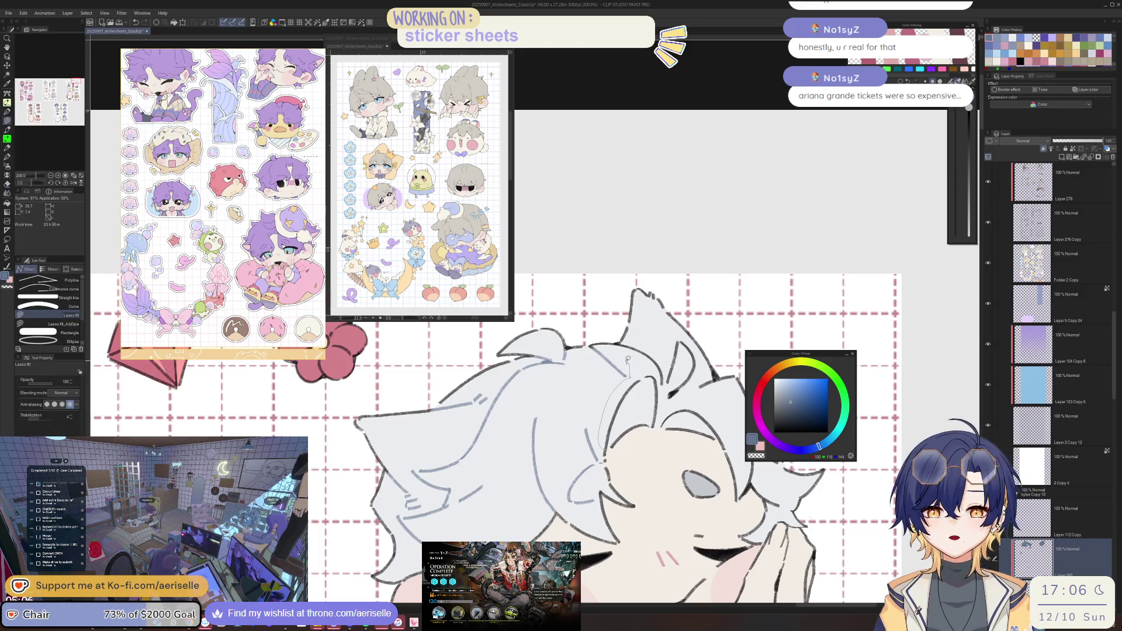
# Fill another hair gap grey, then reset the view to 100% unrotated.
pyautogui.moveTo(628, 359)
pyautogui.mouseDown()
pyautogui.moveTo(621, 350)
pyautogui.moveTo(691, 340)
pyautogui.mouseUp()
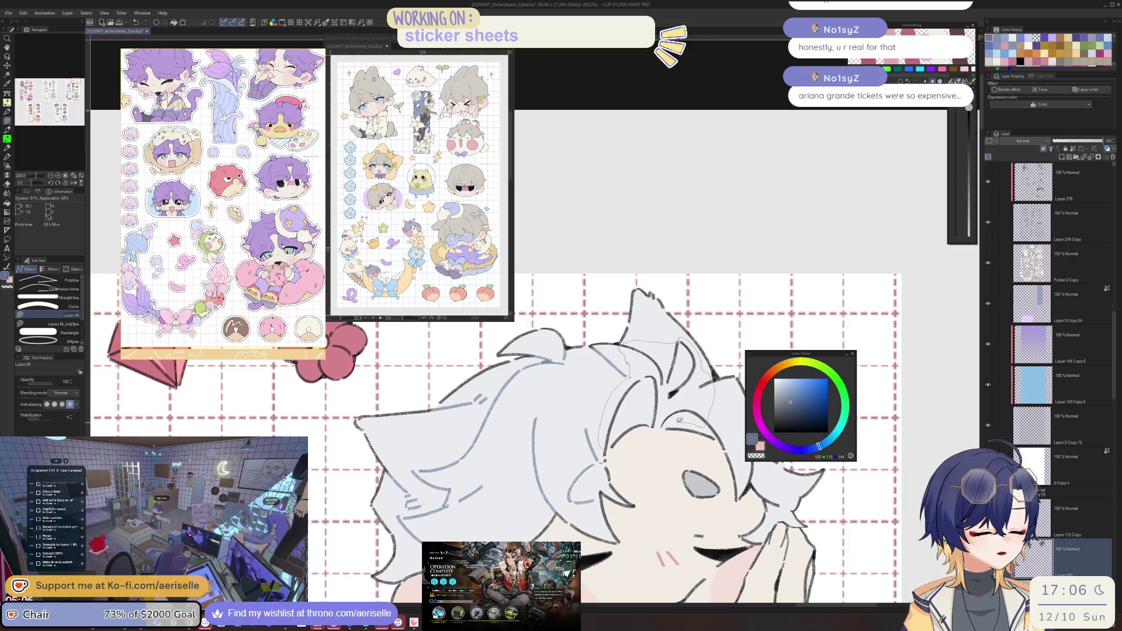
pyautogui.moveTo(653, 409); pyautogui.dragTo(653, 409)
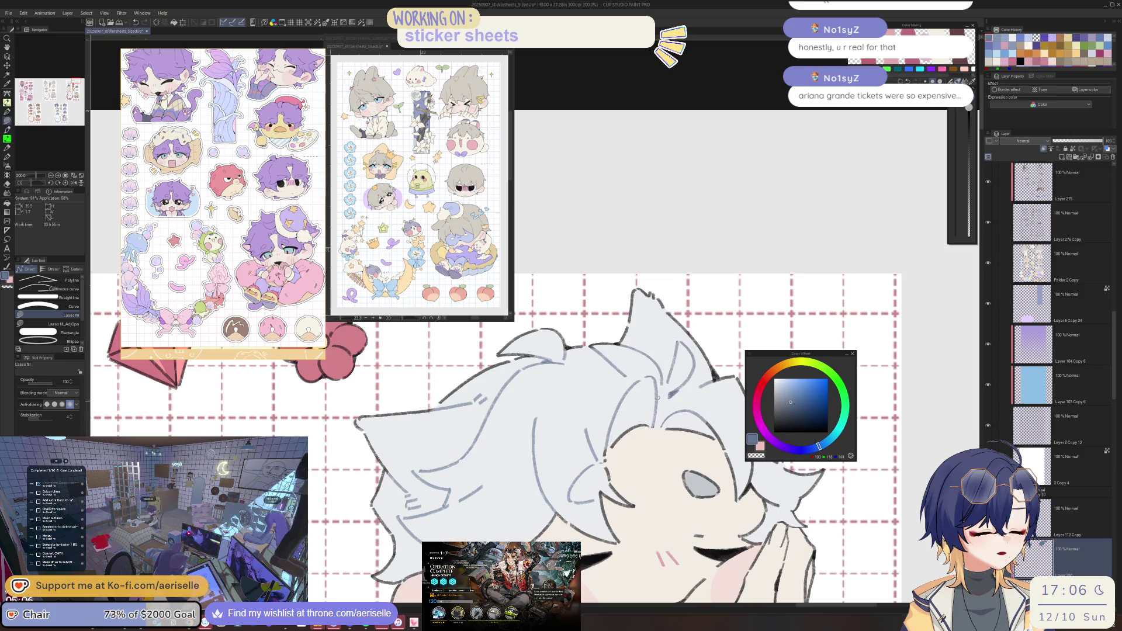
pyautogui.scroll(-3, 653, 409)
pyautogui.scroll(3, 608, 389)
pyautogui.scroll(3, 607, 390)
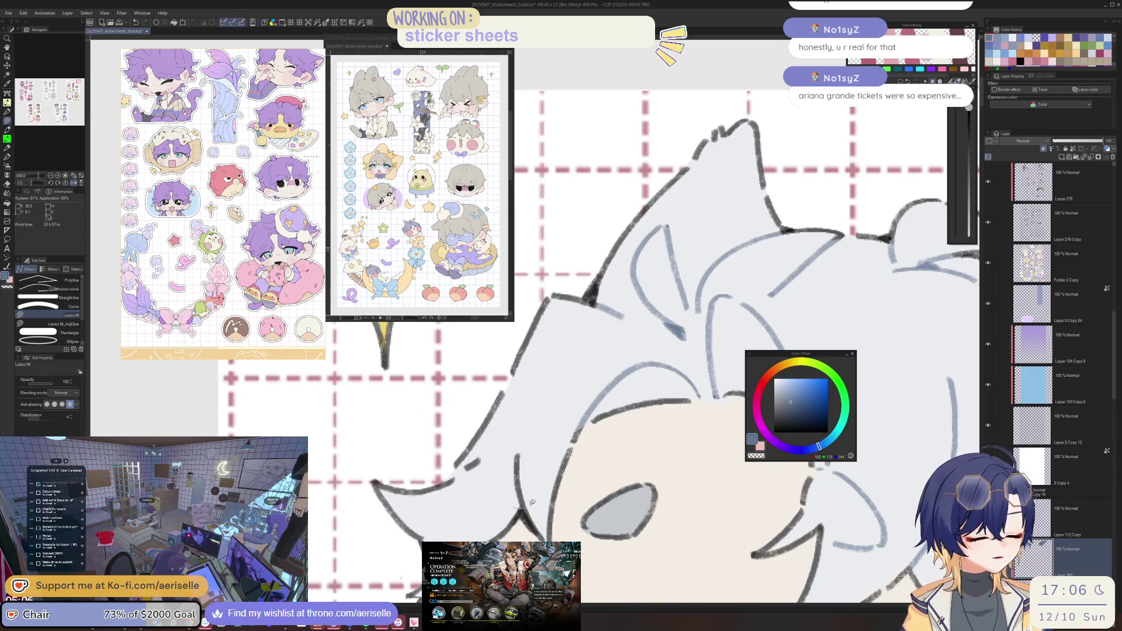
pyautogui.moveTo(515, 497)
pyautogui.mouseDown()
pyautogui.moveTo(505, 498)
pyautogui.moveTo(498, 414)
pyautogui.mouseUp()
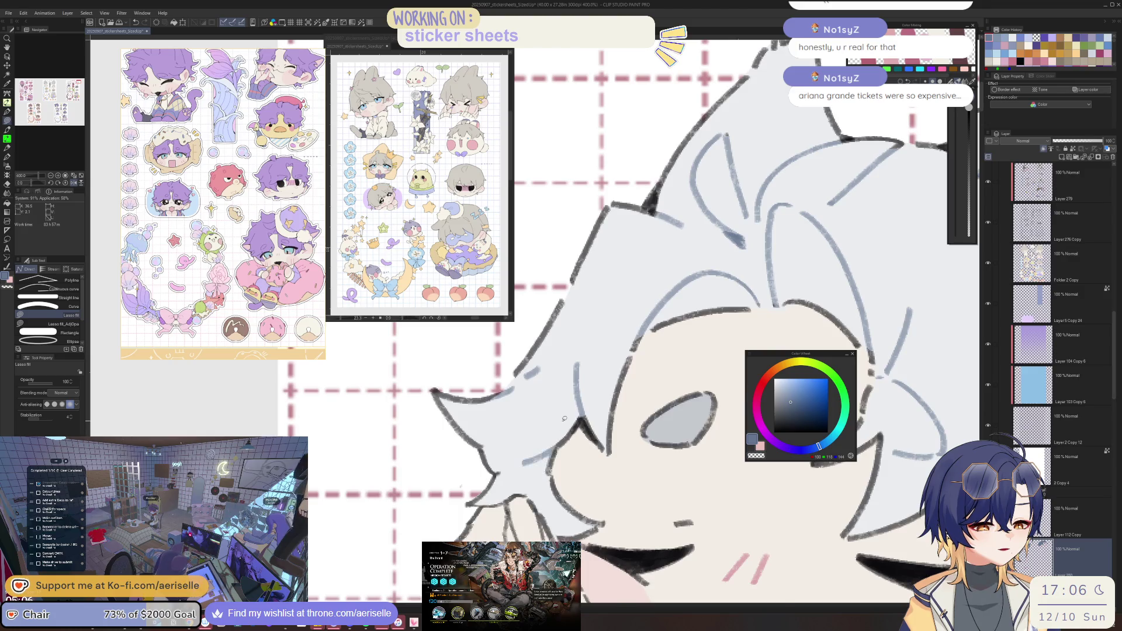
pyautogui.hotkey('ctrl', 'alt', '0')
pyautogui.scroll(3, 608, 421)
# Tidy the hair edges, alternating between Eraser and Lasso fill.
pyautogui.press('e')
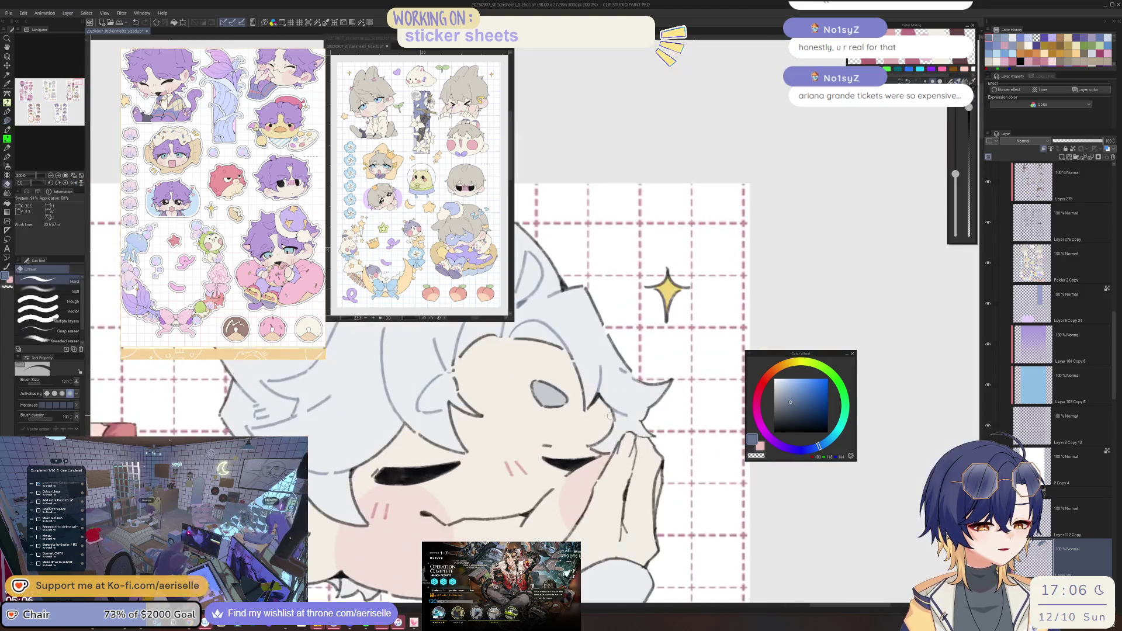
pyautogui.scroll(-5, 616, 425)
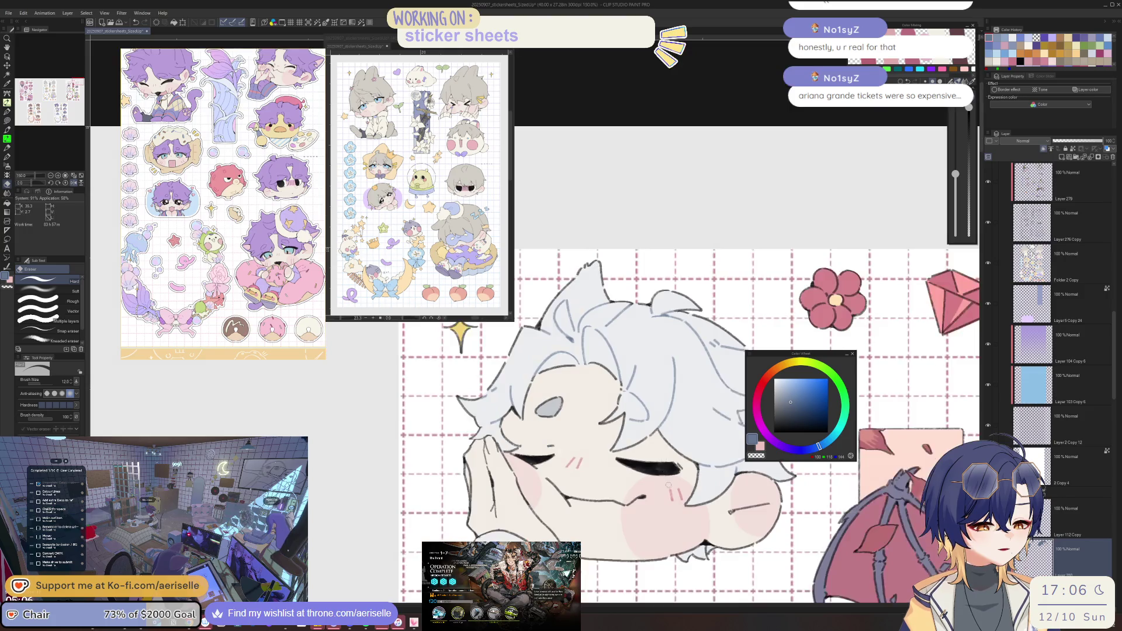
pyautogui.scroll(4, 537, 450)
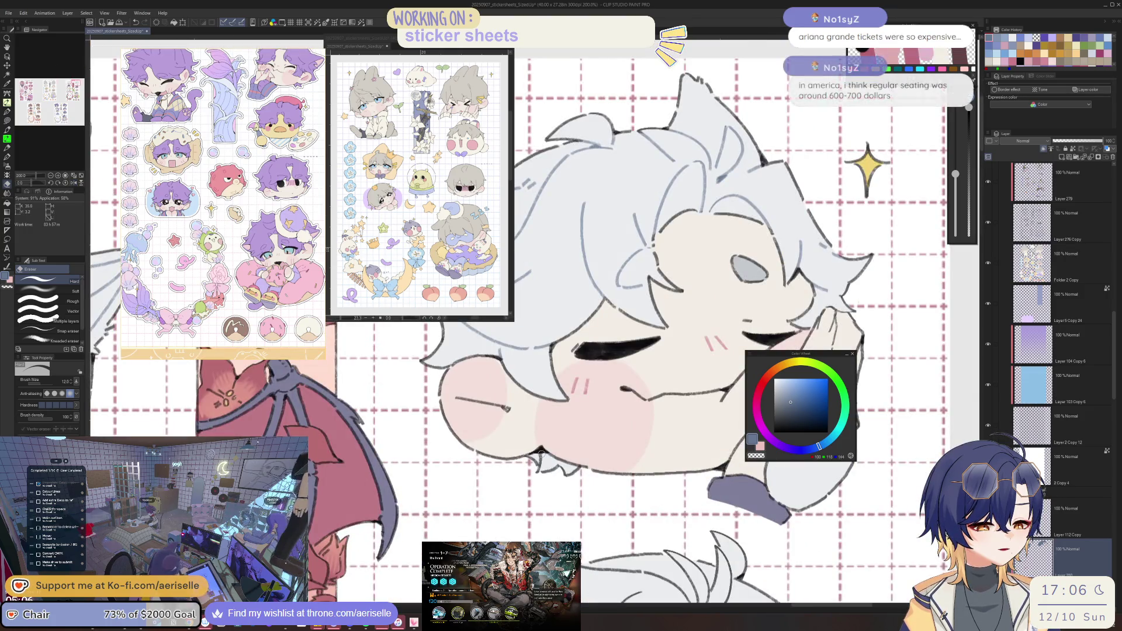
pyautogui.scroll(2, 537, 450)
pyautogui.press('u')
pyautogui.scroll(-8, 537, 462)
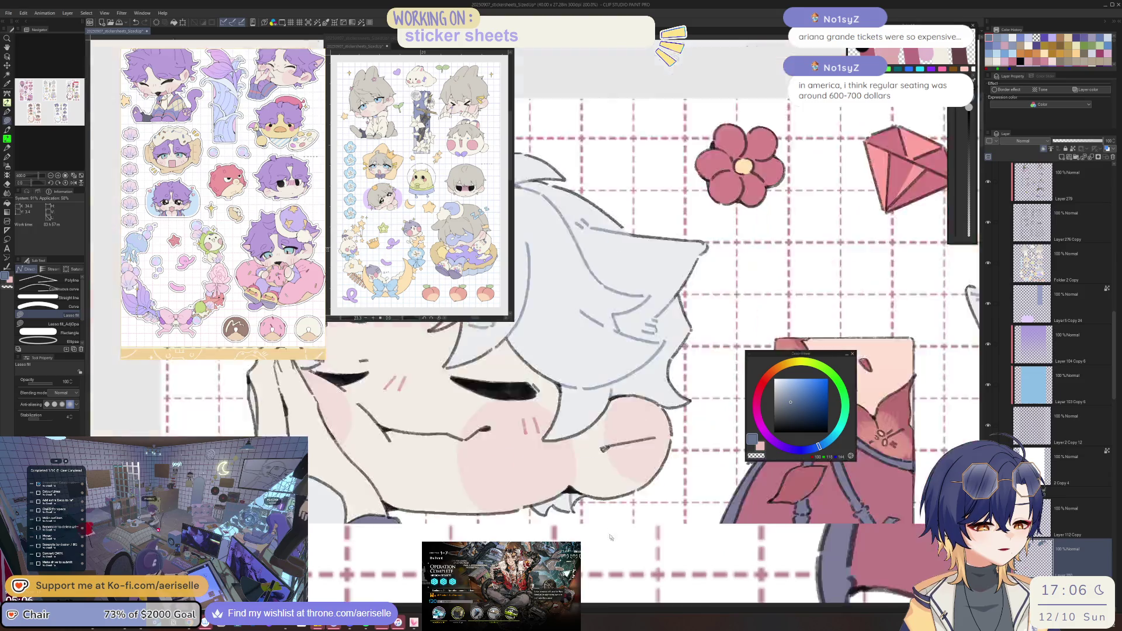
pyautogui.scroll(-2, 598, 476)
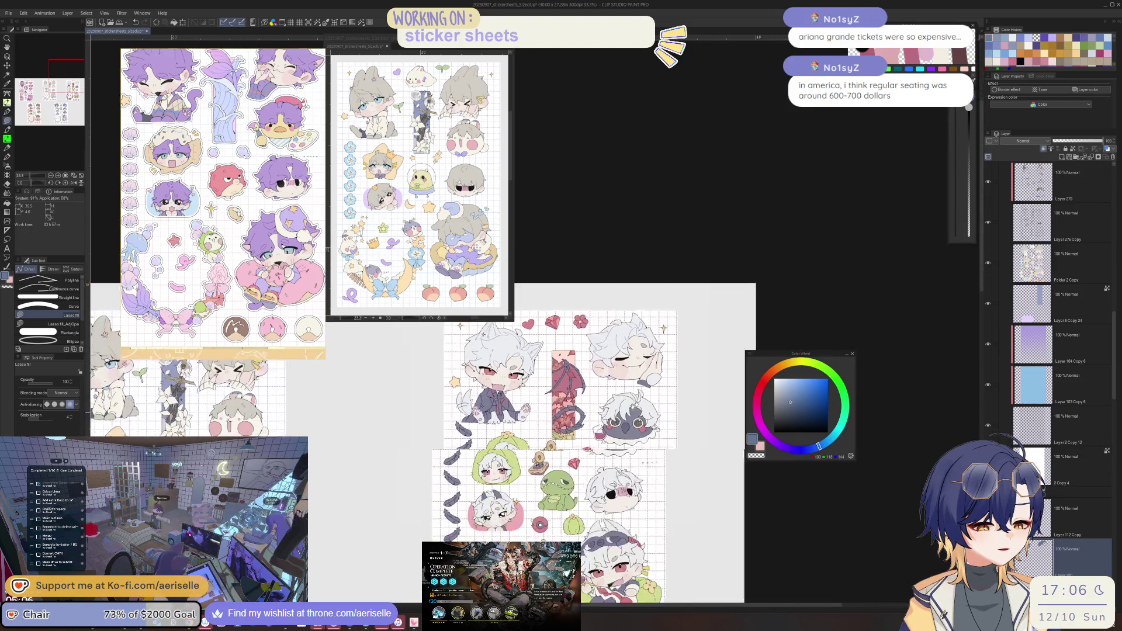
pyautogui.press('-')
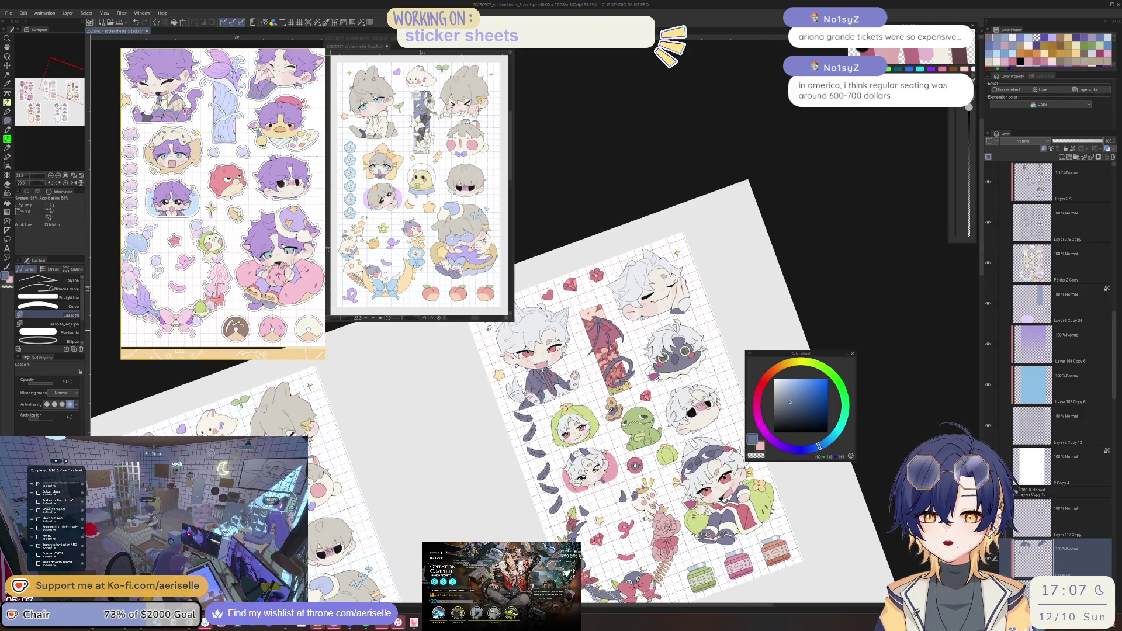
pyautogui.scroll(1, 489, 328)
pyautogui.scroll(3, 591, 441)
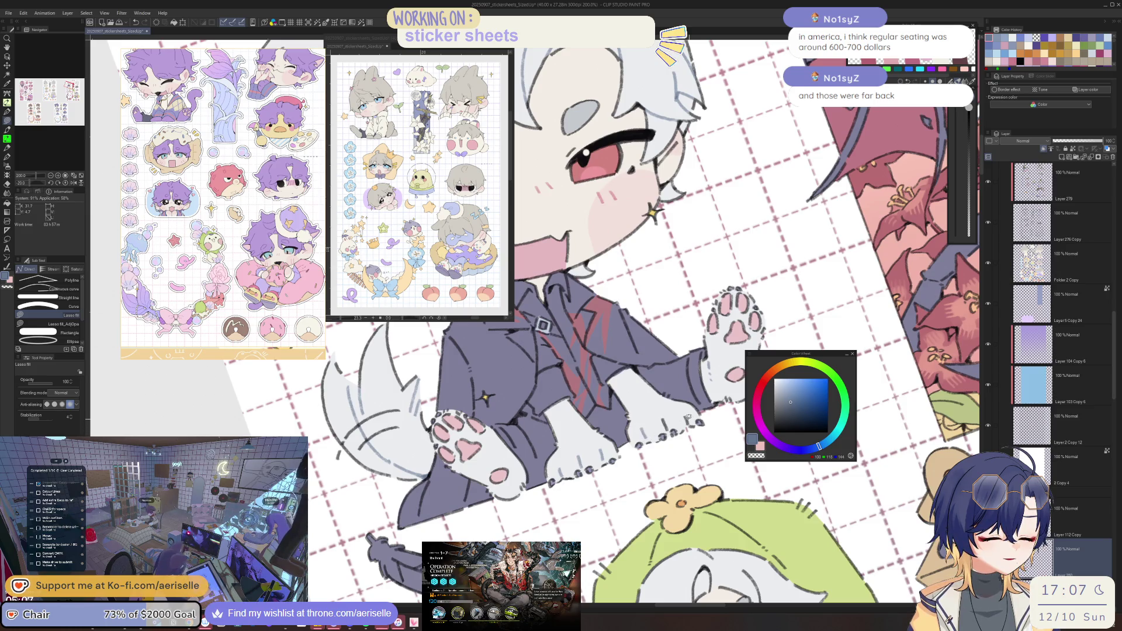
pyautogui.scroll(-3, 665, 423)
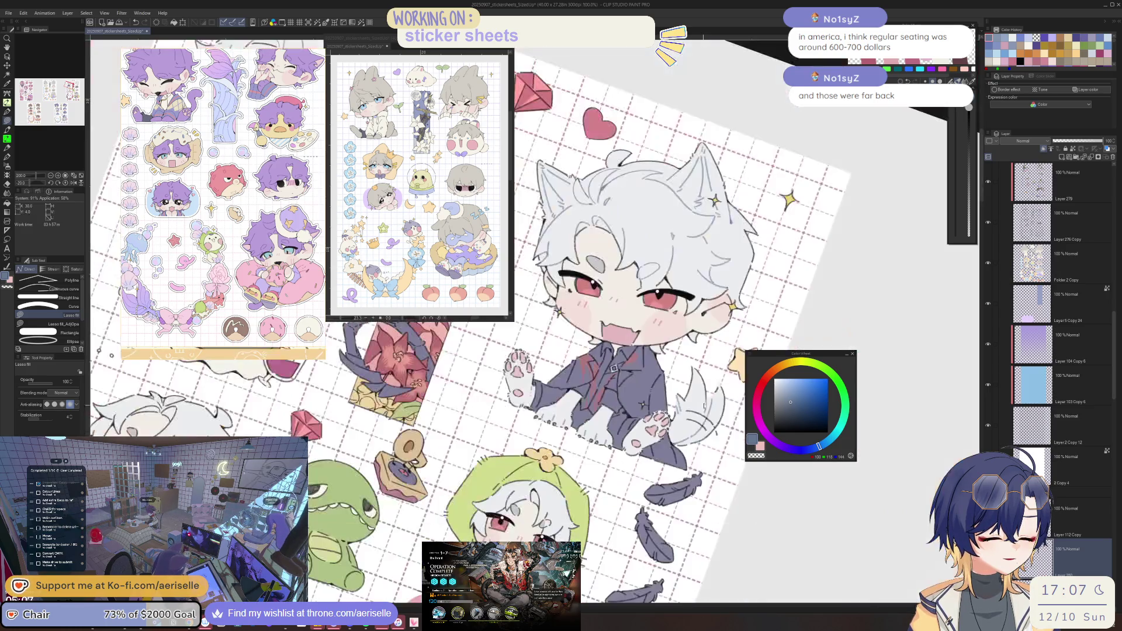
pyautogui.scroll(3, 607, 444)
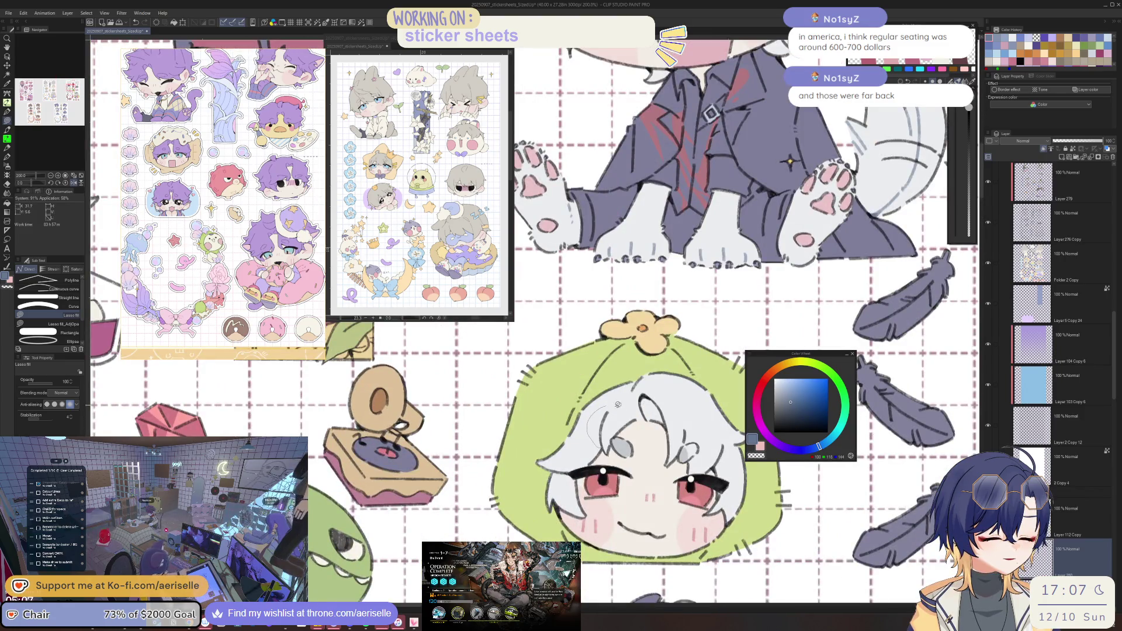
pyautogui.moveTo(618, 404); pyautogui.dragTo(609, 434)
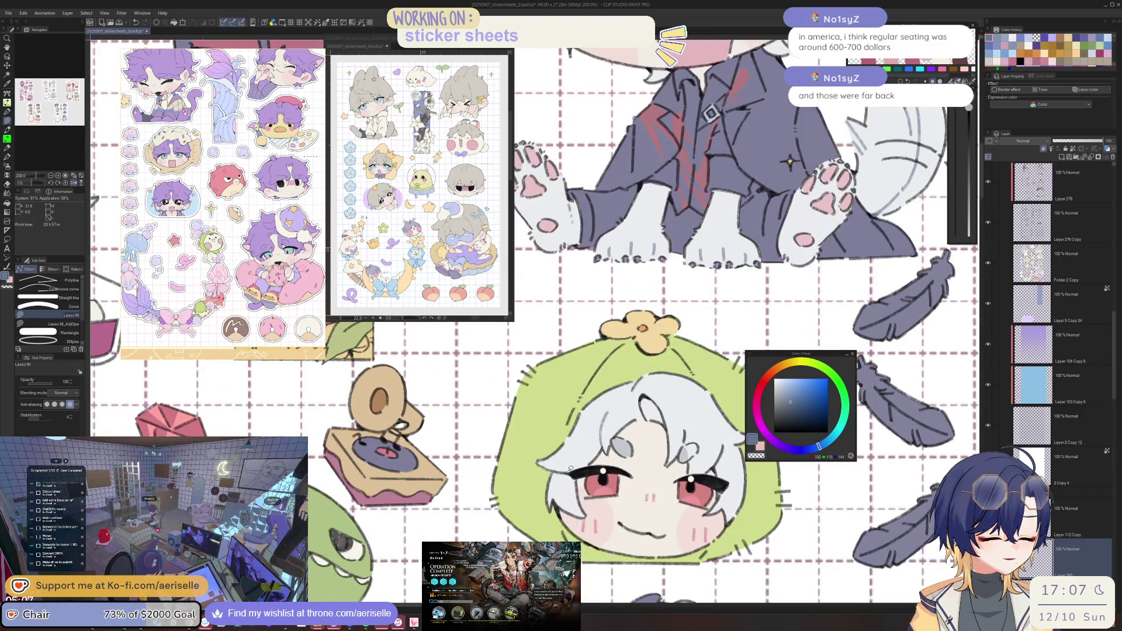
pyautogui.moveTo(565, 465)
pyautogui.mouseDown()
pyautogui.moveTo(297, 447)
pyautogui.moveTo(497, 422)
pyautogui.mouseUp()
pyautogui.scroll(2, 613, 395)
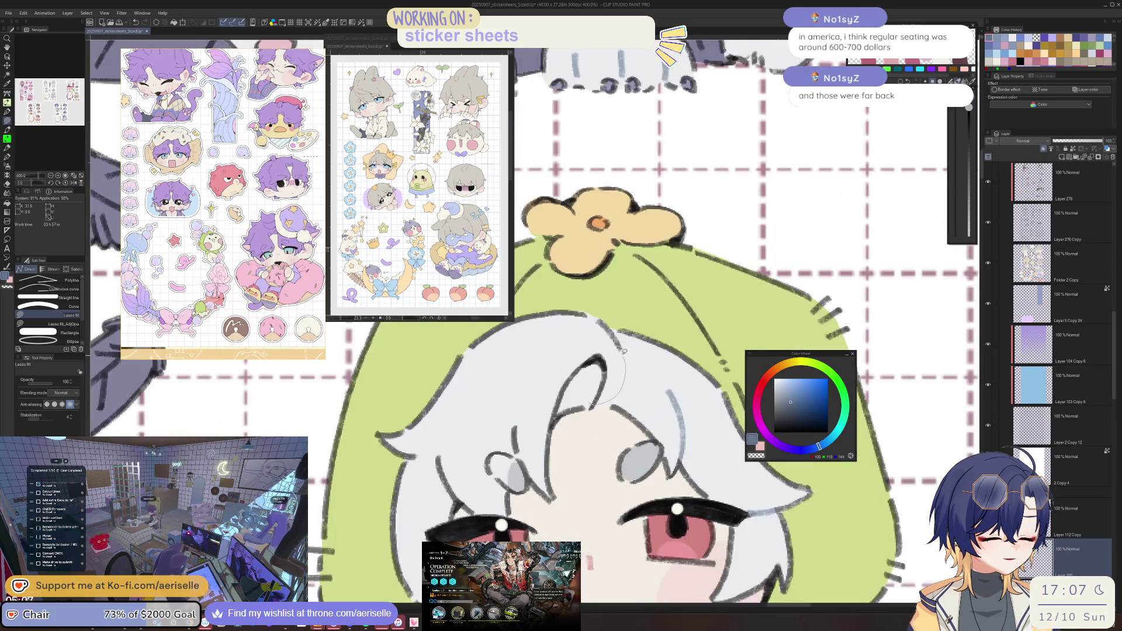
# Close the outline to fill the remaining white hair area, then tidy with the eraser.
pyautogui.moveTo(513, 413)
pyautogui.mouseDown()
pyautogui.moveTo(510, 451)
pyautogui.moveTo(523, 456)
pyautogui.moveTo(538, 428)
pyautogui.moveTo(548, 474)
pyautogui.moveTo(538, 416)
pyautogui.moveTo(573, 418)
pyautogui.moveTo(567, 474)
pyautogui.moveTo(586, 468)
pyautogui.mouseUp()
pyautogui.press('e')
pyautogui.press('u')
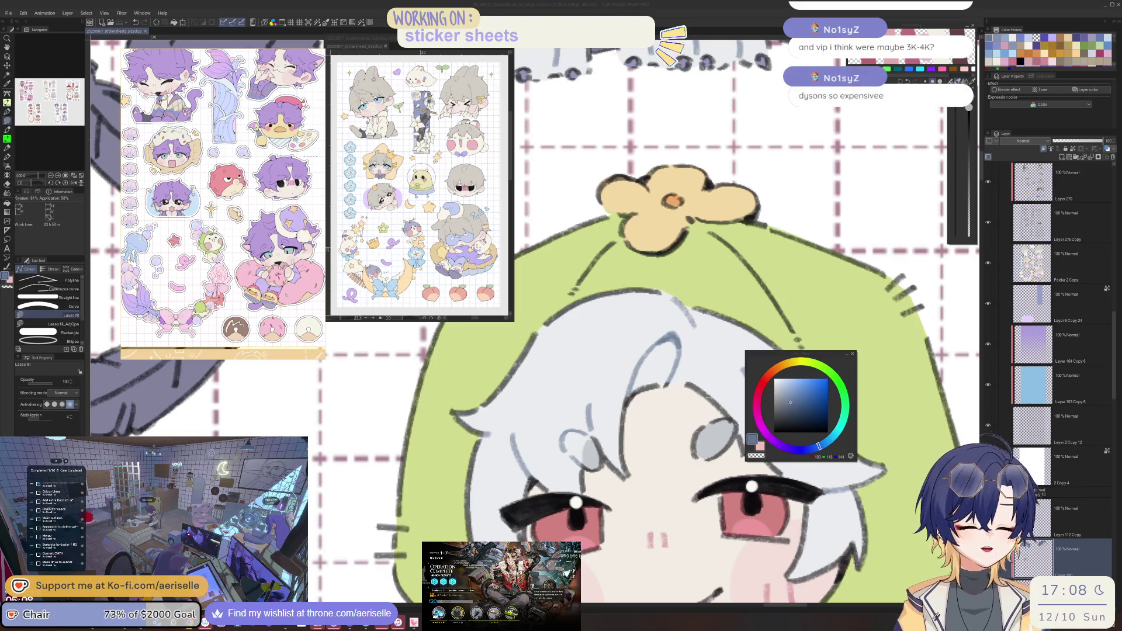
# Mirror the canvas view horizontally and zoom out to review the green-hooded chibi's face.
pyautogui.click(596, 393)
pyautogui.scroll(-2, 597, 393)
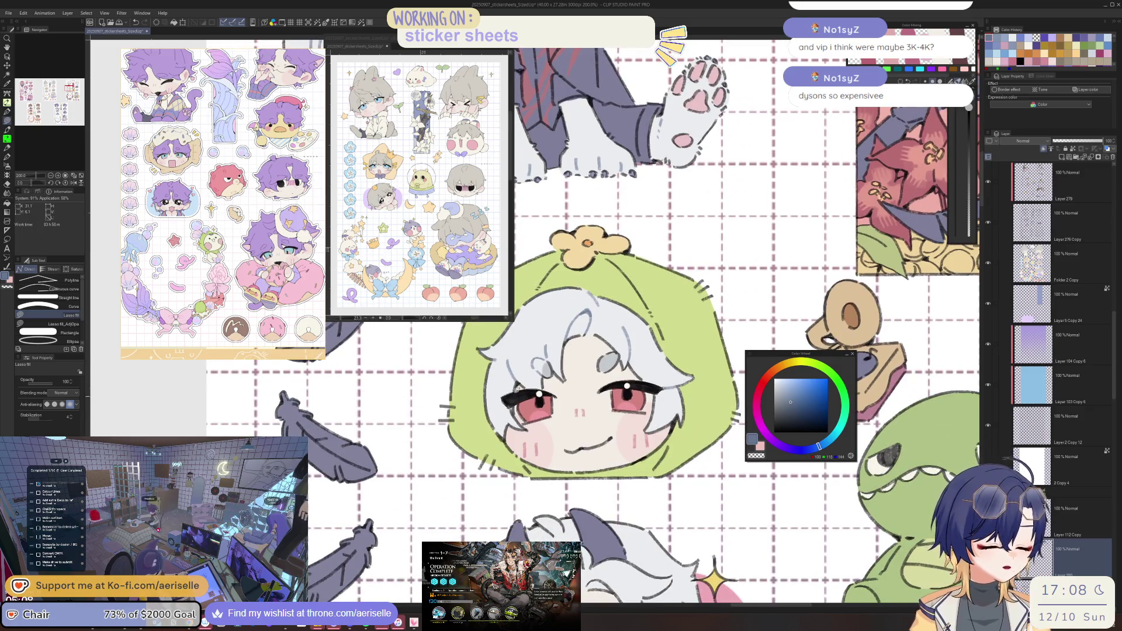
pyautogui.scroll(2, 666, 383)
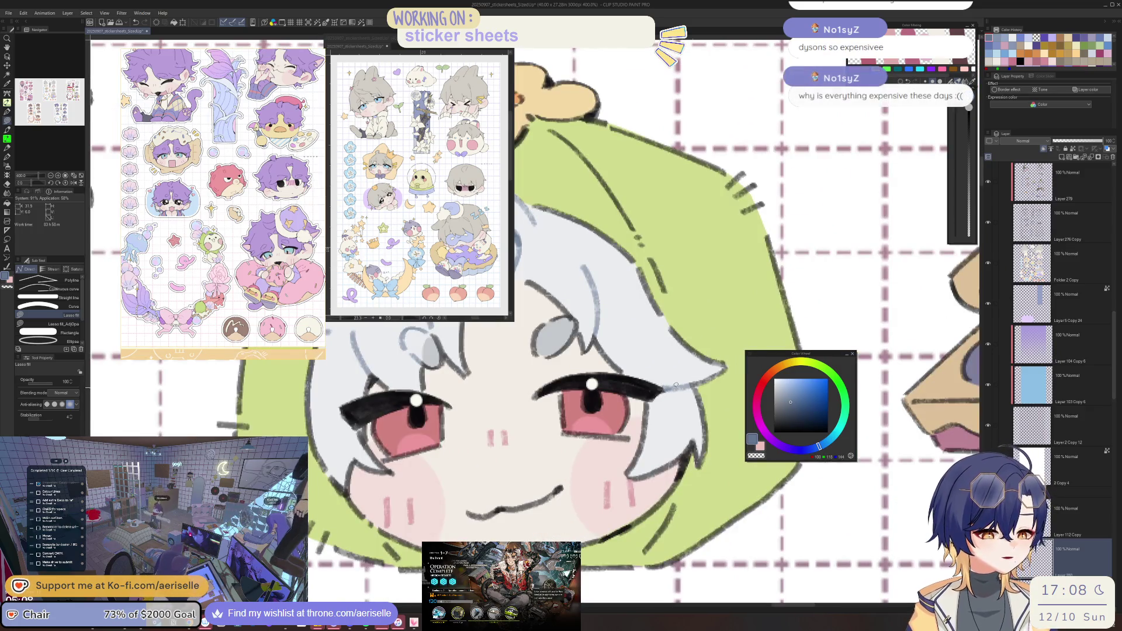
pyautogui.press('h')
pyautogui.scroll(-4, 670, 368)
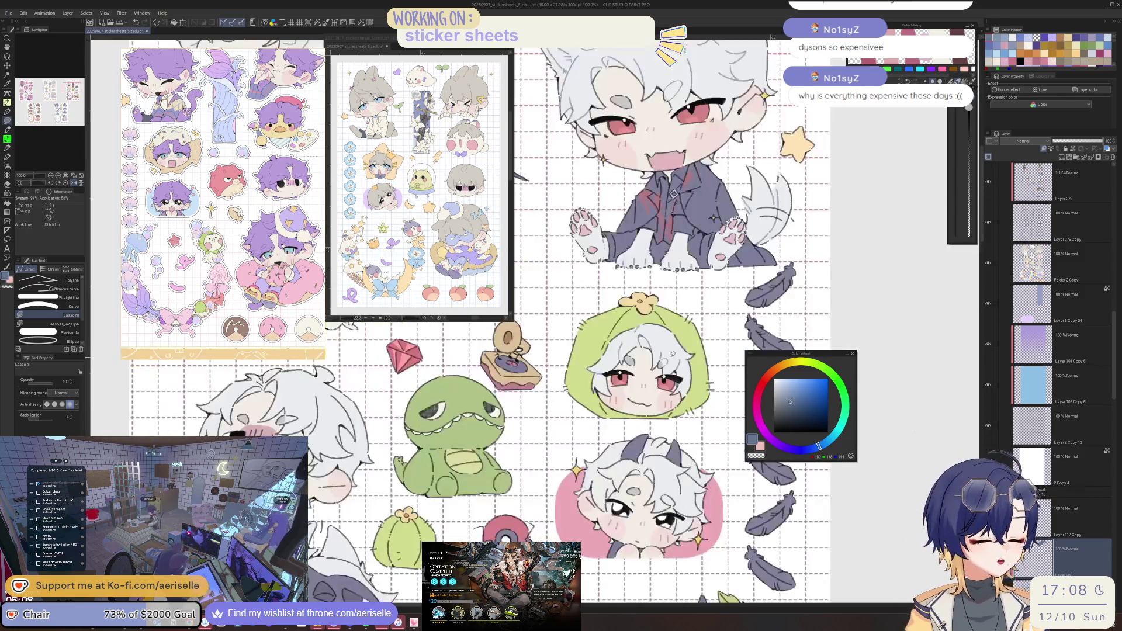
# Unflip the view and recolour the horned chibi's top and forehead hair lines blue-grey.
pyautogui.scroll(4, 625, 358)
pyautogui.press('h')
pyautogui.scroll(-5, 626, 409)
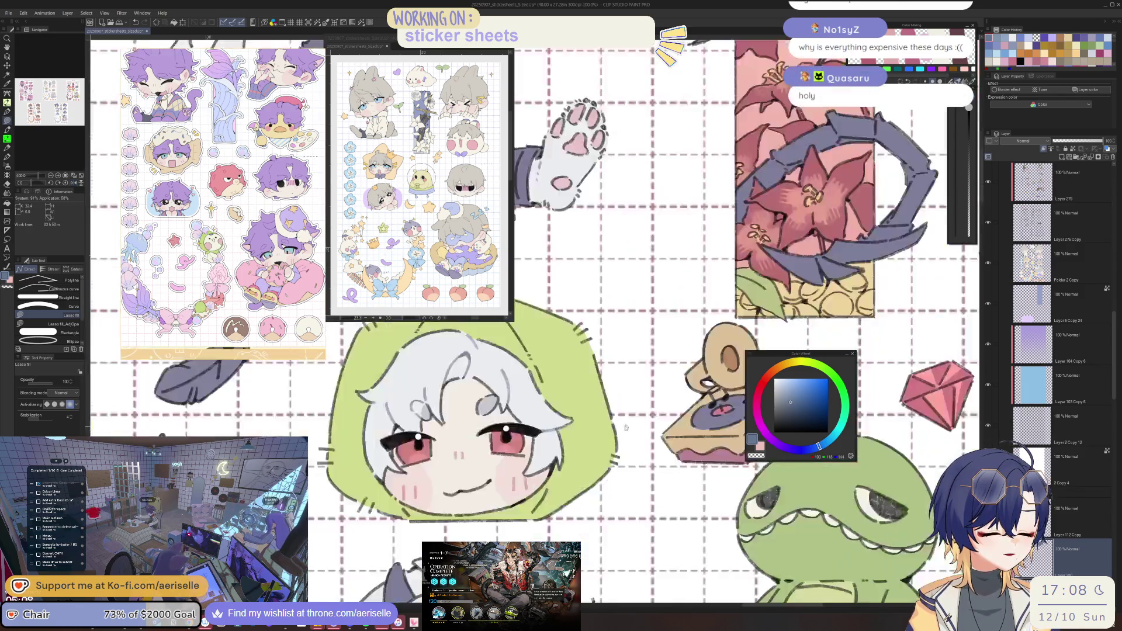
pyautogui.scroll(4, 626, 409)
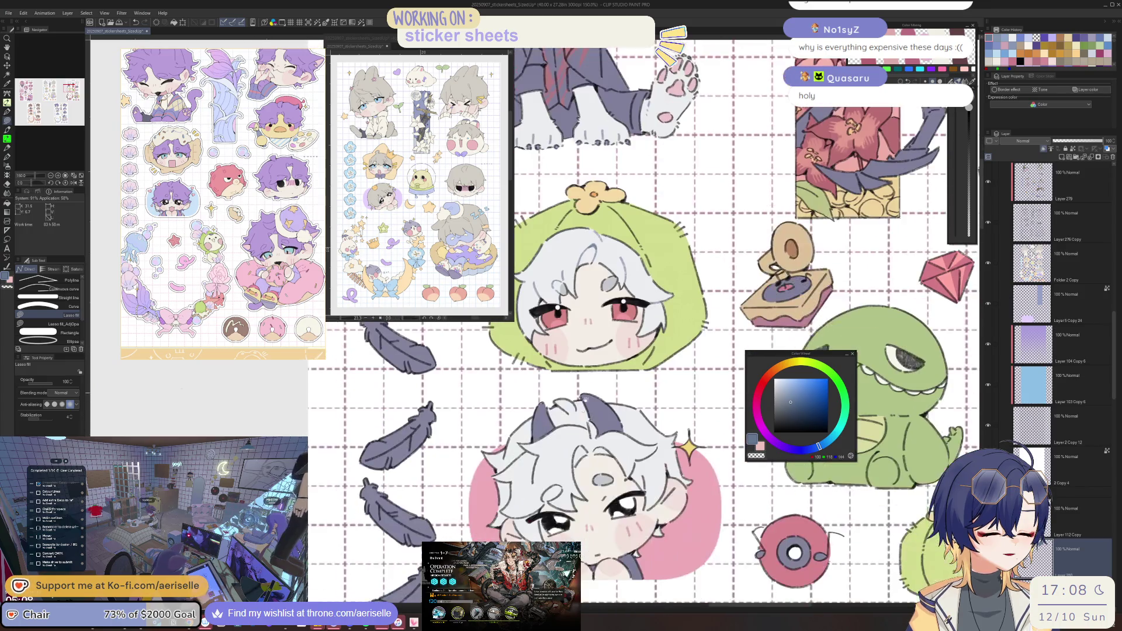
pyautogui.scroll(4, 603, 411)
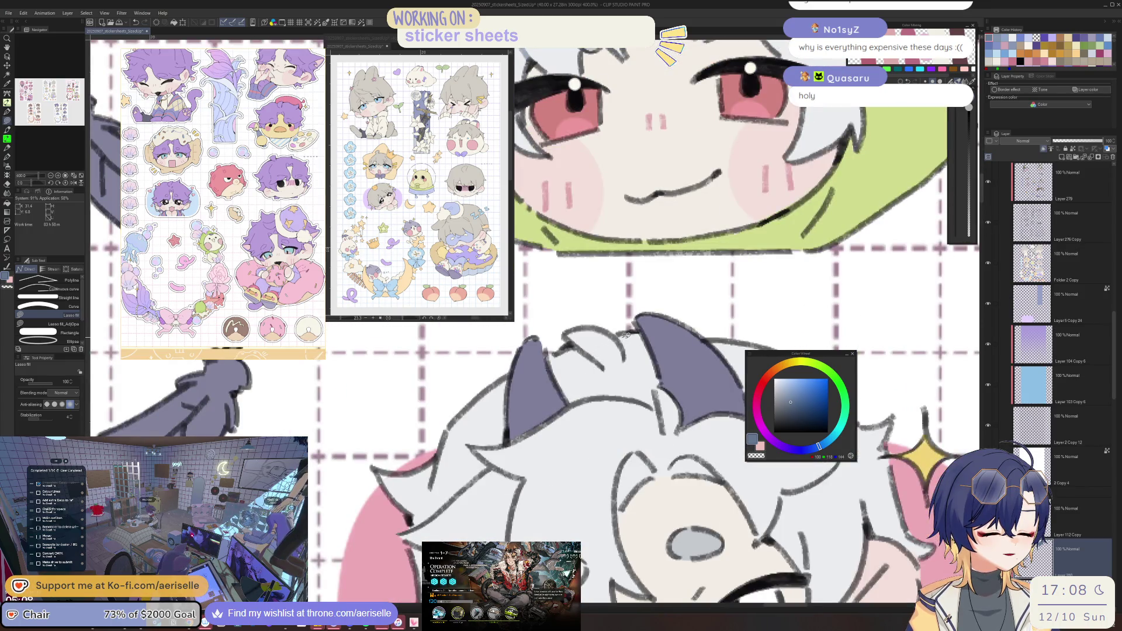
pyautogui.moveTo(618, 445)
pyautogui.mouseDown()
pyautogui.moveTo(643, 440)
pyautogui.moveTo(670, 403)
pyautogui.moveTo(663, 355)
pyautogui.mouseUp()
pyautogui.moveTo(656, 408)
pyautogui.mouseDown()
pyautogui.moveTo(592, 433)
pyautogui.moveTo(602, 455)
pyautogui.moveTo(650, 441)
pyautogui.mouseUp()
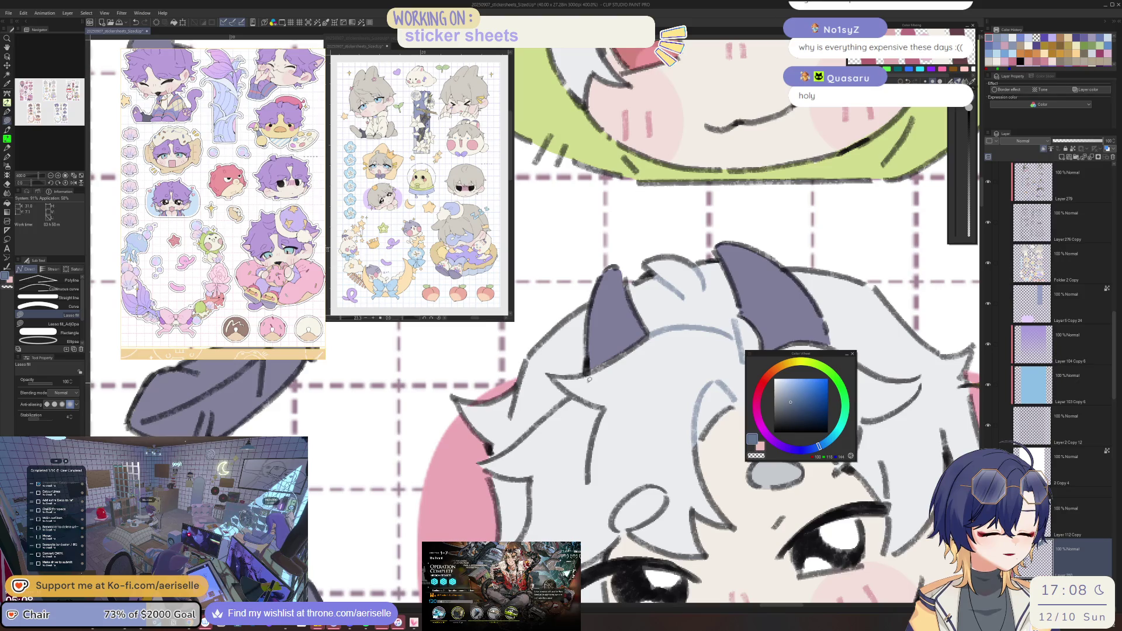
# Recolour the left and lower-left hair strand lines light blue-grey.
pyautogui.moveTo(500, 438)
pyautogui.mouseDown()
pyautogui.moveTo(497, 472)
pyautogui.moveTo(561, 535)
pyautogui.moveTo(617, 389)
pyautogui.mouseUp()
pyautogui.moveTo(613, 416)
pyautogui.mouseDown()
pyautogui.moveTo(605, 491)
pyautogui.moveTo(571, 412)
pyautogui.mouseUp()
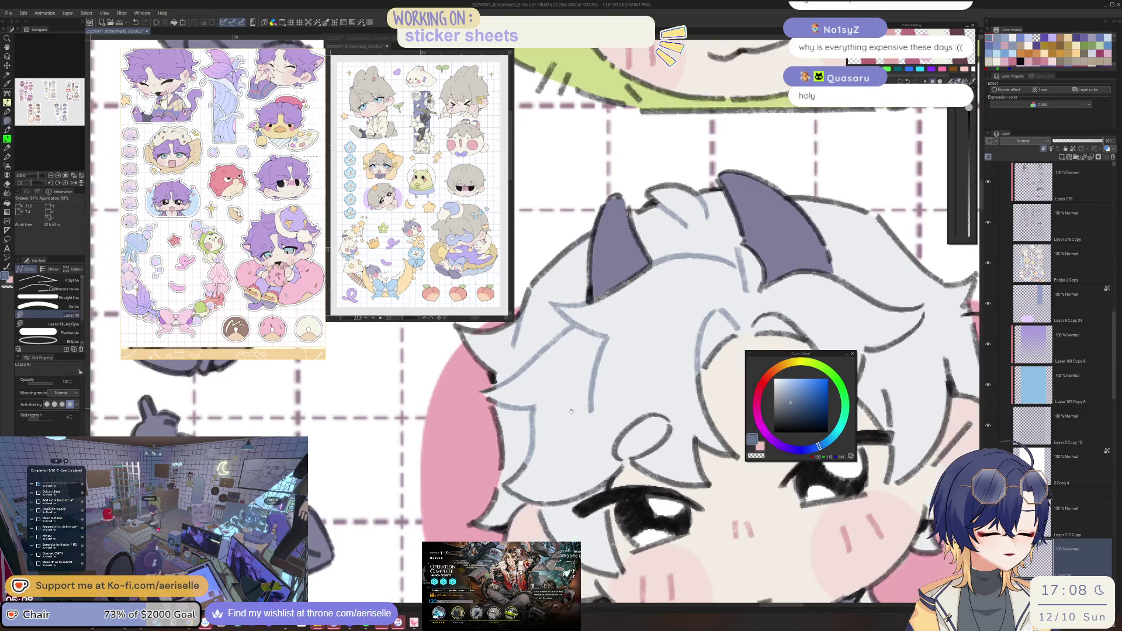
pyautogui.moveTo(526, 502); pyautogui.dragTo(560, 509)
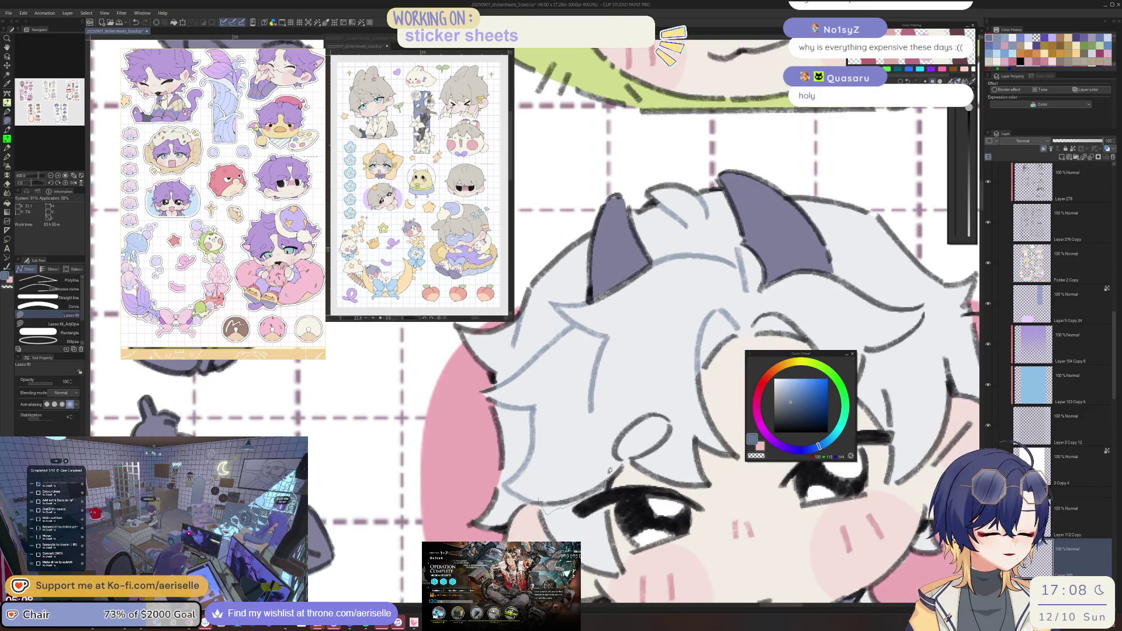
pyautogui.press('e')
pyautogui.press('u')
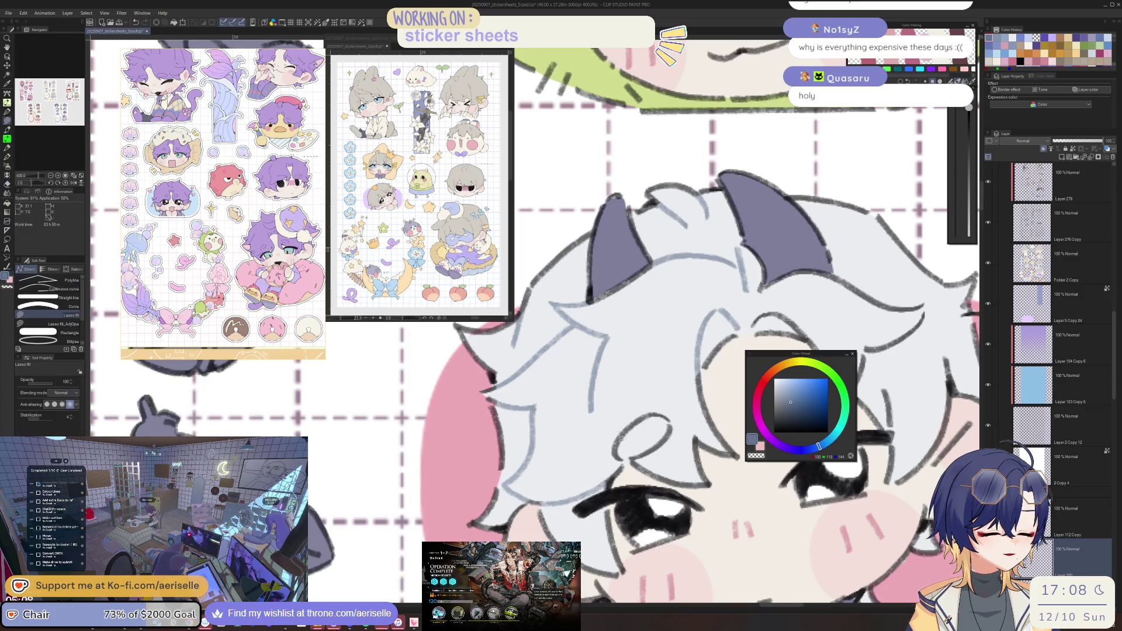
# Recolour the remaining hair strand lines, then reset the view to the whole sheet.
pyautogui.moveTo(679, 429); pyautogui.dragTo(607, 440)
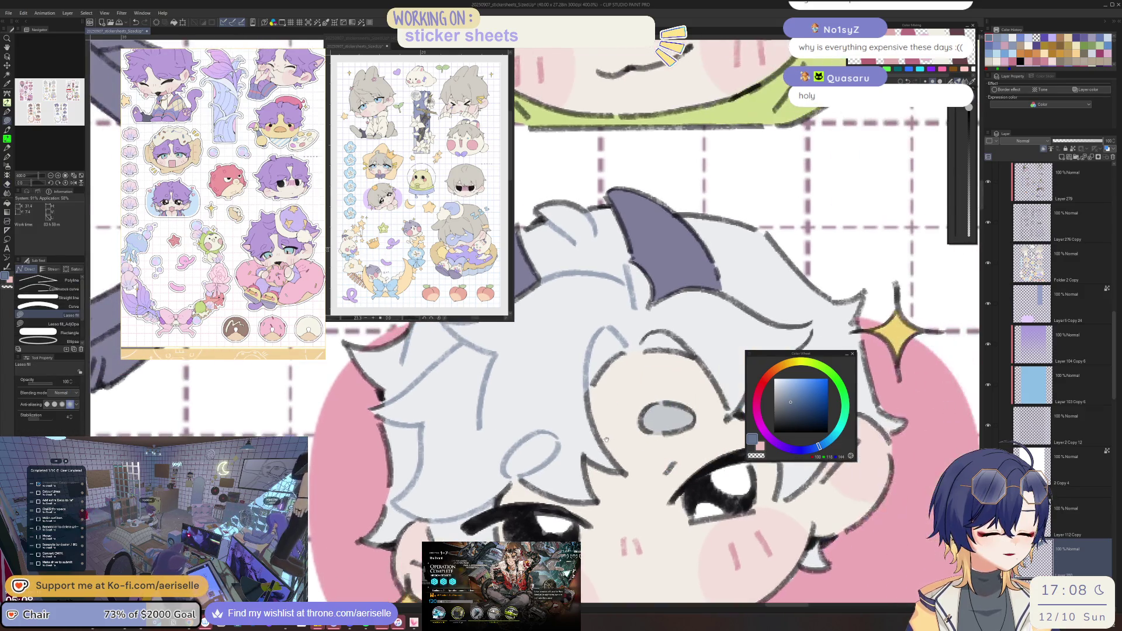
pyautogui.scroll(-5, 581, 448)
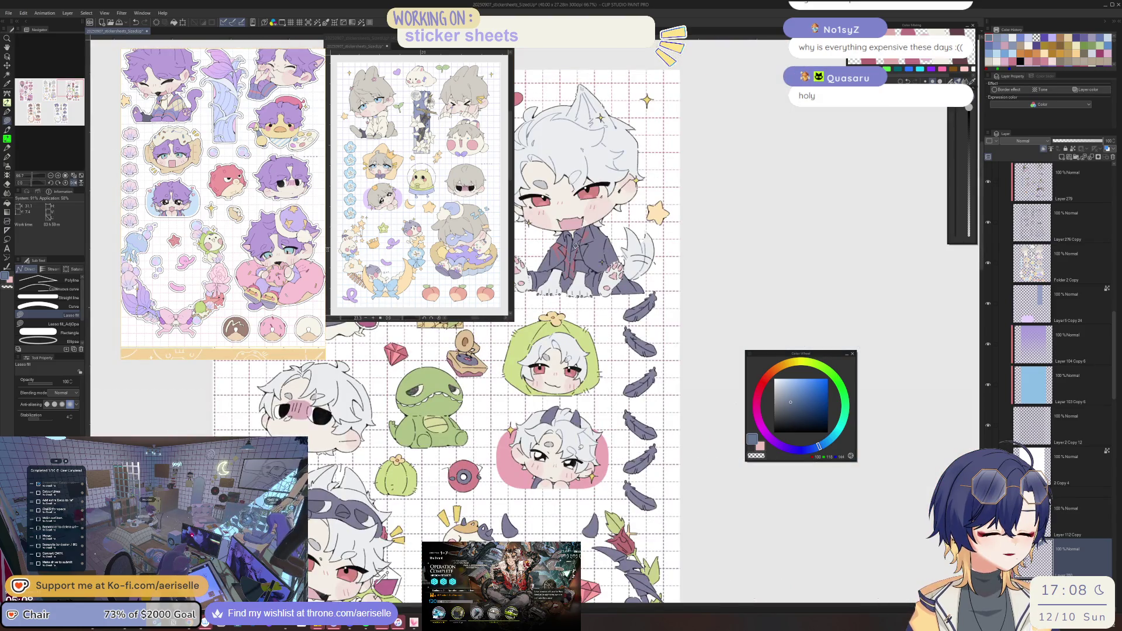
pyautogui.scroll(5, 599, 407)
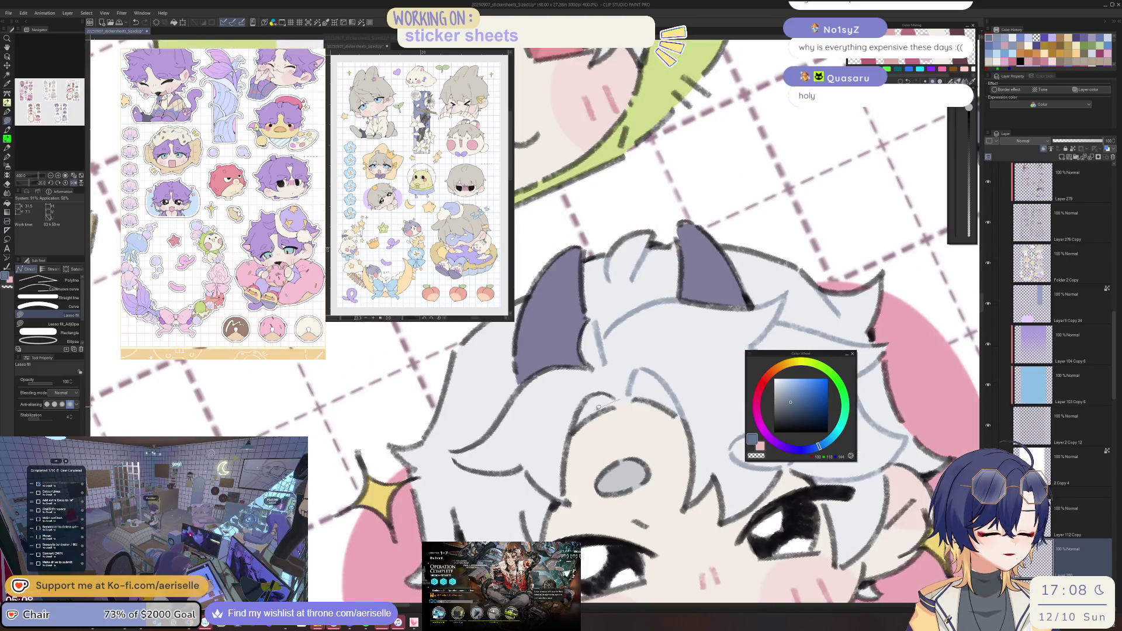
pyautogui.moveTo(550, 401); pyautogui.dragTo(628, 373)
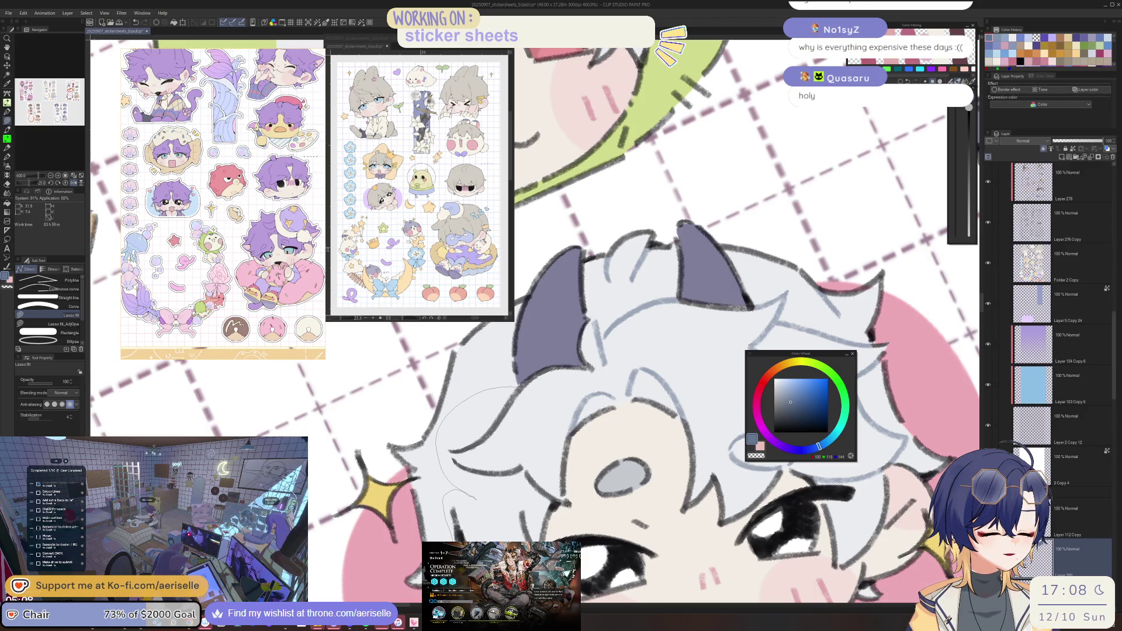
pyautogui.moveTo(476, 500); pyautogui.dragTo(555, 494)
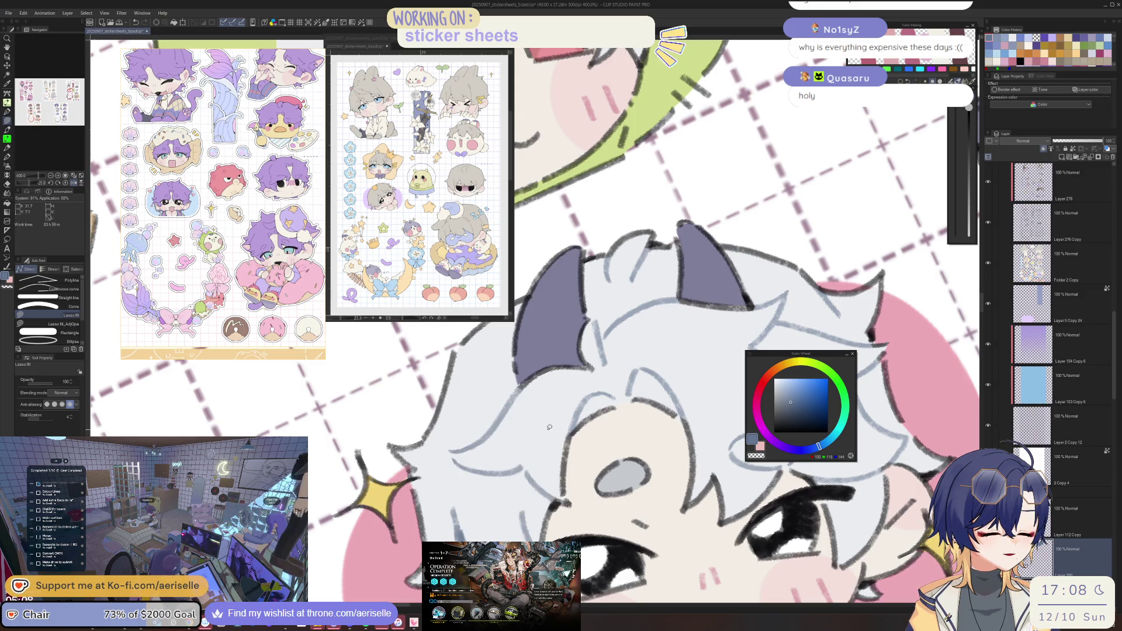
pyautogui.hotkey('ctrl', 'alt', '0')
pyautogui.scroll(5, 643, 427)
pyautogui.scroll(-4, 637, 450)
pyautogui.scroll(-2, 635, 466)
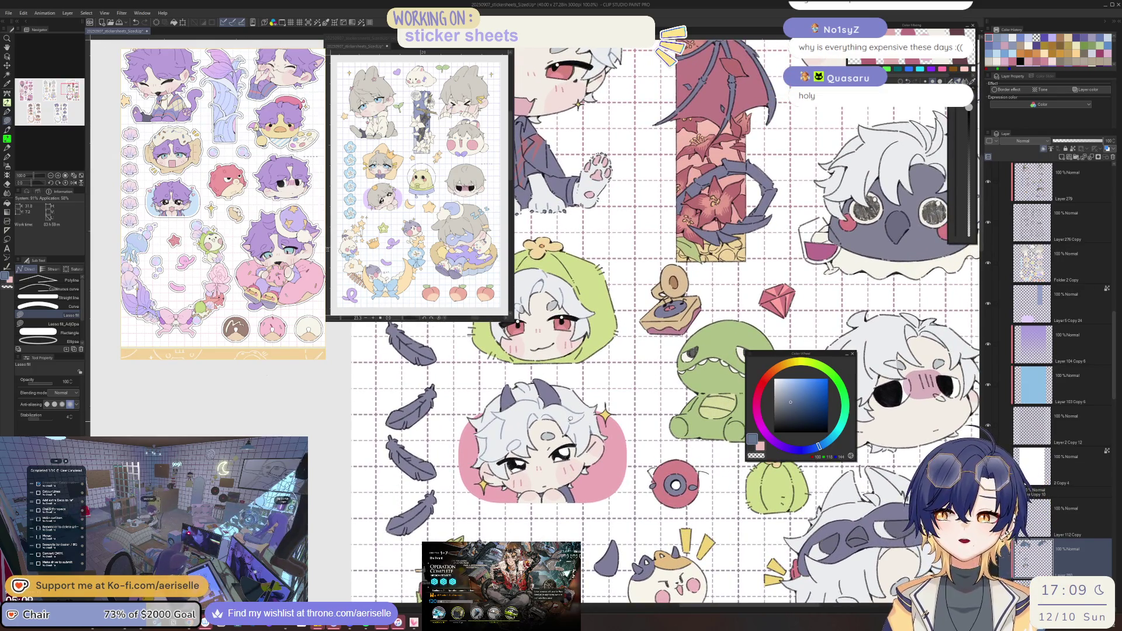
pyautogui.scroll(2, 569, 416)
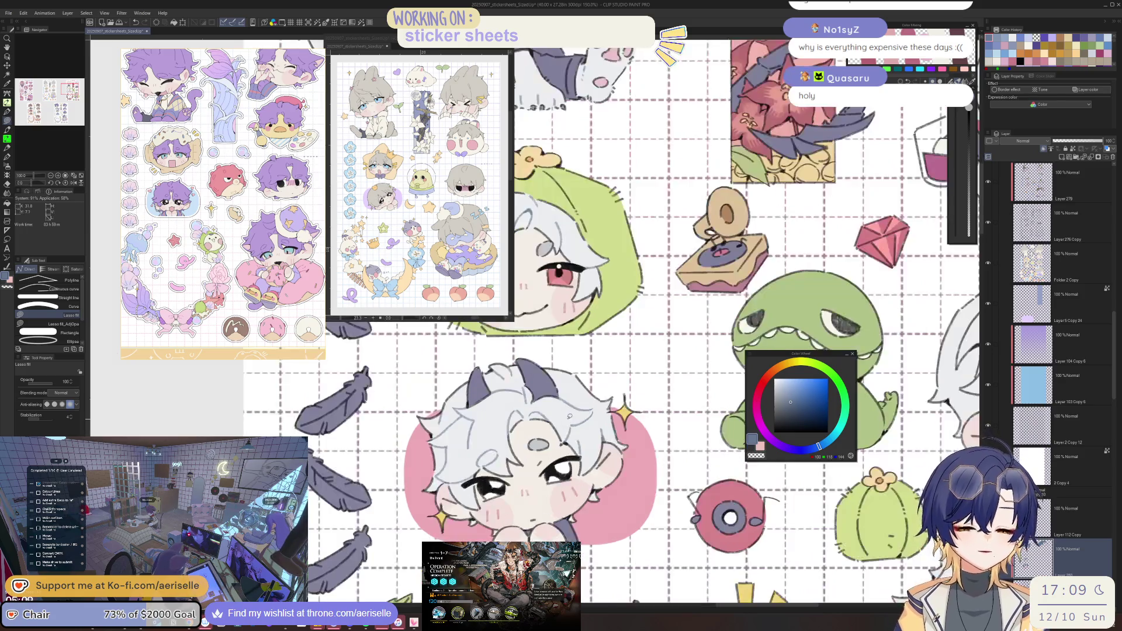
pyautogui.scroll(-5, 575, 430)
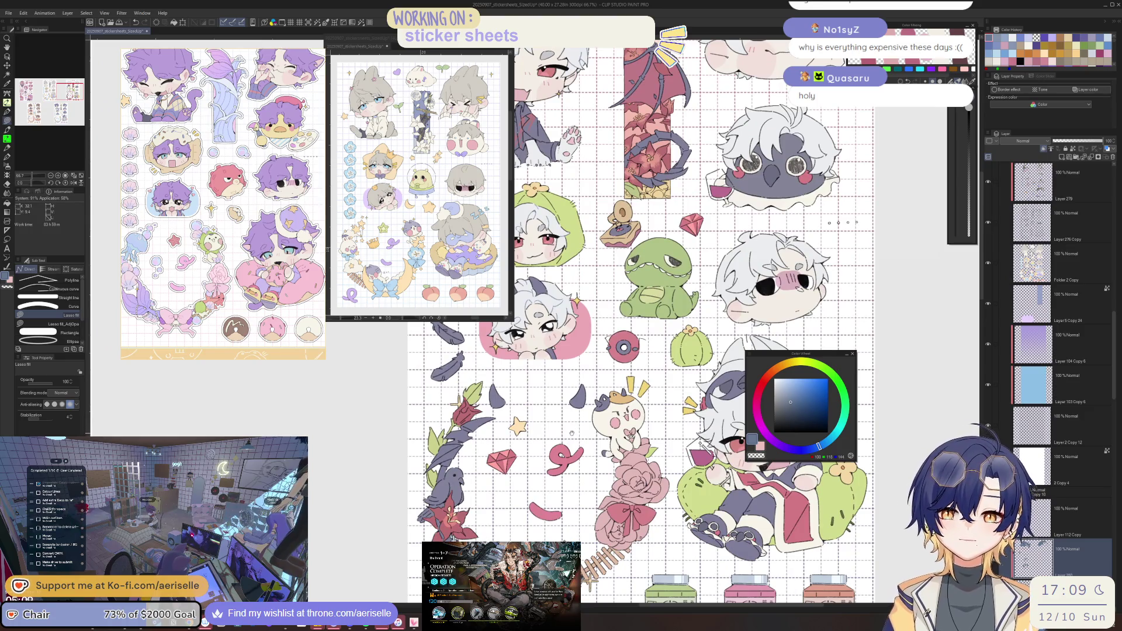
pyautogui.scroll(3, 581, 388)
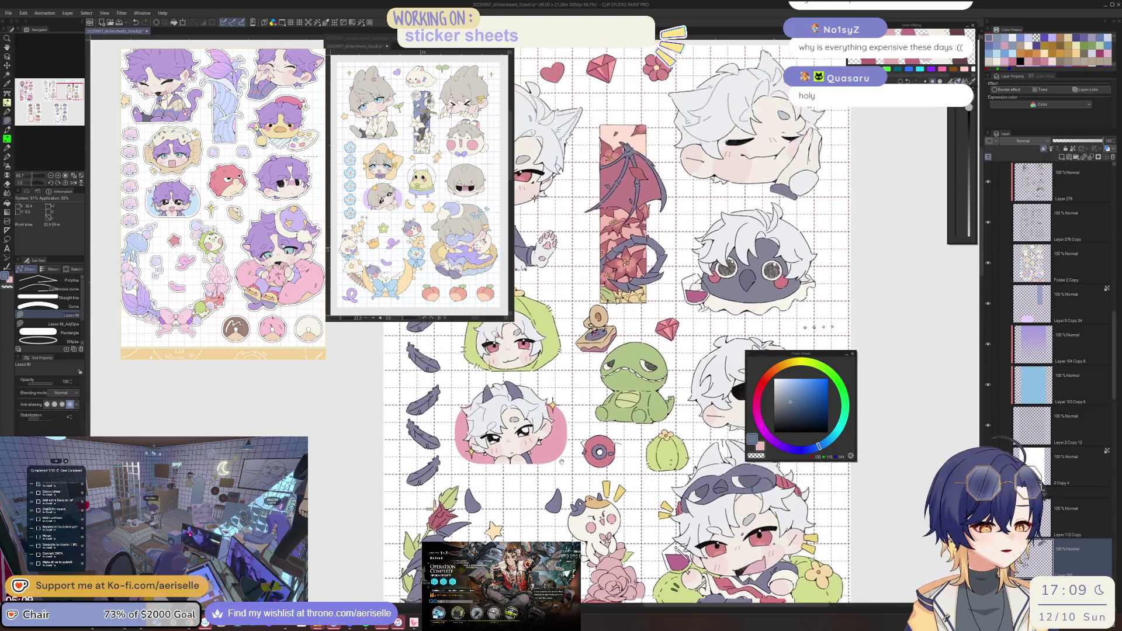
pyautogui.scroll(2, 616, 362)
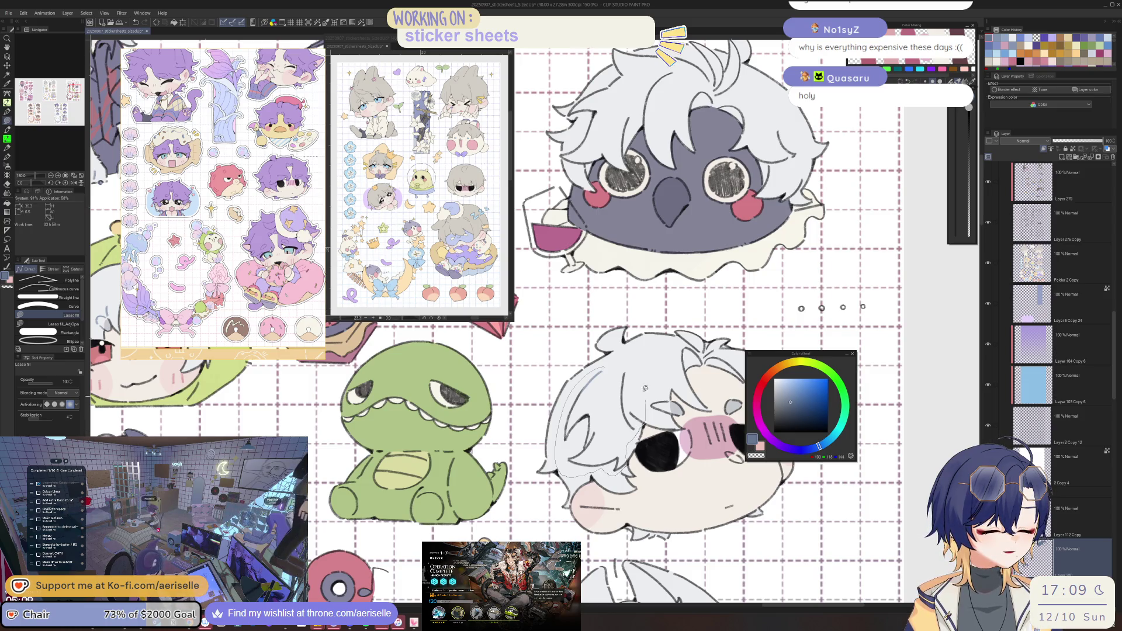
pyautogui.scroll(-5, 643, 374)
pyautogui.scroll(3, 606, 438)
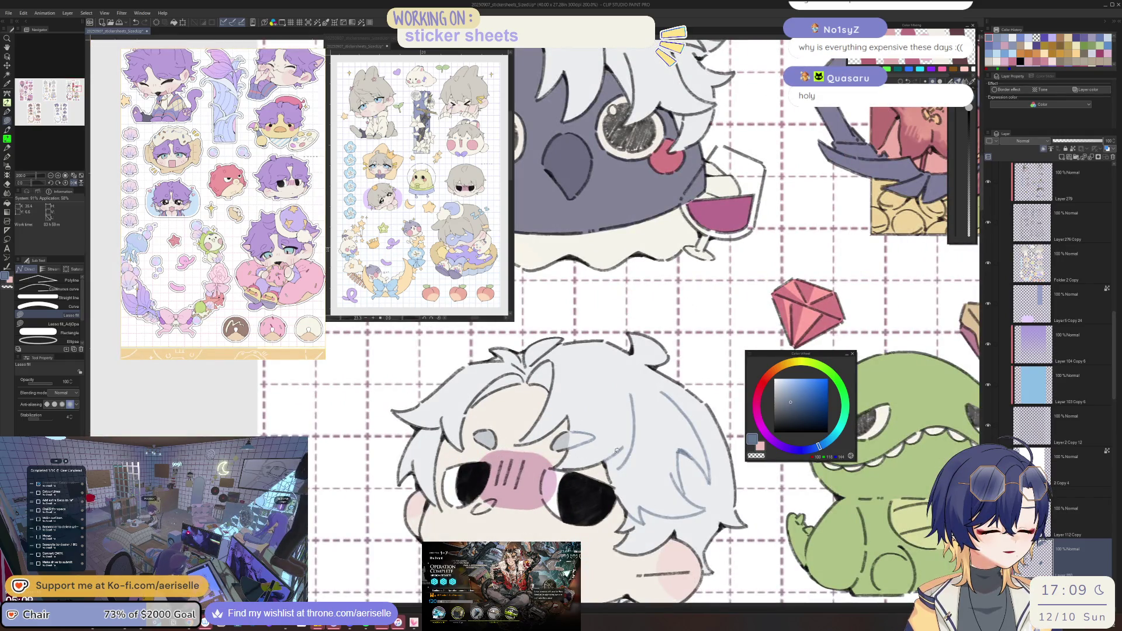
pyautogui.moveTo(604, 425); pyautogui.dragTo(644, 339)
pyautogui.scroll(2, 564, 358)
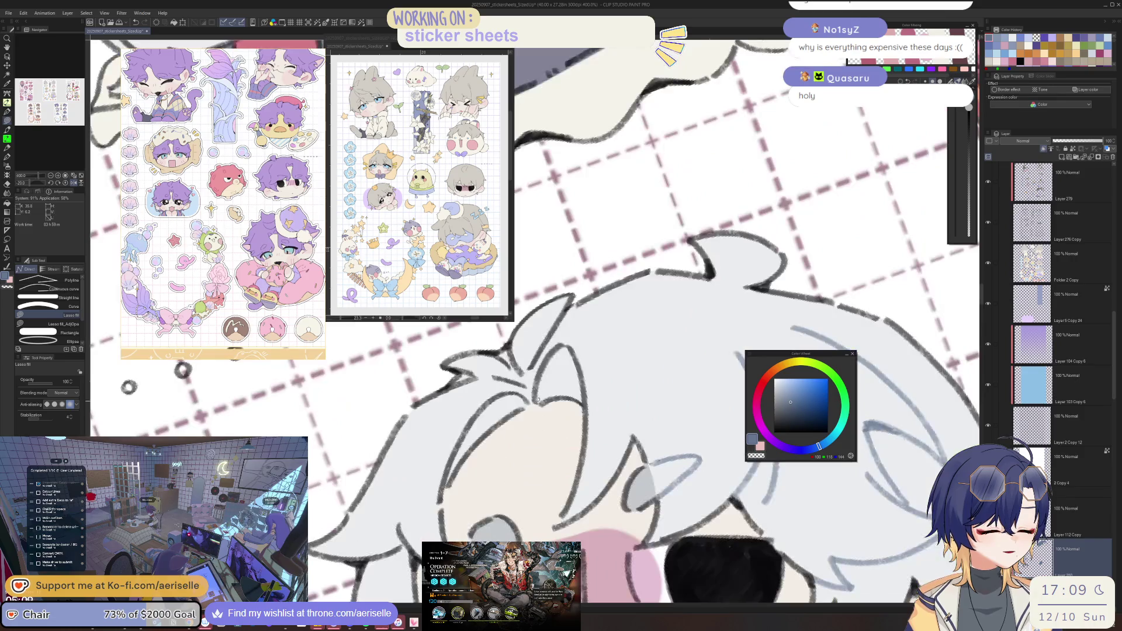
# Lasso-fill a gap along the masked chibi's hair and mirror the view to check it.
pyautogui.moveTo(566, 390)
pyautogui.mouseDown()
pyautogui.moveTo(611, 386)
pyautogui.moveTo(591, 313)
pyautogui.moveTo(549, 319)
pyautogui.mouseUp()
pyautogui.moveTo(490, 363)
pyautogui.mouseDown()
pyautogui.moveTo(462, 383)
pyautogui.moveTo(436, 490)
pyautogui.moveTo(512, 409)
pyautogui.moveTo(559, 398)
pyautogui.mouseUp()
pyautogui.press('h')
pyautogui.press('h')
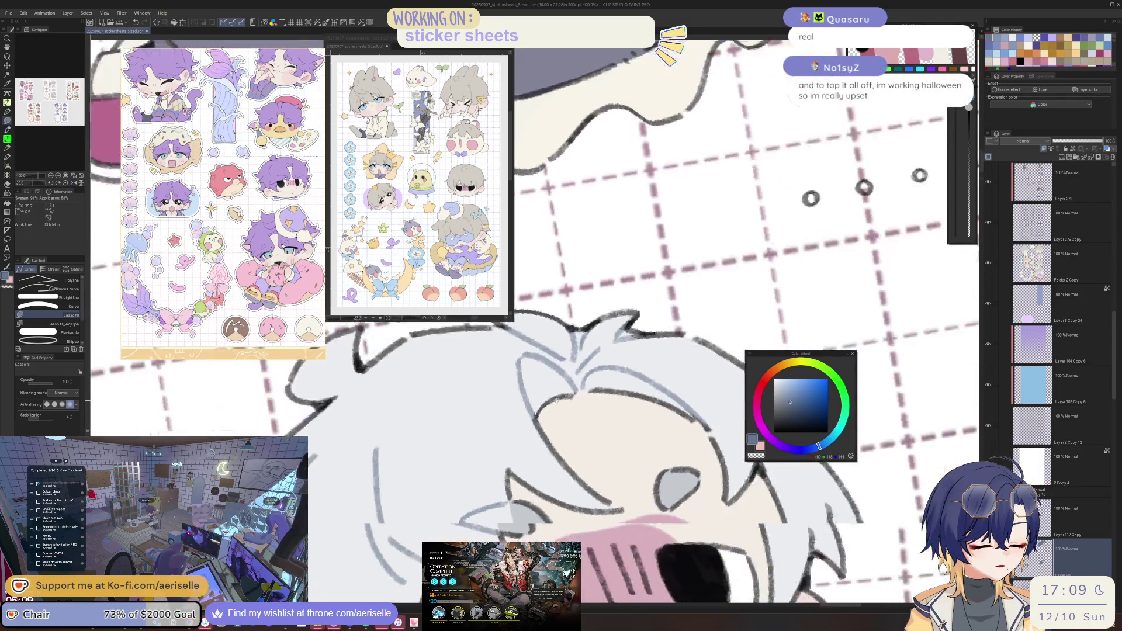
pyautogui.scroll(-3, 594, 377)
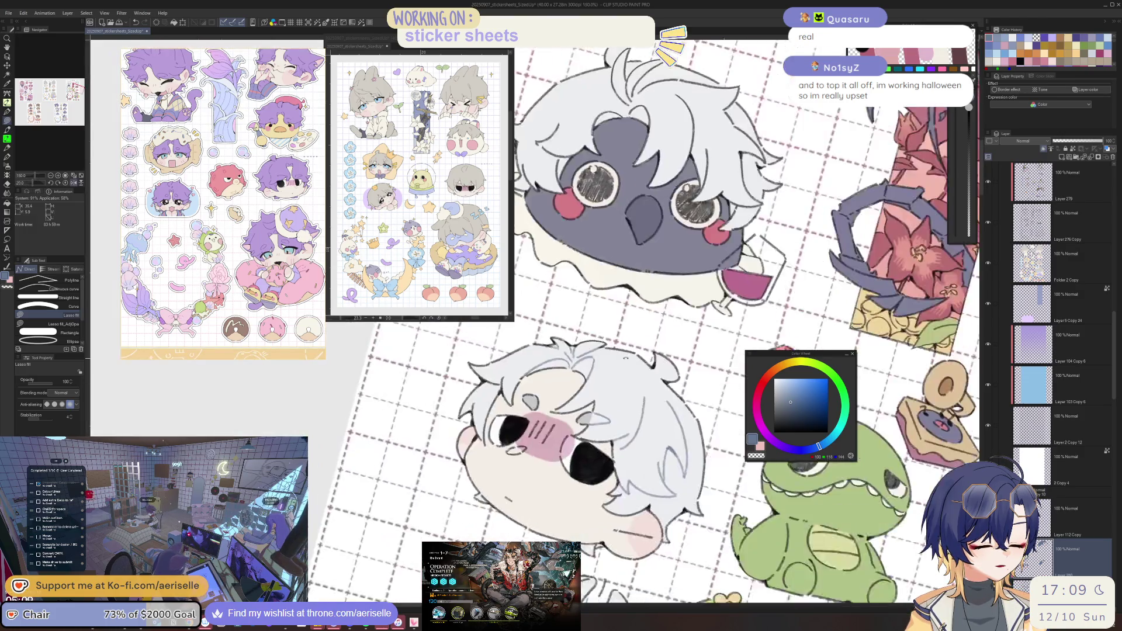
pyautogui.scroll(3, 510, 381)
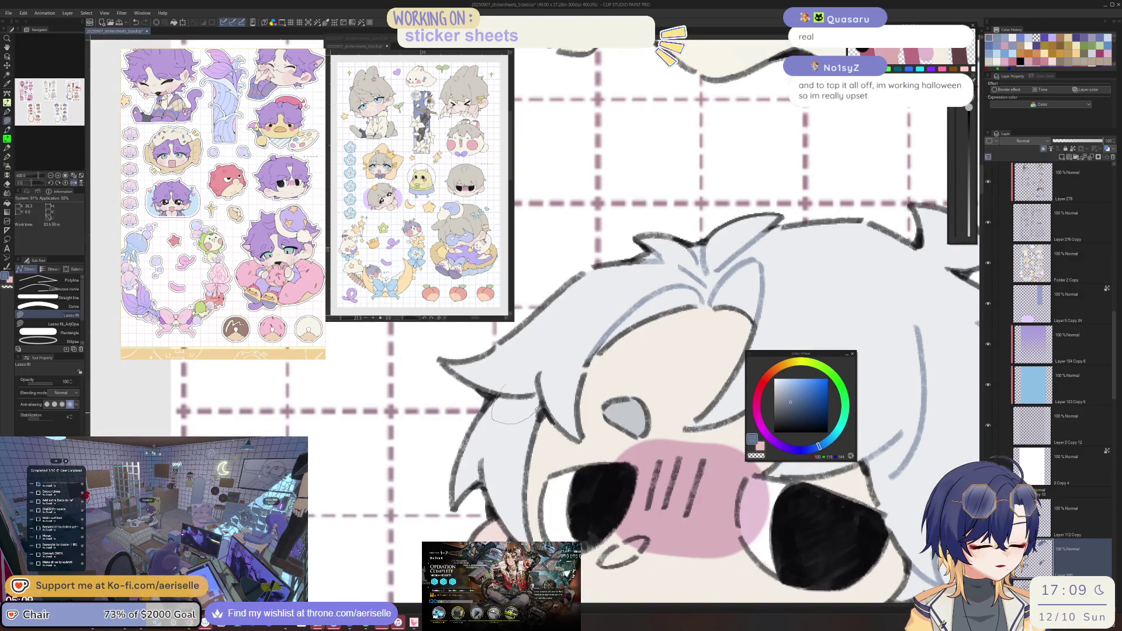
pyautogui.scroll(-5, 511, 421)
pyautogui.scroll(5, 576, 480)
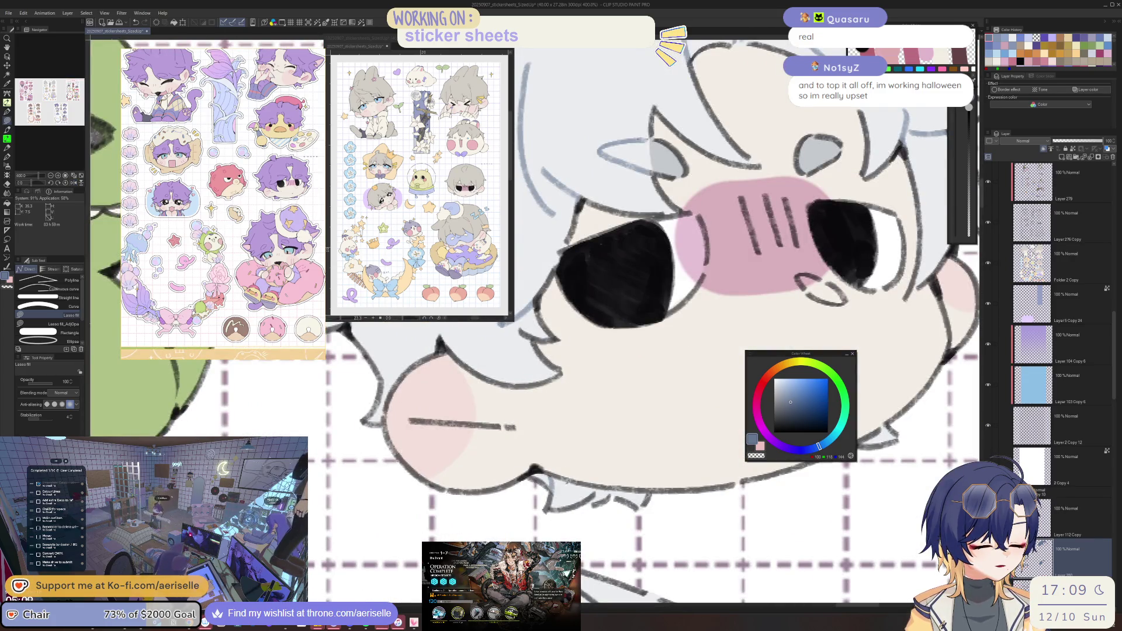
pyautogui.scroll(-4, 517, 443)
pyautogui.scroll(-5, 630, 462)
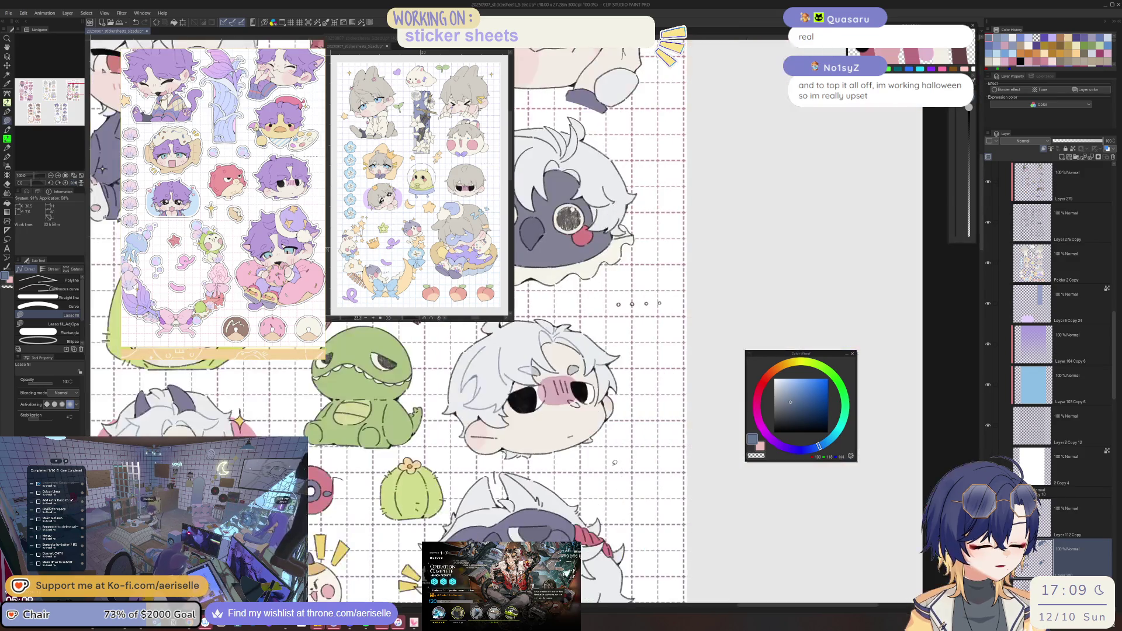
pyautogui.scroll(2, 558, 428)
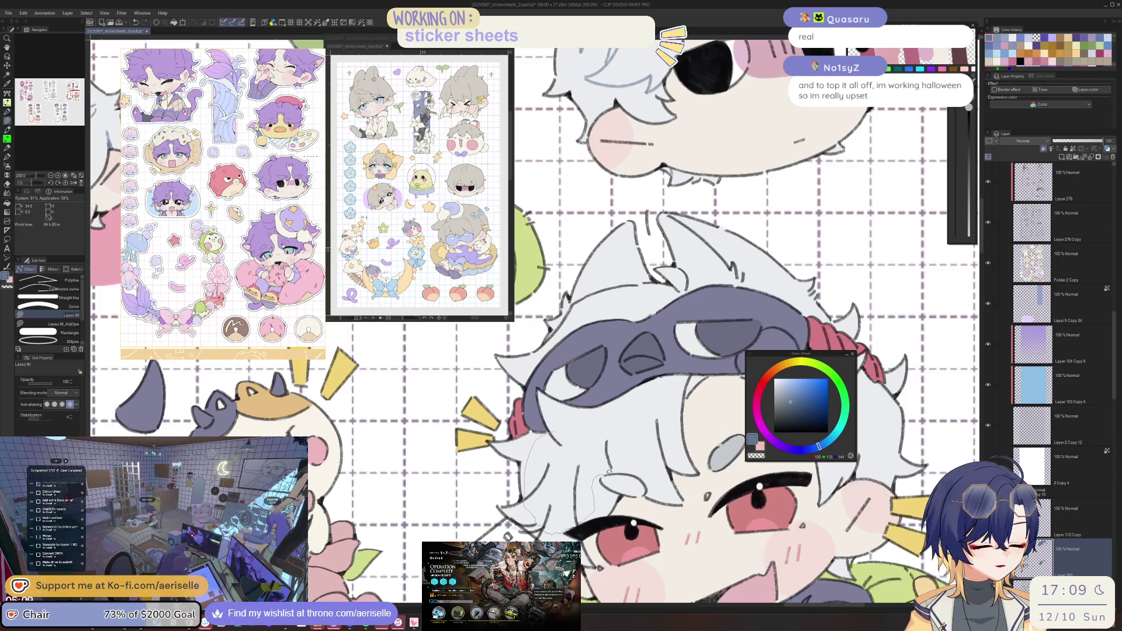
pyautogui.hscroll(1, 626, 438)
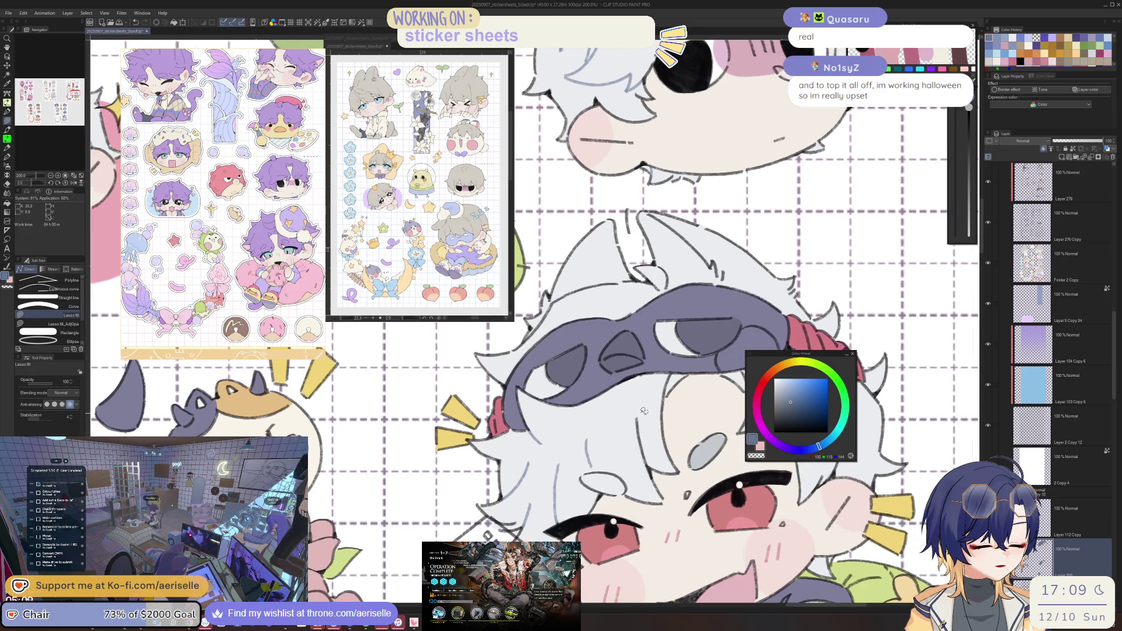
# Fill small gaps near the masked chibi's face and along the hair, rotating the view.
pyautogui.moveTo(647, 470); pyautogui.dragTo(639, 462)
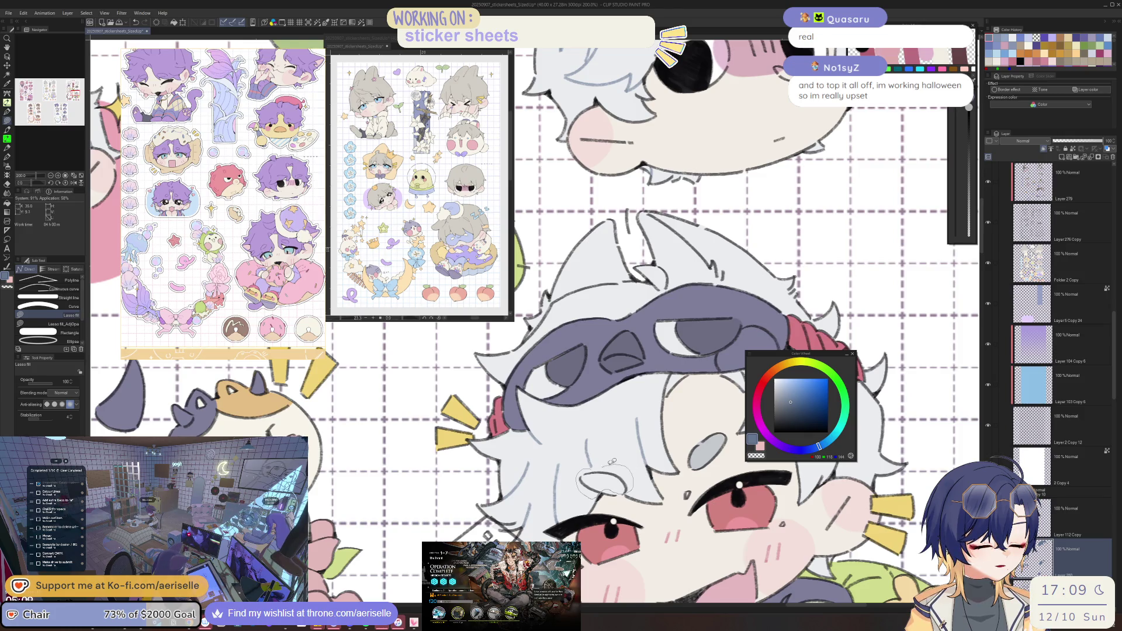
pyautogui.scroll(-2, 633, 488)
pyautogui.moveTo(633, 488)
pyautogui.mouseDown()
pyautogui.moveTo(525, 435)
pyautogui.moveTo(522, 466)
pyautogui.mouseUp()
pyautogui.scroll(2, 525, 436)
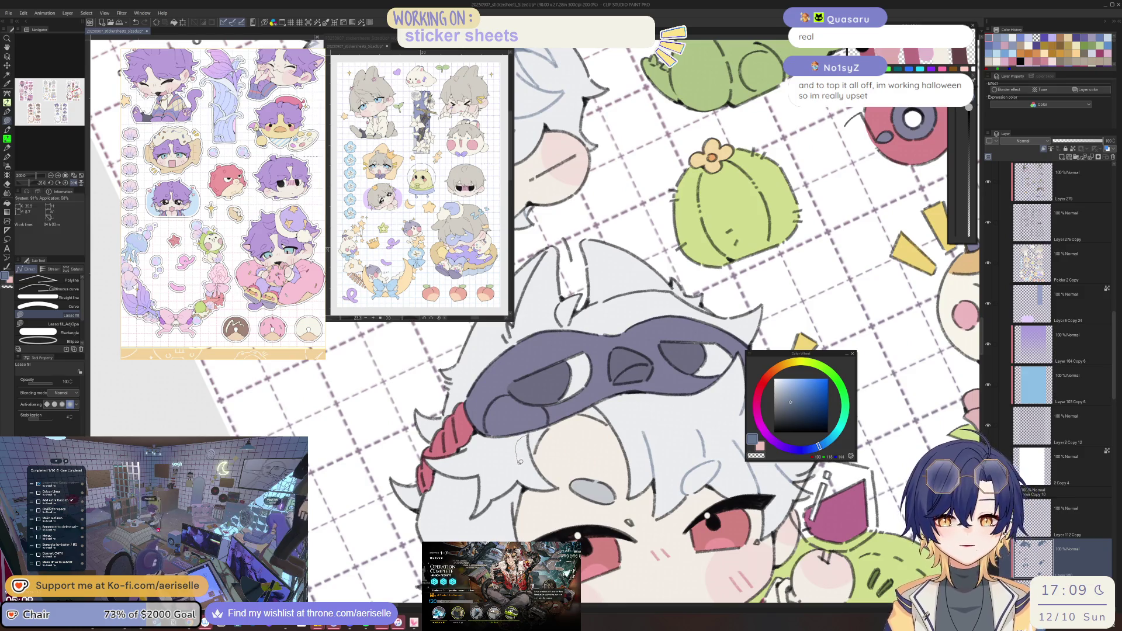
pyautogui.moveTo(522, 466); pyautogui.dragTo(535, 450)
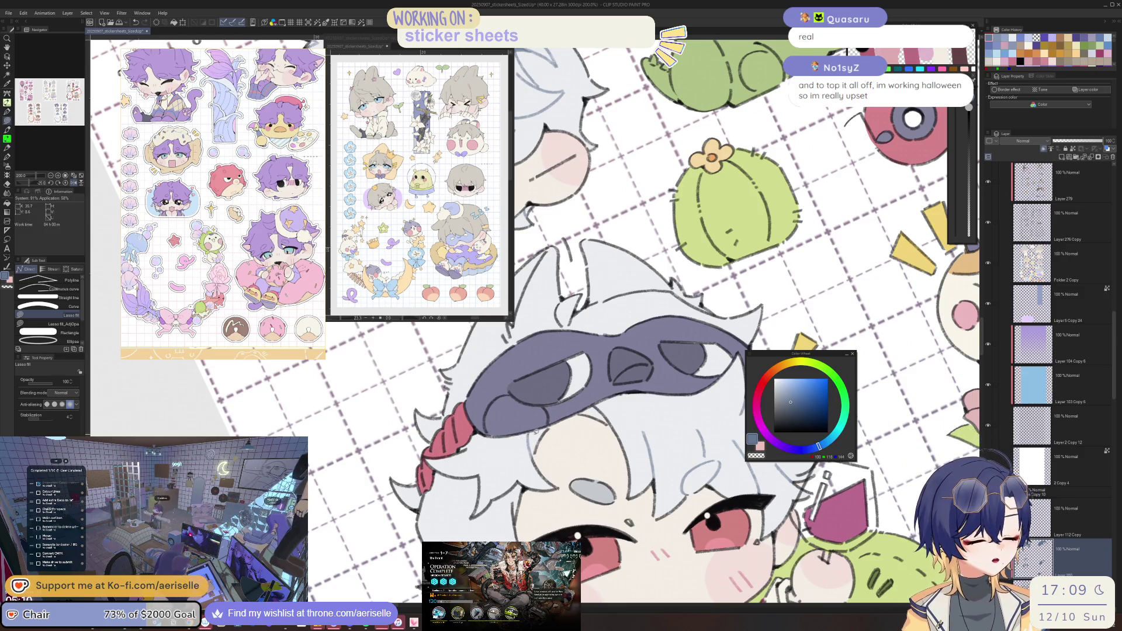
pyautogui.press('^')
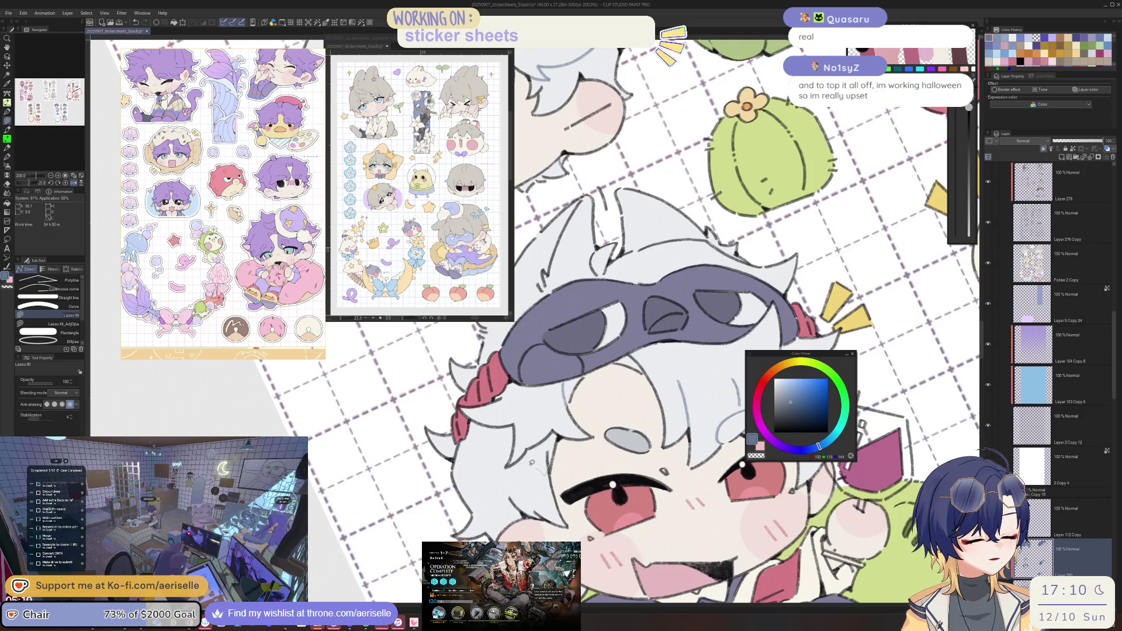
pyautogui.moveTo(474, 422)
pyautogui.mouseDown()
pyautogui.moveTo(500, 395)
pyautogui.moveTo(560, 399)
pyautogui.moveTo(564, 434)
pyautogui.mouseUp()
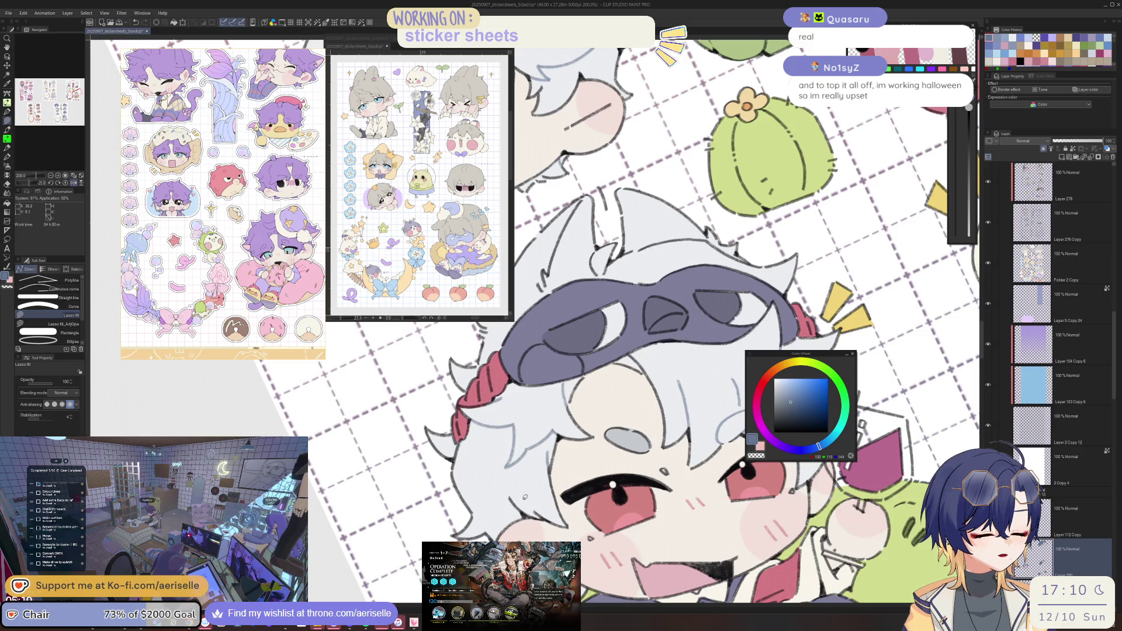
pyautogui.press('@')
# Fill another area of the masked chibi's hair from a tilted view.
pyautogui.scroll(-1, 529, 479)
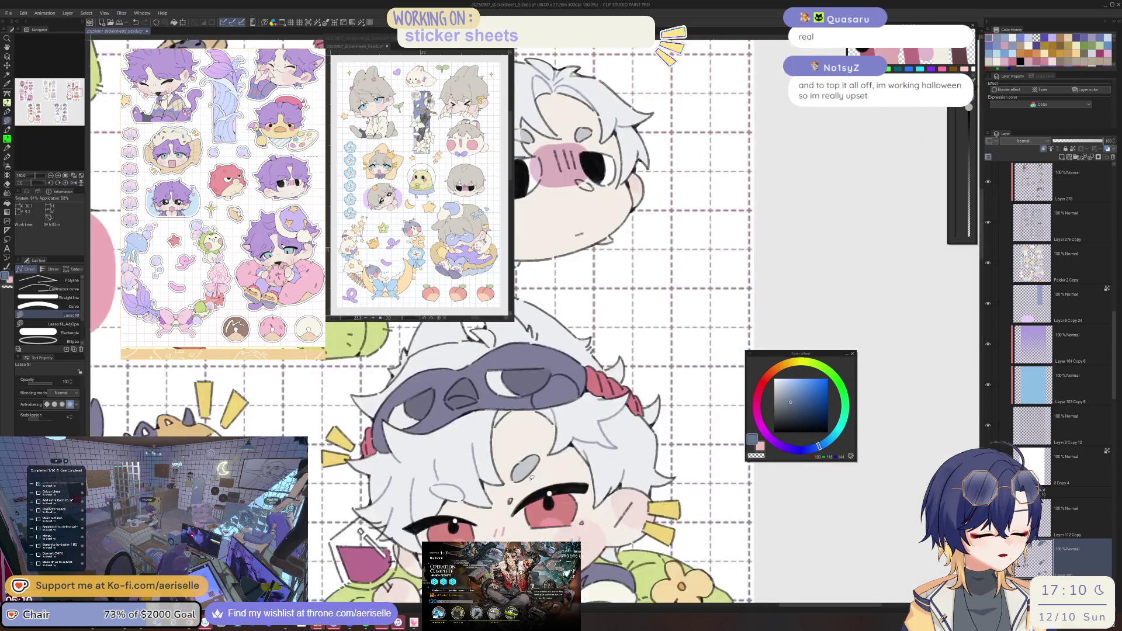
pyautogui.moveTo(595, 437); pyautogui.dragTo(639, 469)
pyautogui.scroll(3, 586, 390)
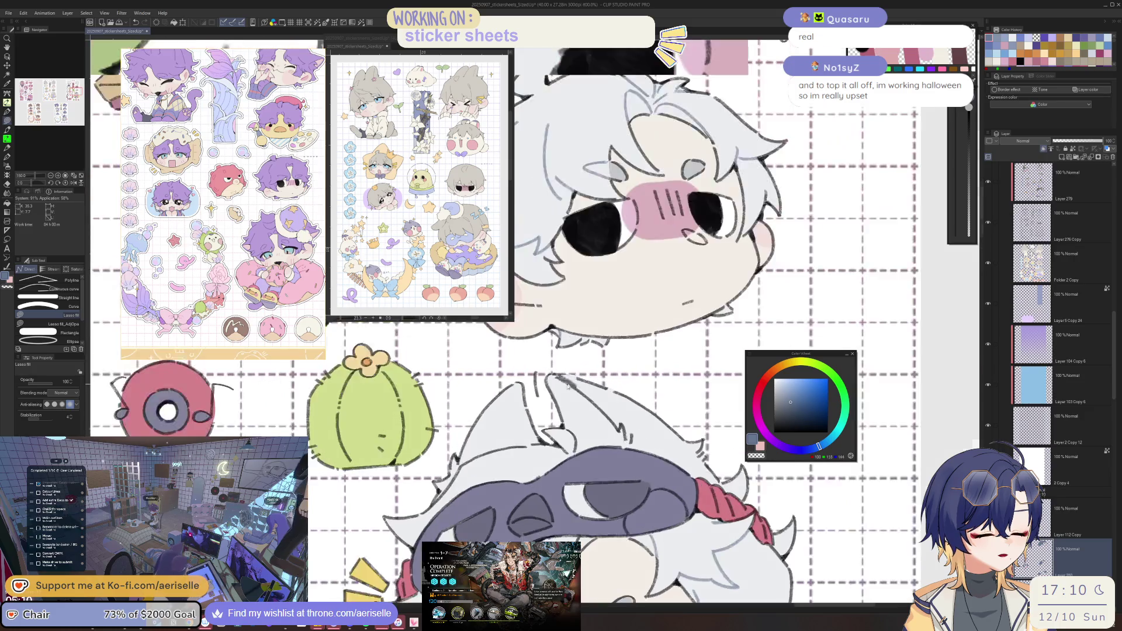
pyautogui.moveTo(538, 367)
pyautogui.mouseDown()
pyautogui.moveTo(644, 495)
pyautogui.moveTo(701, 497)
pyautogui.mouseUp()
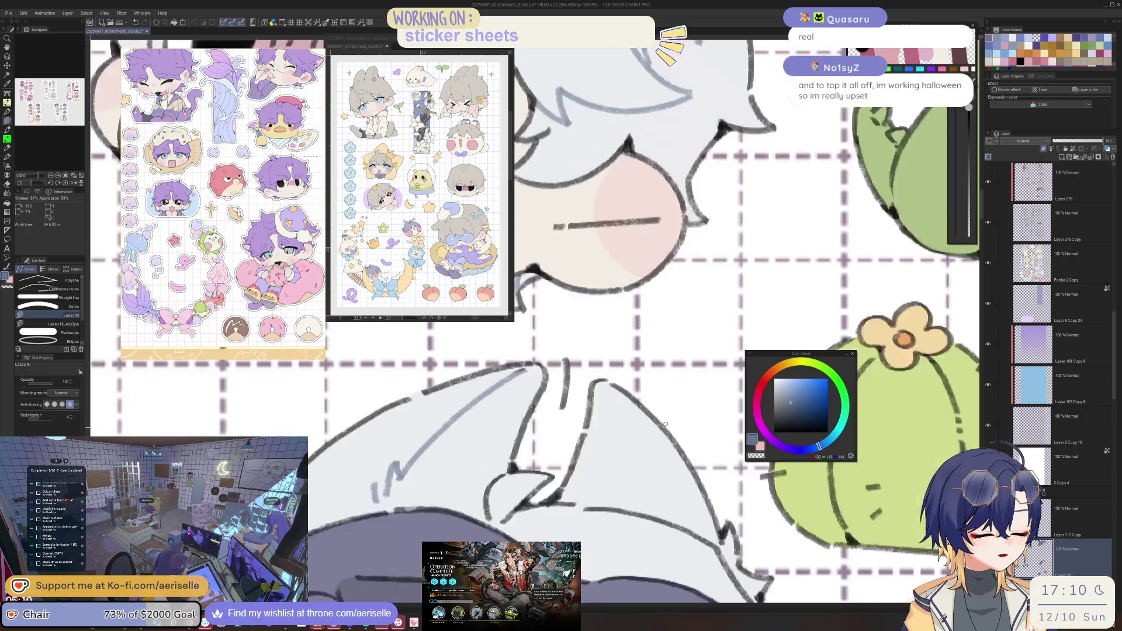
pyautogui.press('-')
pyautogui.moveTo(538, 413); pyautogui.dragTo(551, 400)
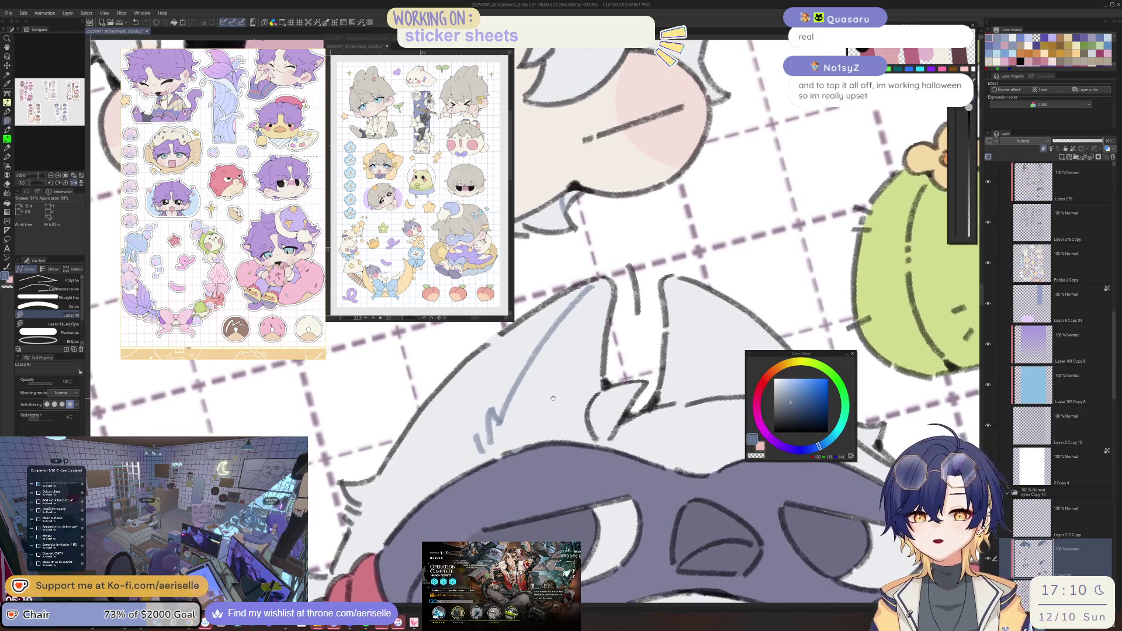
# Tidy with the eraser, fill along the lower hair outline, then zoom out to 50%.
pyautogui.press('e')
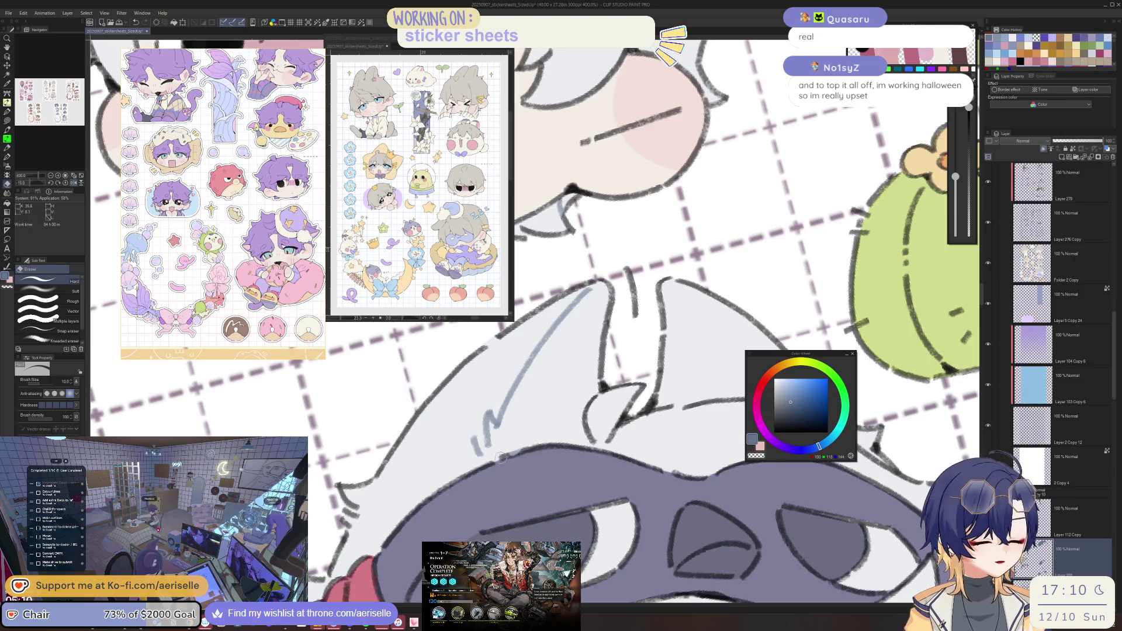
pyautogui.scroll(-2, 615, 399)
pyautogui.scroll(2, 616, 399)
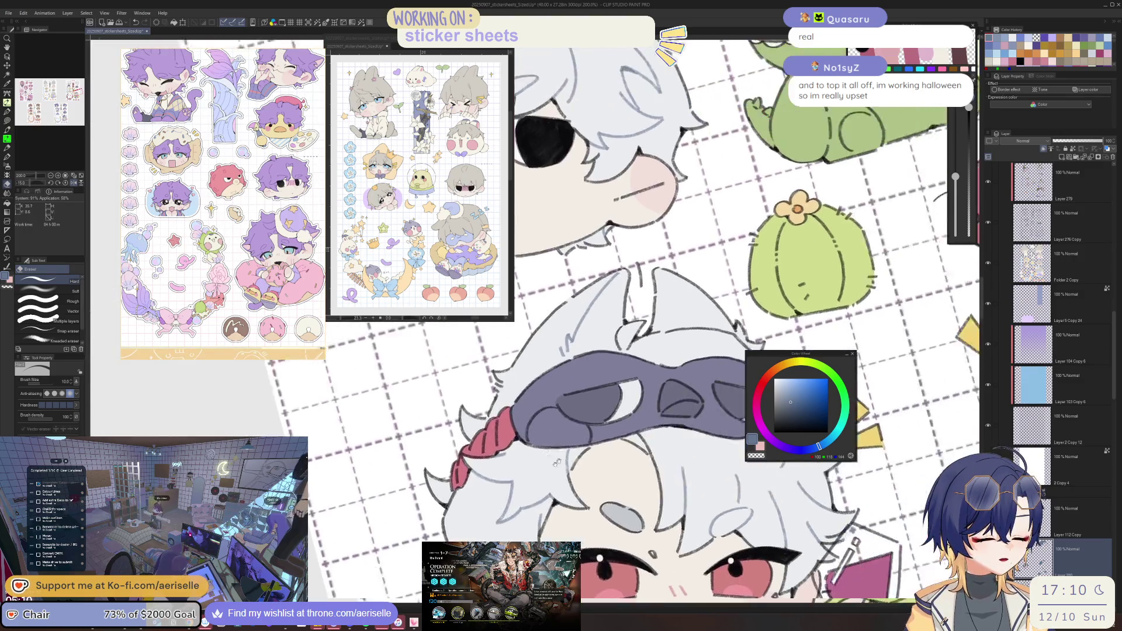
pyautogui.press('u')
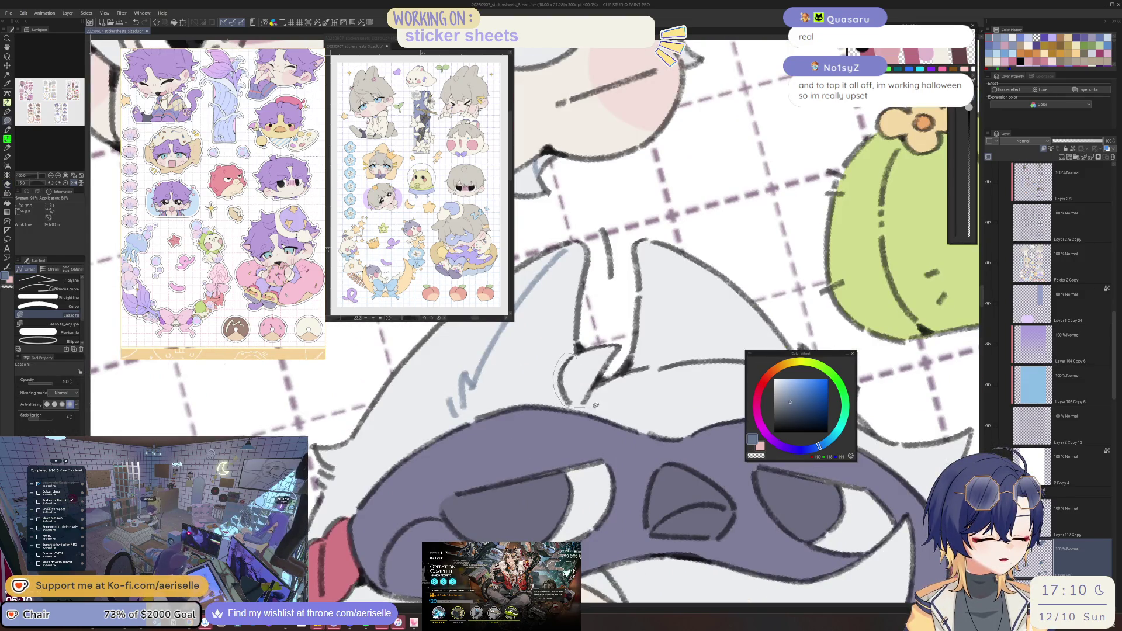
pyautogui.scroll(-3, 590, 379)
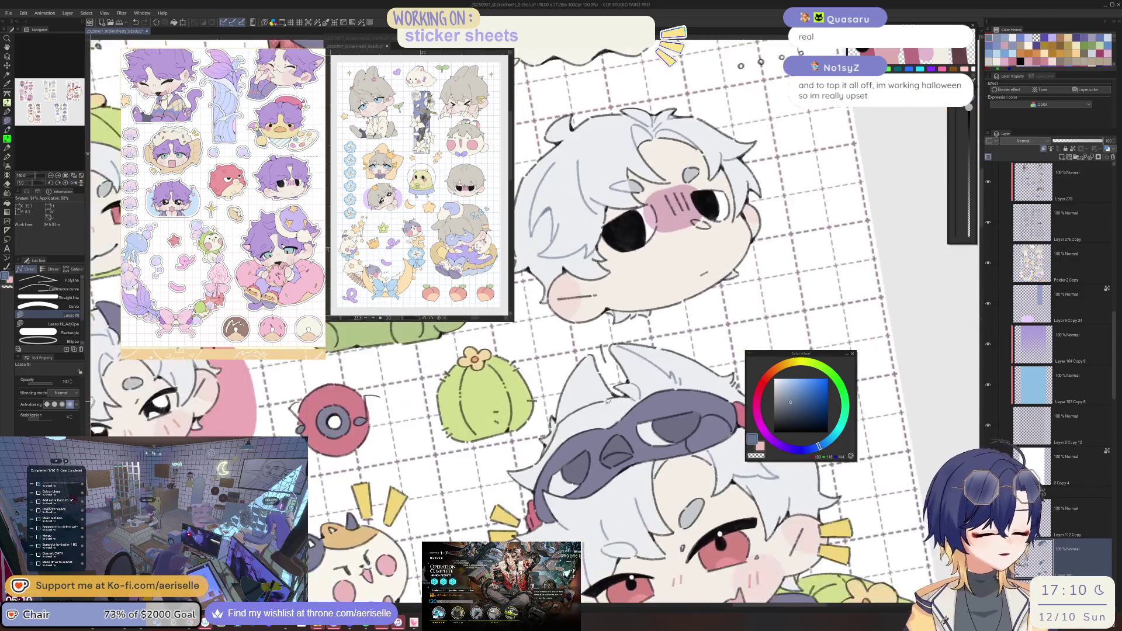
pyautogui.scroll(3, 589, 379)
pyautogui.moveTo(442, 469); pyautogui.dragTo(416, 538)
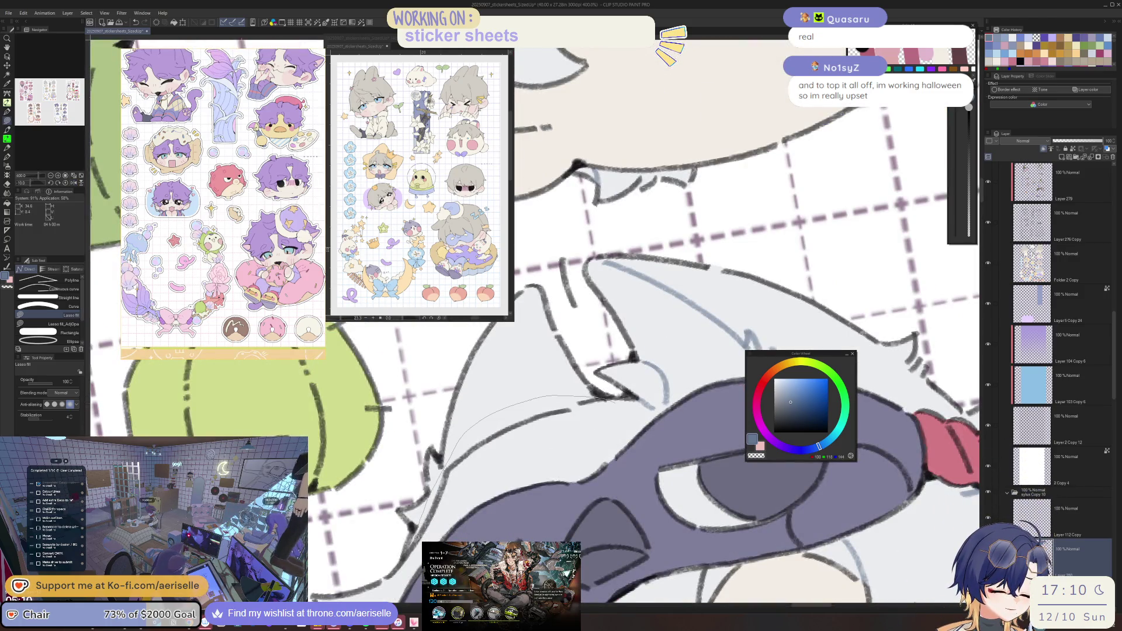
pyautogui.scroll(-5, 567, 434)
pyautogui.scroll(3, 584, 462)
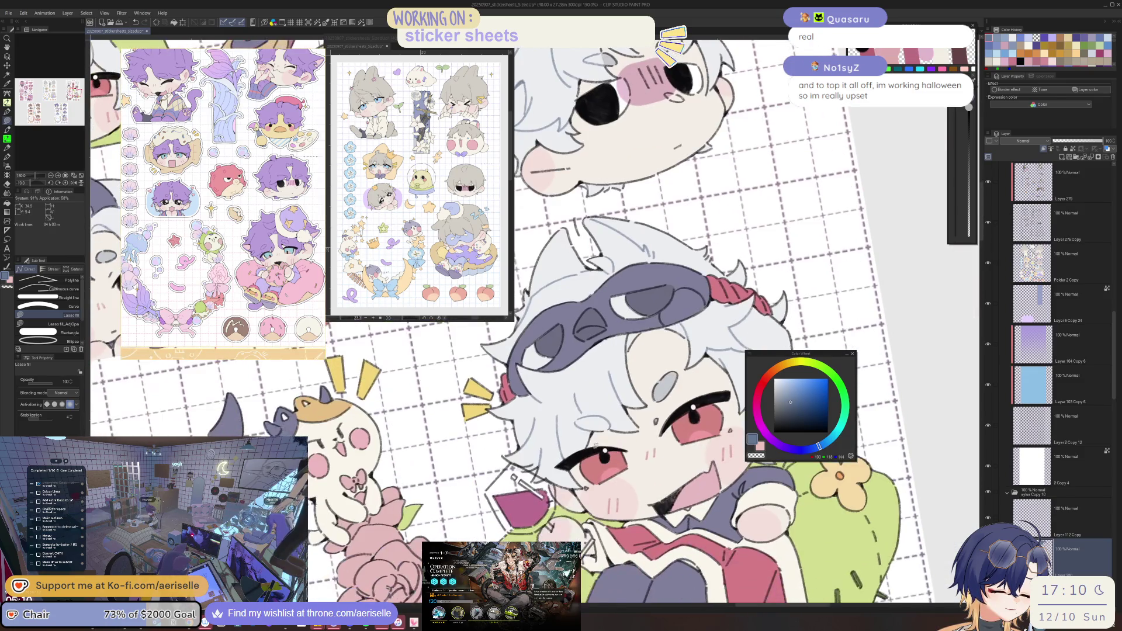
pyautogui.scroll(-4, 600, 480)
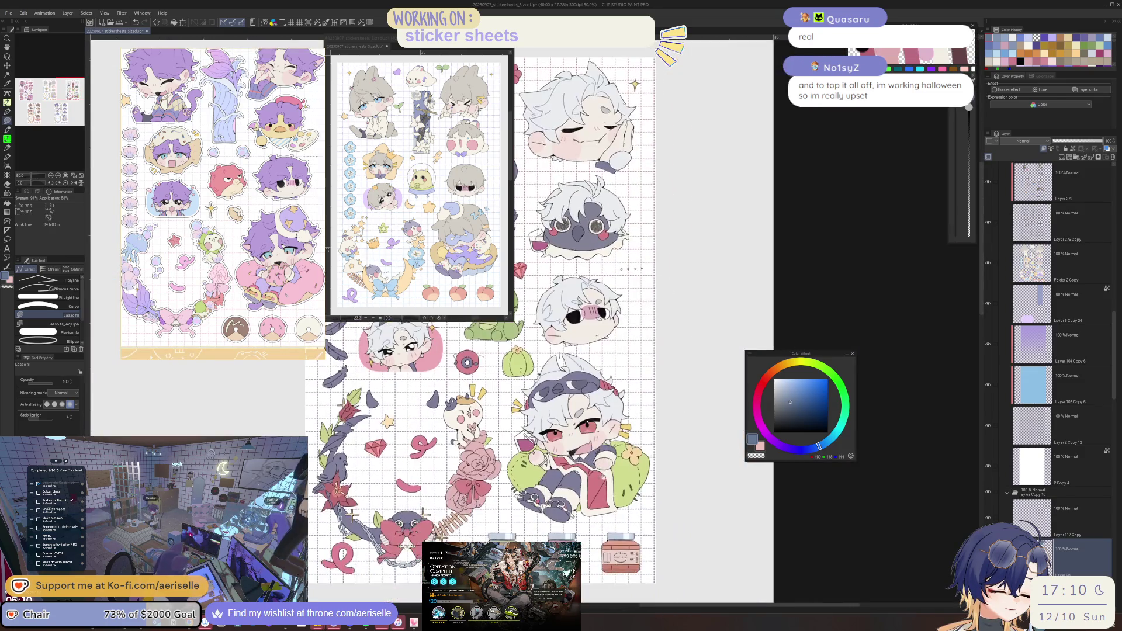
# Zoom to the crow chibi and lasso-fill its hair gaps with a slightly darker blue.
pyautogui.moveTo(522, 440)
pyautogui.mouseDown()
pyautogui.moveTo(615, 493)
pyautogui.moveTo(624, 484)
pyautogui.mouseUp()
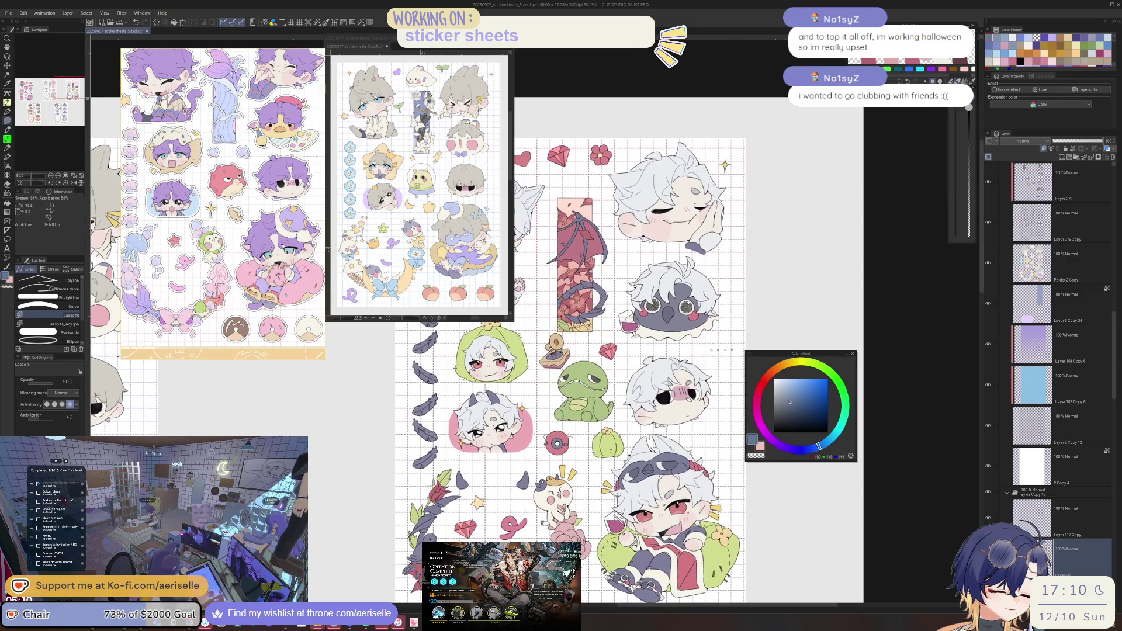
pyautogui.scroll(5, 621, 281)
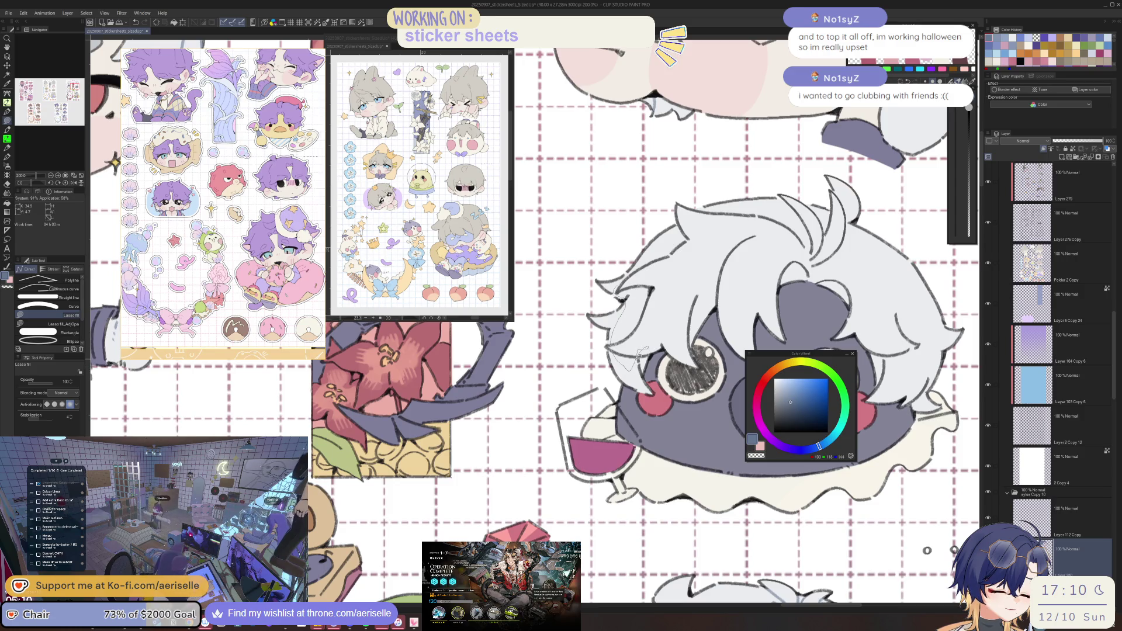
pyautogui.moveTo(643, 350)
pyautogui.mouseDown()
pyautogui.moveTo(731, 252)
pyautogui.moveTo(782, 218)
pyautogui.moveTo(716, 202)
pyautogui.moveTo(669, 231)
pyautogui.moveTo(637, 339)
pyautogui.mouseUp()
pyautogui.moveTo(687, 275); pyautogui.dragTo(603, 391)
pyautogui.click(790, 408)
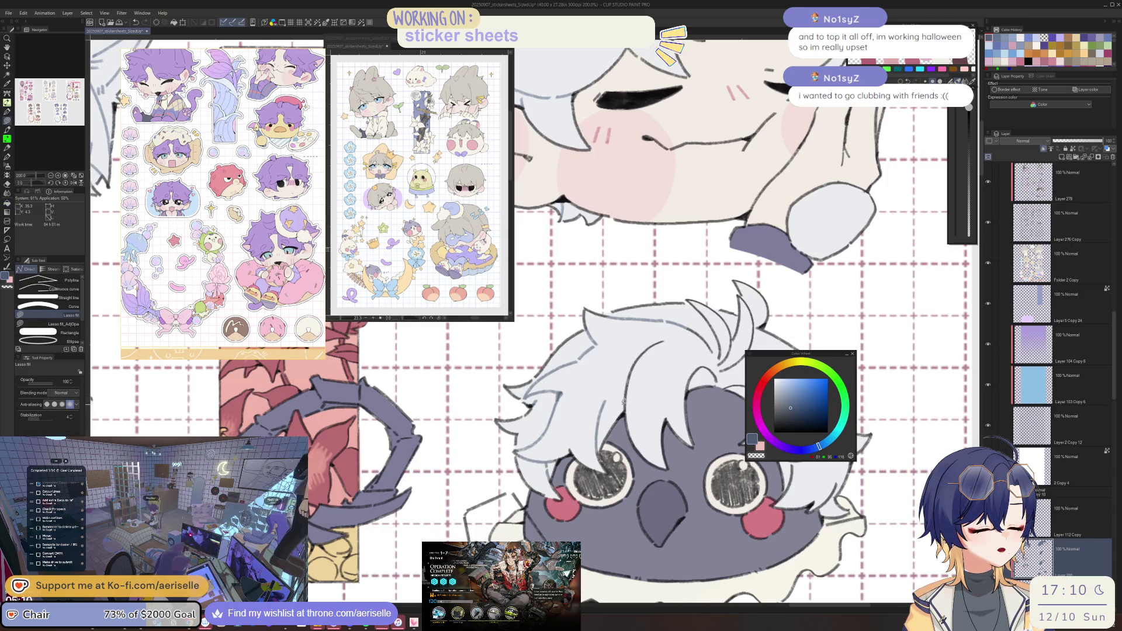
pyautogui.moveTo(677, 323); pyautogui.dragTo(672, 350)
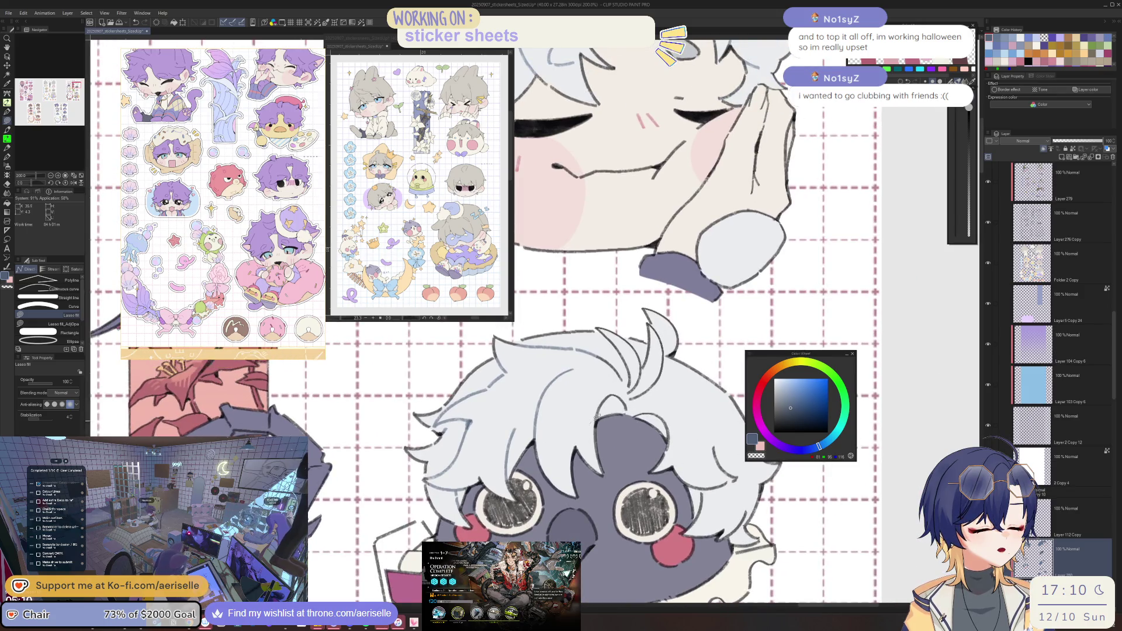
pyautogui.moveTo(665, 349)
pyautogui.mouseDown()
pyautogui.moveTo(611, 334)
pyautogui.moveTo(591, 403)
pyautogui.moveTo(477, 471)
pyautogui.moveTo(647, 393)
pyautogui.mouseUp()
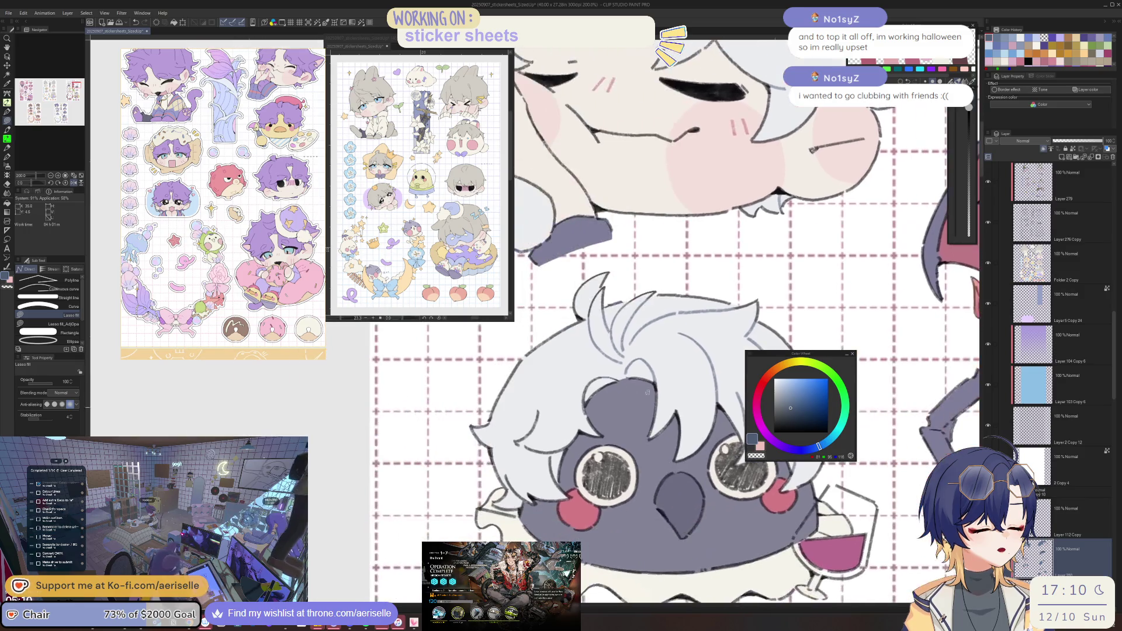
pyautogui.moveTo(574, 407)
pyautogui.mouseDown()
pyautogui.moveTo(605, 384)
pyautogui.moveTo(552, 403)
pyautogui.mouseUp()
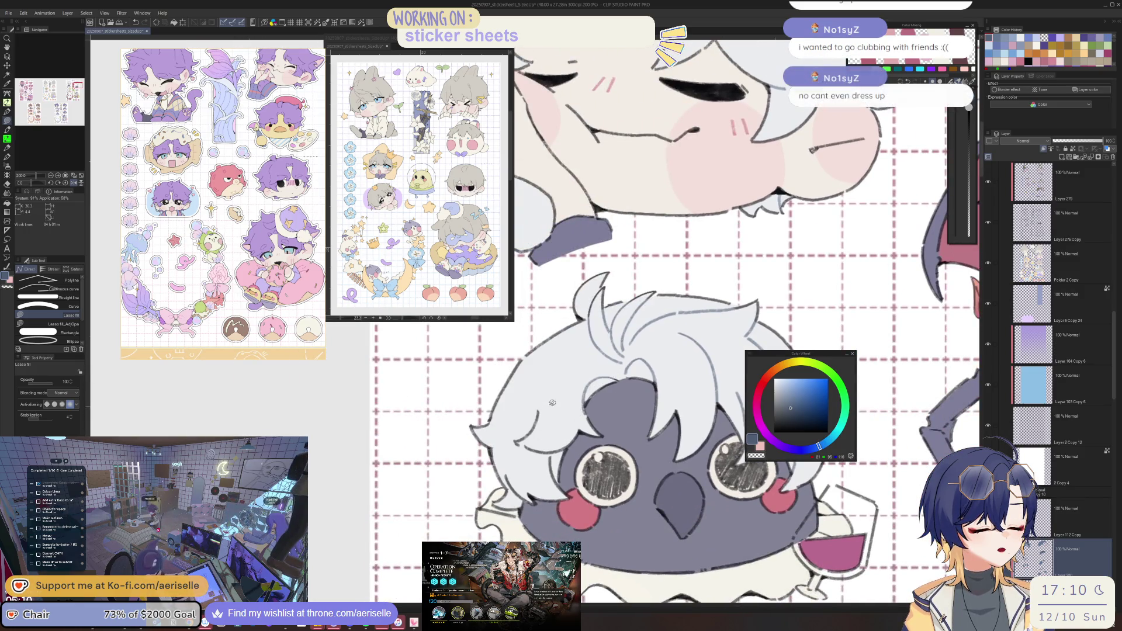
pyautogui.moveTo(561, 457); pyautogui.dragTo(538, 421)
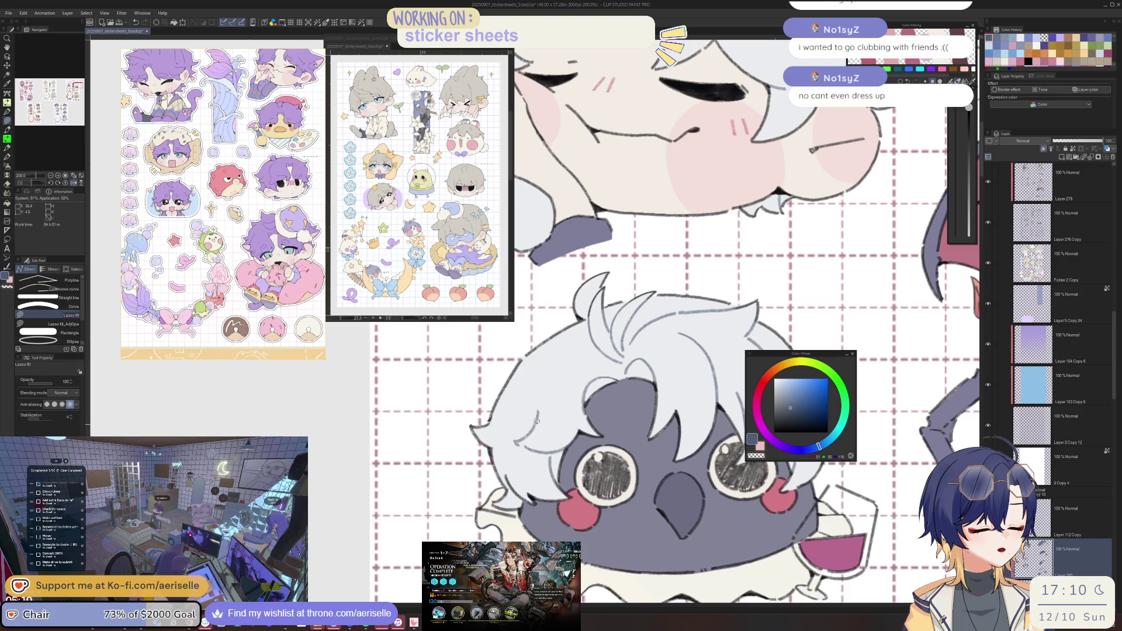
# Zoom out, switch to Fill, and pan across the sheet to the cat-boy, dinosaur and cactus stickers.
pyautogui.hotkey('ctrl', '-')
pyautogui.hotkey('ctrl', '-')
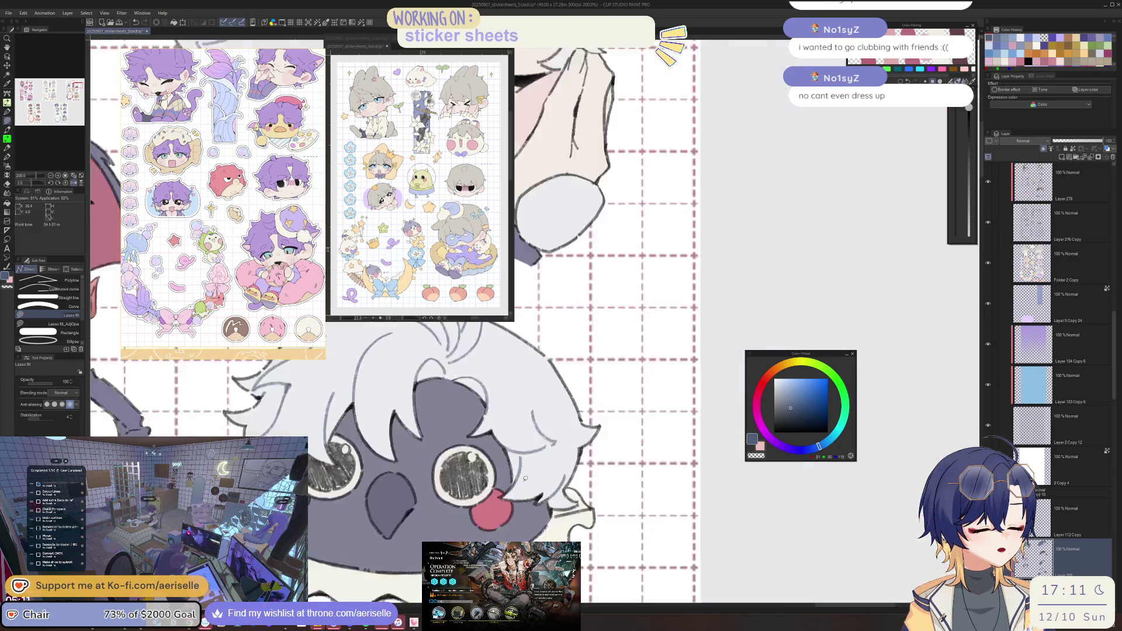
pyautogui.press('g')
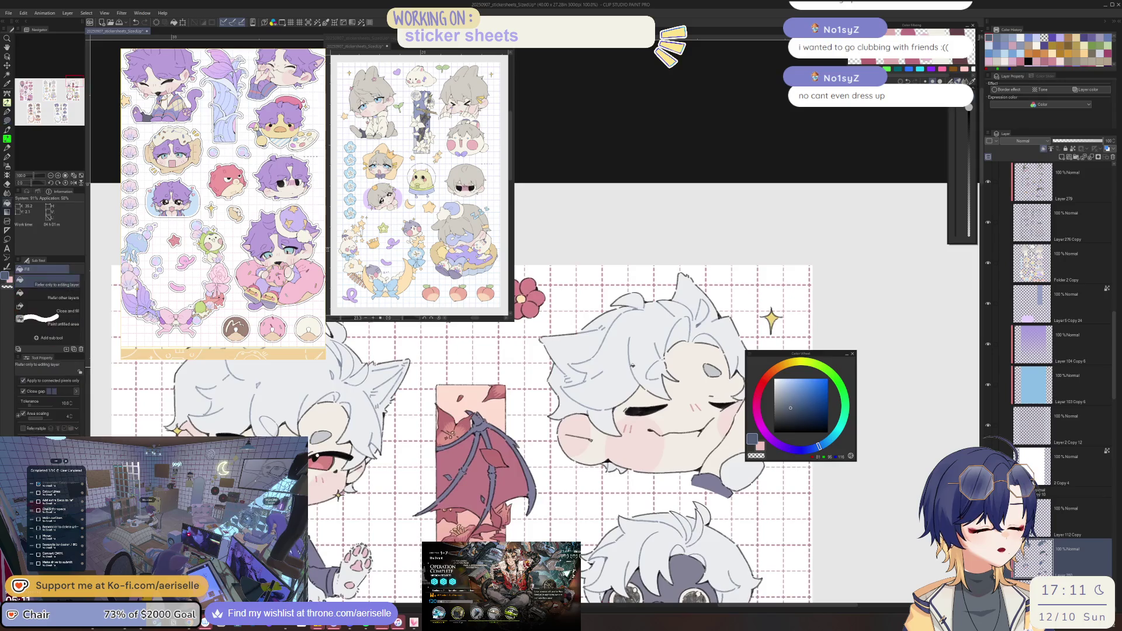
pyautogui.moveTo(516, 461); pyautogui.dragTo(805, 445)
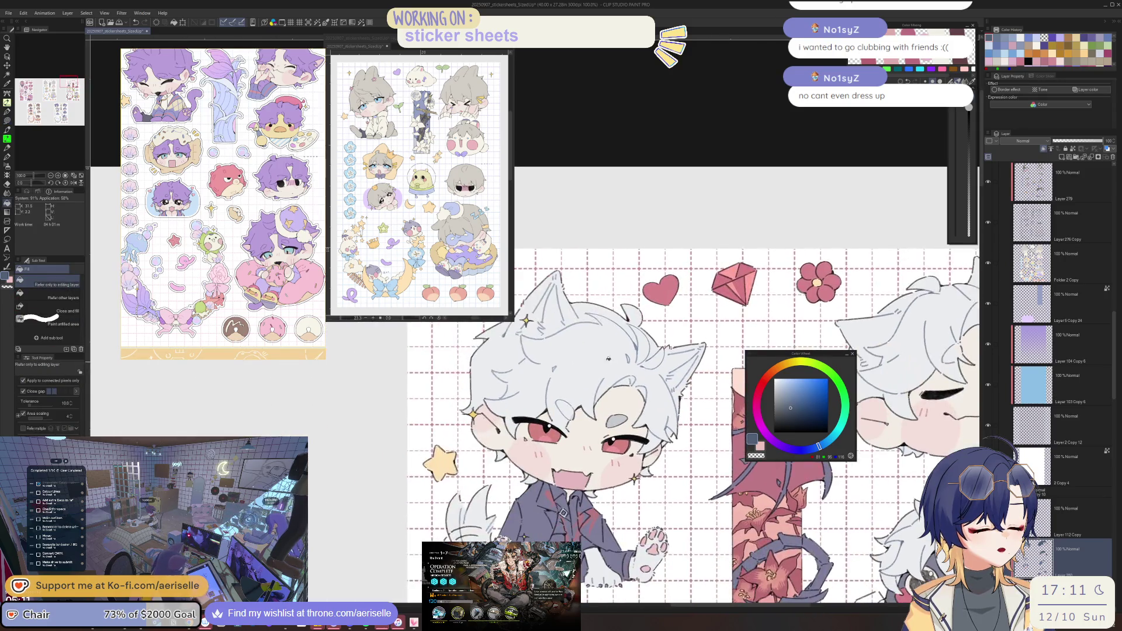
pyautogui.scroll(-5, 690, 322)
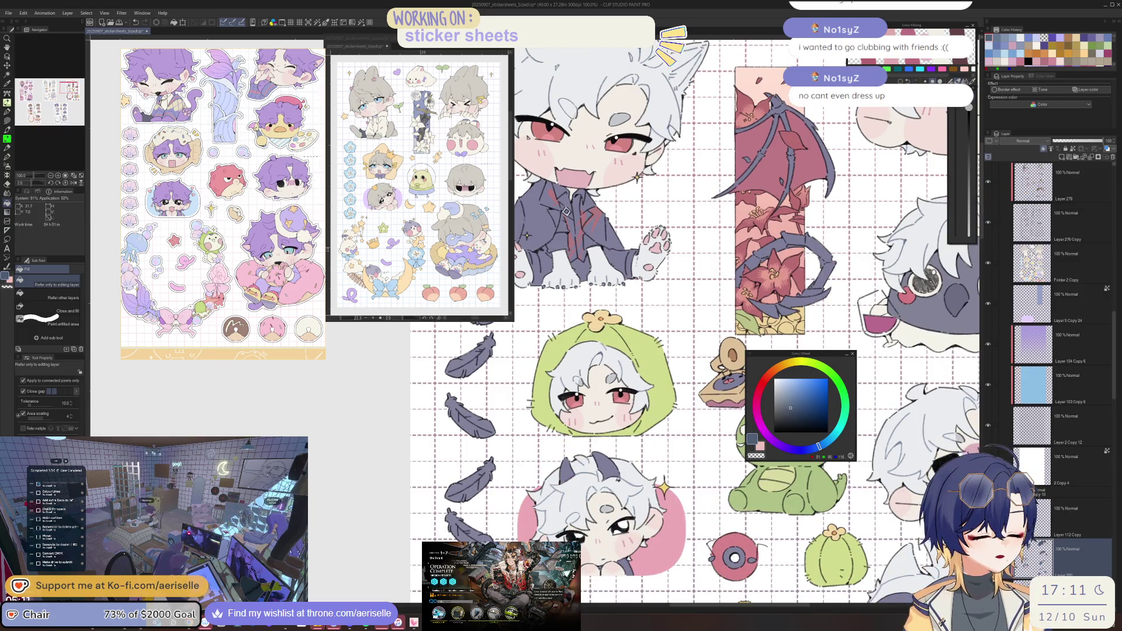
pyautogui.moveTo(678, 526)
pyautogui.mouseDown()
pyautogui.moveTo(596, 447)
pyautogui.moveTo(544, 544)
pyautogui.mouseUp()
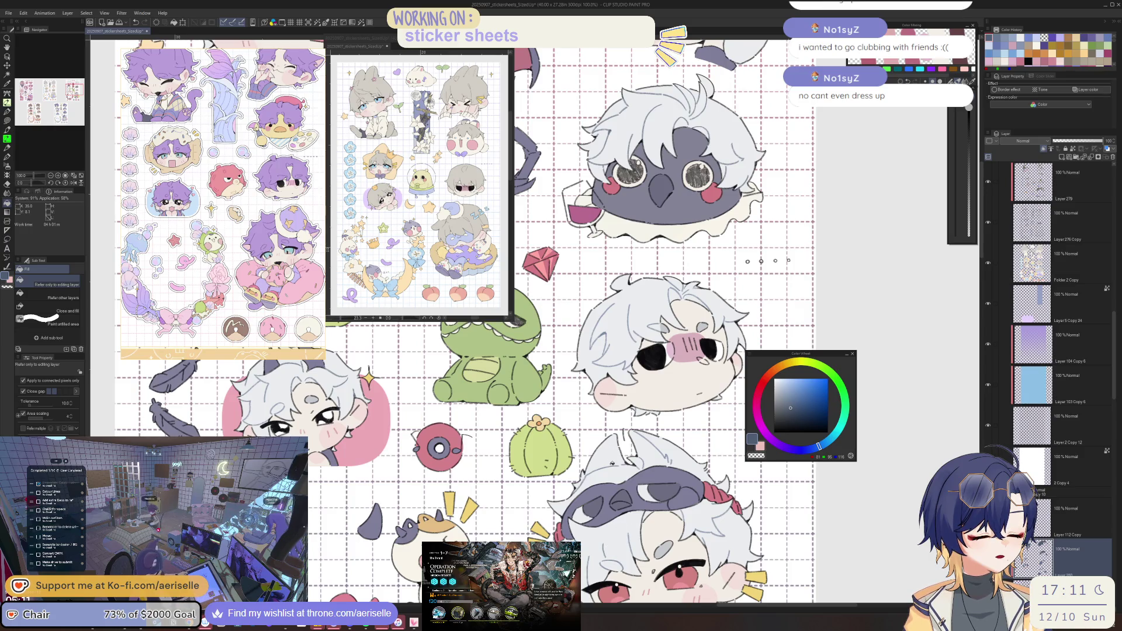
pyautogui.moveTo(665, 454); pyautogui.dragTo(601, 337)
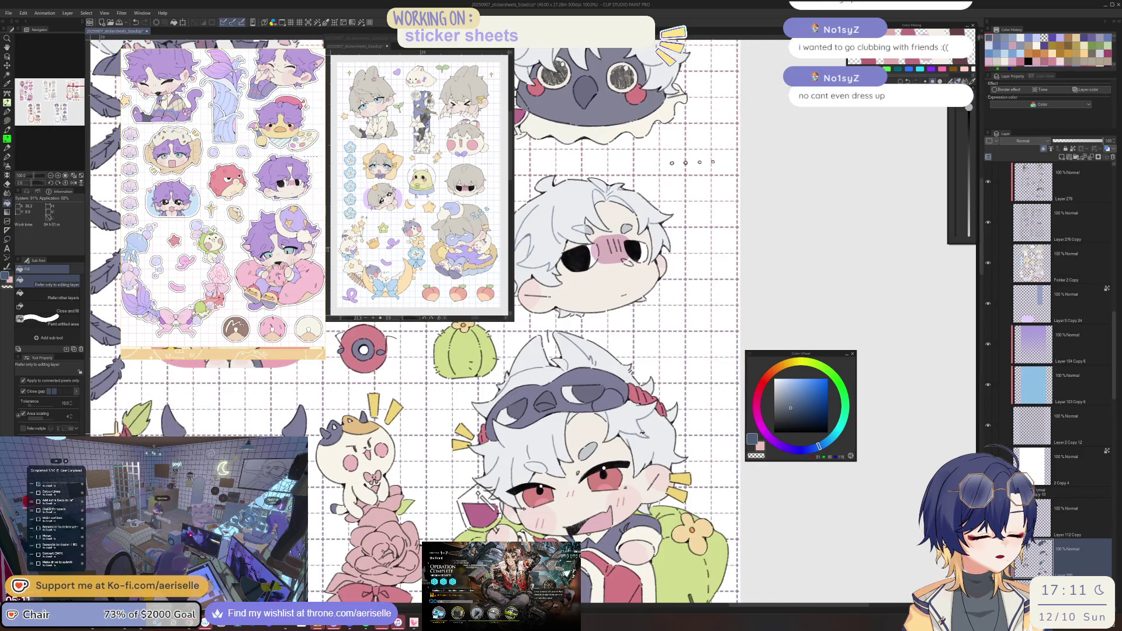
pyautogui.scroll(-5, 667, 459)
pyautogui.moveTo(677, 506); pyautogui.dragTo(688, 487)
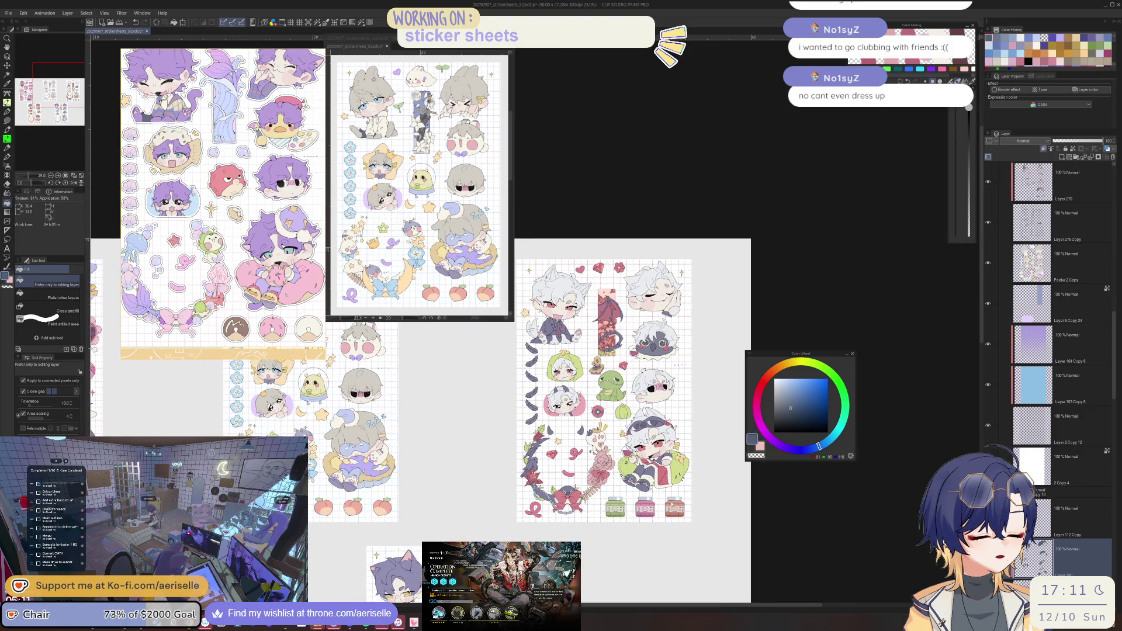
# Sample the dinosaur's green, darken it, and lasso-fill shadows on its right side, lower body and leg.
pyautogui.scroll(8, 624, 384)
pyautogui.keyDown('alt'); pyautogui.click(624, 384); pyautogui.keyUp('alt')
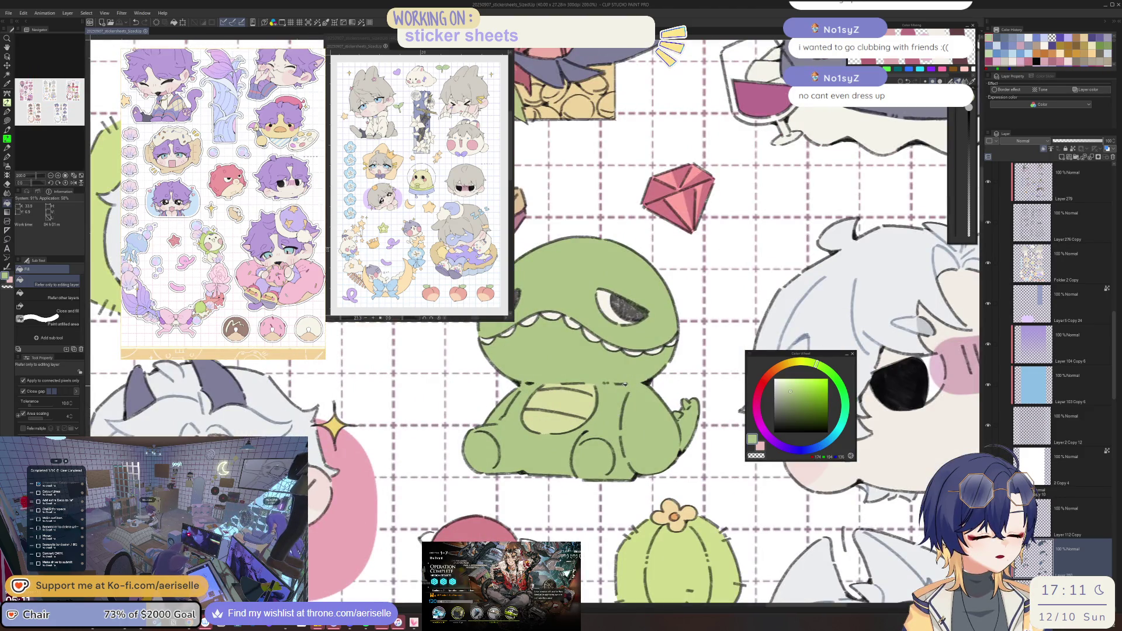
pyautogui.click(798, 402)
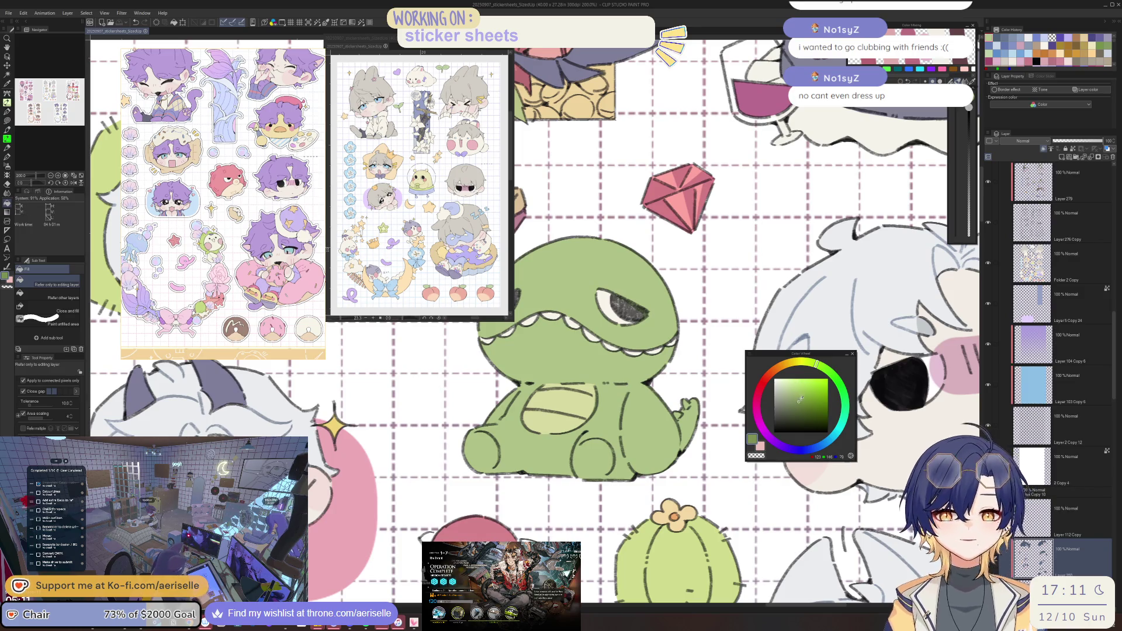
pyautogui.press('u')
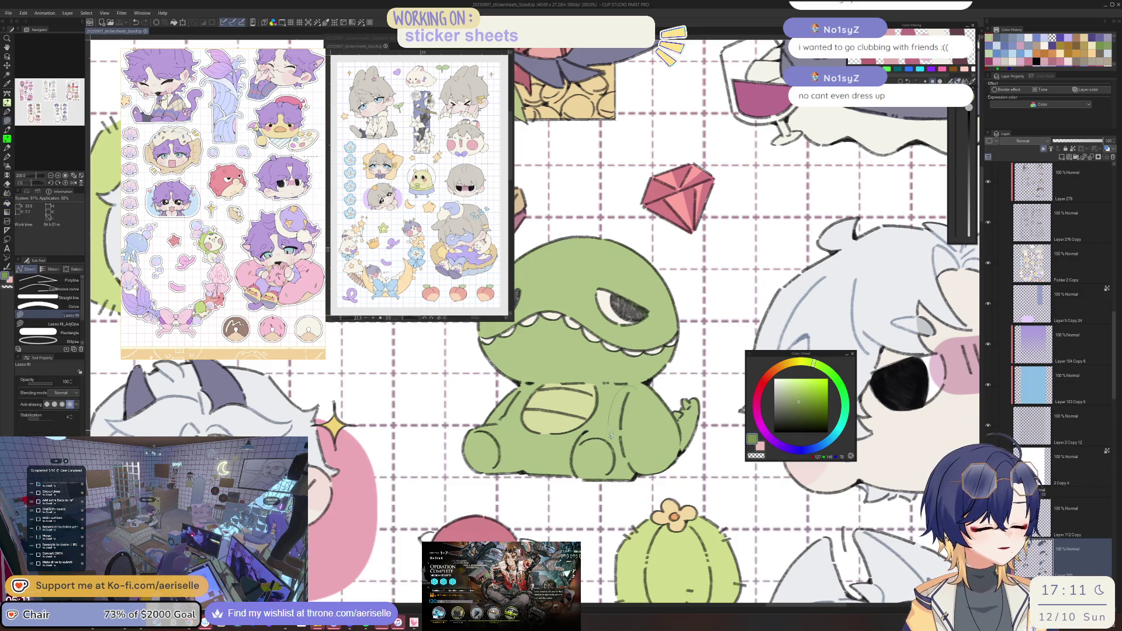
pyautogui.moveTo(635, 472); pyautogui.dragTo(622, 463)
pyautogui.click(803, 406)
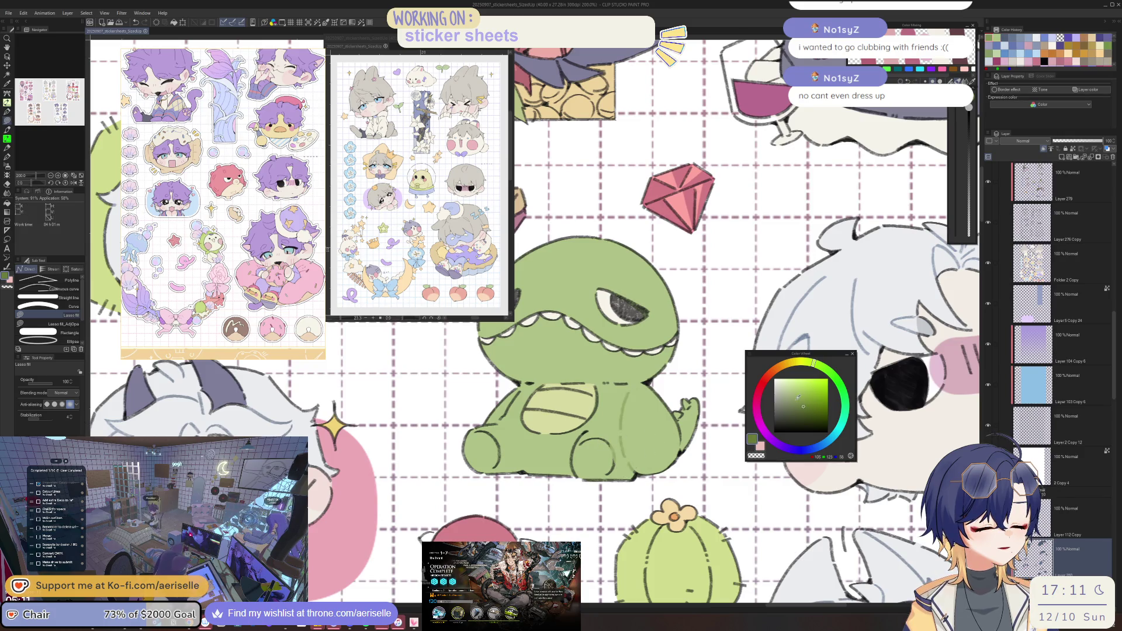
pyautogui.moveTo(626, 395); pyautogui.dragTo(586, 437)
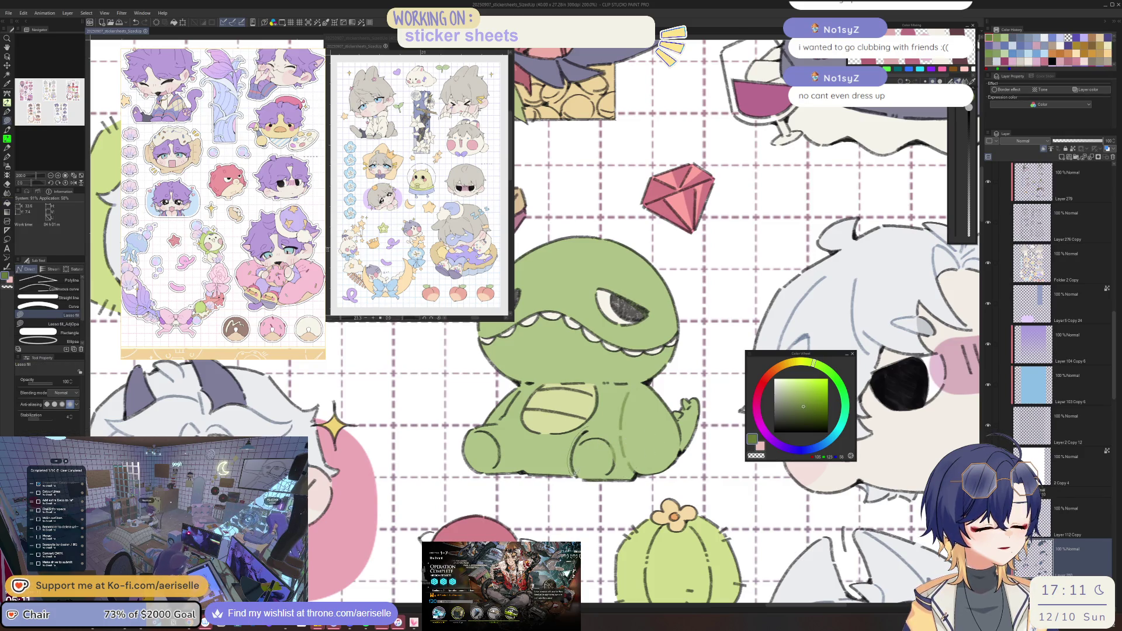
pyautogui.moveTo(621, 474); pyautogui.dragTo(625, 435)
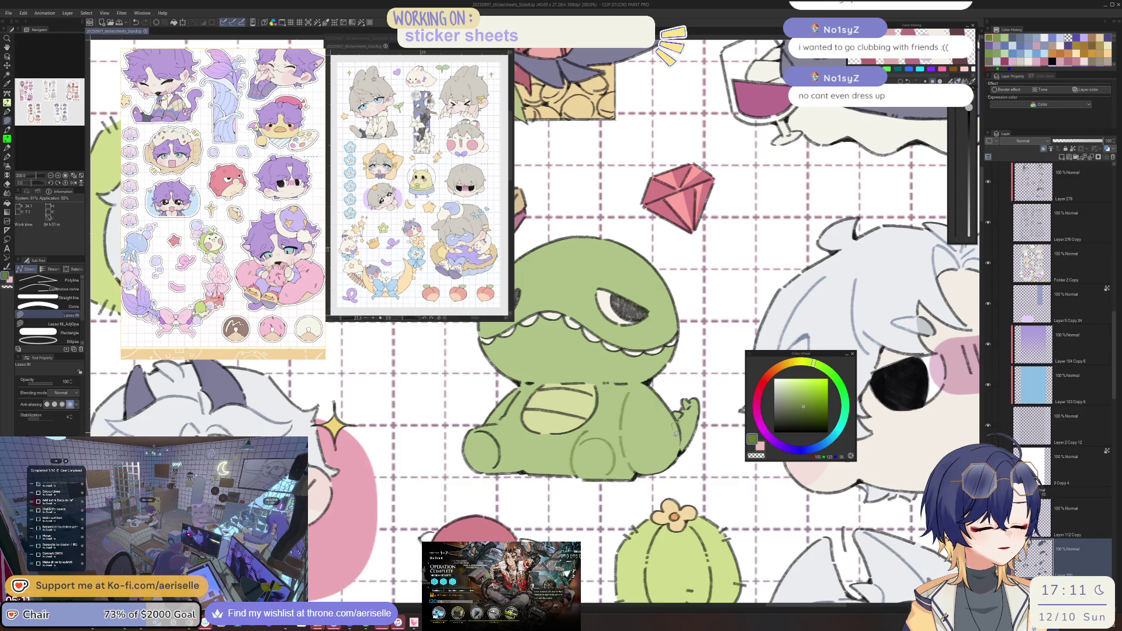
pyautogui.scroll(2, 690, 396)
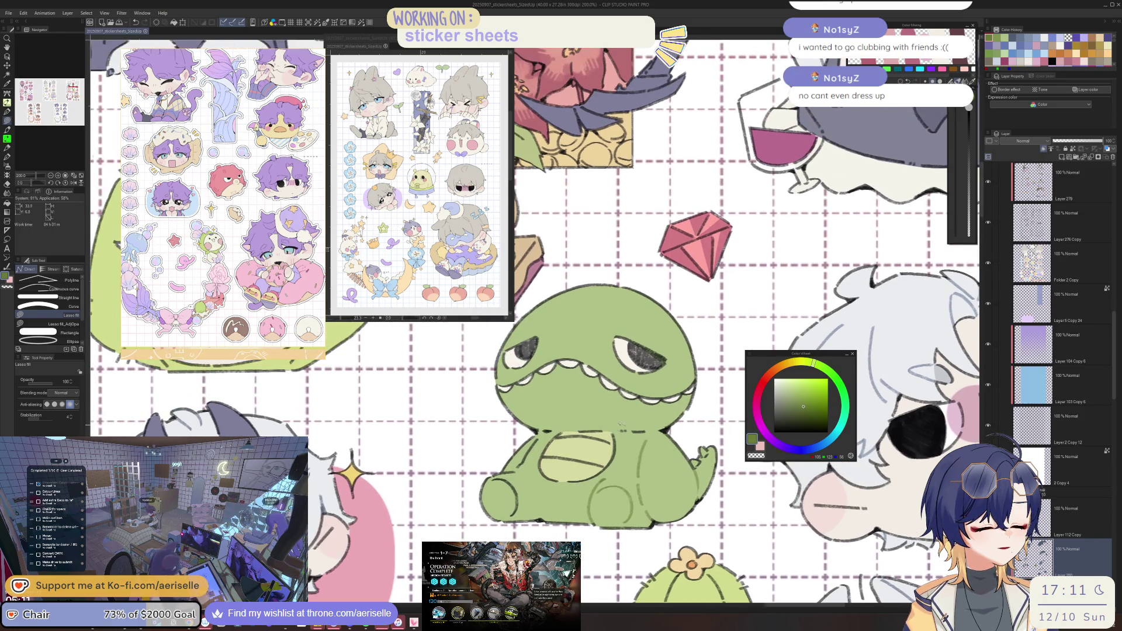
pyautogui.moveTo(532, 467)
pyautogui.mouseDown()
pyautogui.moveTo(497, 477)
pyautogui.moveTo(494, 506)
pyautogui.moveTo(529, 467)
pyautogui.mouseUp()
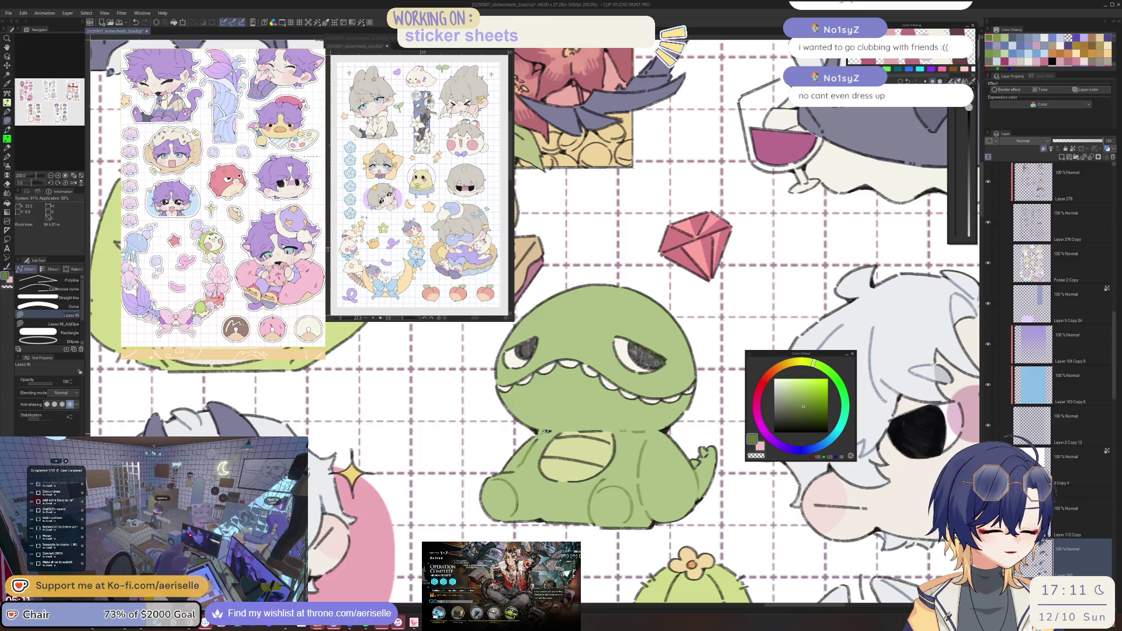
# Sample the cactus's light green and darken it on the colour wheel for cactus shading.
pyautogui.press('e')
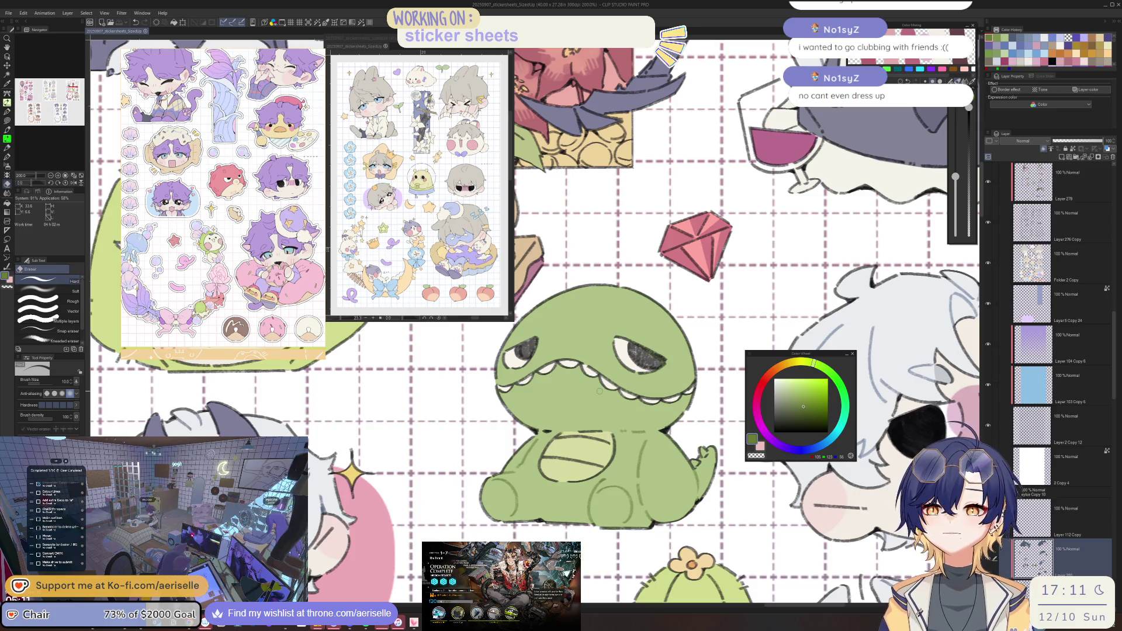
pyautogui.scroll(-2, 599, 392)
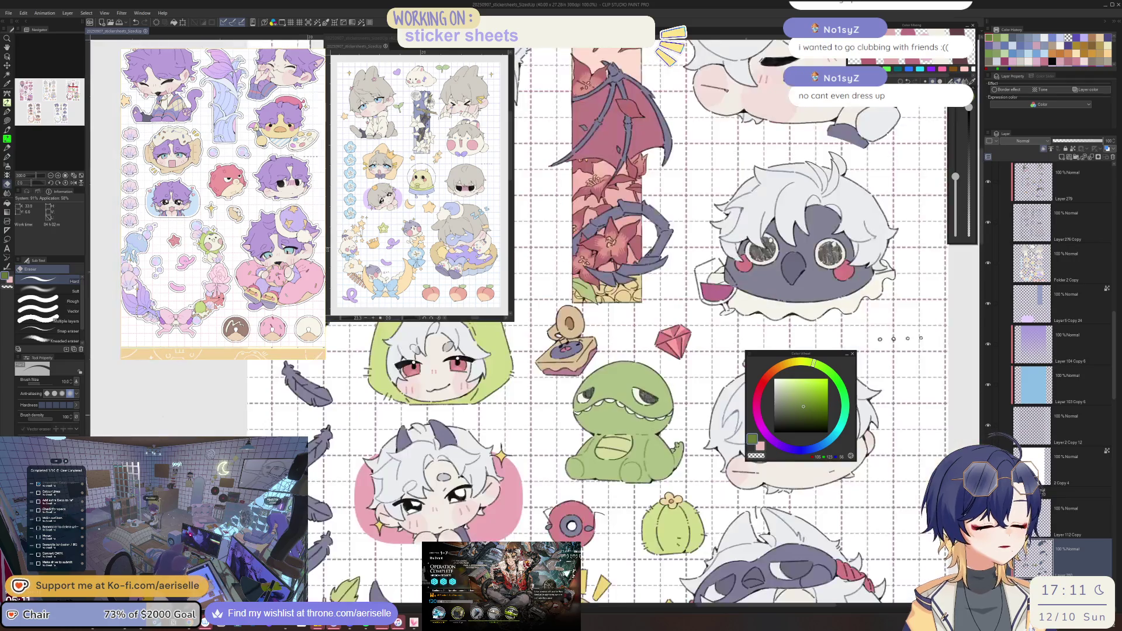
pyautogui.scroll(5, 599, 392)
pyautogui.press('u')
pyautogui.scroll(-8, 627, 466)
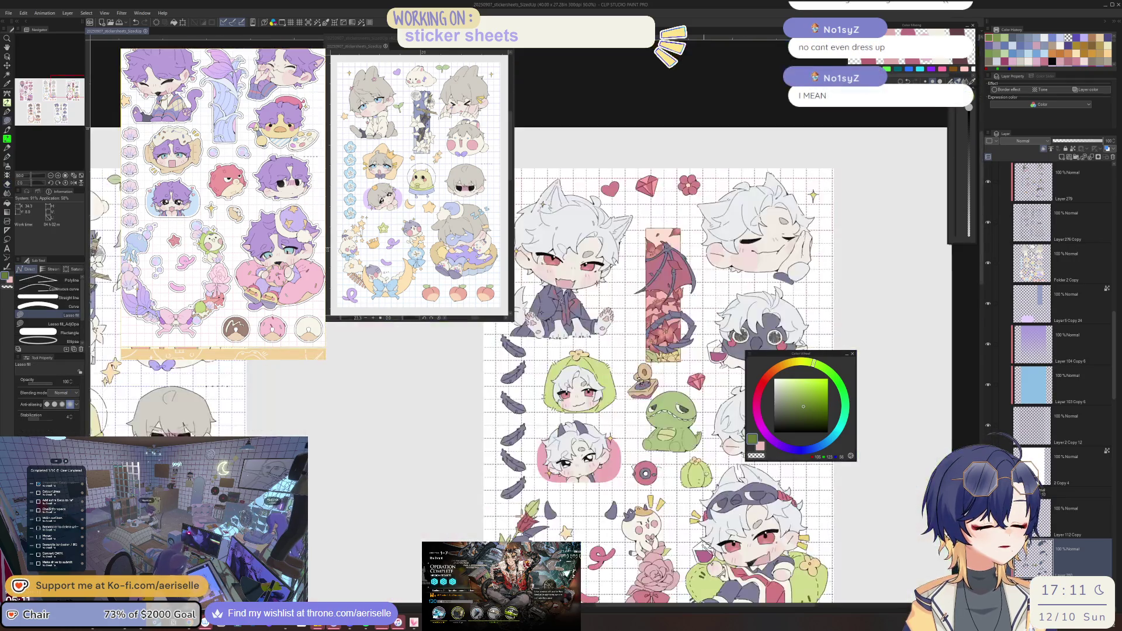
pyautogui.scroll(5, 656, 401)
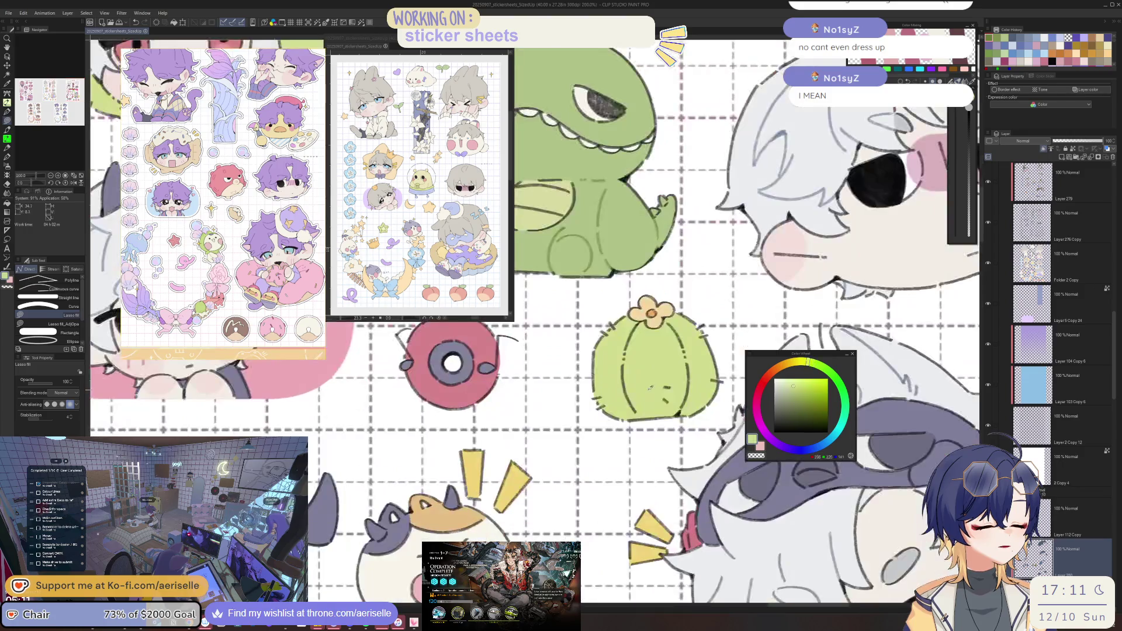
pyautogui.keyDown('alt'); pyautogui.click(655, 380); pyautogui.keyUp('alt')
pyautogui.click(799, 397)
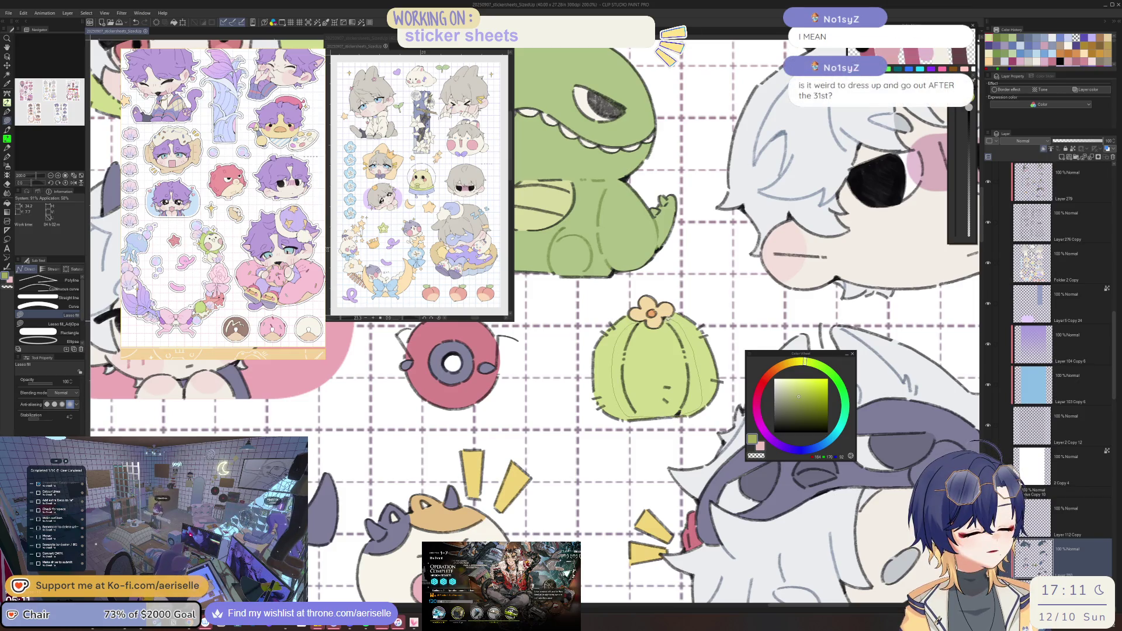
pyautogui.scroll(-4, 670, 339)
pyautogui.scroll(2, 670, 339)
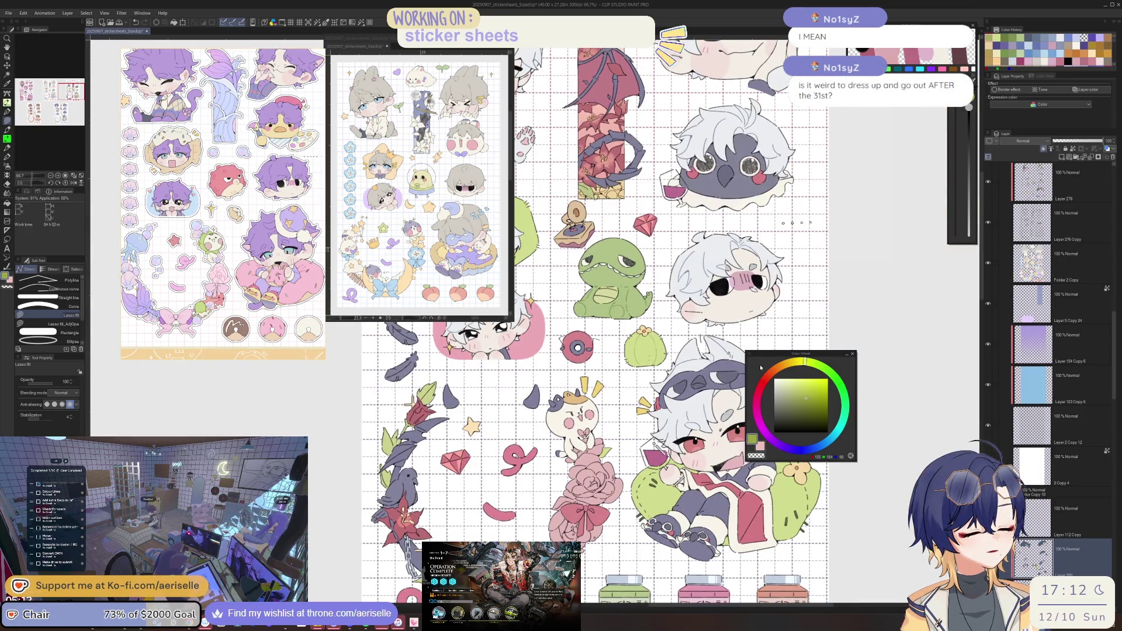
pyautogui.scroll(1, 646, 363)
pyautogui.press('g')
pyautogui.press('g')
pyautogui.moveTo(646, 363); pyautogui.dragTo(502, 346)
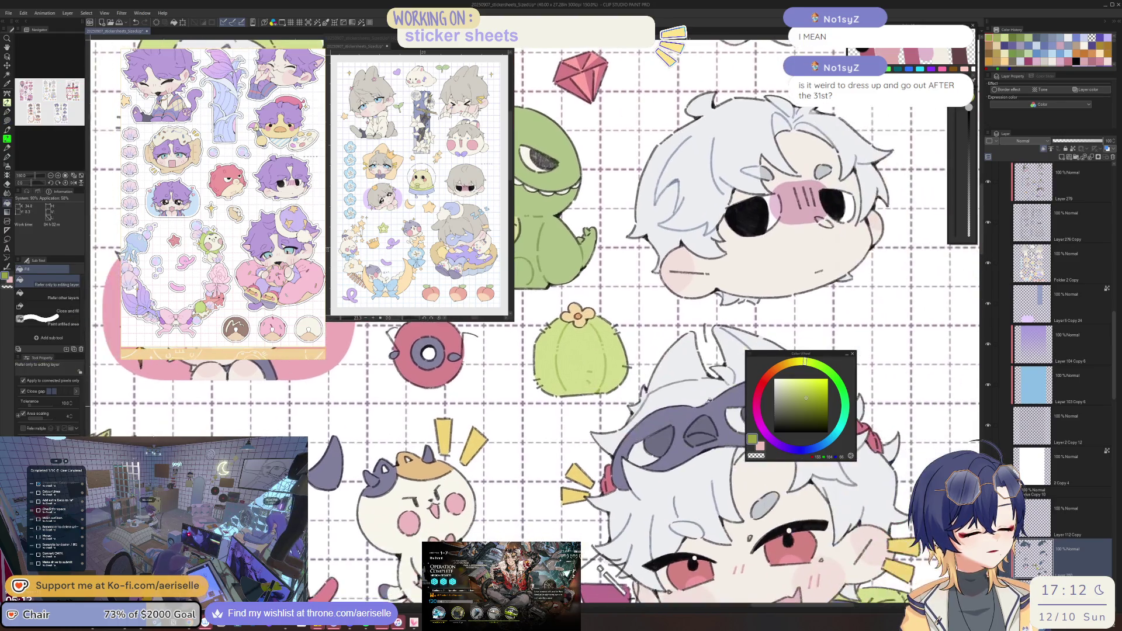
pyautogui.scroll(-2, 585, 351)
pyautogui.moveTo(723, 583)
pyautogui.mouseDown()
pyautogui.moveTo(655, 507)
pyautogui.moveTo(660, 428)
pyautogui.mouseUp()
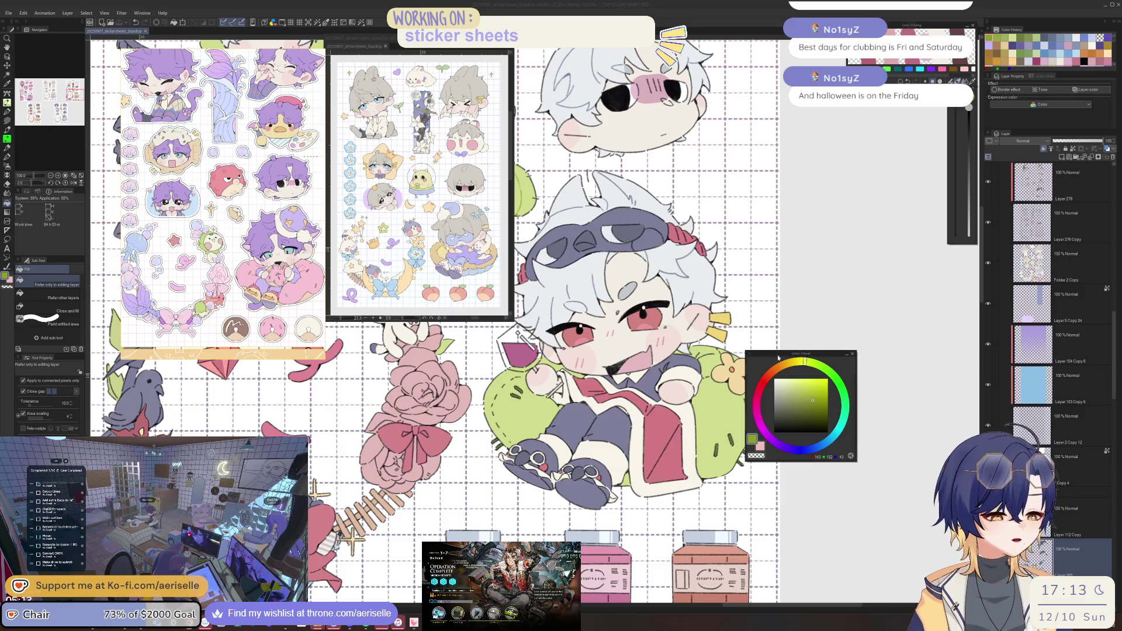
# Enlarge the eraser to 300, then lasso-fill over two stray patches on the green cushion.
pyautogui.scroll(1, 519, 377)
pyautogui.press('u')
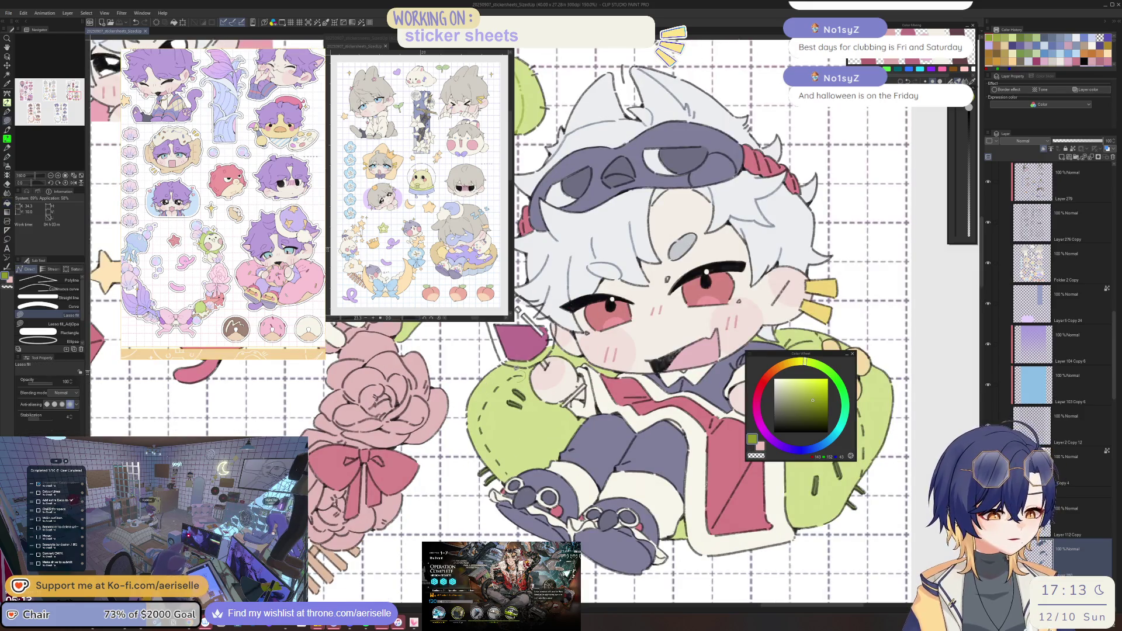
pyautogui.press('e')
pyautogui.press(']')
pyautogui.press(']')
pyautogui.press(']')
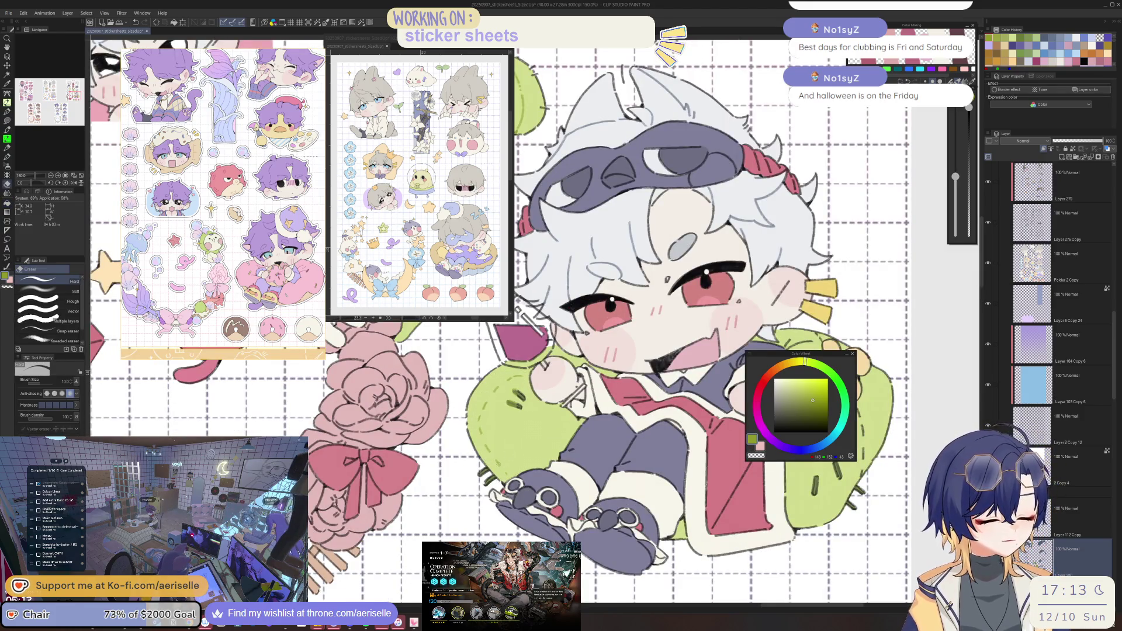
pyautogui.scroll(1, 516, 425)
pyautogui.scroll(-2, 518, 427)
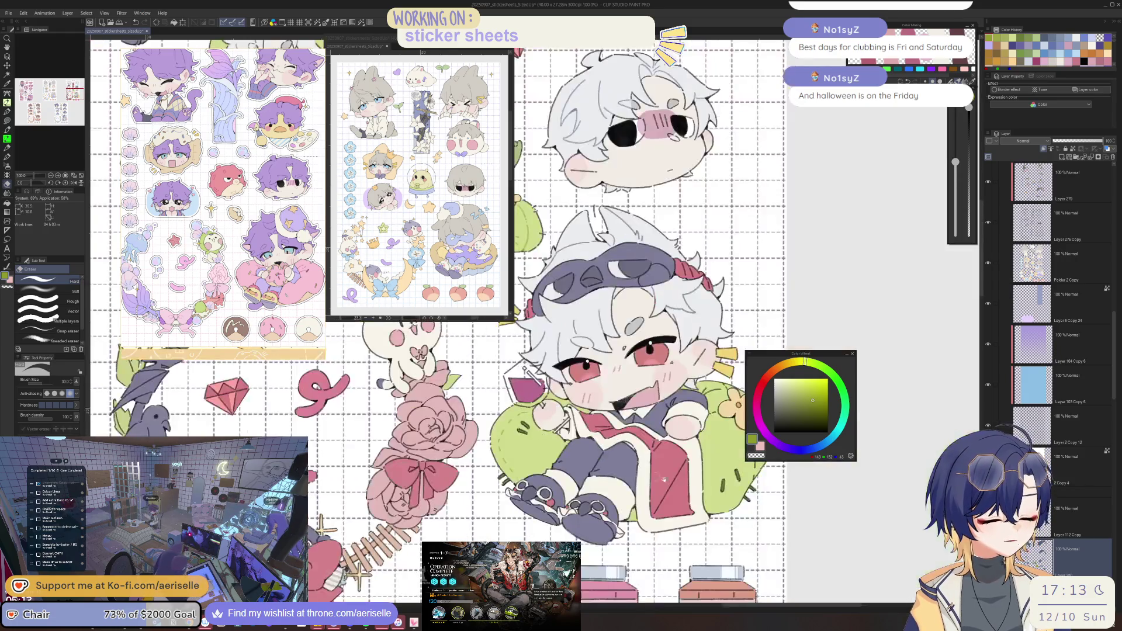
pyautogui.scroll(4, 518, 428)
pyautogui.press('u')
pyautogui.moveTo(611, 373); pyautogui.dragTo(602, 389)
pyautogui.moveTo(552, 467); pyautogui.dragTo(579, 484)
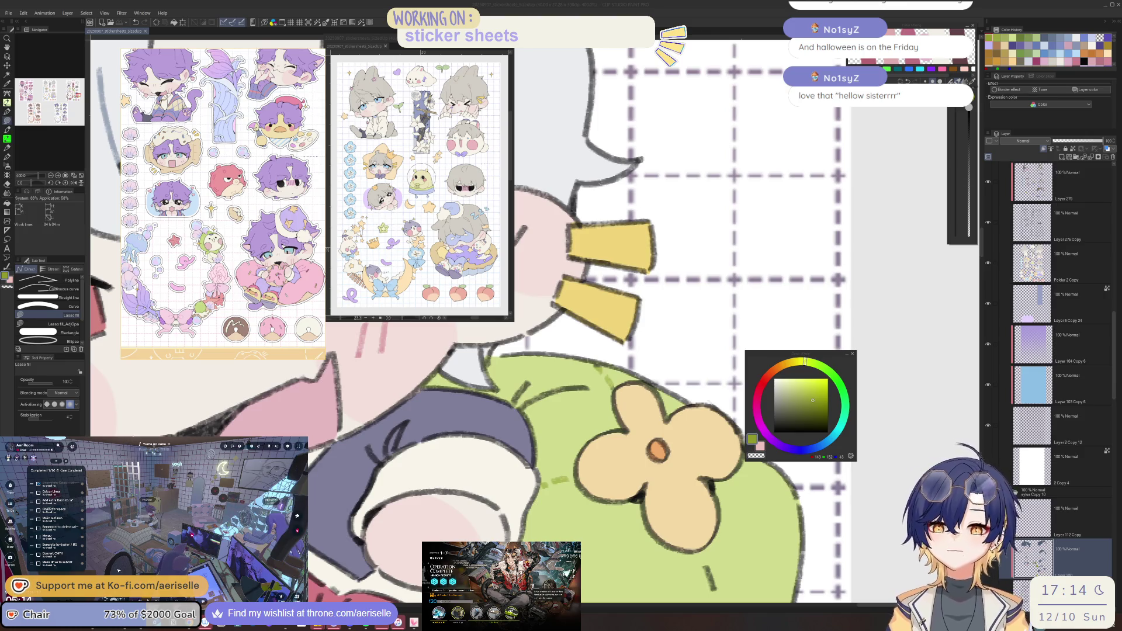
pyautogui.scroll(-2, 773, 358)
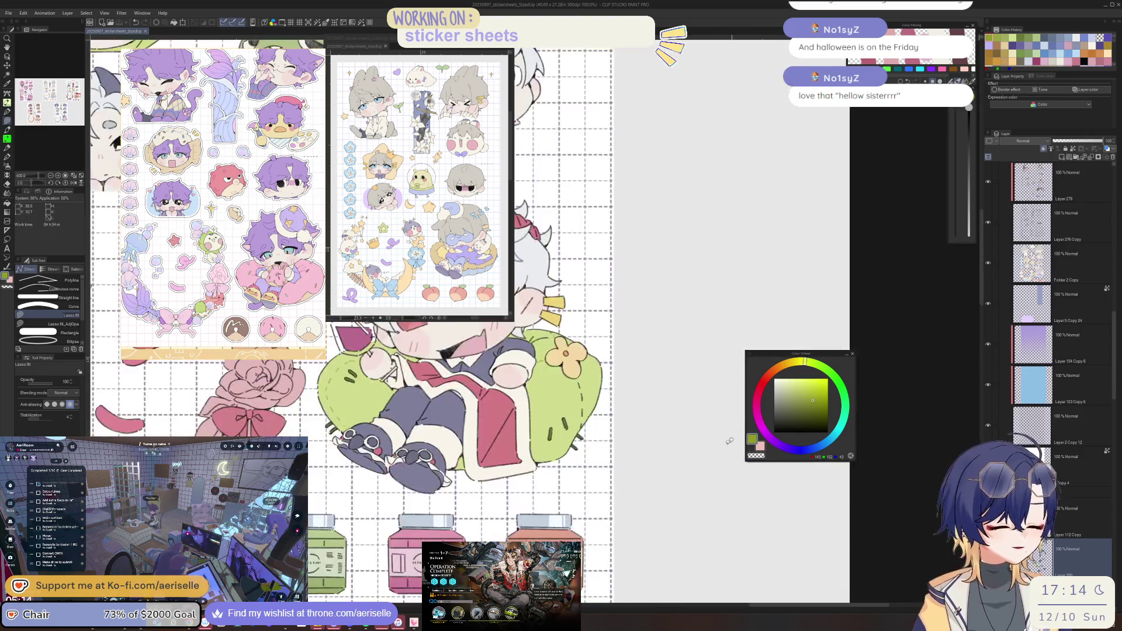
# Lasso-fill over the remaining stray marks on the cushion near the flower.
pyautogui.moveTo(418, 441)
pyautogui.mouseDown()
pyautogui.moveTo(576, 383)
pyautogui.moveTo(580, 481)
pyautogui.mouseUp()
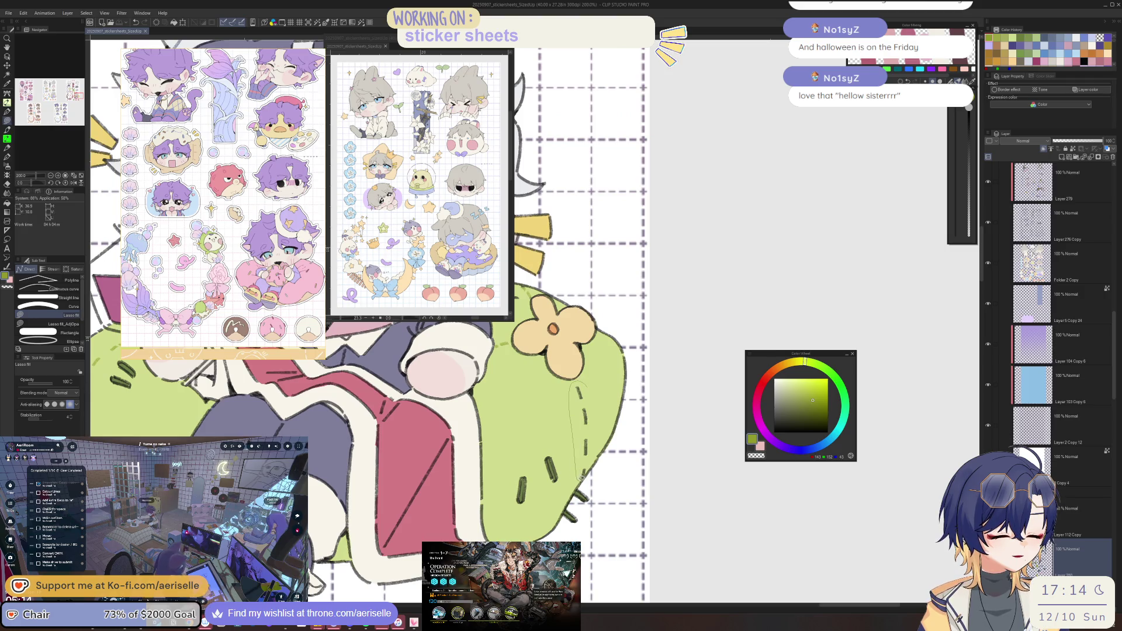
pyautogui.scroll(-3, 682, 476)
pyautogui.scroll(8, 682, 477)
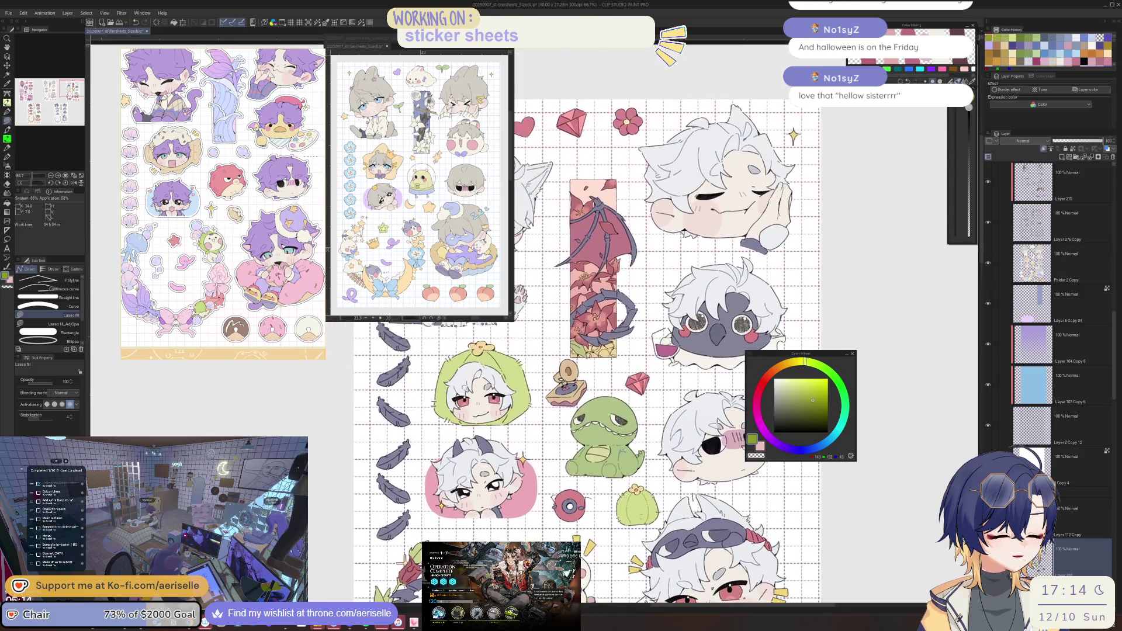
pyautogui.scroll(3, 571, 372)
# Sample the dinosaur's green, darken it twice, and shade its side, leg and left belly.
pyautogui.keyDown('alt'); pyautogui.click(571, 372); pyautogui.keyUp('alt')
pyautogui.click(804, 404)
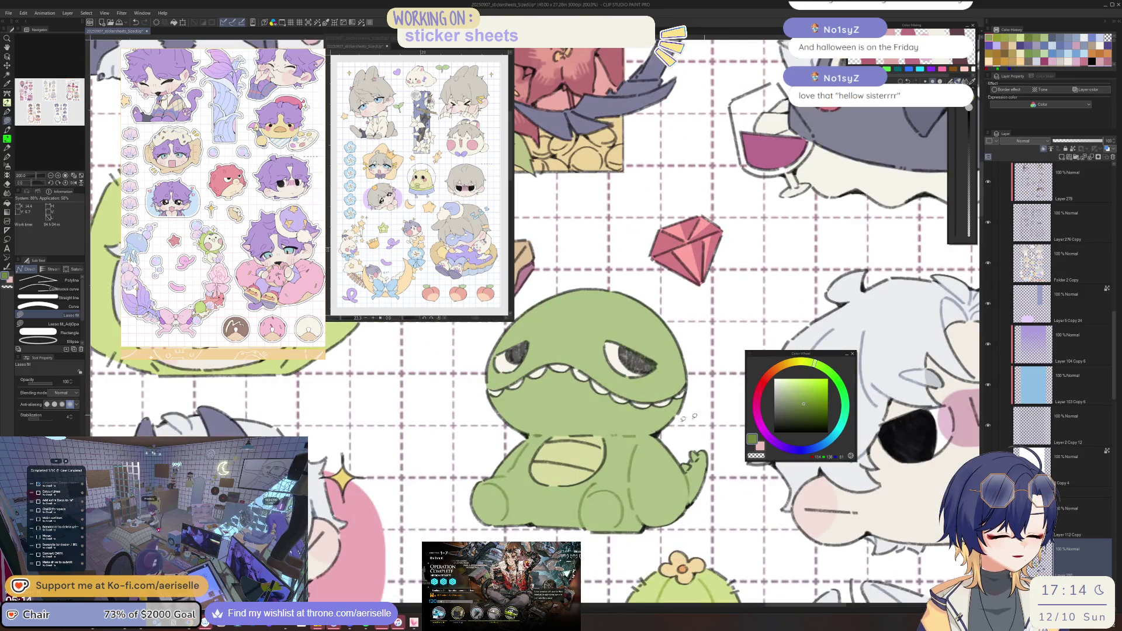
pyautogui.click(805, 413)
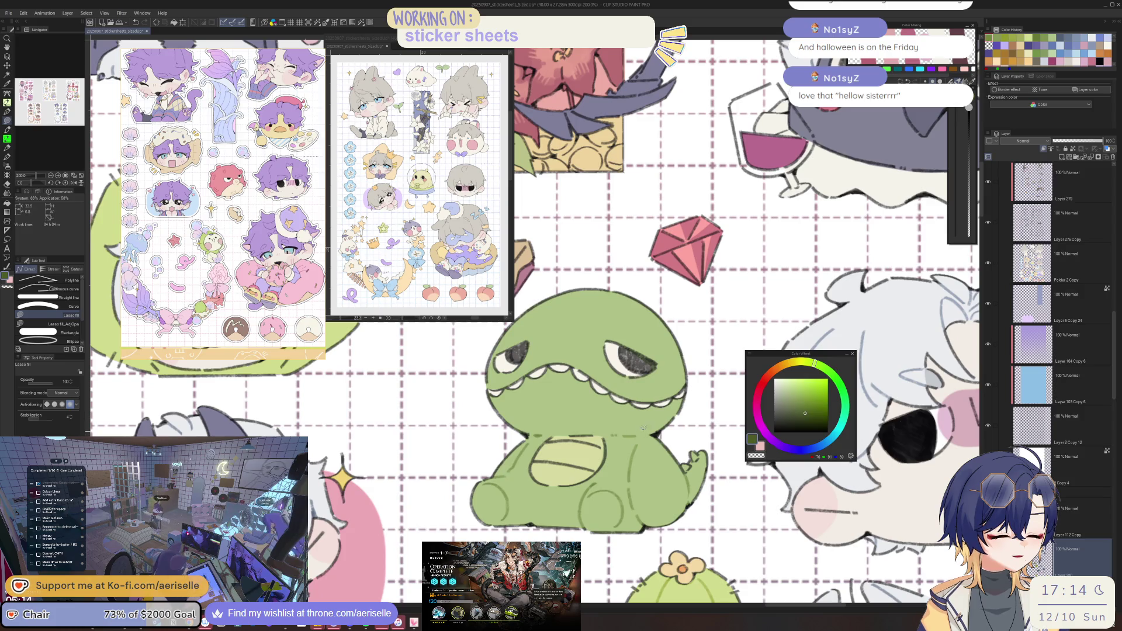
pyautogui.moveTo(620, 439); pyautogui.dragTo(658, 437)
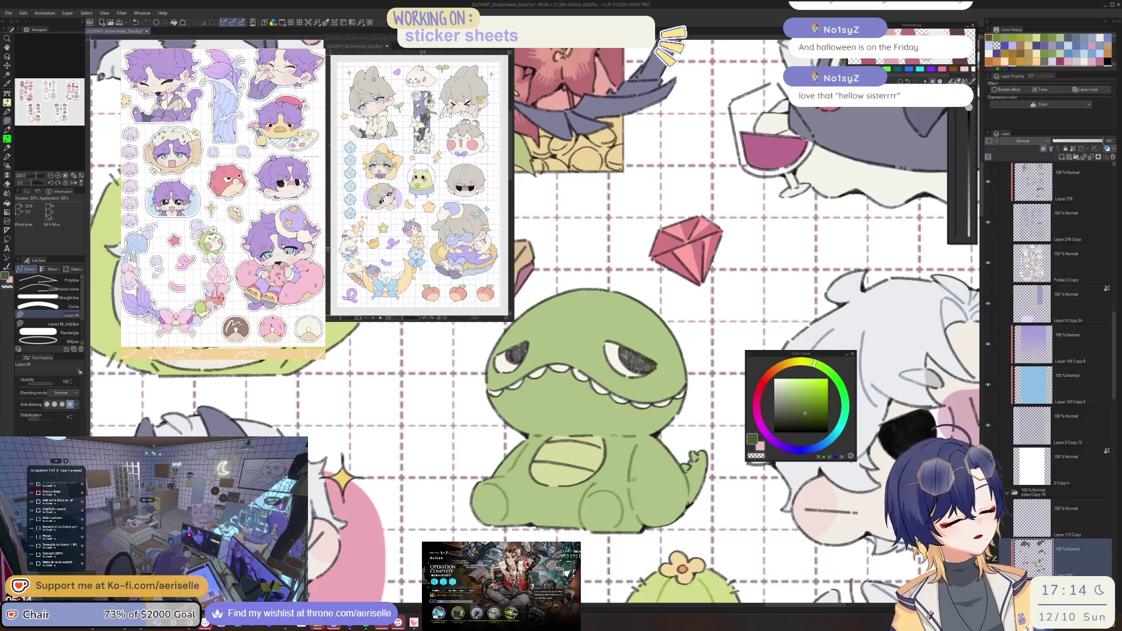
pyautogui.moveTo(577, 499)
pyautogui.mouseDown()
pyautogui.moveTo(579, 521)
pyautogui.moveTo(590, 488)
pyautogui.mouseUp()
pyautogui.moveTo(507, 466); pyautogui.dragTo(549, 430)
pyautogui.scroll(-4, 694, 474)
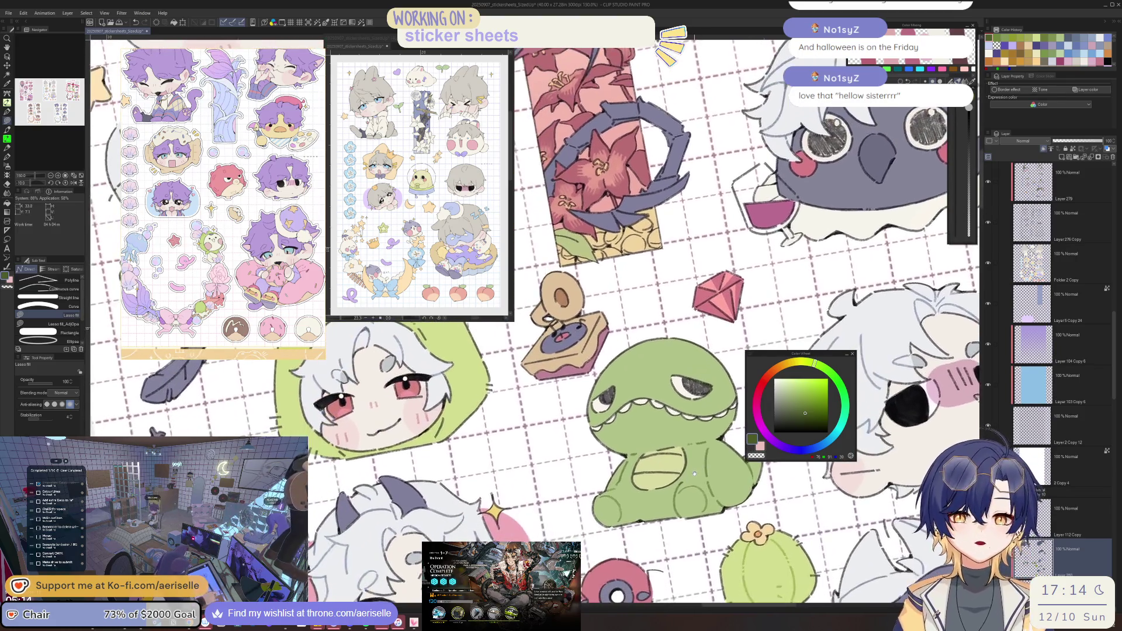
pyautogui.moveTo(694, 474); pyautogui.dragTo(669, 464)
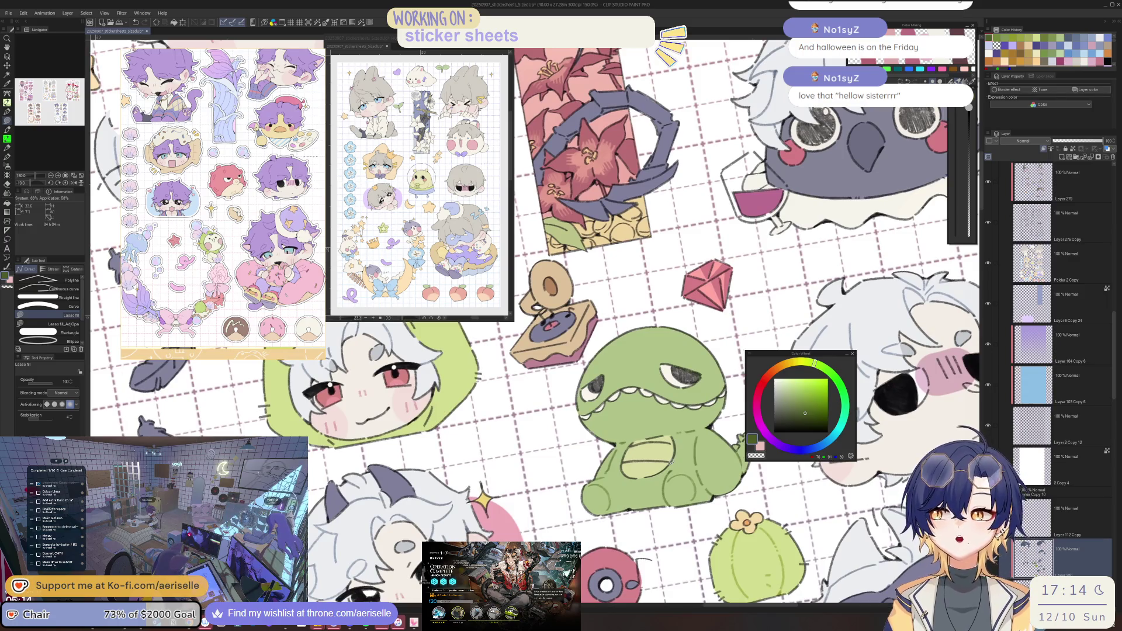
pyautogui.scroll(-4, 640, 412)
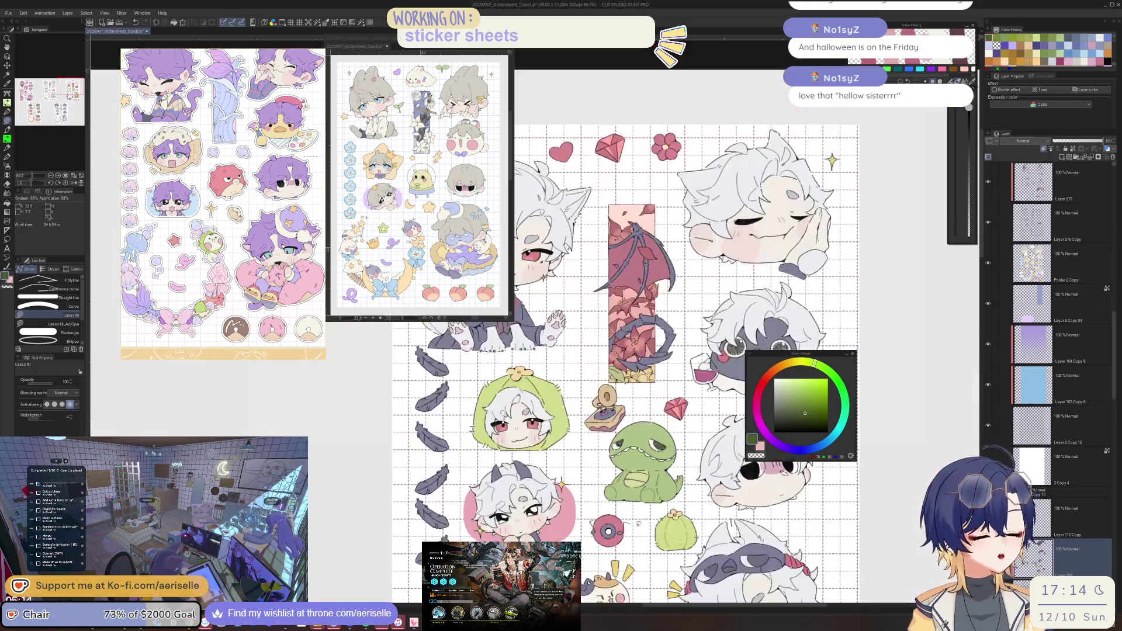
# Bring the horned character and feathers into view and eyedrop pink as the drawing colour.
pyautogui.scroll(6, 422, 400)
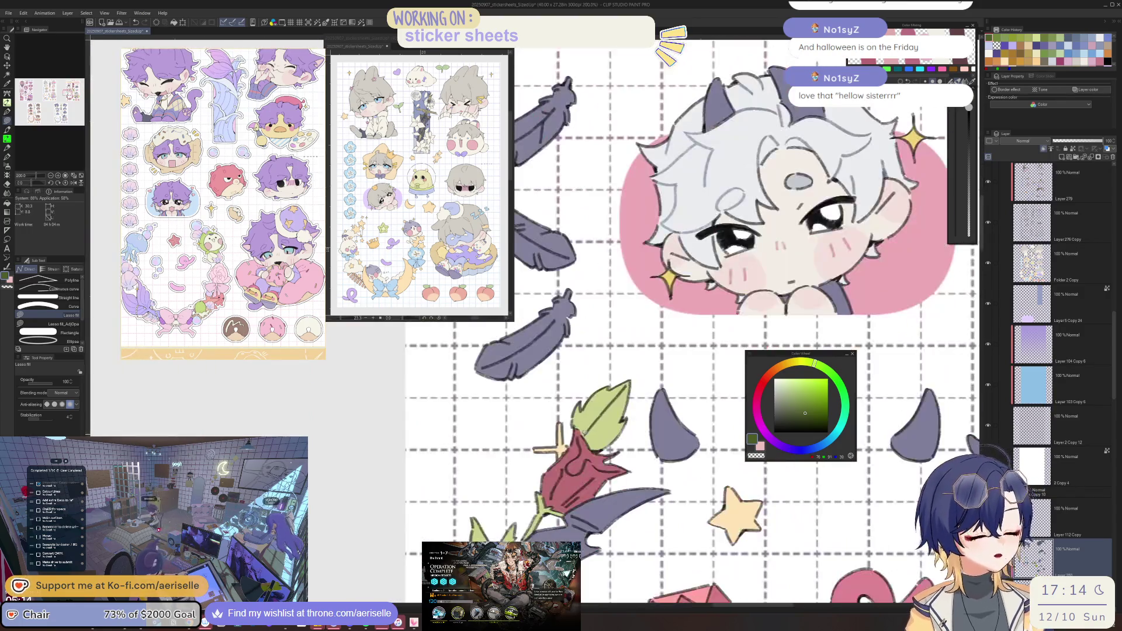
pyautogui.moveTo(613, 409); pyautogui.dragTo(583, 436)
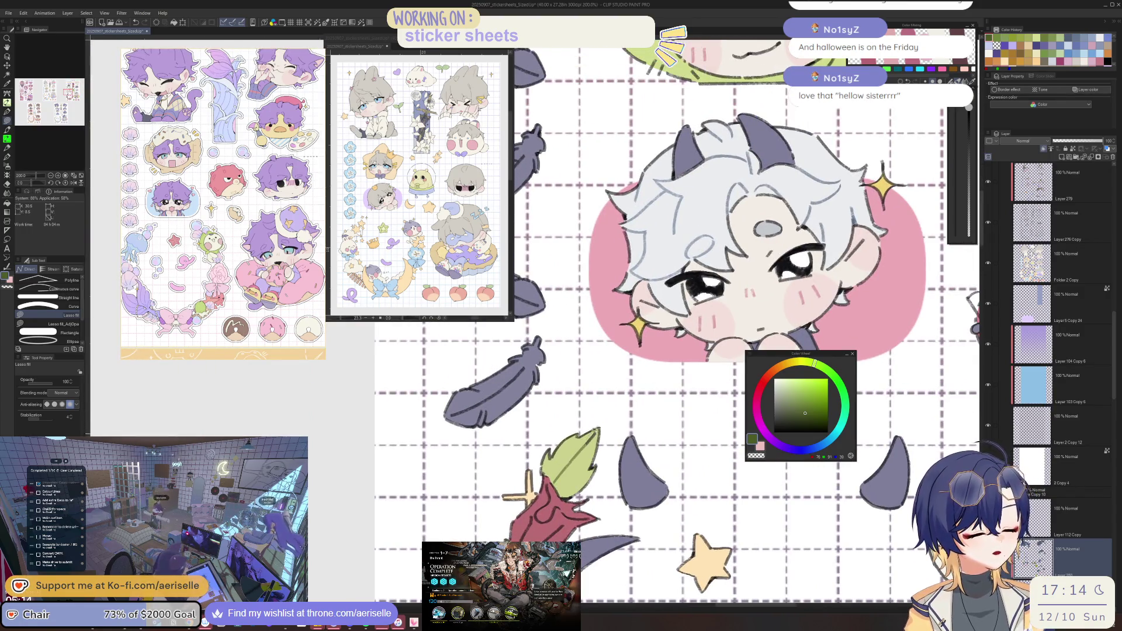
pyautogui.scroll(3, 574, 522)
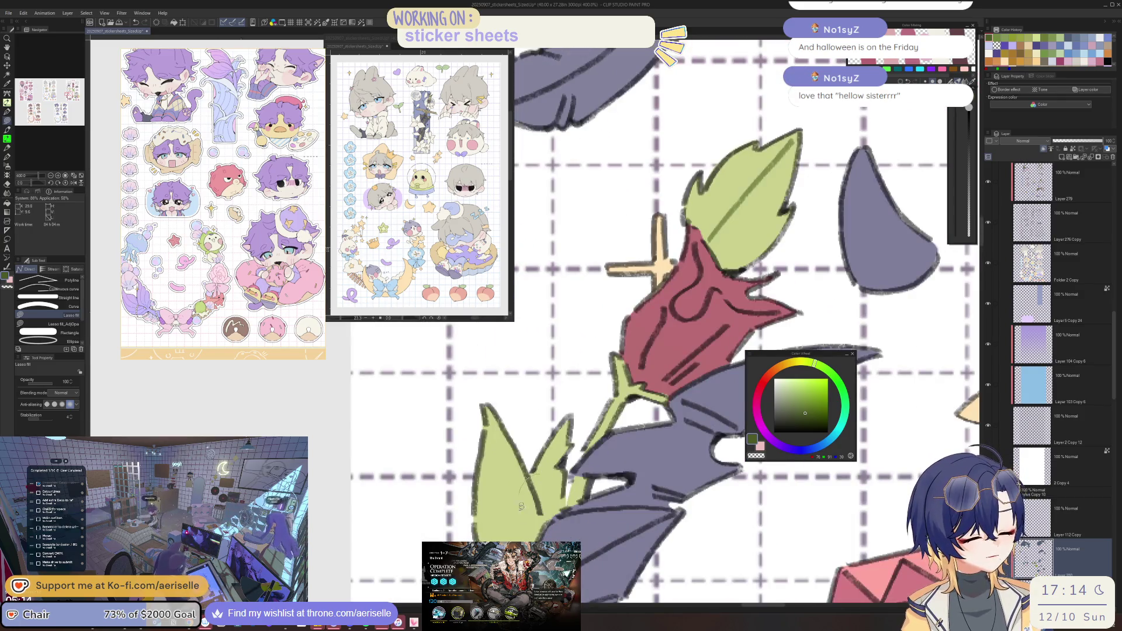
pyautogui.scroll(-4, 520, 506)
pyautogui.scroll(7, 529, 485)
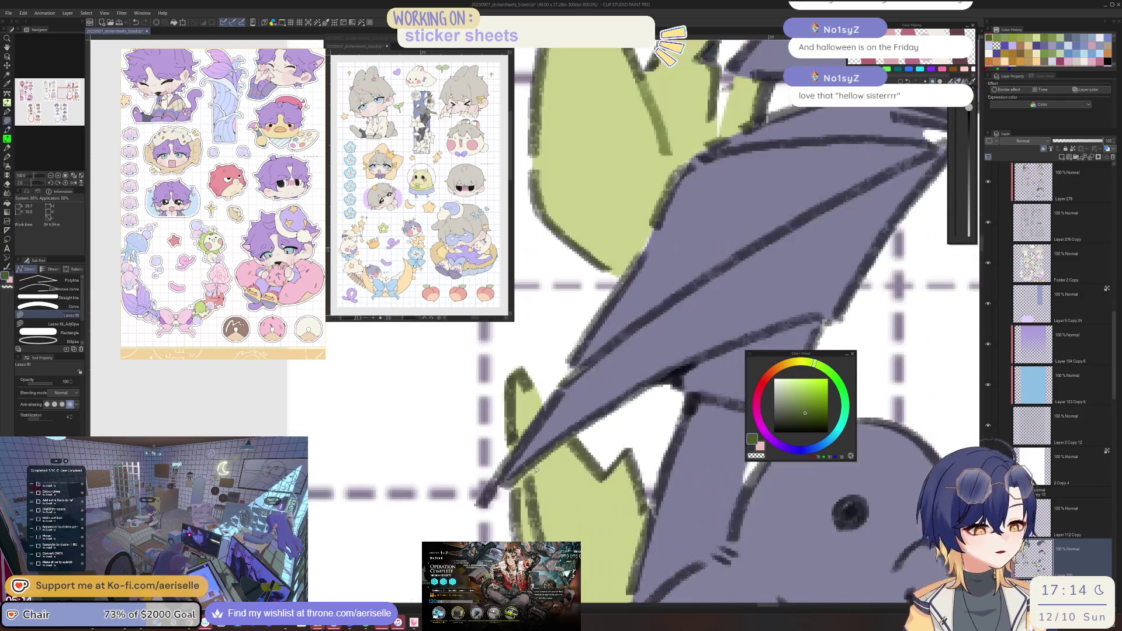
pyautogui.scroll(-2, 548, 466)
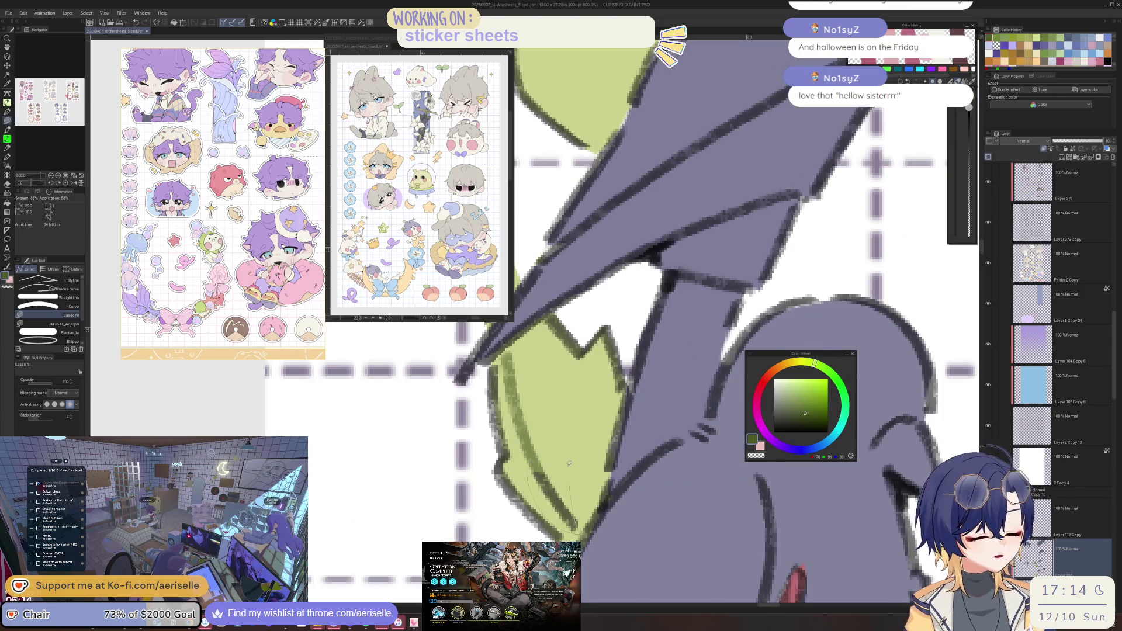
pyautogui.scroll(-6, 569, 463)
pyautogui.scroll(-1, 570, 515)
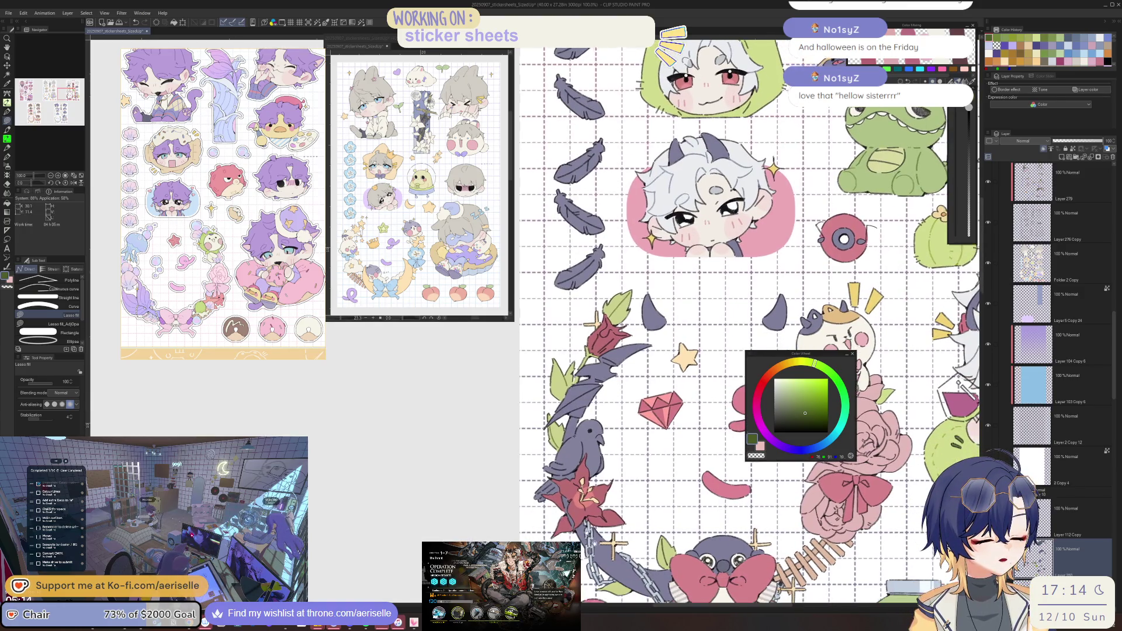
pyautogui.scroll(-1, 569, 500)
pyautogui.scroll(-1, 570, 500)
pyautogui.scroll(1, 570, 500)
pyautogui.scroll(-1, 570, 500)
pyautogui.keyDown('alt'); pyautogui.click(571, 500); pyautogui.keyUp('alt')
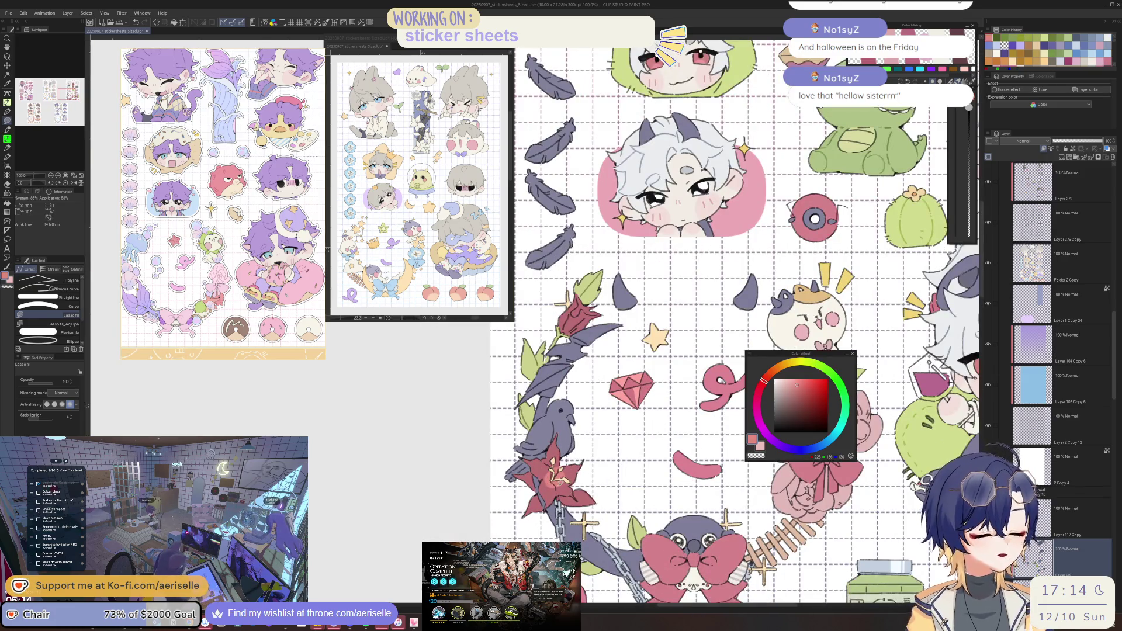
# Sample the leaf green, adjust its shade on the colour wheel, and switch to Fill.
pyautogui.scroll(-1, 669, 532)
pyautogui.scroll(-1, 670, 533)
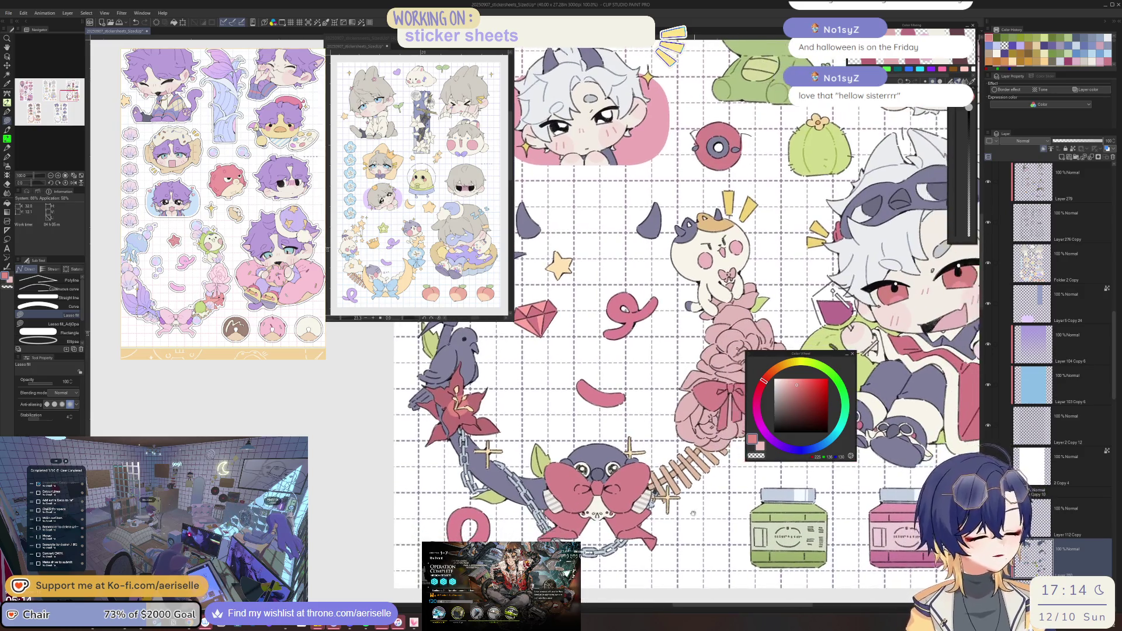
pyautogui.scroll(-2, 669, 532)
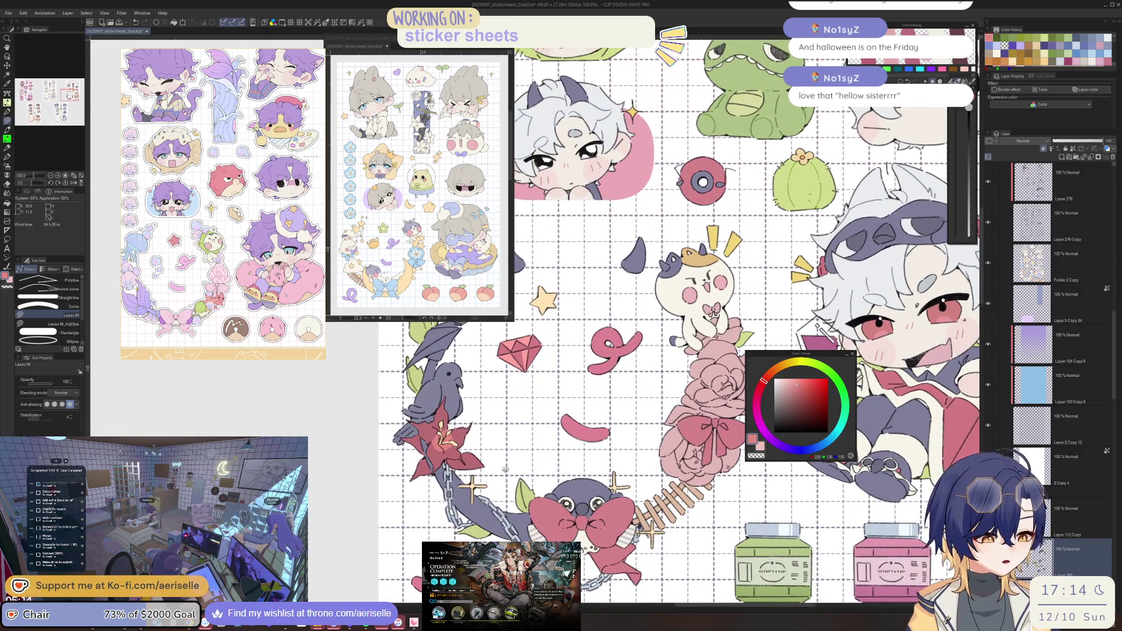
pyautogui.scroll(3, 412, 385)
pyautogui.keyDown('alt'); pyautogui.click(412, 383); pyautogui.keyUp('alt')
pyautogui.scroll(-3, 585, 316)
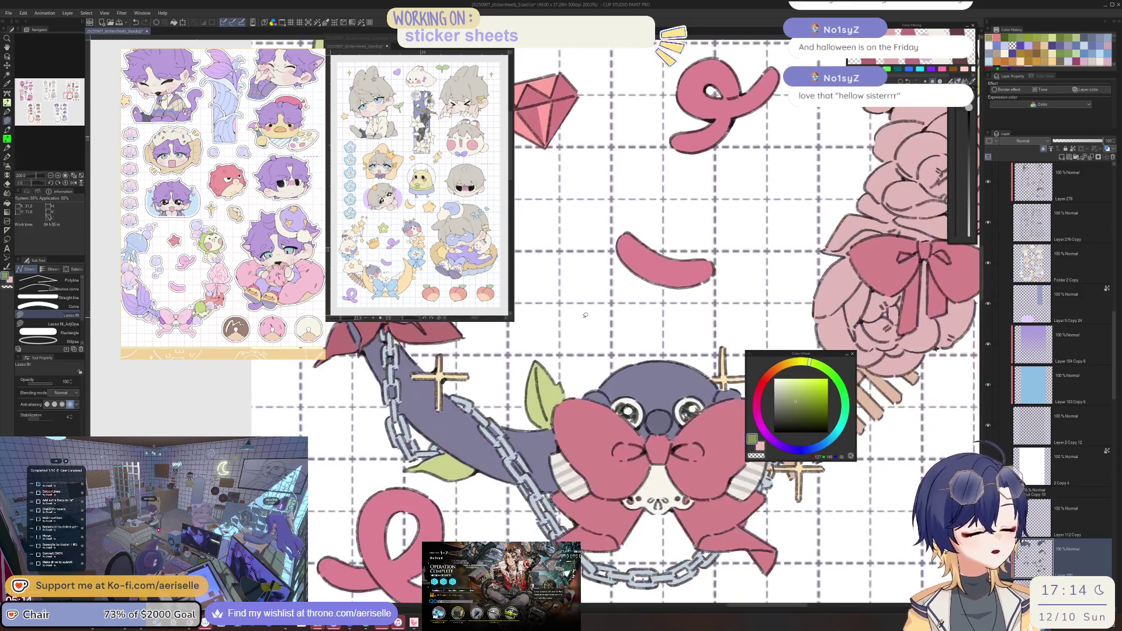
pyautogui.press('e')
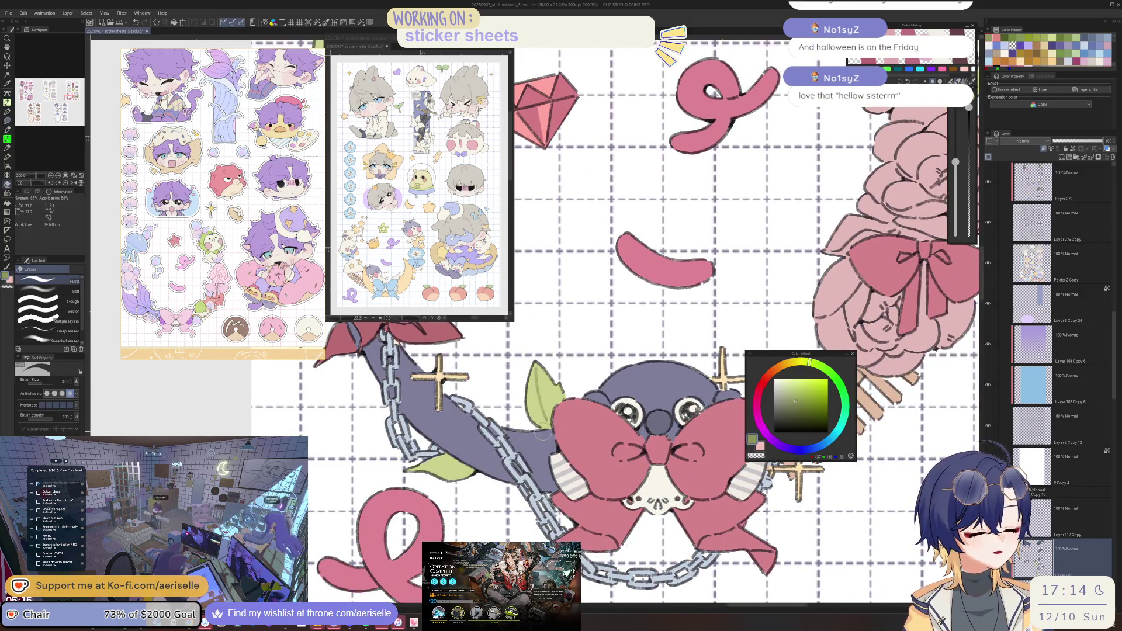
pyautogui.click(804, 400)
pyautogui.press('g')
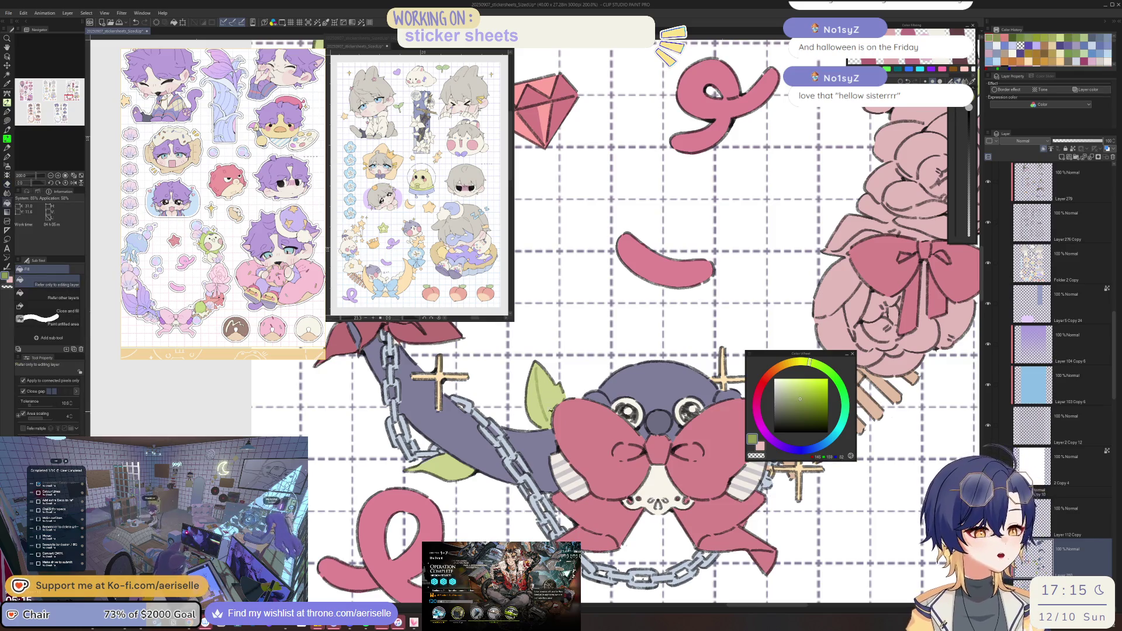
pyautogui.scroll(-5, 626, 475)
pyautogui.scroll(5, 727, 419)
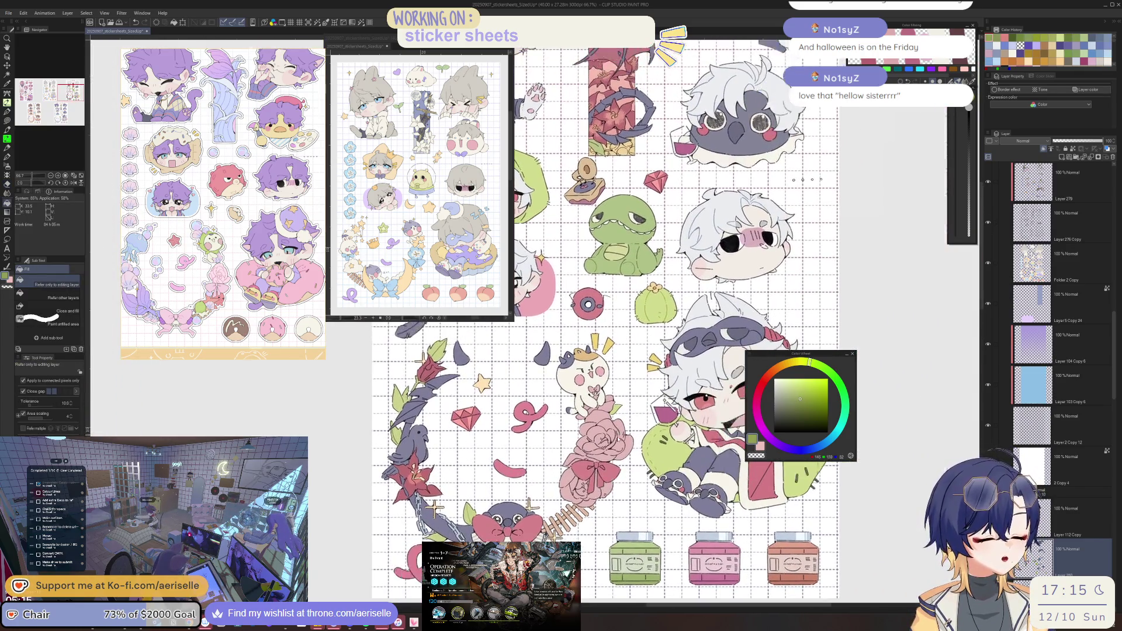
# Deepen the rose's sampled pink and lasso-fill a shade along the rose's right side.
pyautogui.keyDown('alt'); pyautogui.click(760, 327); pyautogui.keyUp('alt')
pyautogui.keyDown('alt'); pyautogui.click(532, 384); pyautogui.keyUp('alt')
pyautogui.press('u')
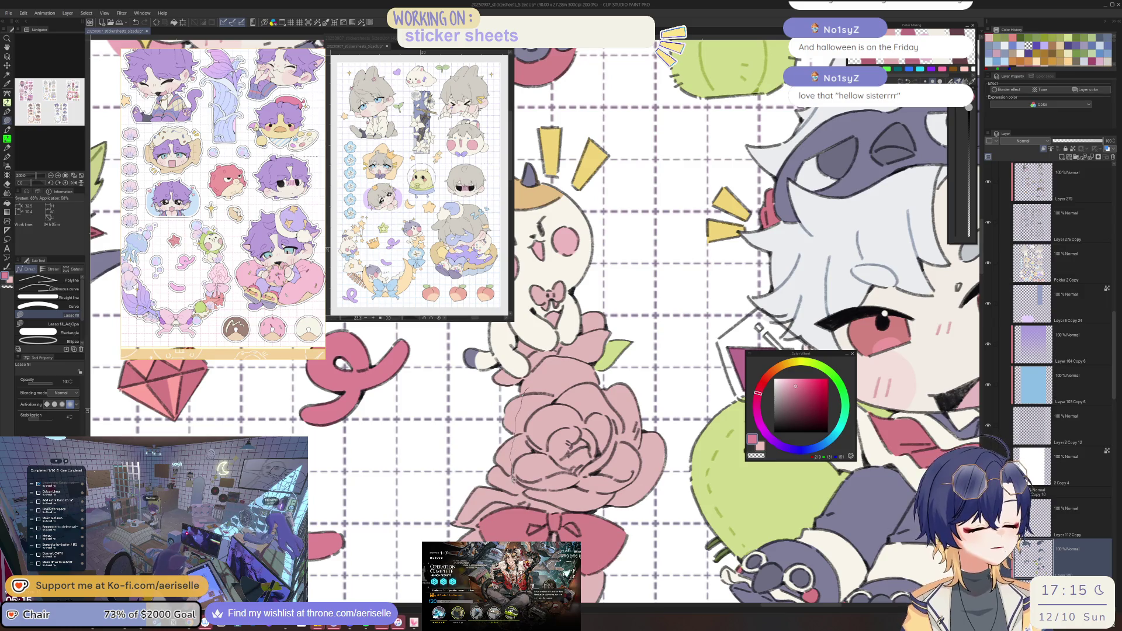
pyautogui.moveTo(602, 501)
pyautogui.mouseDown()
pyautogui.moveTo(618, 500)
pyautogui.moveTo(649, 434)
pyautogui.moveTo(611, 388)
pyautogui.moveTo(543, 403)
pyautogui.mouseUp()
# Darken the pink a little more and move the view up to the cat and rose.
pyautogui.scroll(3, 627, 463)
pyautogui.keyDown('alt'); pyautogui.click(598, 464); pyautogui.keyUp('alt')
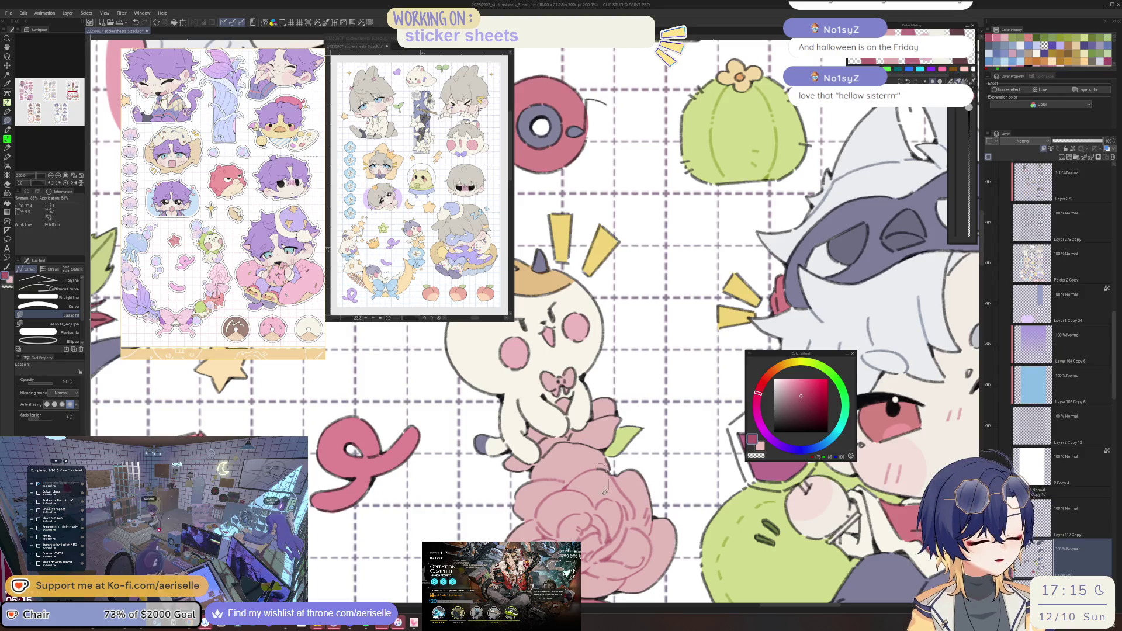
pyautogui.scroll(3, 597, 415)
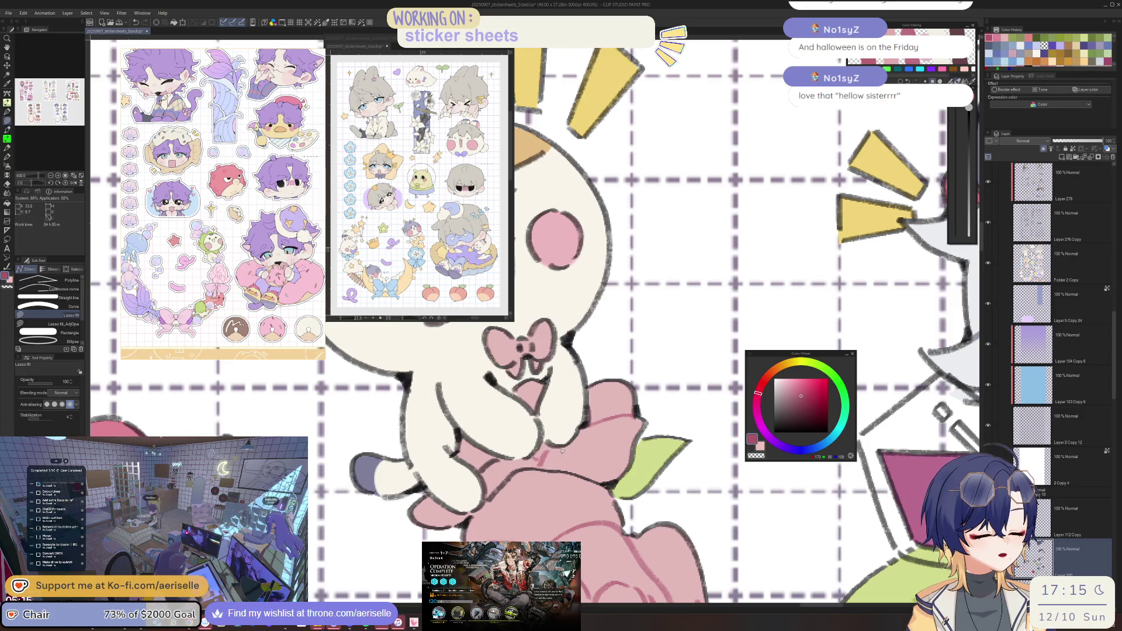
pyautogui.scroll(-5, 509, 465)
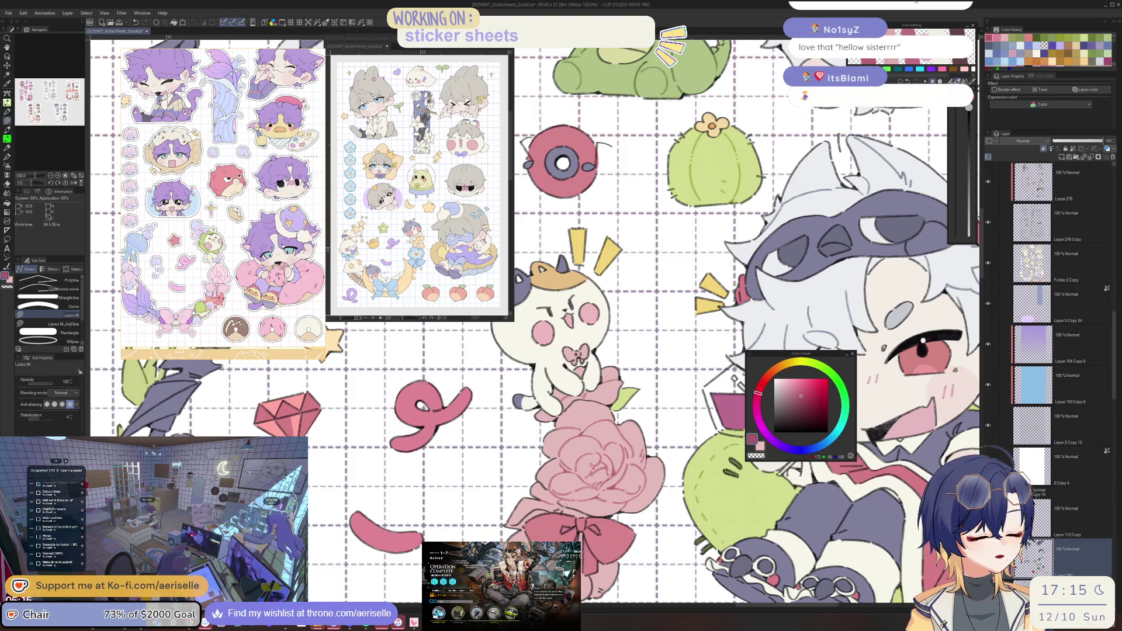
pyautogui.scroll(1, 564, 504)
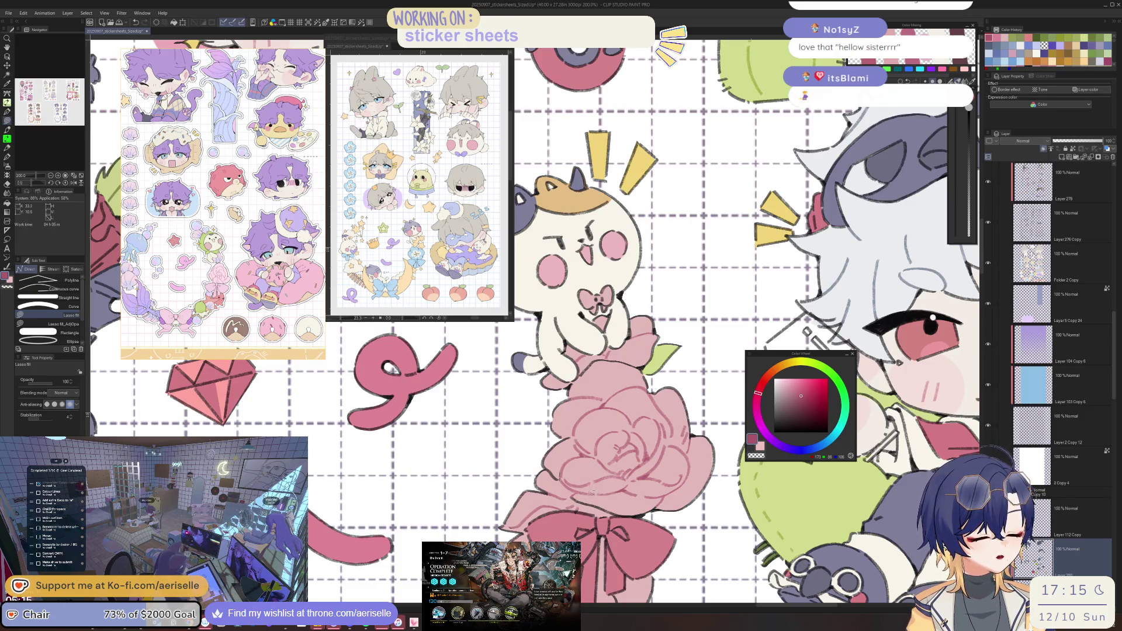
pyautogui.moveTo(585, 504); pyautogui.dragTo(596, 416)
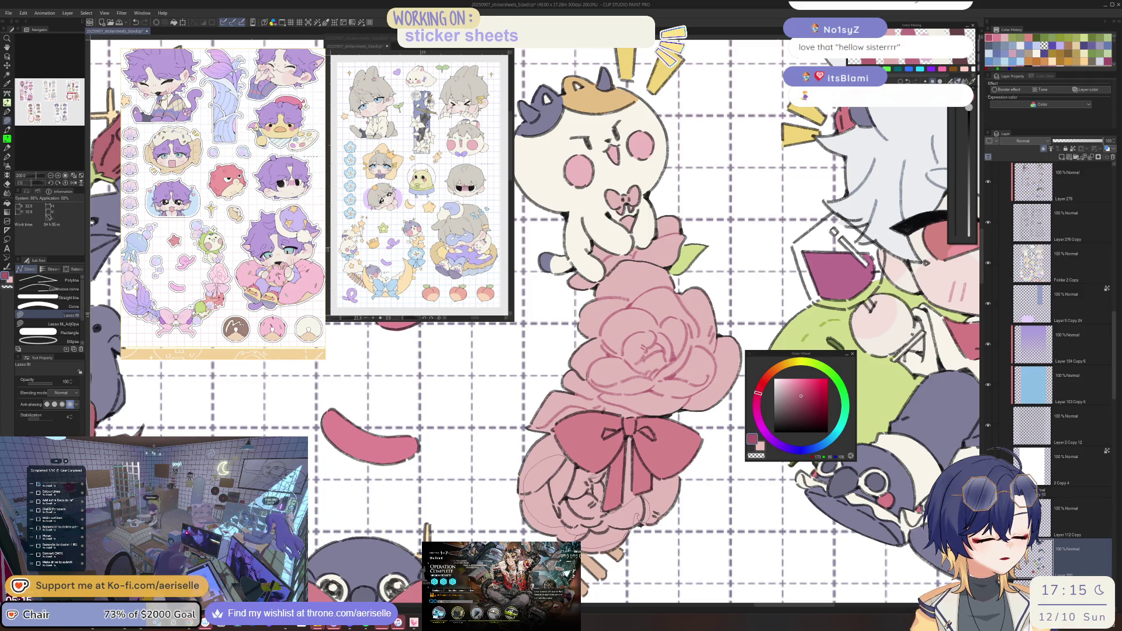
pyautogui.scroll(-4, 608, 480)
pyautogui.scroll(4, 598, 494)
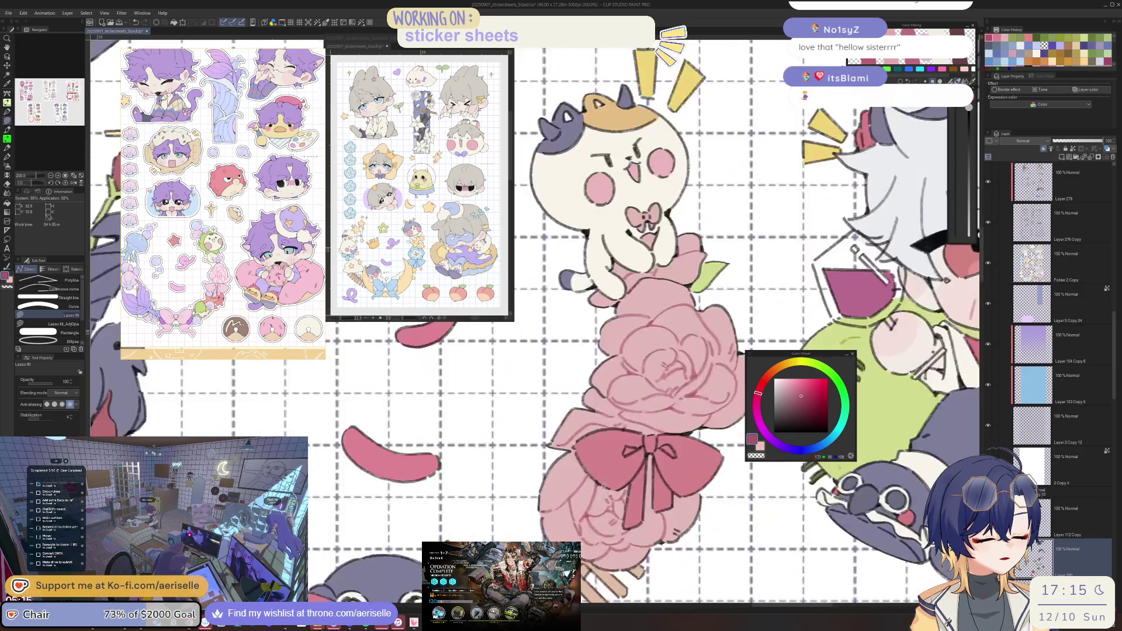
pyautogui.scroll(-4, 608, 497)
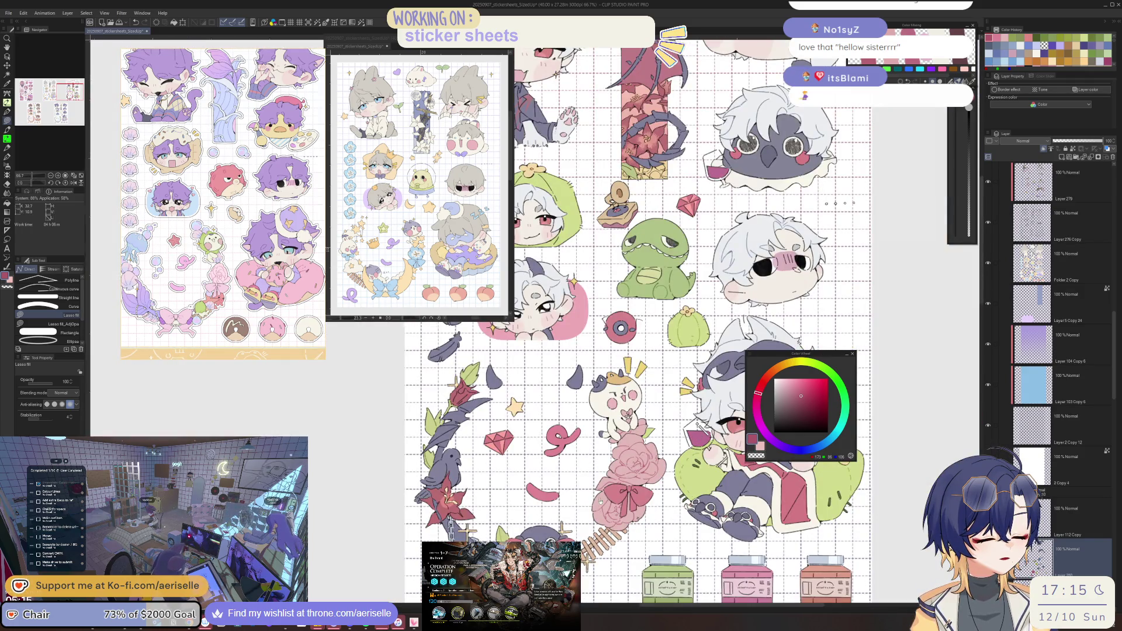
# Sample the flower's pink and darken it twice on the colour wheel.
pyautogui.scroll(-2, 601, 501)
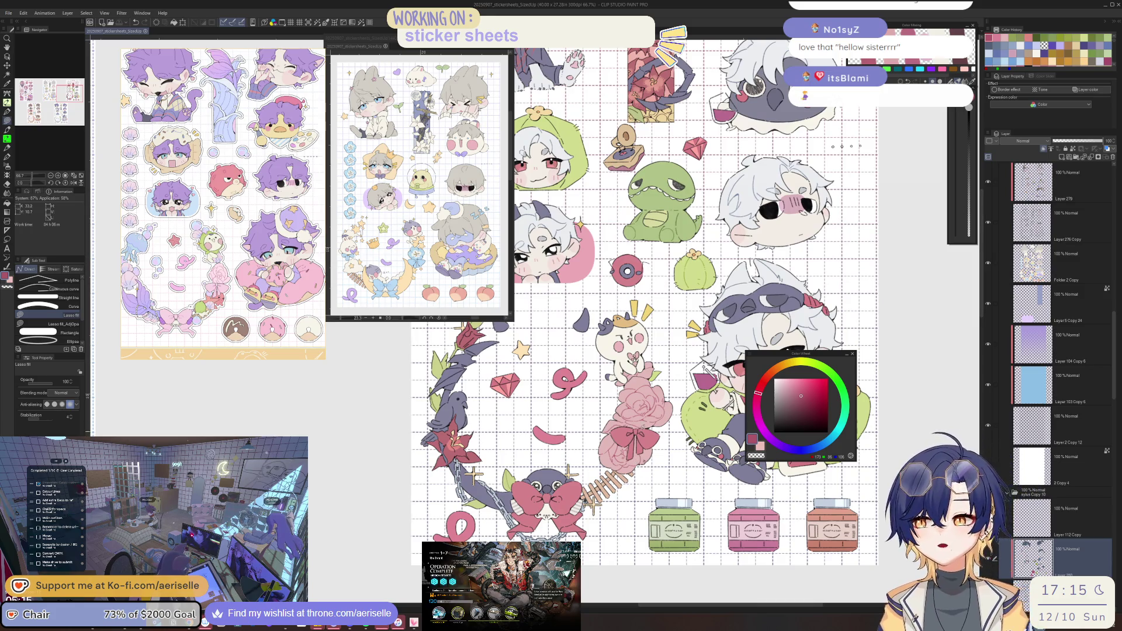
pyautogui.scroll(5, 637, 462)
pyautogui.scroll(5, 643, 487)
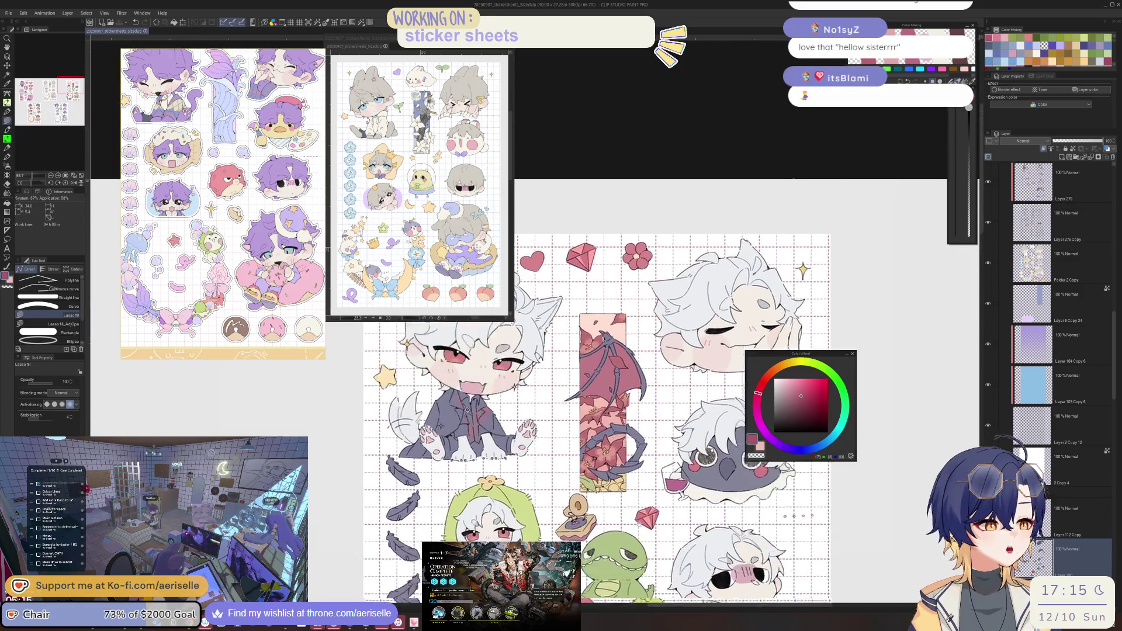
pyautogui.scroll(6, 672, 398)
pyautogui.keyDown('alt'); pyautogui.click(681, 400); pyautogui.keyUp('alt')
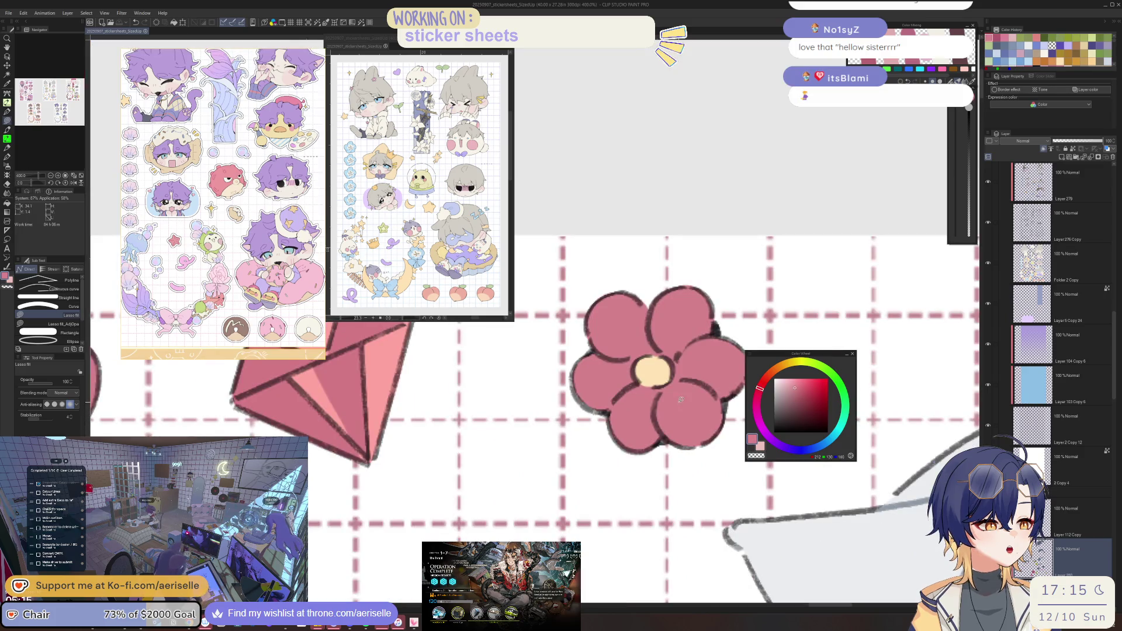
pyautogui.click(809, 392)
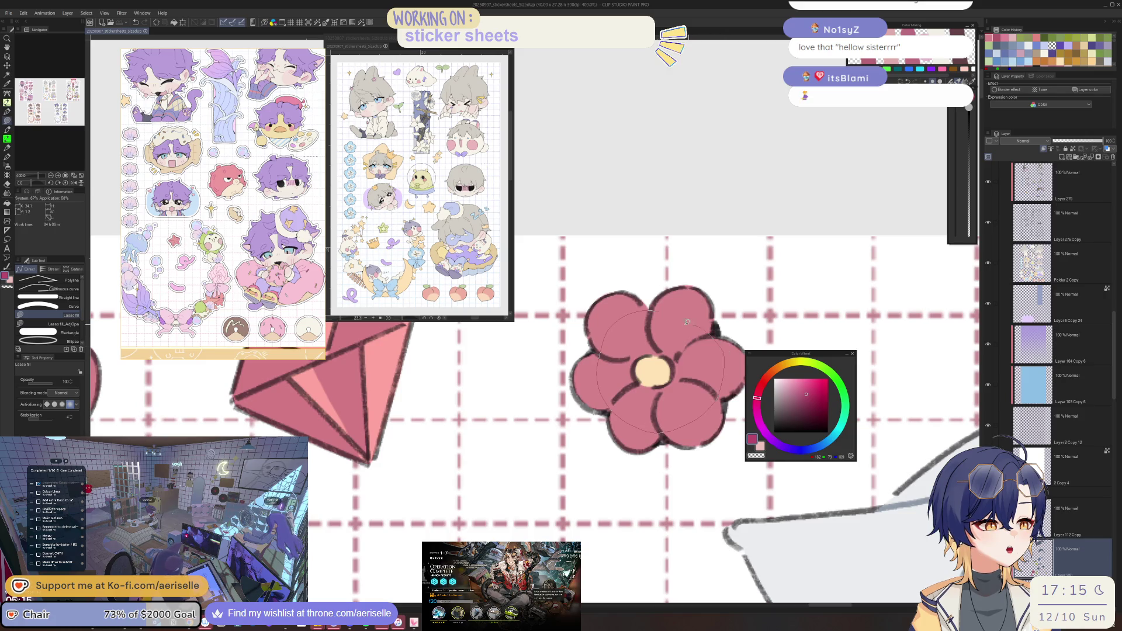
pyautogui.scroll(-4, 718, 380)
pyautogui.click(808, 400)
pyautogui.press('g')
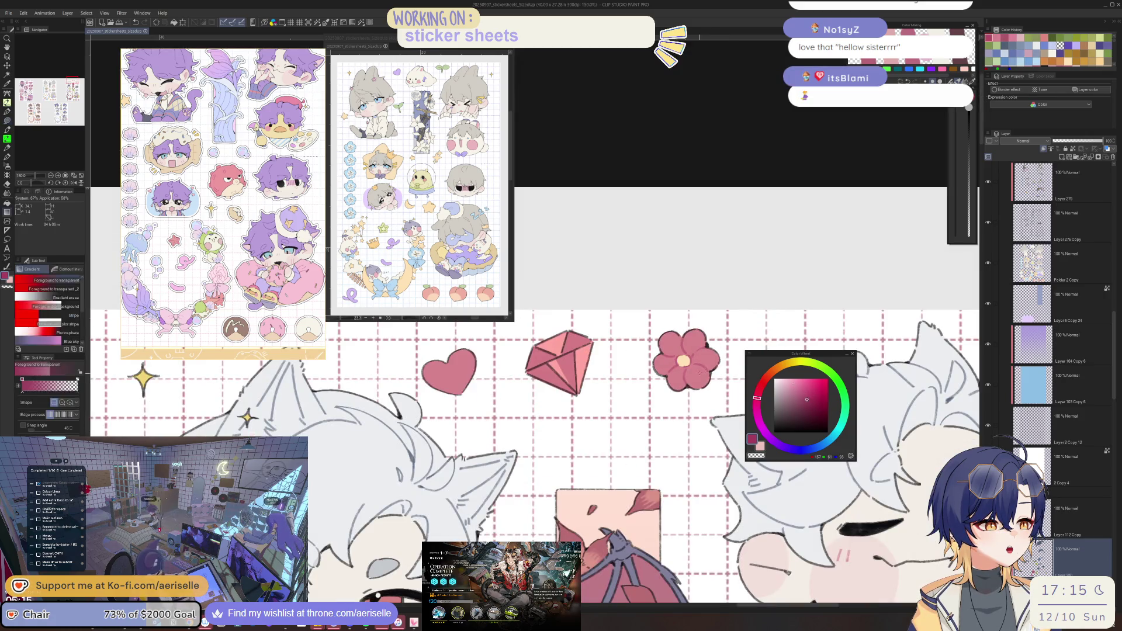
# Lasso-fill a darker facet along the gem's lower right, then pick an even darker pink.
pyautogui.scroll(3, 549, 341)
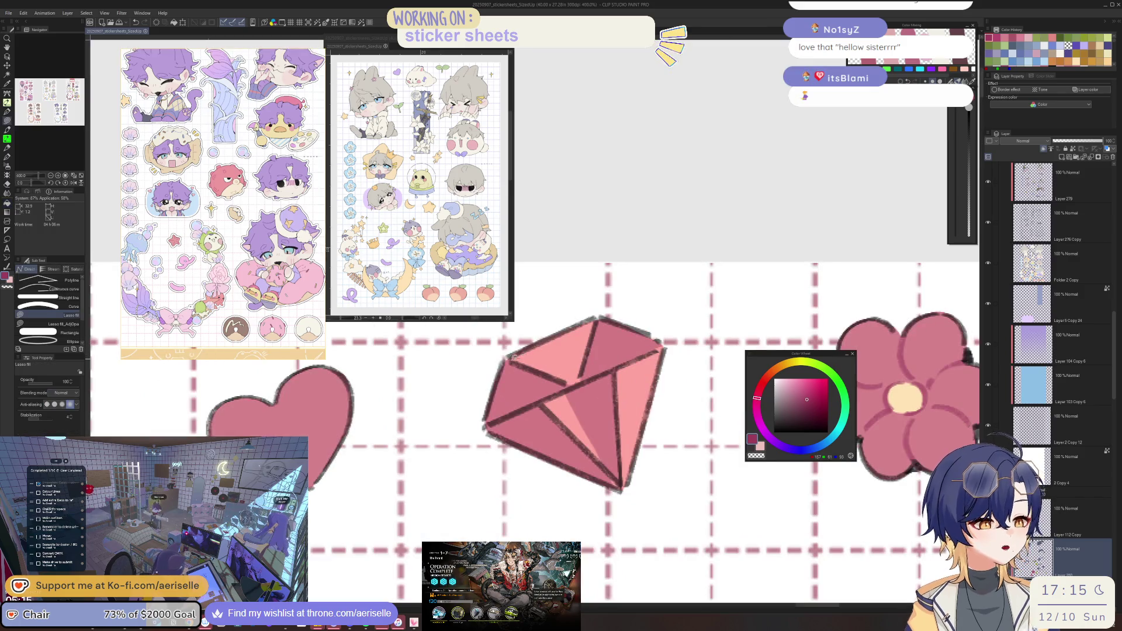
pyautogui.press('u')
pyautogui.moveTo(572, 449)
pyautogui.mouseDown()
pyautogui.moveTo(608, 472)
pyautogui.moveTo(662, 346)
pyautogui.mouseUp()
pyautogui.scroll(-5, 608, 320)
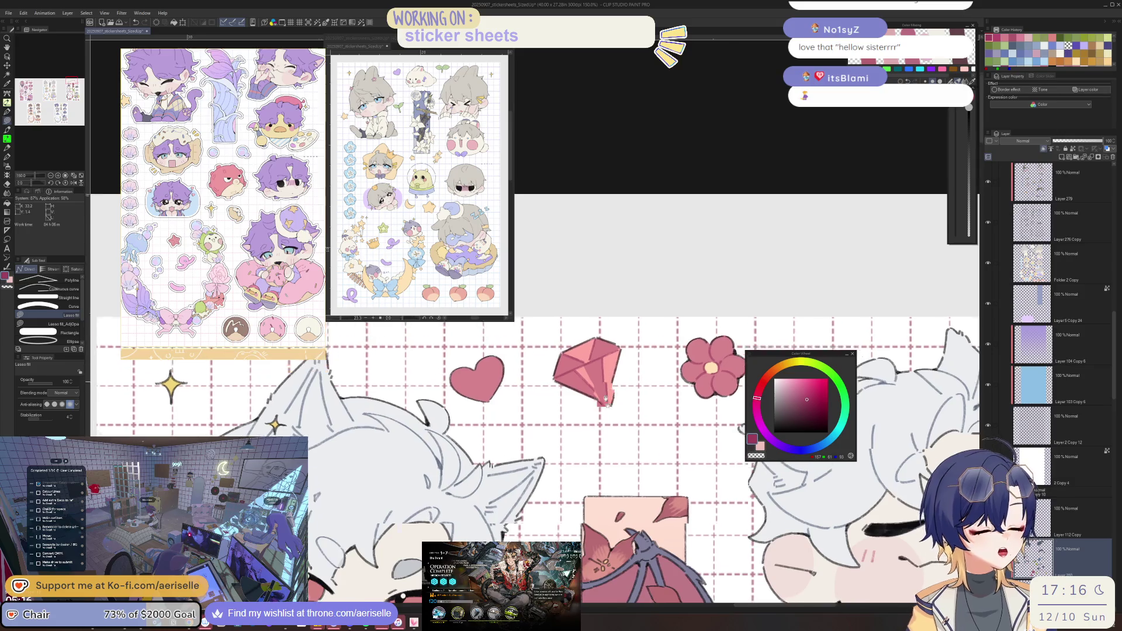
pyautogui.click(812, 402)
pyautogui.scroll(2, 603, 432)
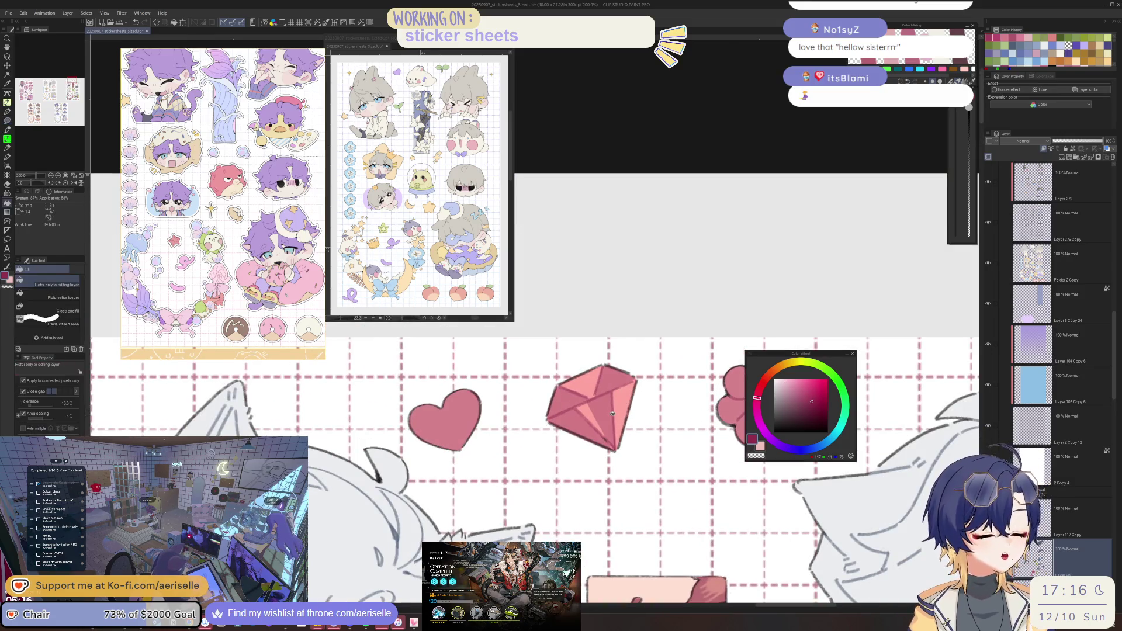
pyautogui.scroll(-4, 603, 432)
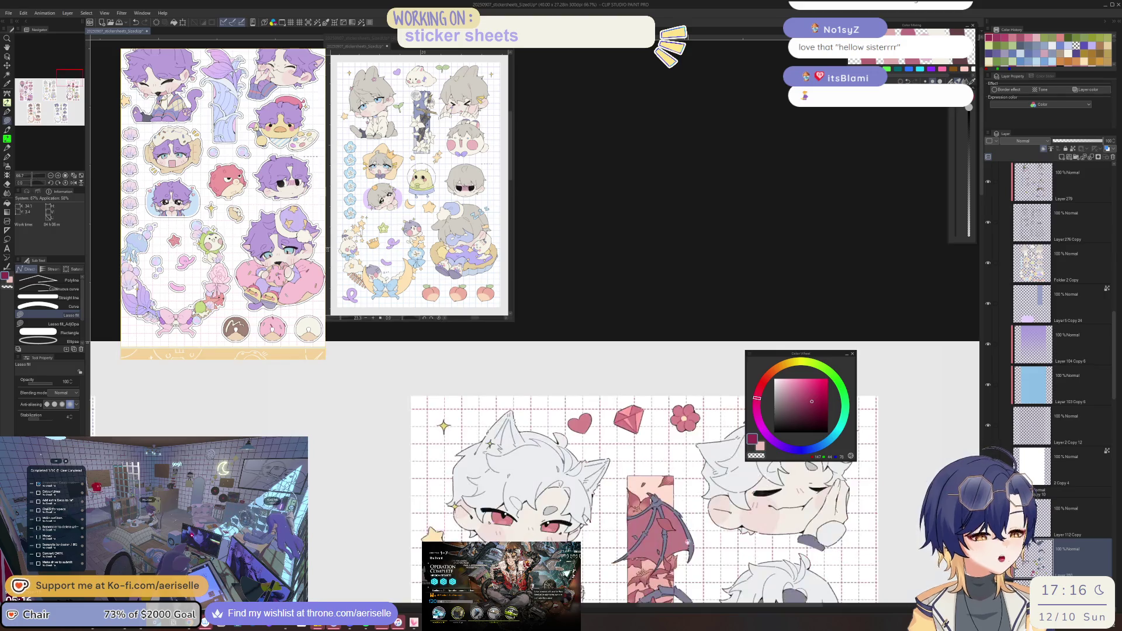
pyautogui.scroll(6, 672, 401)
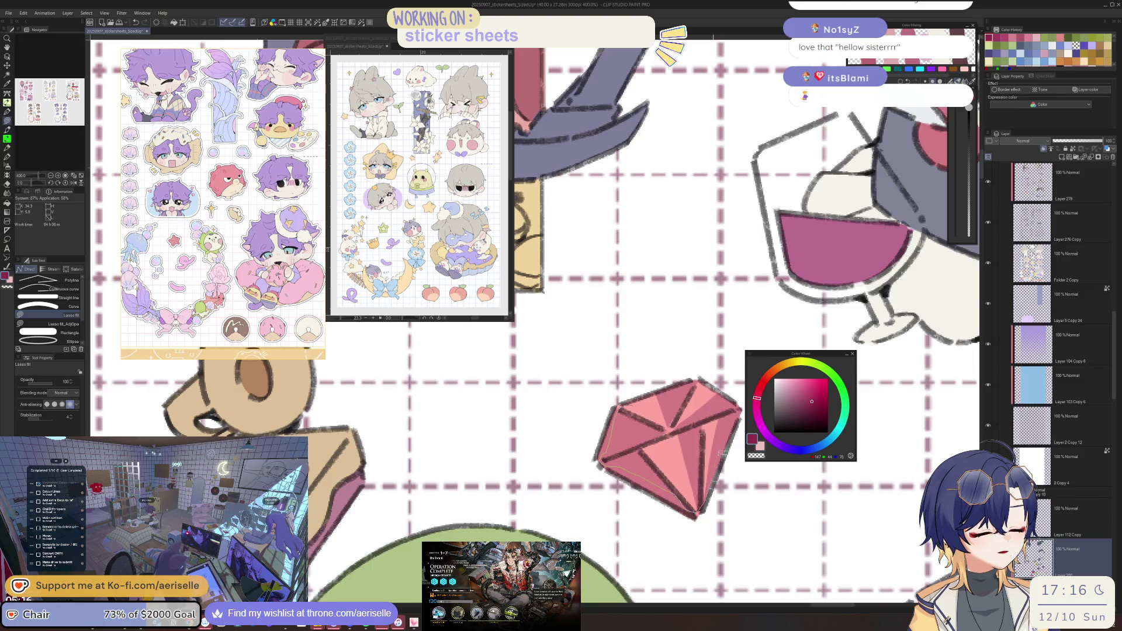
# Sample the pink from the rose artwork and darken it on the Color Wheel.
pyautogui.scroll(-5, 681, 391)
pyautogui.scroll(-4, 575, 472)
pyautogui.scroll(3, 575, 472)
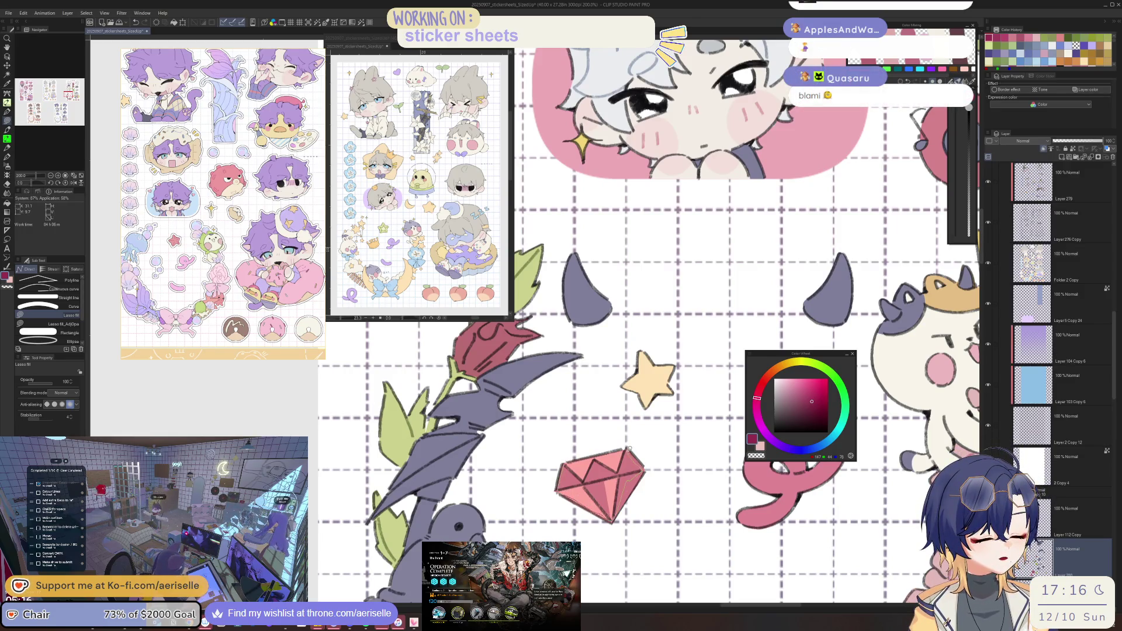
pyautogui.scroll(-4, 645, 467)
pyautogui.moveTo(586, 383)
pyautogui.mouseDown()
pyautogui.moveTo(575, 351)
pyautogui.moveTo(571, 465)
pyautogui.mouseUp()
pyautogui.scroll(6, 544, 523)
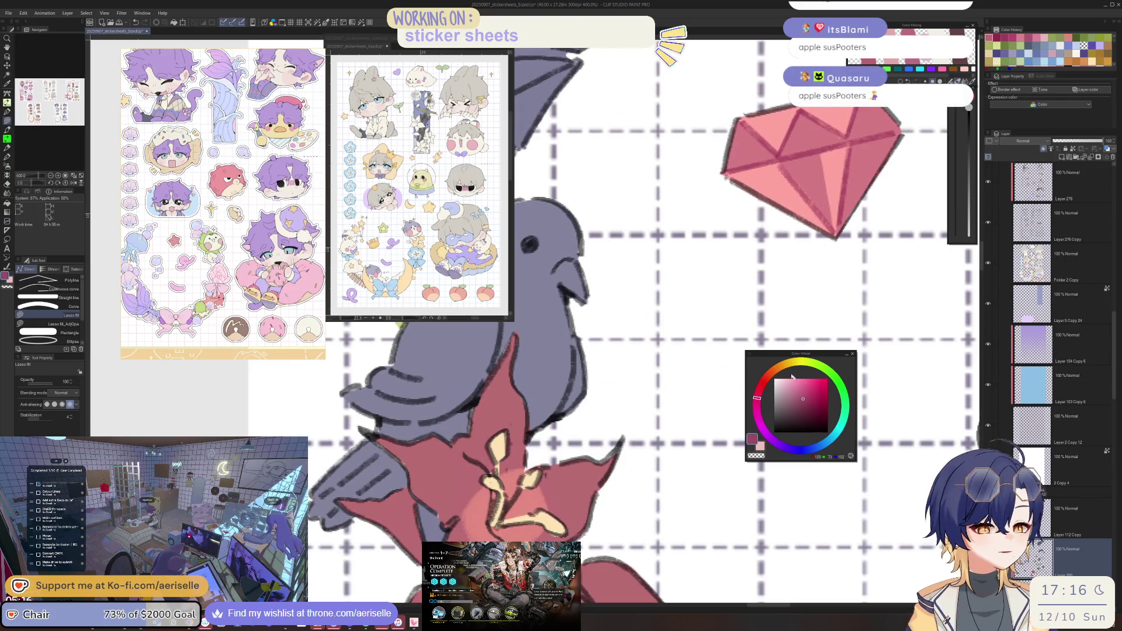
pyautogui.scroll(-3, 590, 571)
pyautogui.scroll(1, 588, 374)
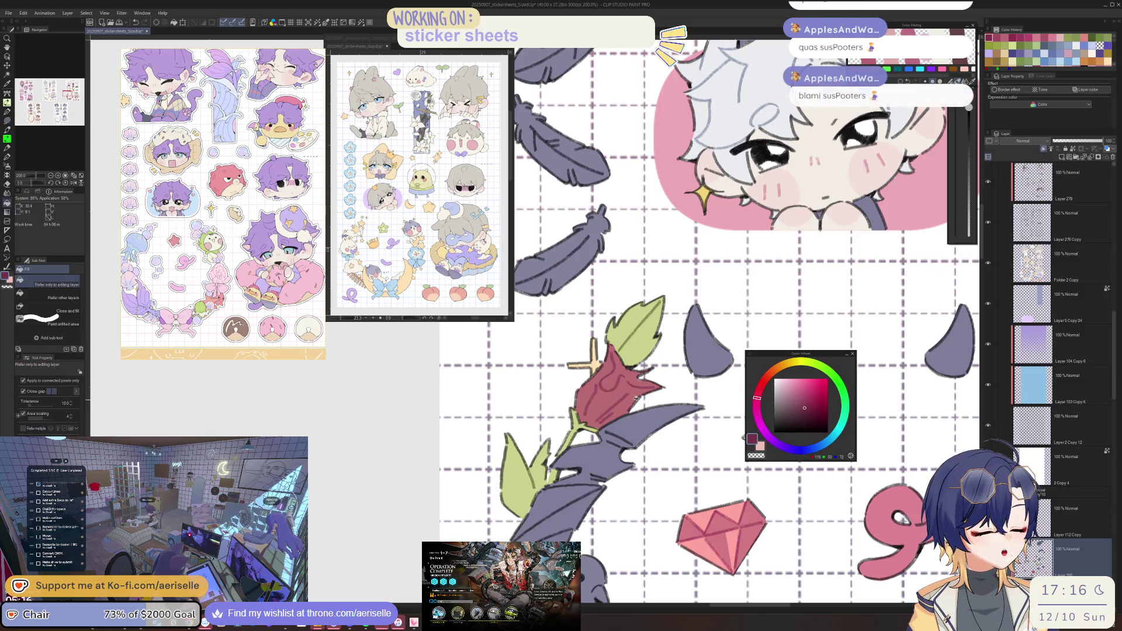
pyautogui.scroll(-2, 637, 409)
pyautogui.scroll(4, 656, 423)
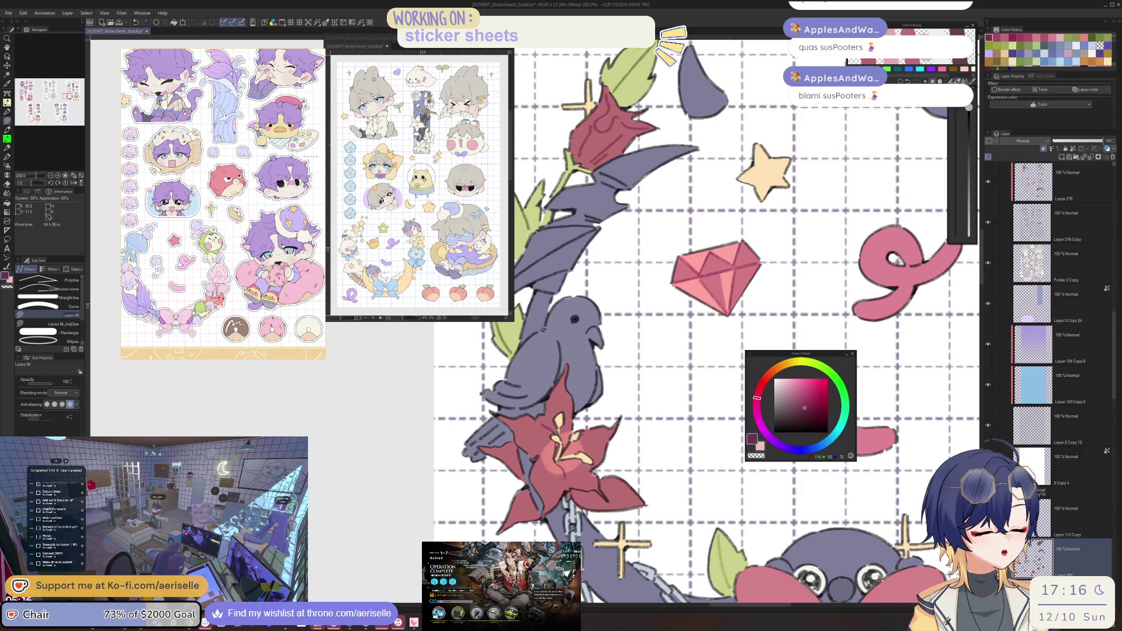
pyautogui.scroll(-4, 593, 472)
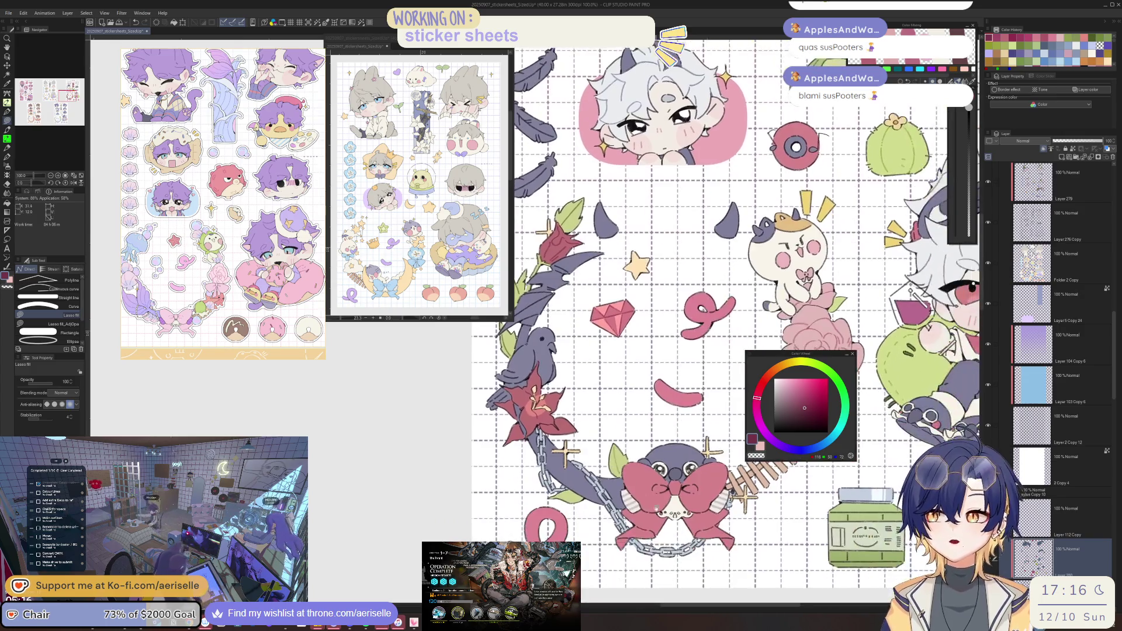
pyautogui.moveTo(636, 513); pyautogui.dragTo(624, 478)
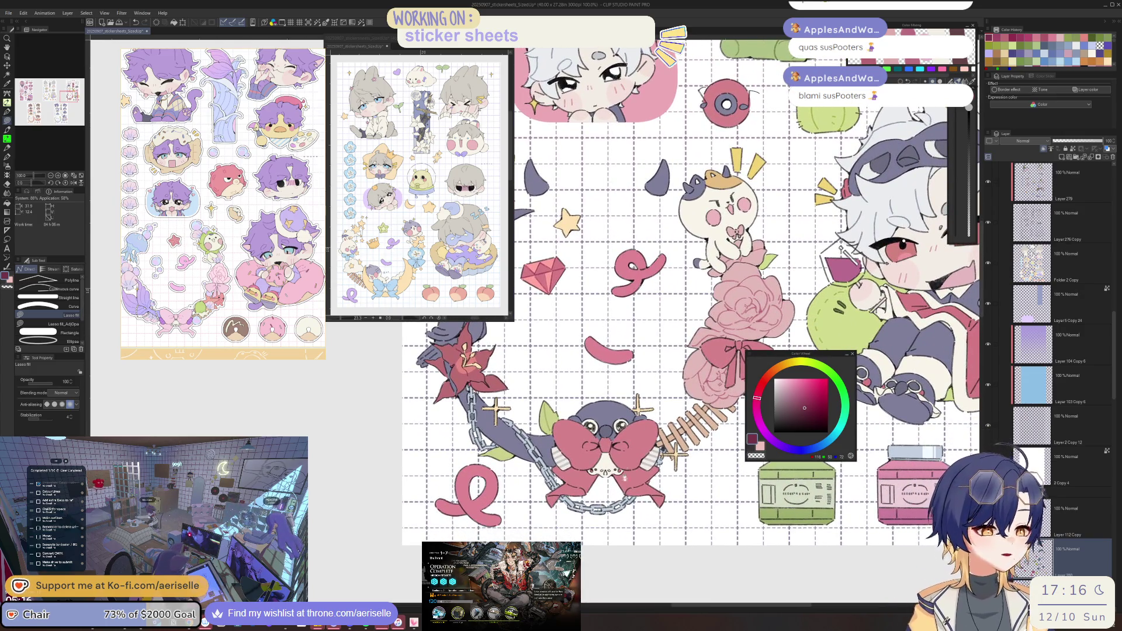
pyautogui.scroll(4, 623, 458)
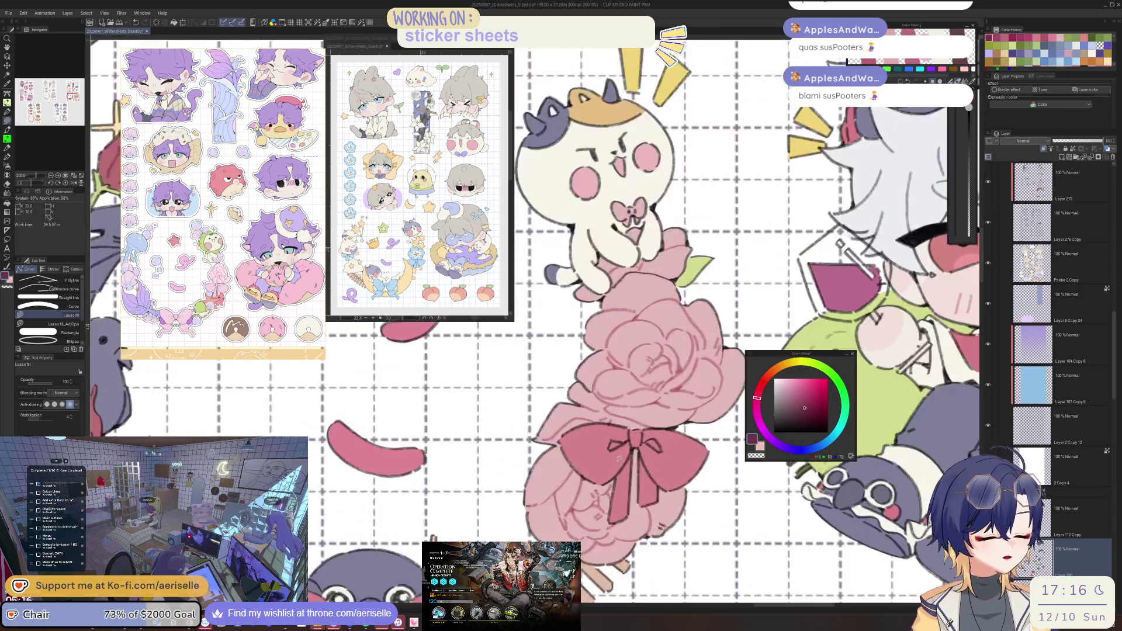
pyautogui.keyDown('alt'); pyautogui.click(649, 423); pyautogui.keyUp('alt')
pyautogui.click(805, 394)
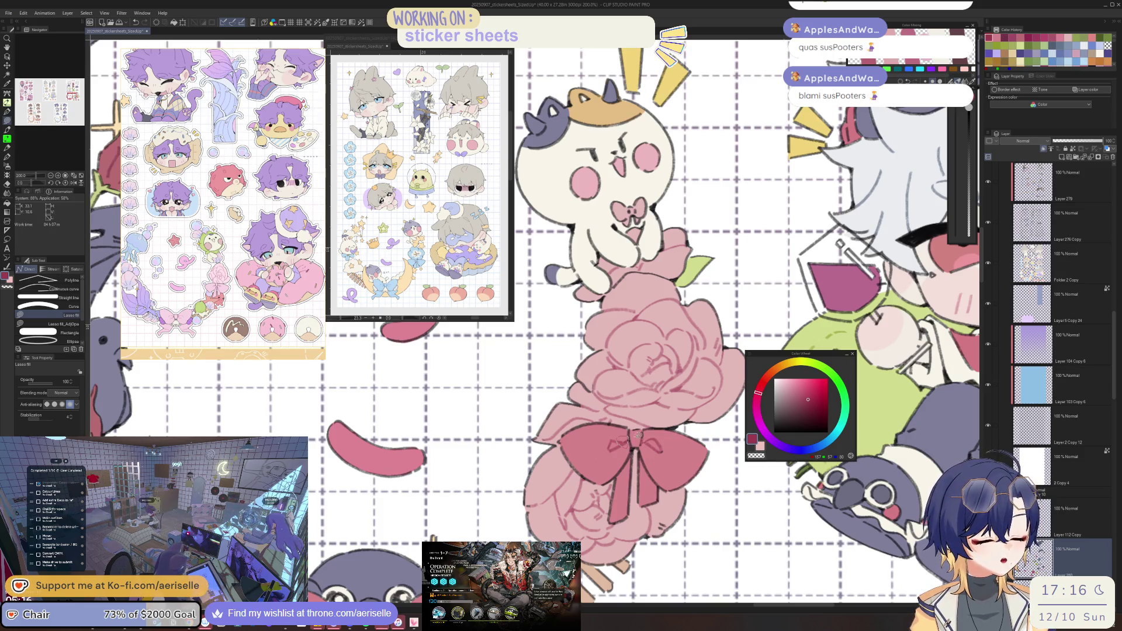
# Darken the pink further and fill the bird's bow knot with it.
pyautogui.press('e')
pyautogui.scroll(-2, 638, 435)
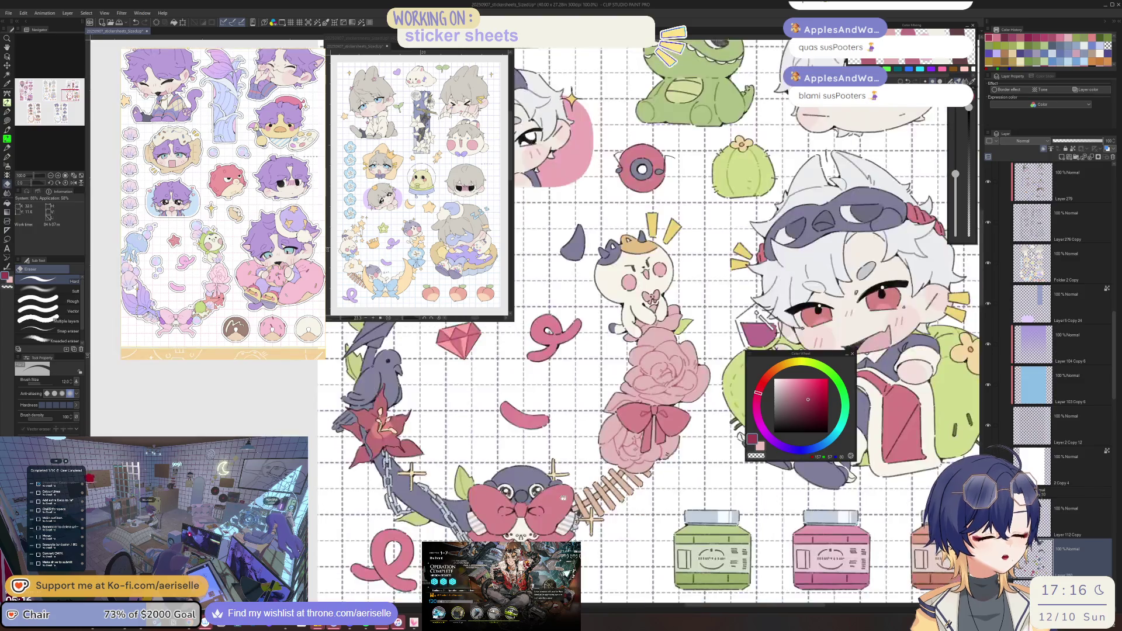
pyautogui.scroll(2, 432, 521)
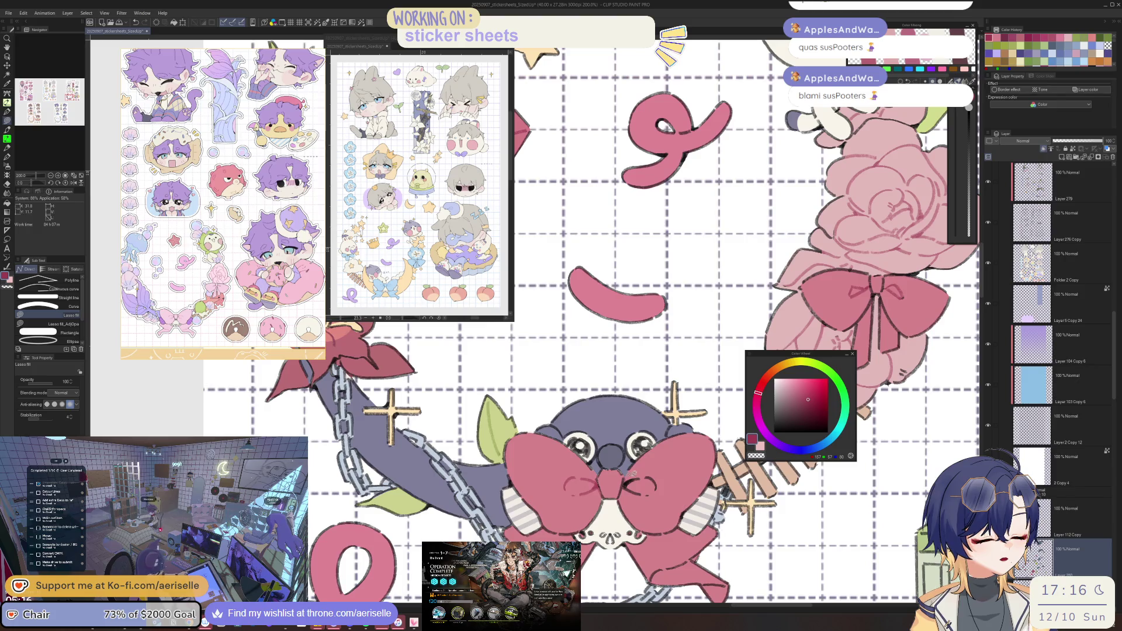
pyautogui.scroll(-2, 648, 469)
pyautogui.scroll(2, 625, 474)
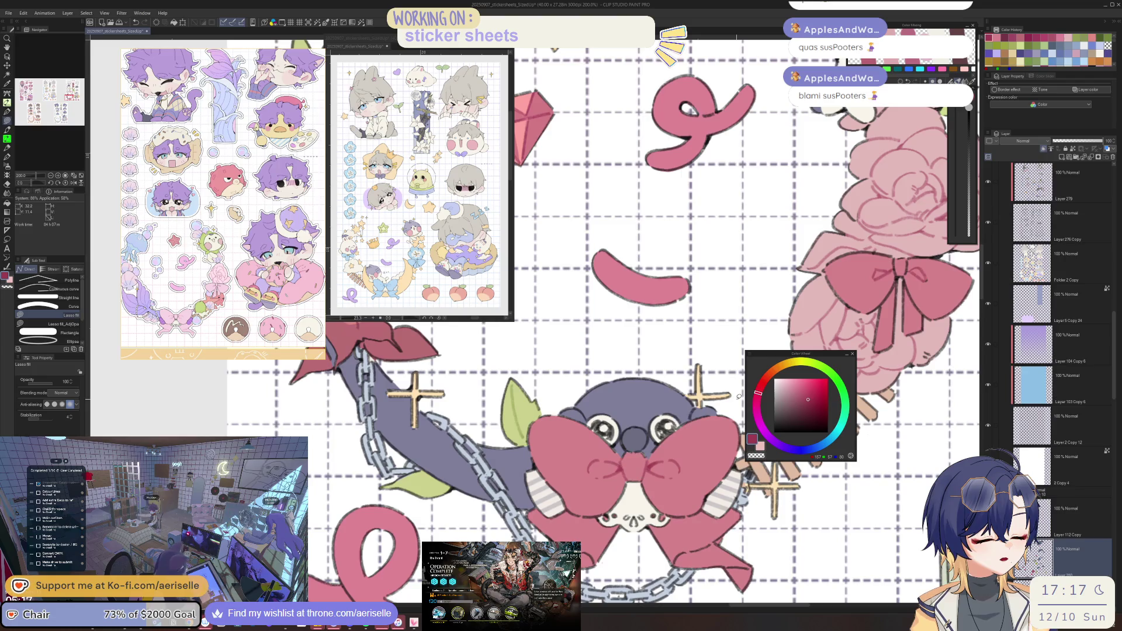
pyautogui.click(809, 406)
pyautogui.press('g')
pyautogui.click(653, 467)
# Retune the pink toward purple and back to redder, then bring the bird's bow and fence into view.
pyautogui.moveTo(653, 468); pyautogui.dragTo(483, 513)
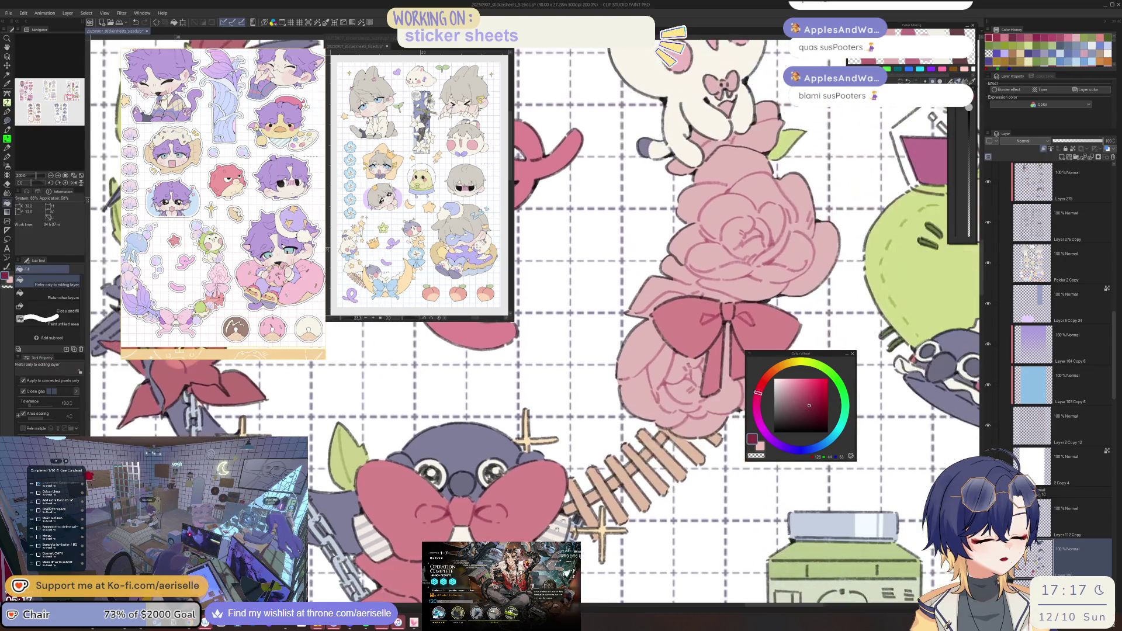
pyautogui.click(810, 398)
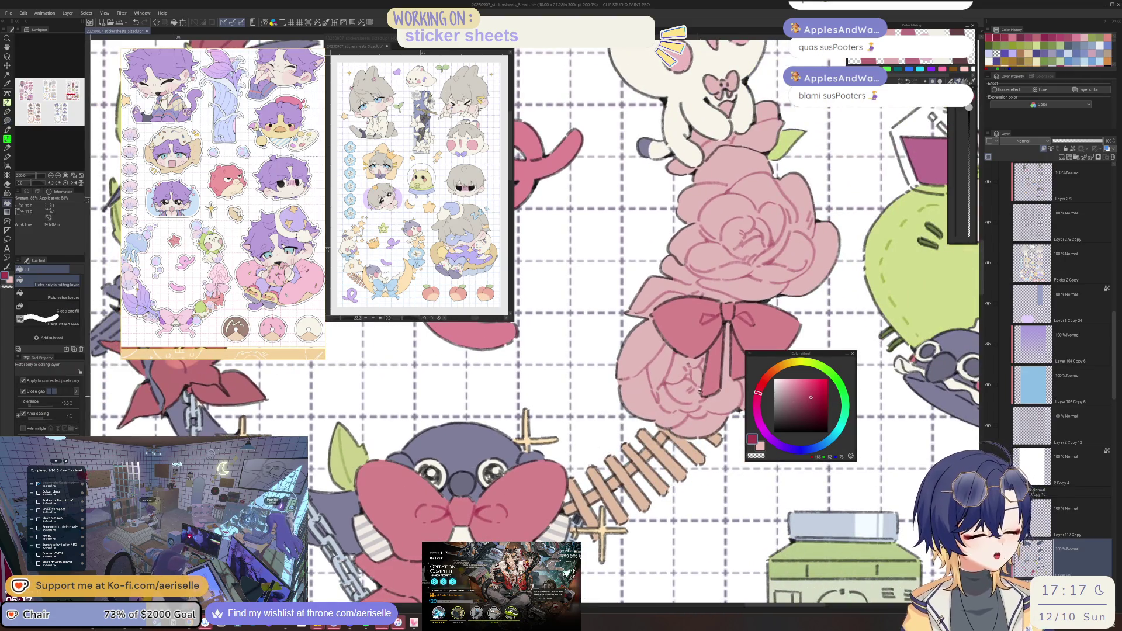
pyautogui.click(755, 405)
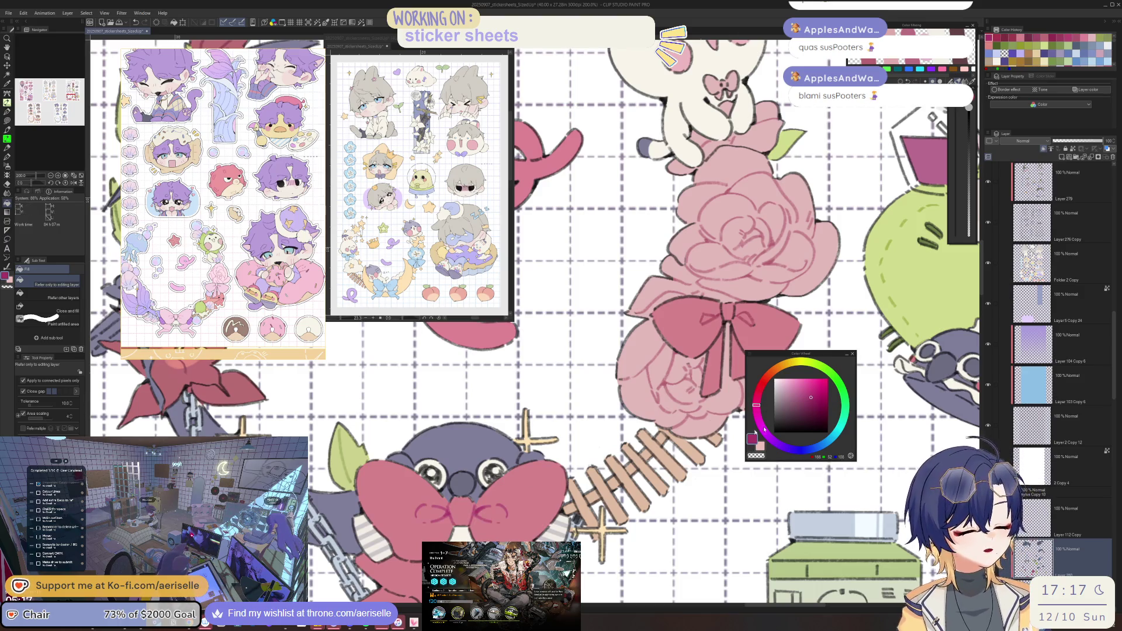
pyautogui.click(758, 399)
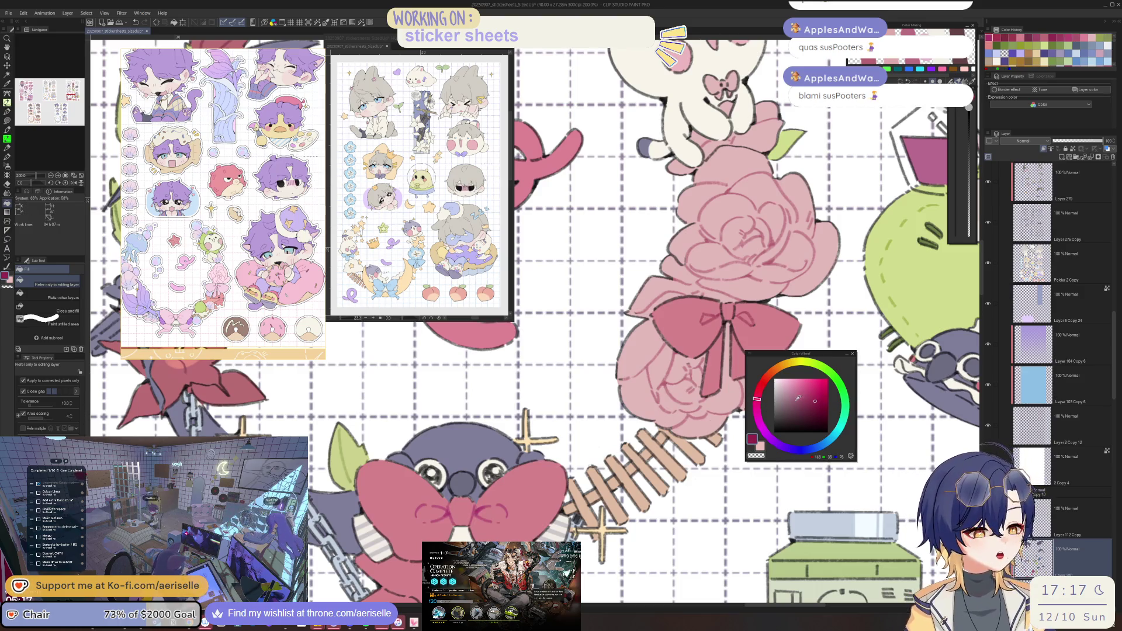
pyautogui.scroll(3, 654, 432)
pyautogui.press('u')
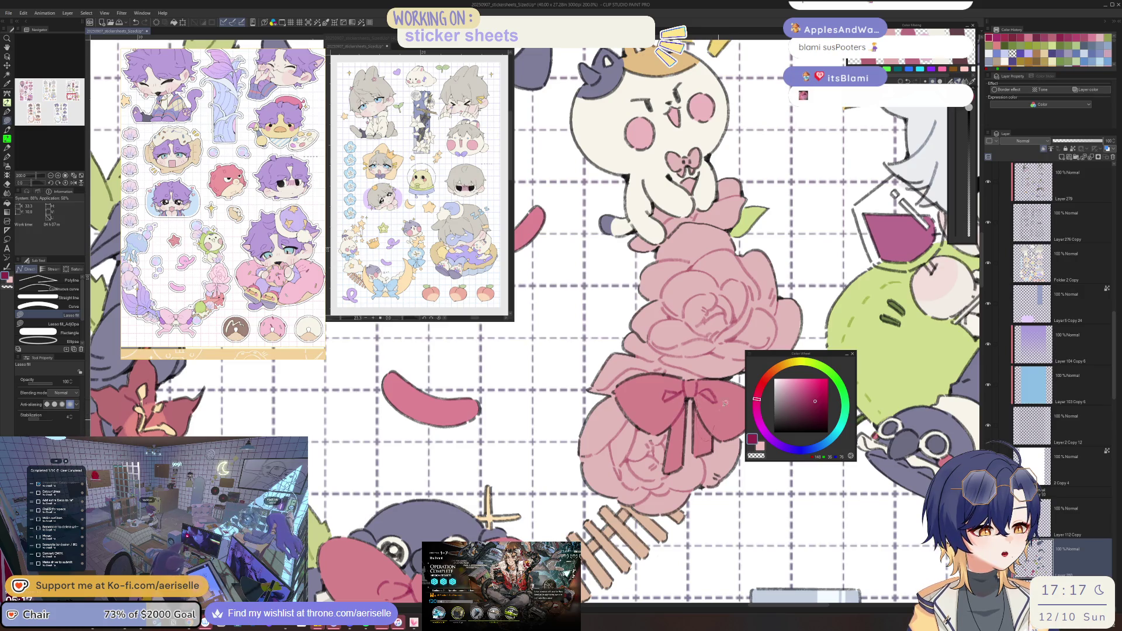
pyautogui.scroll(-3, 725, 403)
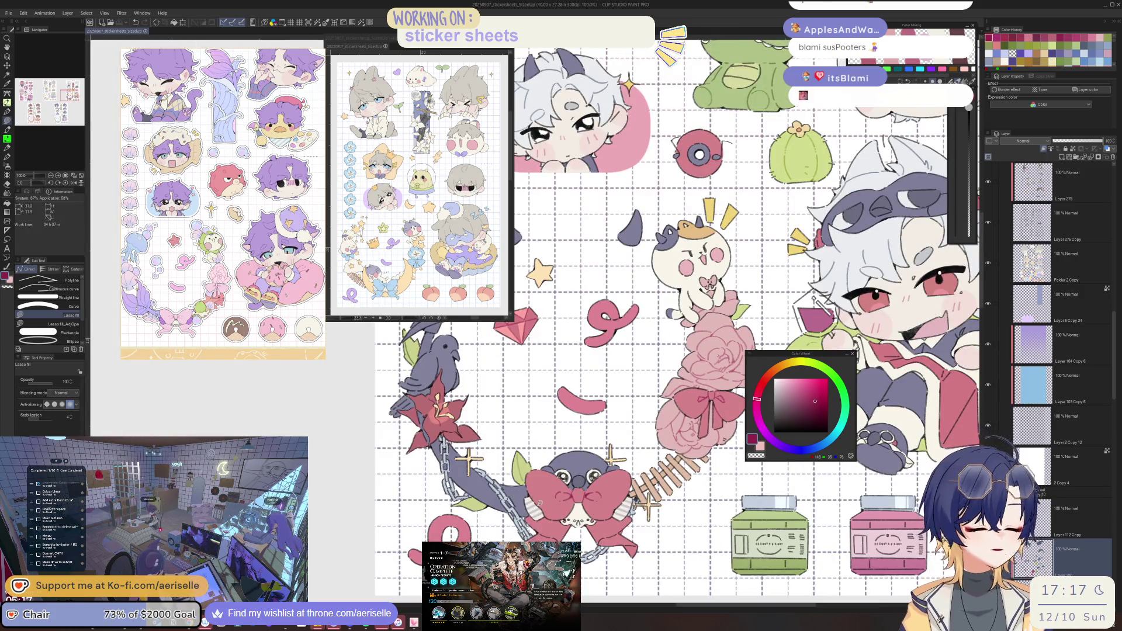
pyautogui.scroll(5, 529, 529)
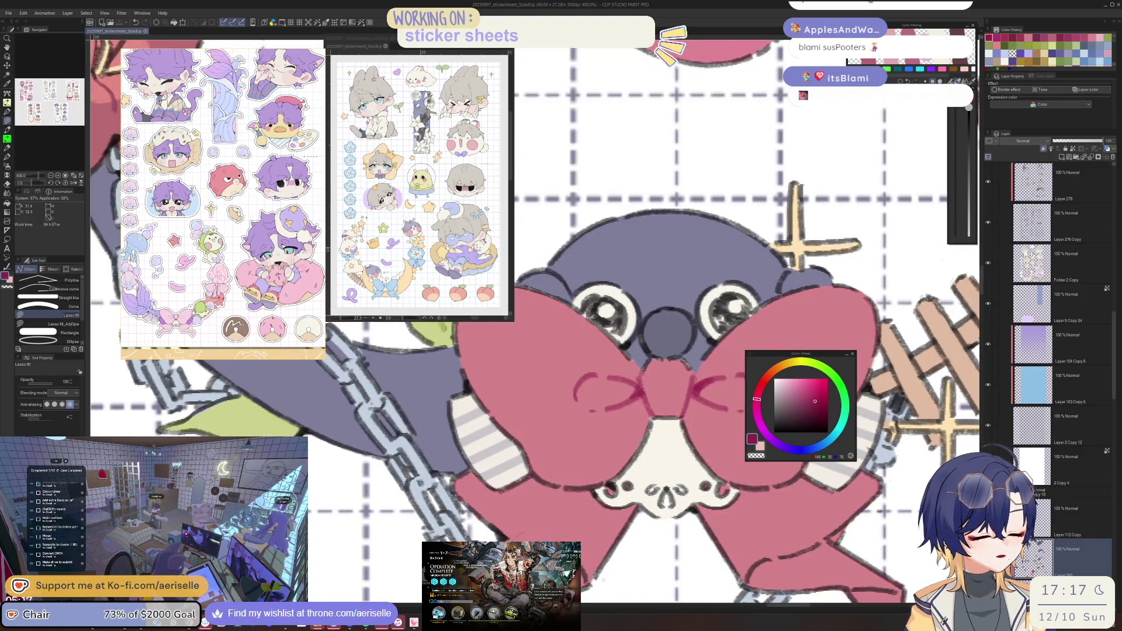
pyautogui.moveTo(733, 517); pyautogui.dragTo(581, 507)
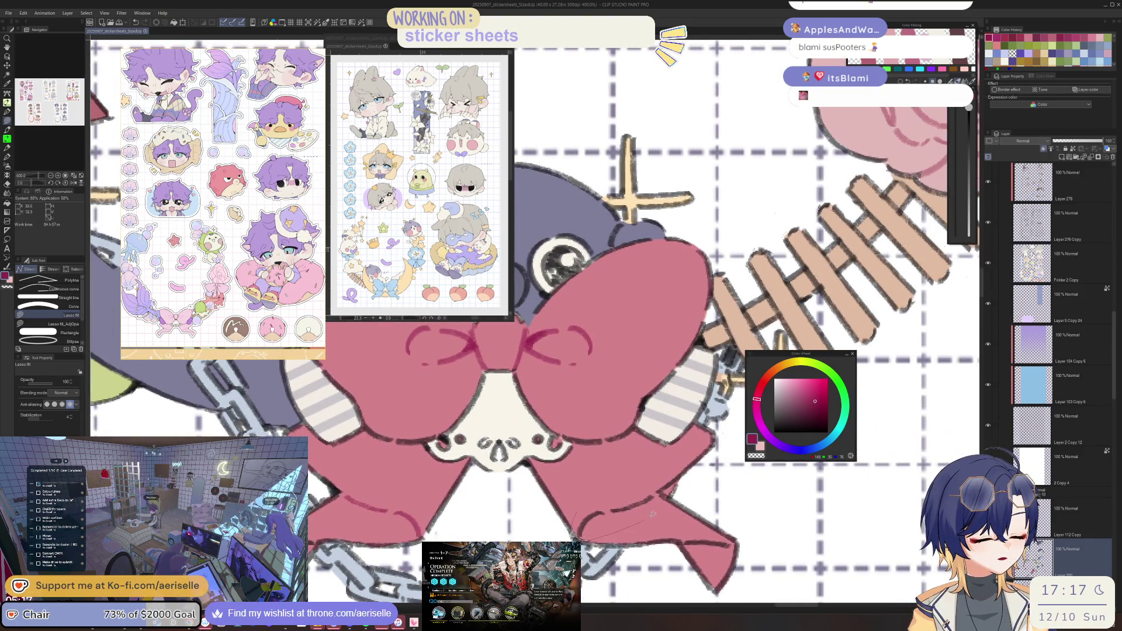
pyautogui.scroll(-8, 770, 498)
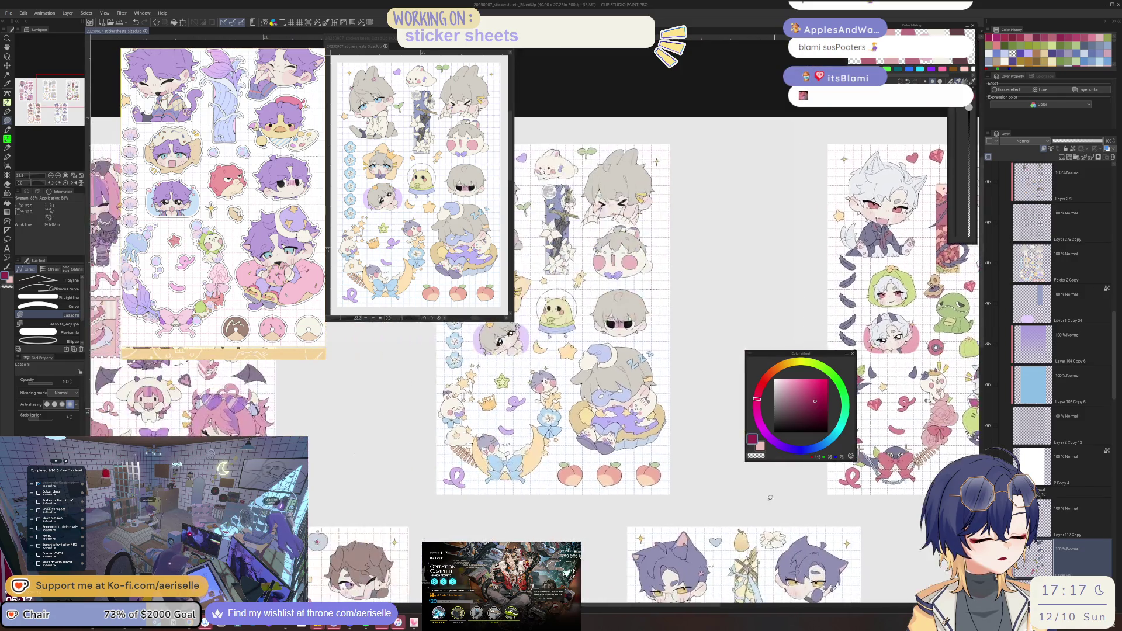
# Fill the moon's bow knot with sampled light blue, then lasso-fill it with the darker blue line colour.
pyautogui.scroll(7, 771, 497)
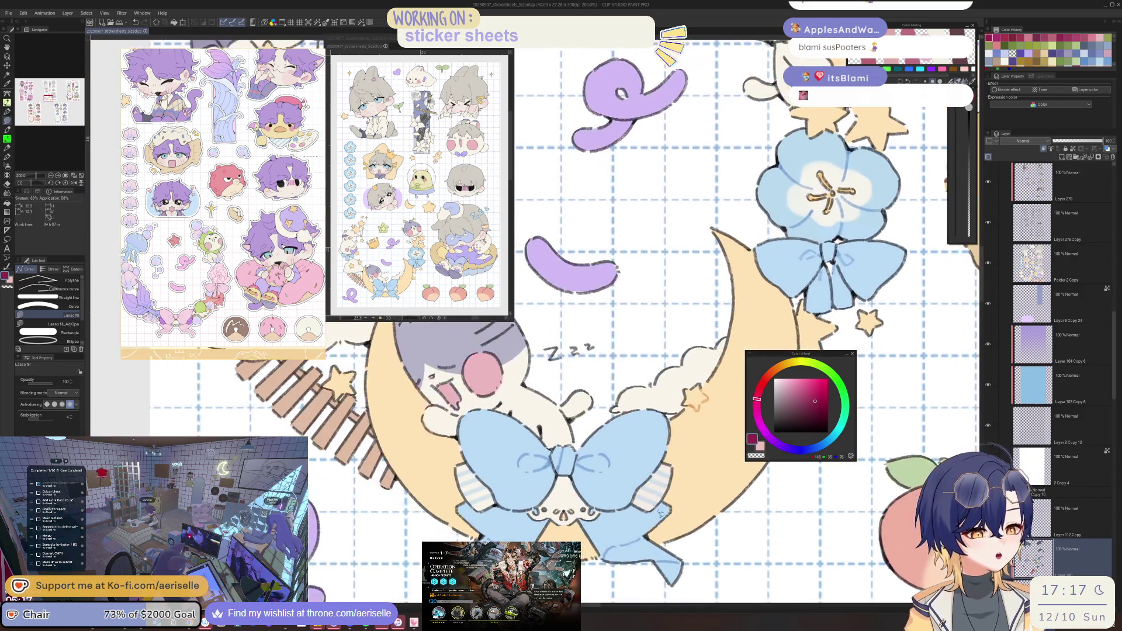
pyautogui.scroll(2, 574, 452)
pyautogui.keyDown('alt'); pyautogui.click(574, 452); pyautogui.keyUp('alt')
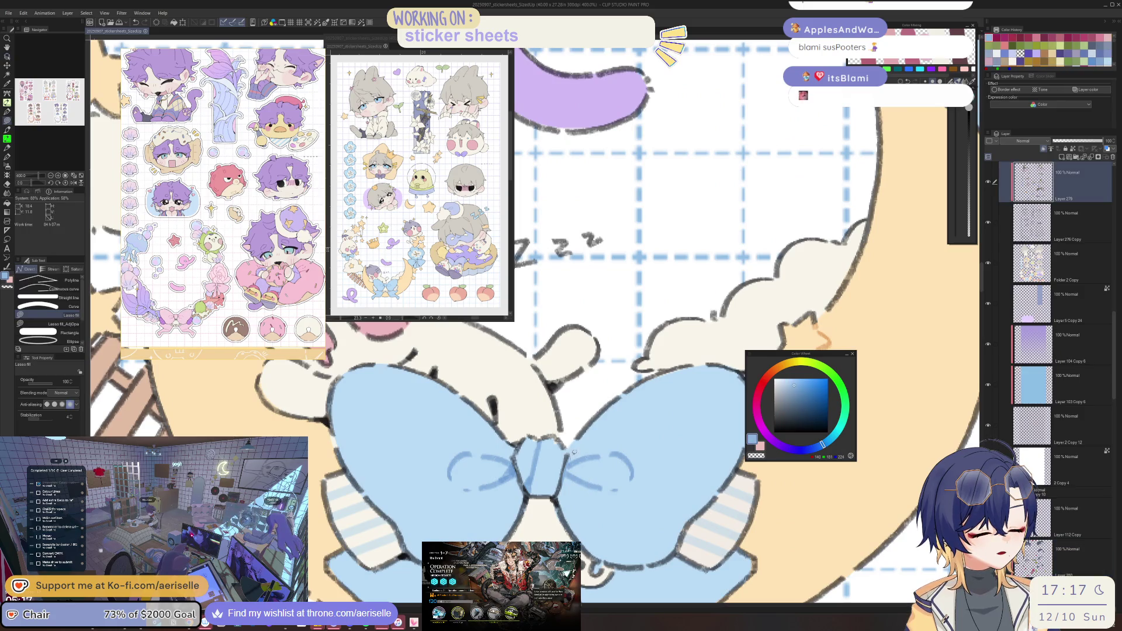
pyautogui.moveTo(536, 487); pyautogui.dragTo(538, 488)
pyautogui.press('i')
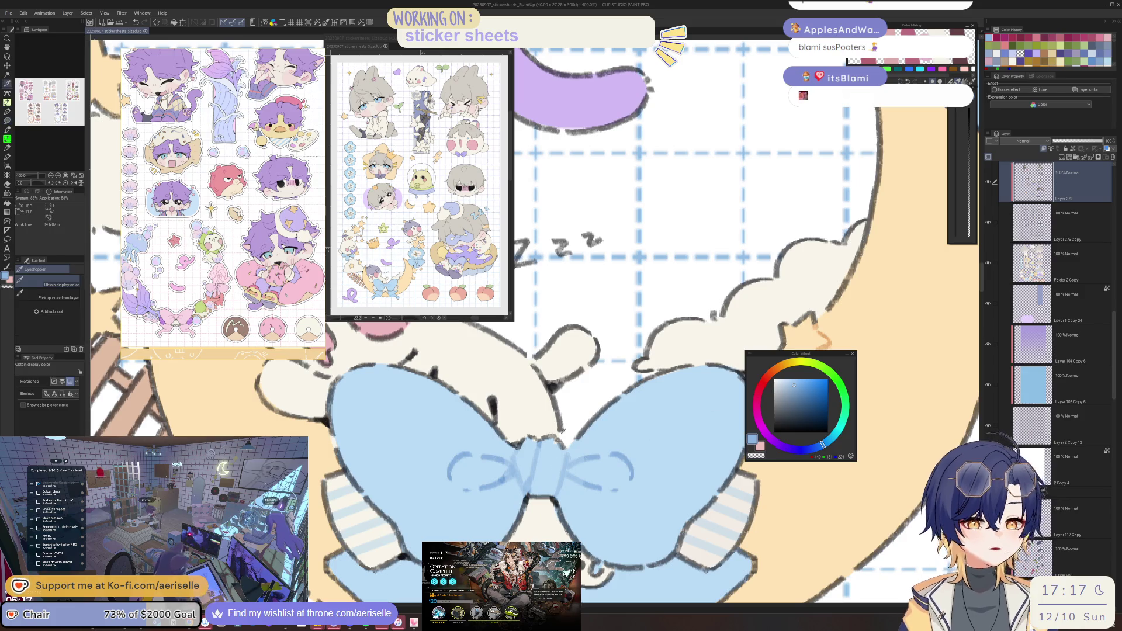
pyautogui.click(598, 455)
pyautogui.press('u')
pyautogui.moveTo(573, 454); pyautogui.dragTo(539, 447)
pyautogui.moveTo(500, 487)
pyautogui.mouseDown()
pyautogui.moveTo(587, 497)
pyautogui.moveTo(579, 456)
pyautogui.mouseUp()
# Deepen the blue and lasso-fill the bow's centre knot with it.
pyautogui.keyDown('alt'); pyautogui.click(603, 444); pyautogui.keyUp('alt')
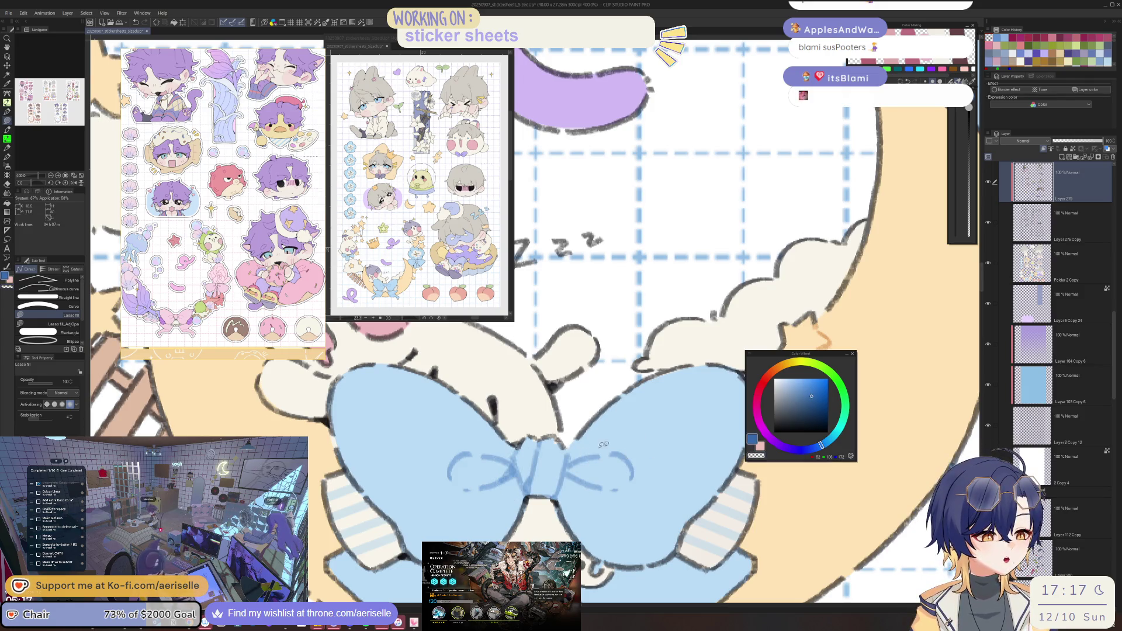
pyautogui.keyDown('alt'); pyautogui.click(627, 430); pyautogui.keyUp('alt')
pyautogui.click(811, 394)
pyautogui.click(812, 449)
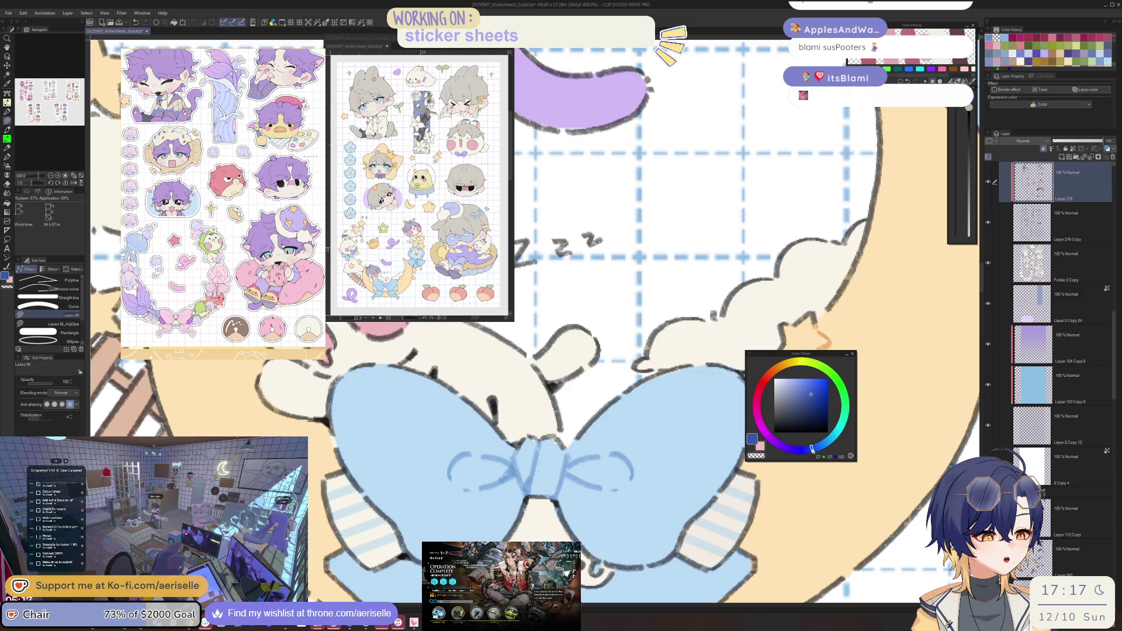
pyautogui.moveTo(573, 452); pyautogui.dragTo(515, 446)
pyautogui.moveTo(488, 508)
pyautogui.mouseDown()
pyautogui.moveTo(549, 490)
pyautogui.moveTo(576, 509)
pyautogui.moveTo(539, 500)
pyautogui.mouseUp()
# Lighten the blue slightly and lasso-fill the bow knot near the cat, stars and flower.
pyautogui.press('e')
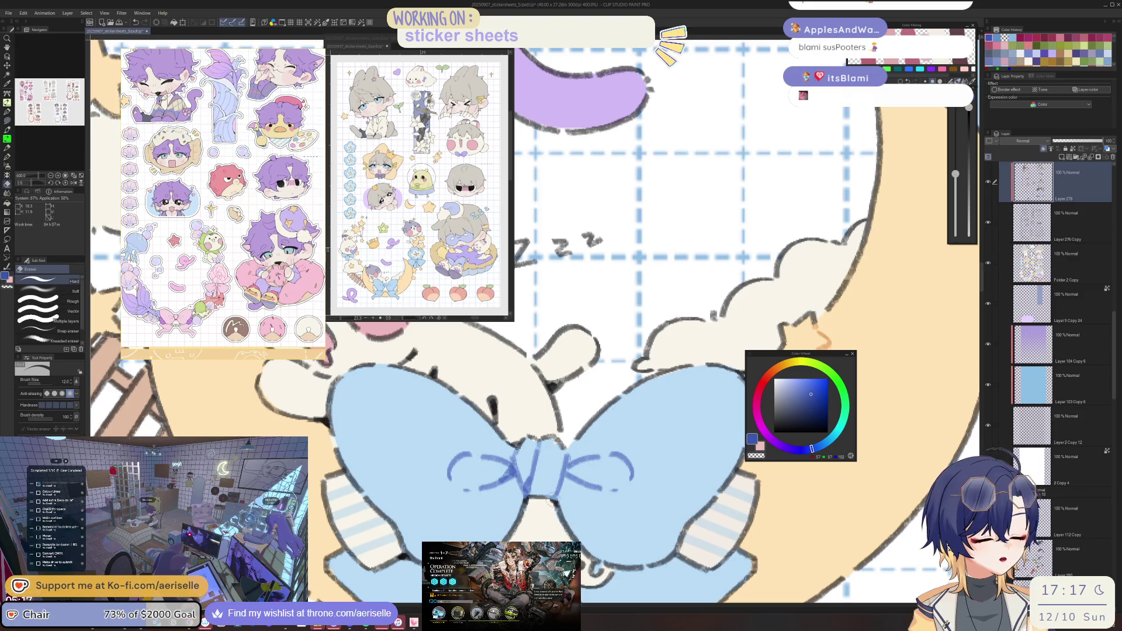
pyautogui.scroll(-3, 628, 453)
pyautogui.click(811, 389)
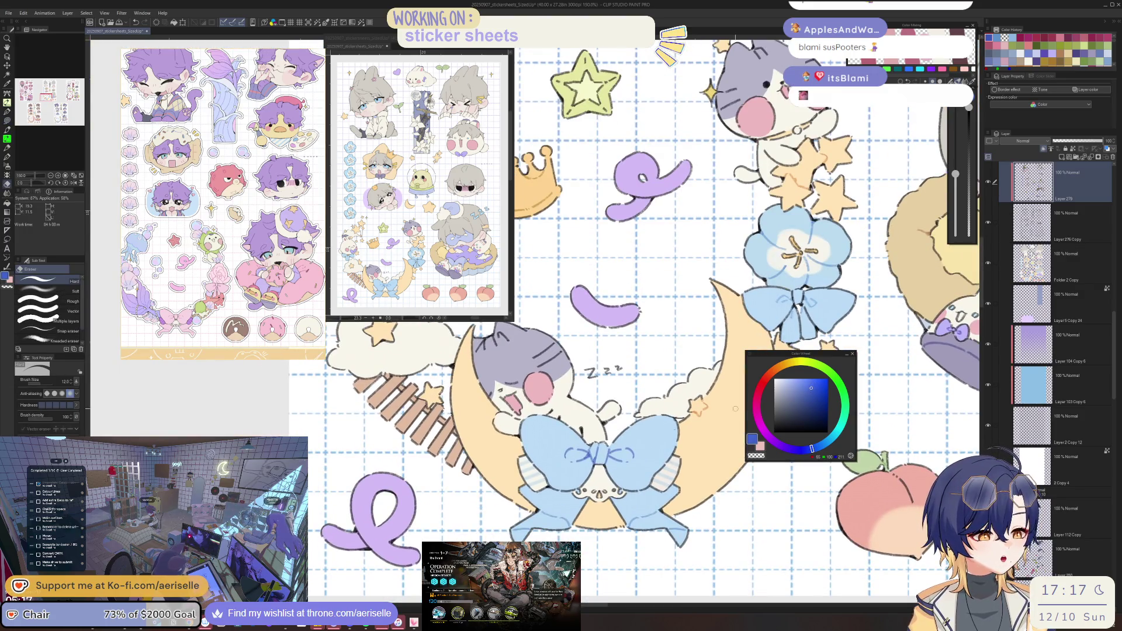
pyautogui.press('g')
pyautogui.scroll(1, 571, 494)
pyautogui.press('u')
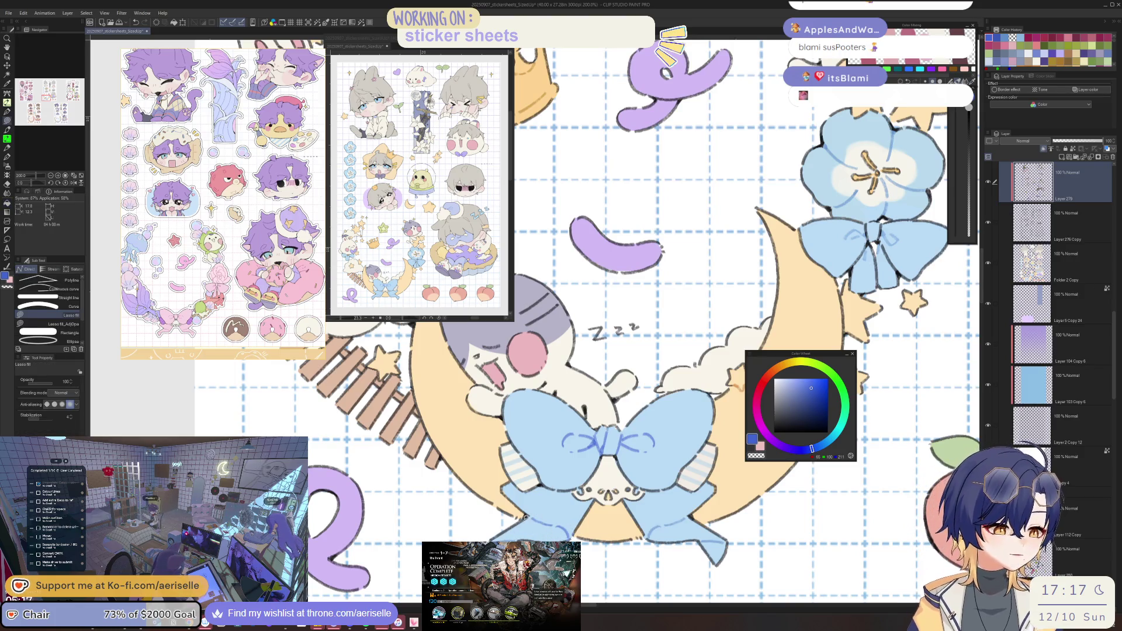
pyautogui.scroll(-2, 710, 505)
pyautogui.moveTo(710, 505); pyautogui.dragTo(467, 584)
pyautogui.scroll(2, 468, 585)
pyautogui.moveTo(591, 493)
pyautogui.mouseDown()
pyautogui.moveTo(584, 525)
pyautogui.moveTo(580, 492)
pyautogui.mouseUp()
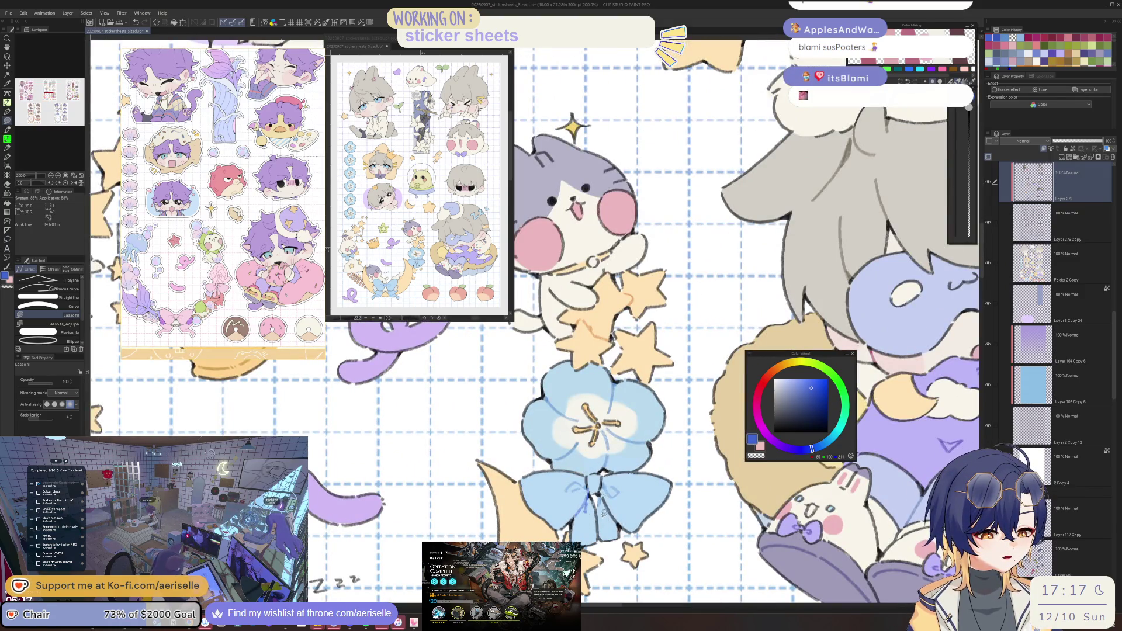
# Lasso-fill the flower bow's knot in blue and fill the small gaps in the moon's blue bow.
pyautogui.scroll(2, 605, 496)
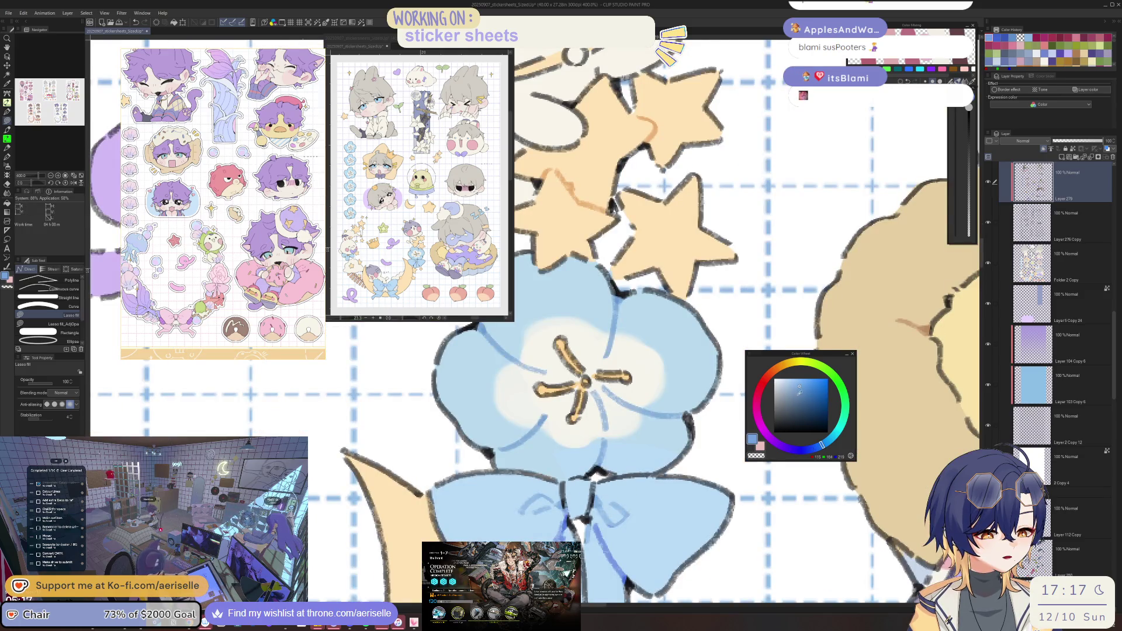
pyautogui.scroll(-2, 695, 422)
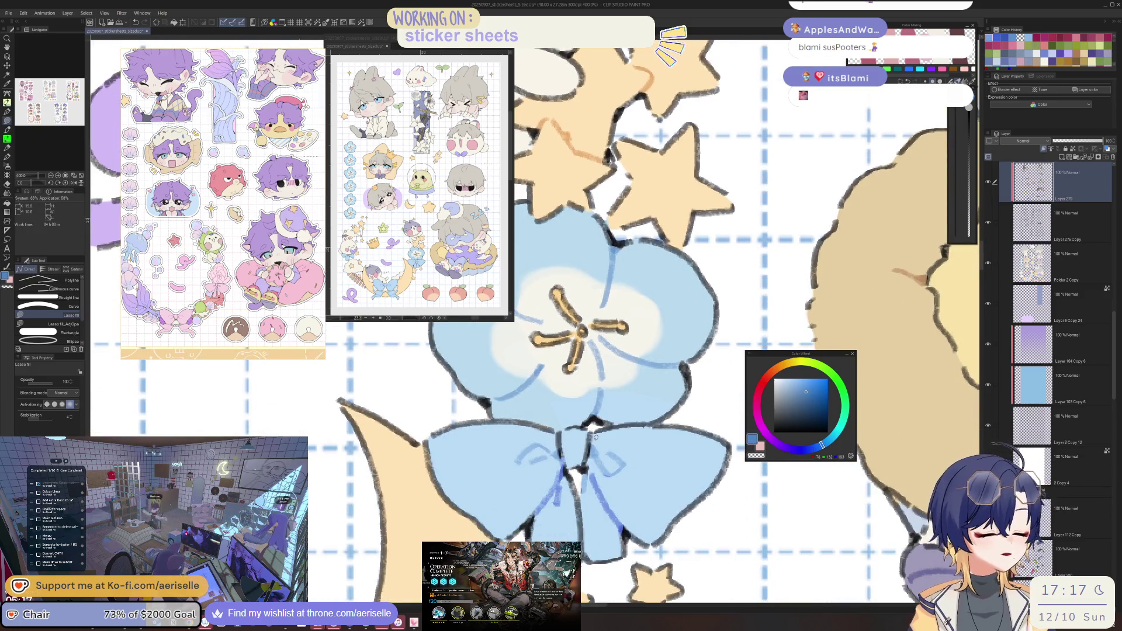
pyautogui.moveTo(559, 434)
pyautogui.mouseDown()
pyautogui.moveTo(505, 464)
pyautogui.moveTo(564, 507)
pyautogui.moveTo(566, 465)
pyautogui.mouseUp()
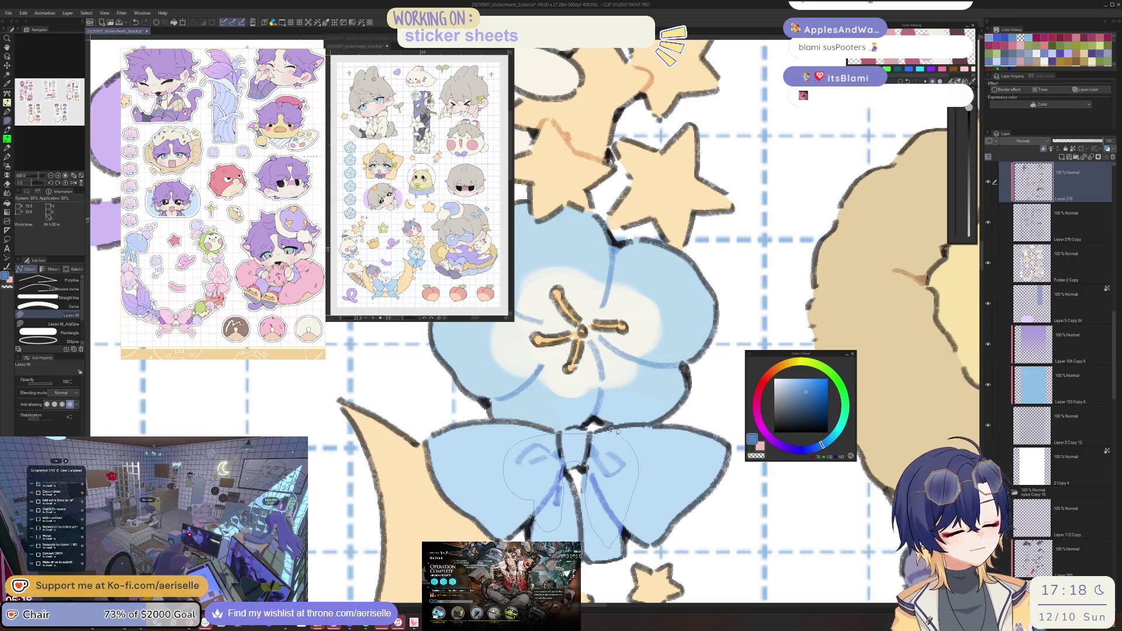
pyautogui.moveTo(618, 431); pyautogui.dragTo(618, 431)
pyautogui.press('e')
pyautogui.scroll(-5, 585, 477)
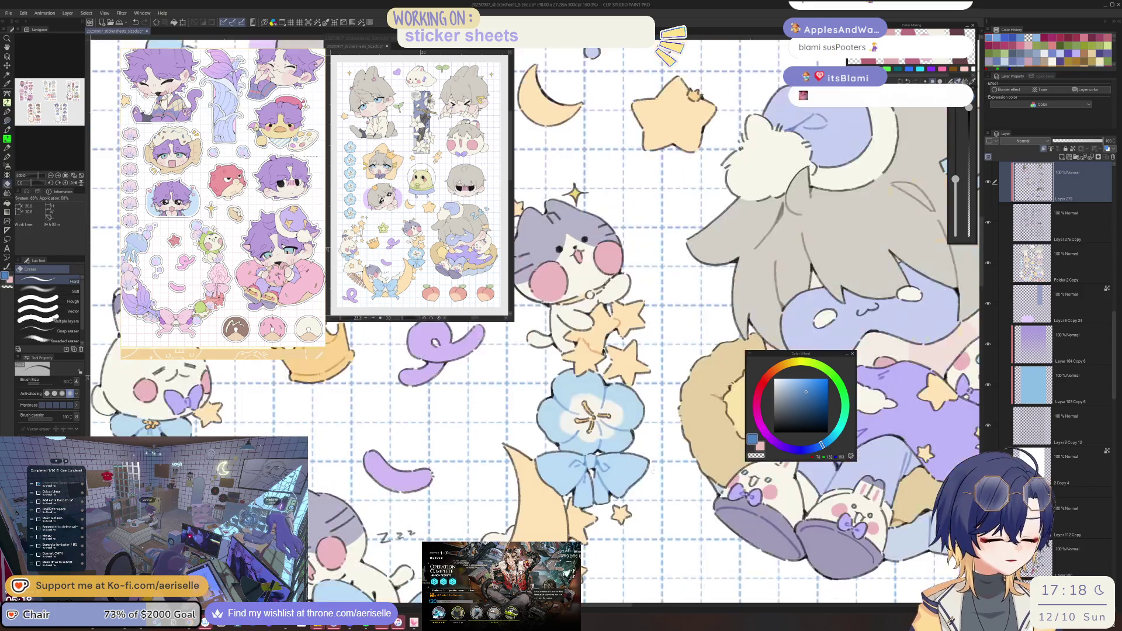
pyautogui.scroll(5, 585, 480)
pyautogui.press('g')
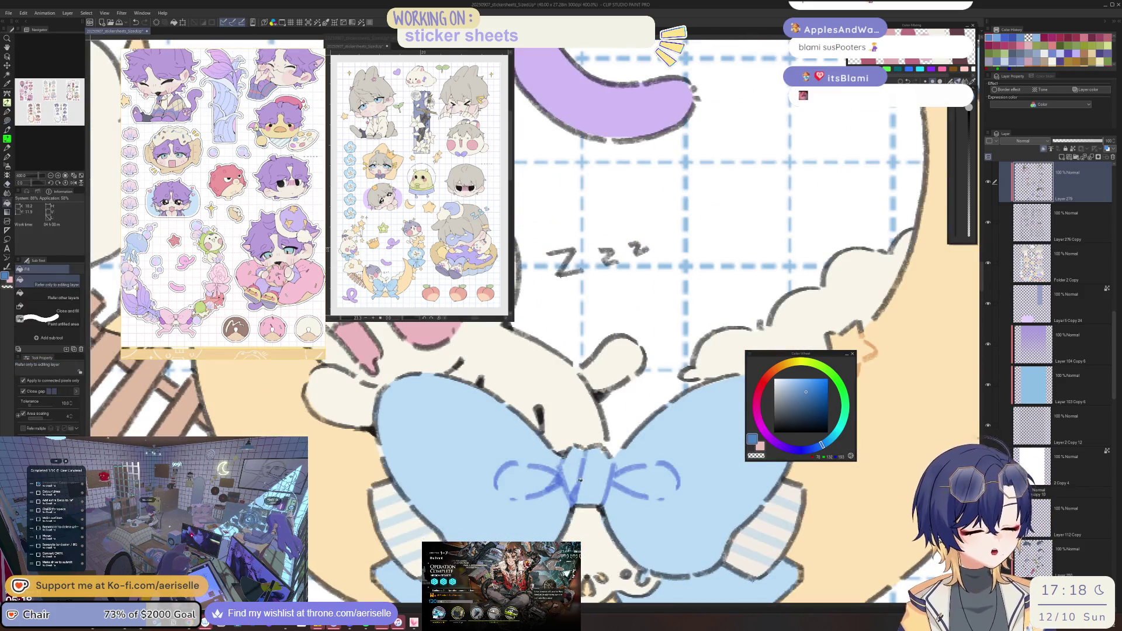
pyautogui.click(581, 480)
# Select the pink bows' layer, sample their pink, and lasso-fill the gap in the lower pink bow.
pyautogui.scroll(-5, 581, 481)
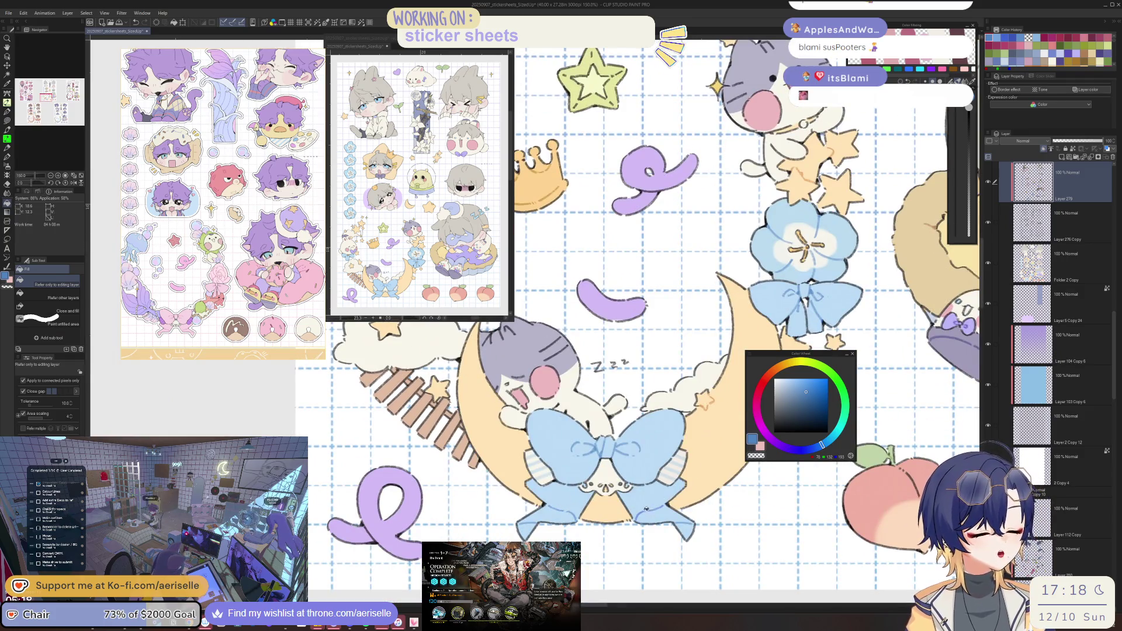
pyautogui.scroll(-3, 646, 508)
pyautogui.moveTo(844, 483); pyautogui.dragTo(691, 525)
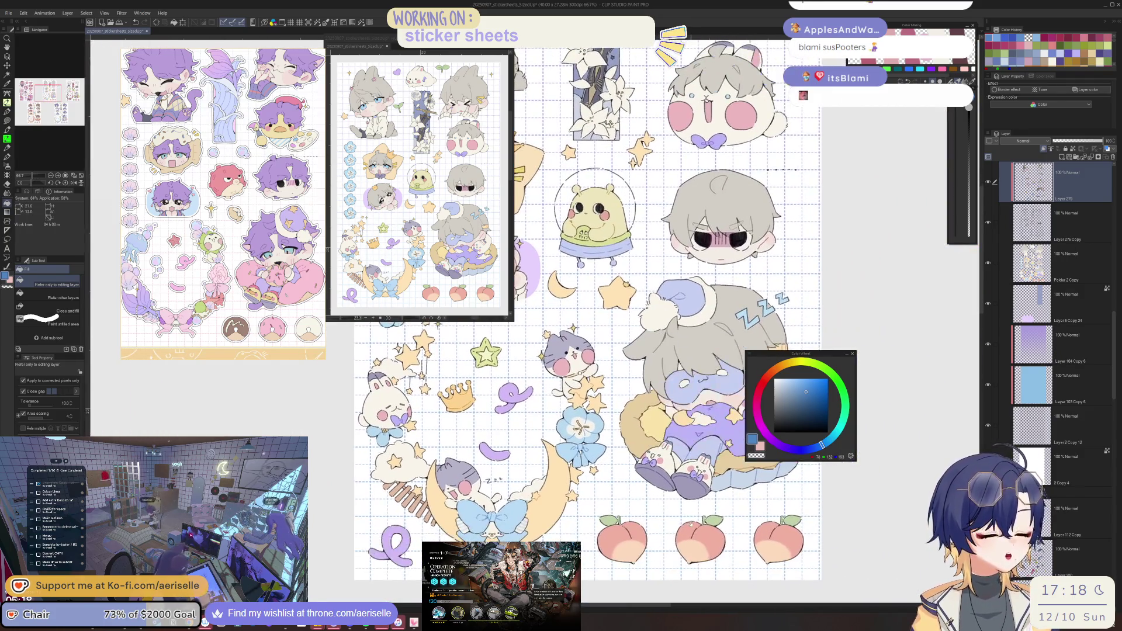
pyautogui.scroll(-3, 693, 500)
pyautogui.scroll(8, 632, 501)
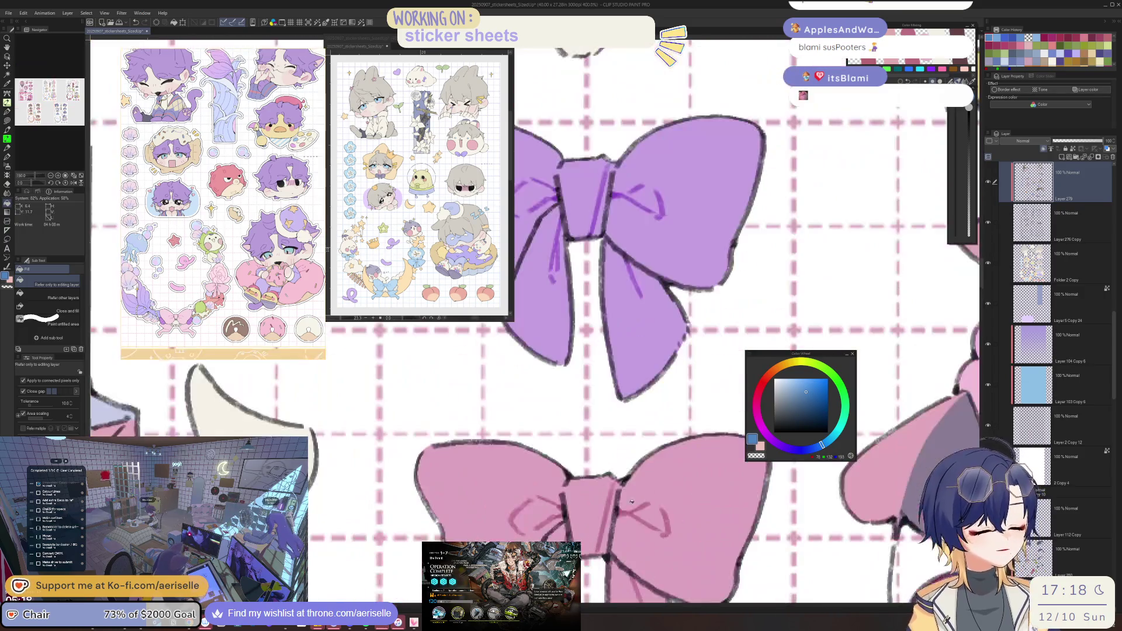
pyautogui.keyDown('ctrl'); pyautogui.keyDown('shift'); pyautogui.click(630, 496); pyautogui.keyUp('shift'); pyautogui.keyUp('ctrl')
pyautogui.keyDown('alt'); pyautogui.click(629, 492); pyautogui.keyUp('alt')
pyautogui.press('u')
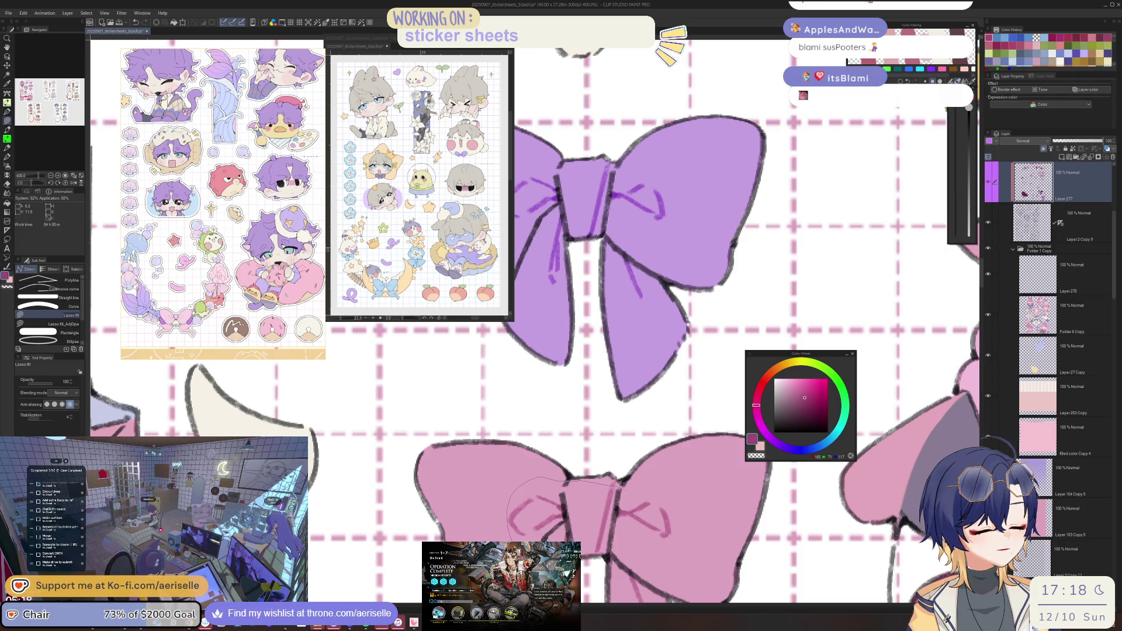
pyautogui.moveTo(609, 549); pyautogui.dragTo(632, 593)
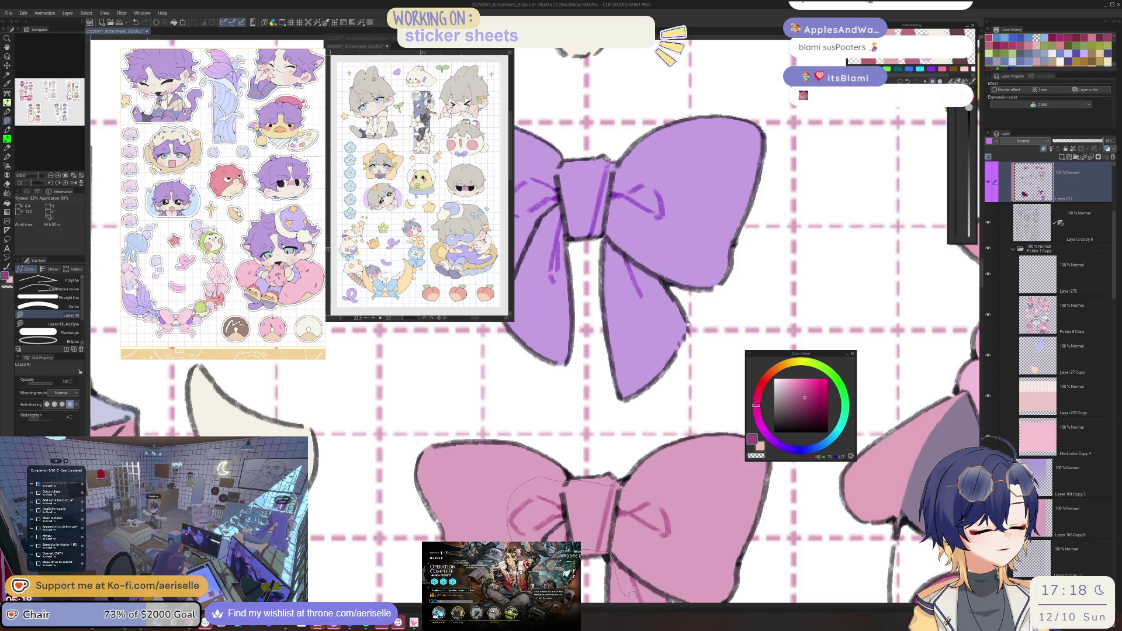
# Sample the bow's purple and lasso-fill around the purple bow's loop and tail.
pyautogui.scroll(-3, 671, 533)
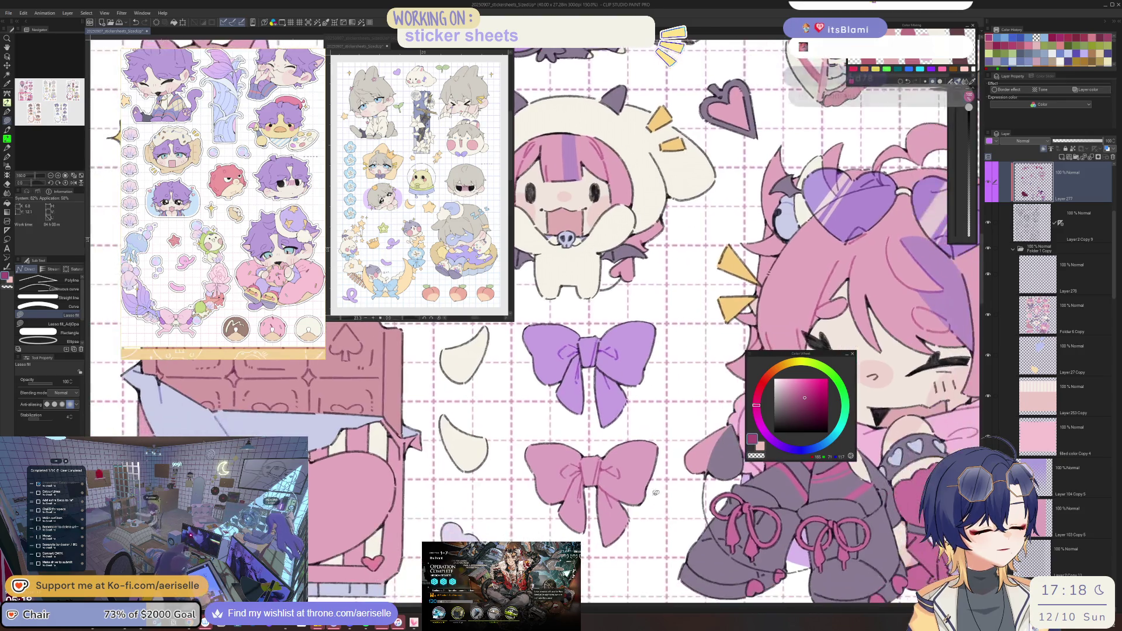
pyautogui.scroll(3, 585, 234)
pyautogui.keyDown('alt'); pyautogui.click(611, 405); pyautogui.keyUp('alt')
pyautogui.moveTo(611, 404)
pyautogui.mouseDown()
pyautogui.moveTo(521, 402)
pyautogui.moveTo(484, 451)
pyautogui.mouseUp()
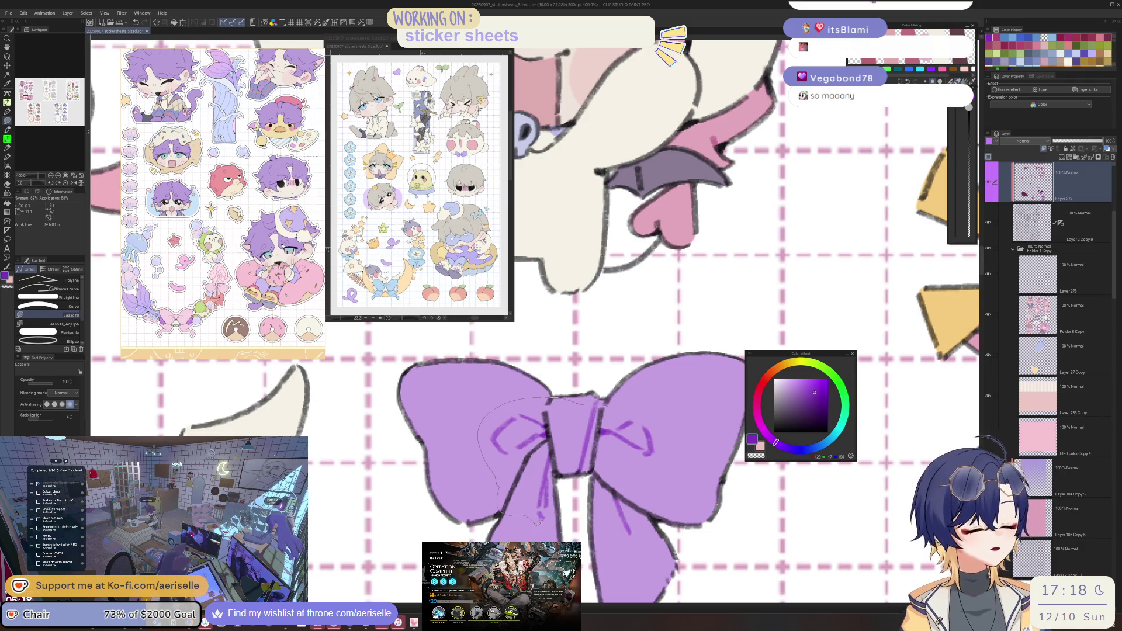
pyautogui.moveTo(562, 468)
pyautogui.mouseDown()
pyautogui.moveTo(595, 473)
pyautogui.moveTo(611, 570)
pyautogui.moveTo(650, 516)
pyautogui.mouseUp()
pyautogui.moveTo(666, 413); pyautogui.dragTo(666, 413)
pyautogui.scroll(-5, 666, 413)
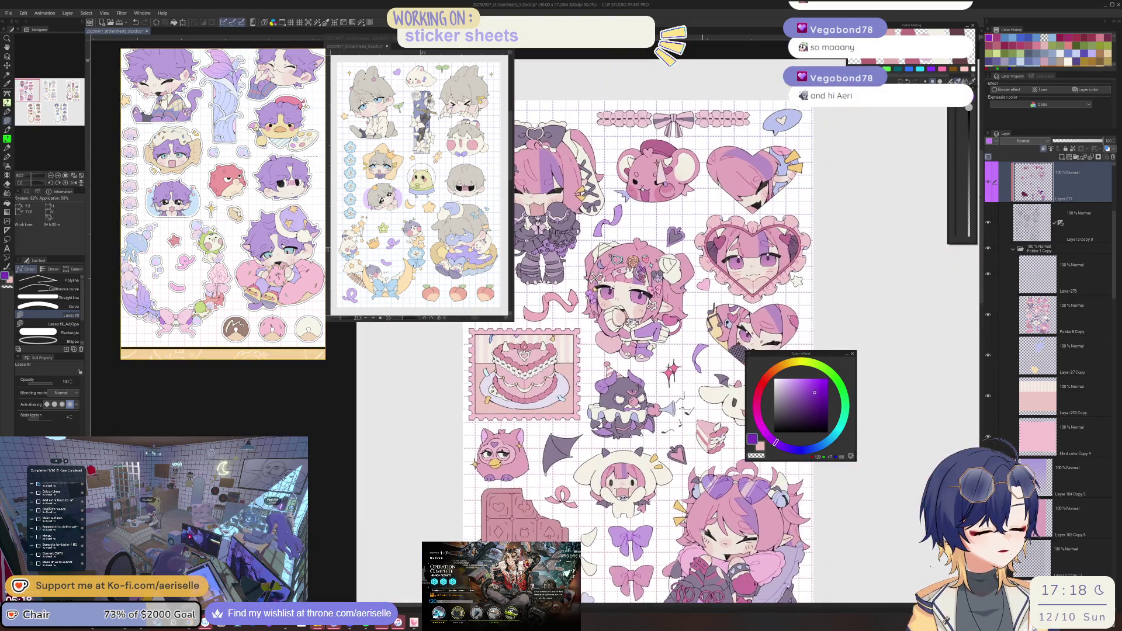
pyautogui.moveTo(704, 533)
pyautogui.mouseDown()
pyautogui.moveTo(698, 548)
pyautogui.moveTo(591, 551)
pyautogui.mouseUp()
# Save the sticker sheet file with Ctrl+S and dismiss the Arknights results screen.
pyautogui.hotkey('ctrl', 's')
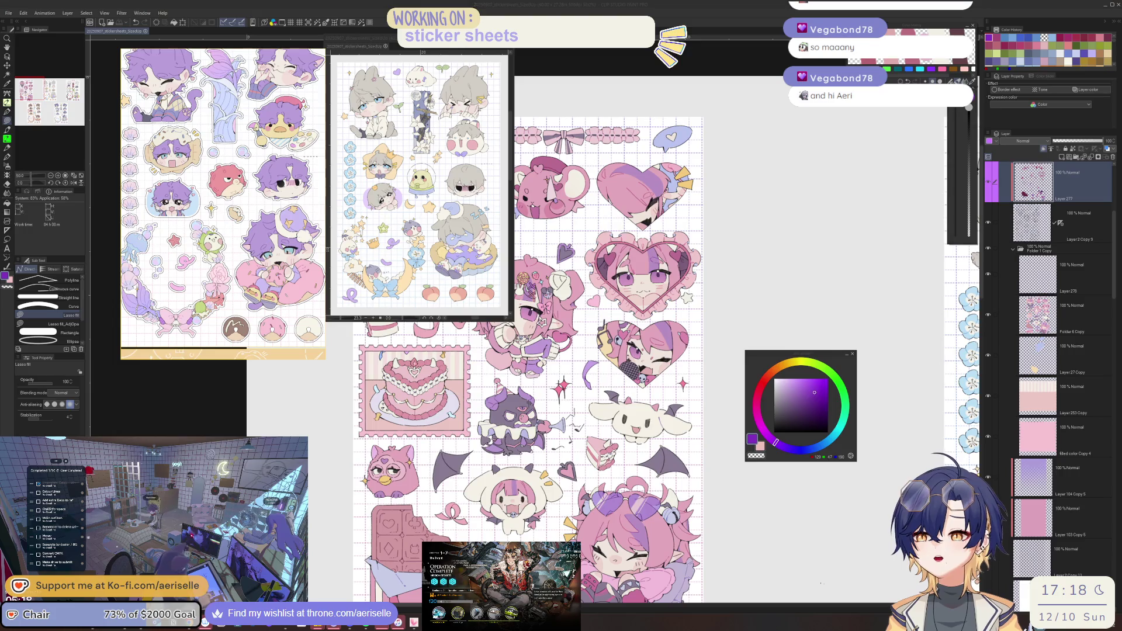
pyautogui.hotkey('alt', 'Tab')
pyautogui.click(447, 333)
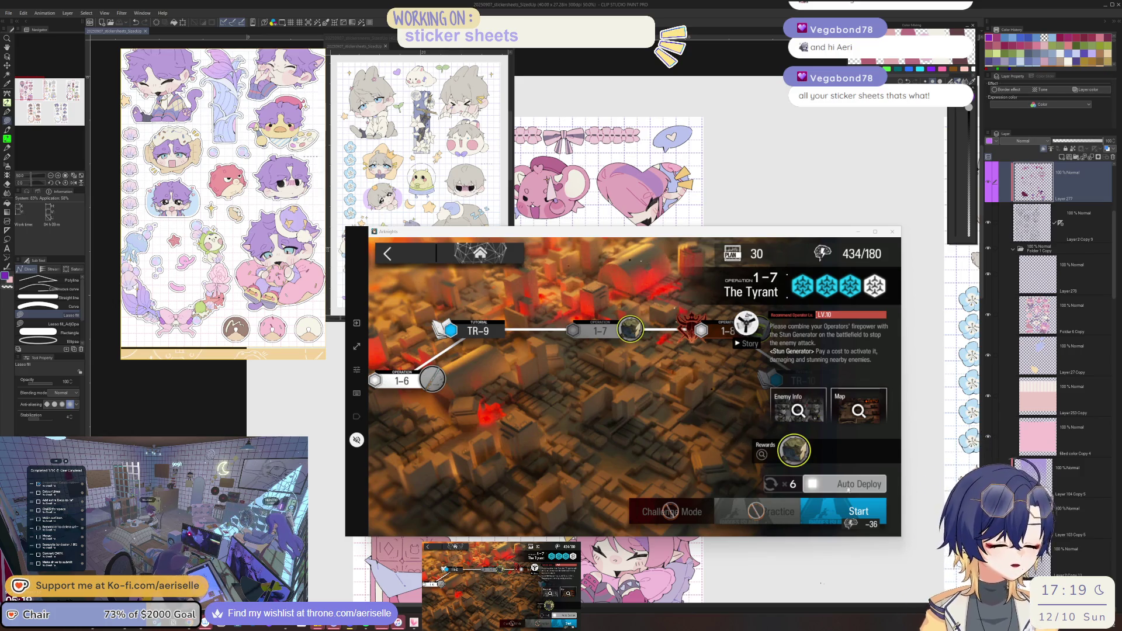
# Start the next Arknights stage from squad selection, then return to the Clip Studio canvas zoomed out.
pyautogui.click(855, 512)
pyautogui.click(844, 440)
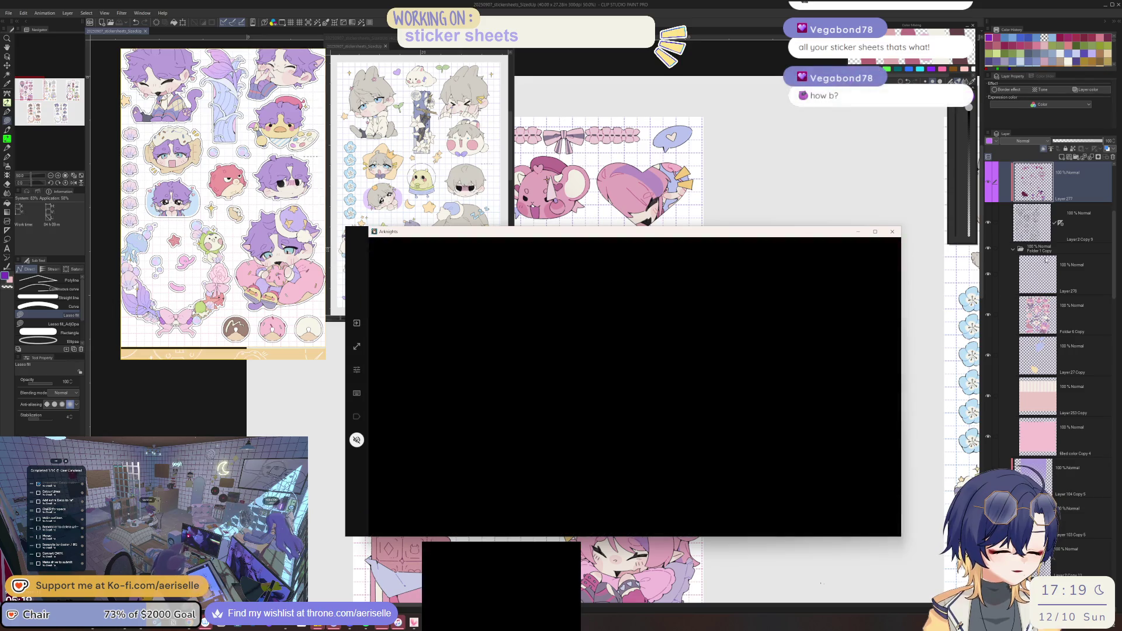
pyautogui.click(1072, 197)
pyautogui.scroll(-3, 692, 536)
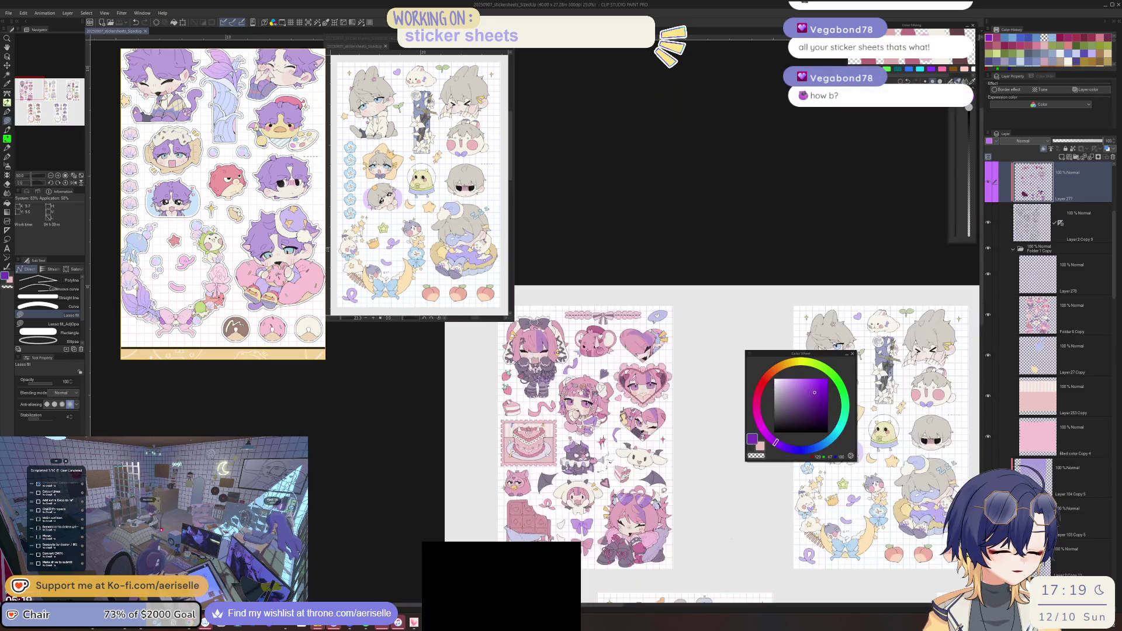
# Centre the red and white sticker sheet and select the rose's layer and pink for lasso filling.
pyautogui.moveTo(692, 536)
pyautogui.mouseDown()
pyautogui.moveTo(652, 467)
pyautogui.moveTo(586, 283)
pyautogui.moveTo(425, 310)
pyautogui.mouseUp()
pyautogui.moveTo(871, 350)
pyautogui.mouseDown()
pyautogui.moveTo(729, 377)
pyautogui.moveTo(628, 477)
pyautogui.moveTo(631, 502)
pyautogui.mouseUp()
pyautogui.scroll(5, 631, 502)
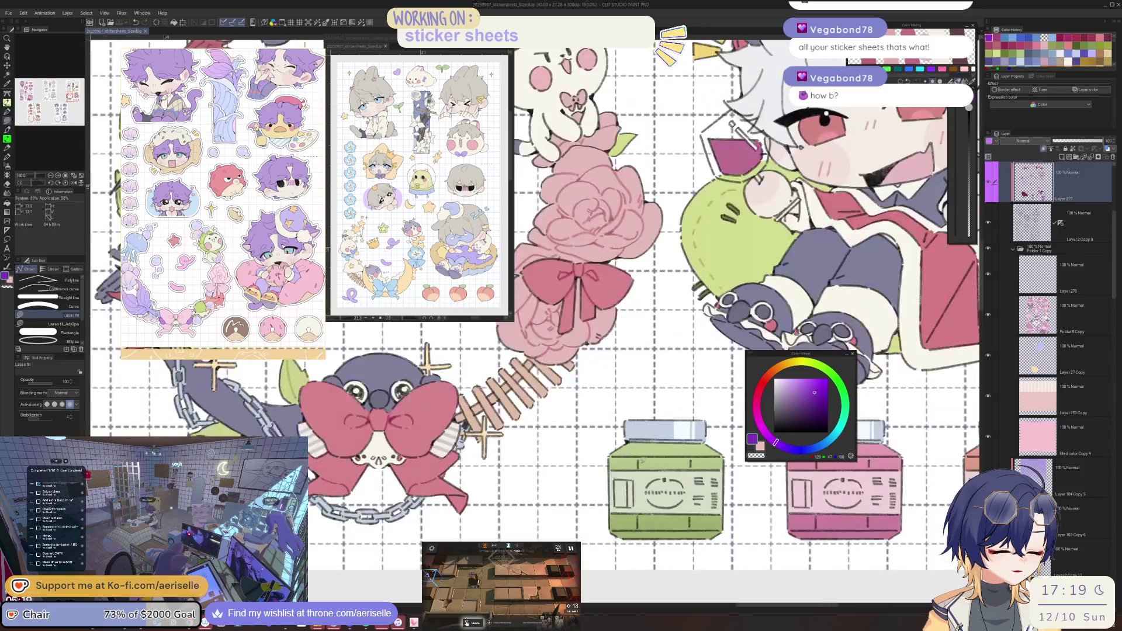
pyautogui.keyDown('ctrl'); pyautogui.keyDown('shift'); pyautogui.click(383, 420); pyautogui.keyUp('shift'); pyautogui.keyUp('ctrl')
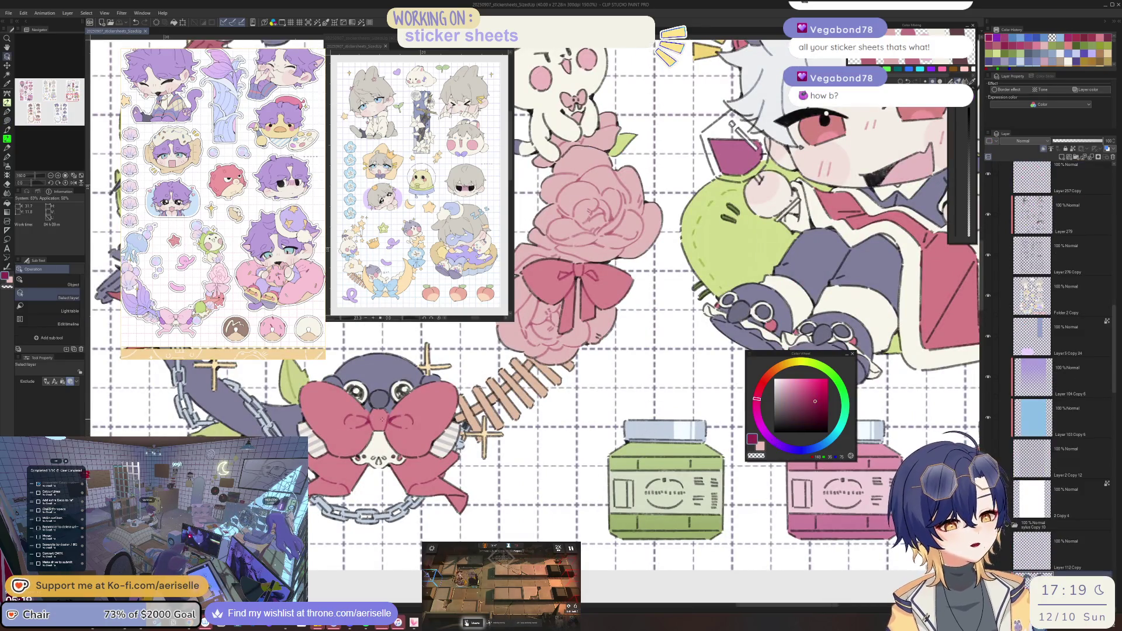
pyautogui.scroll(6, 526, 234)
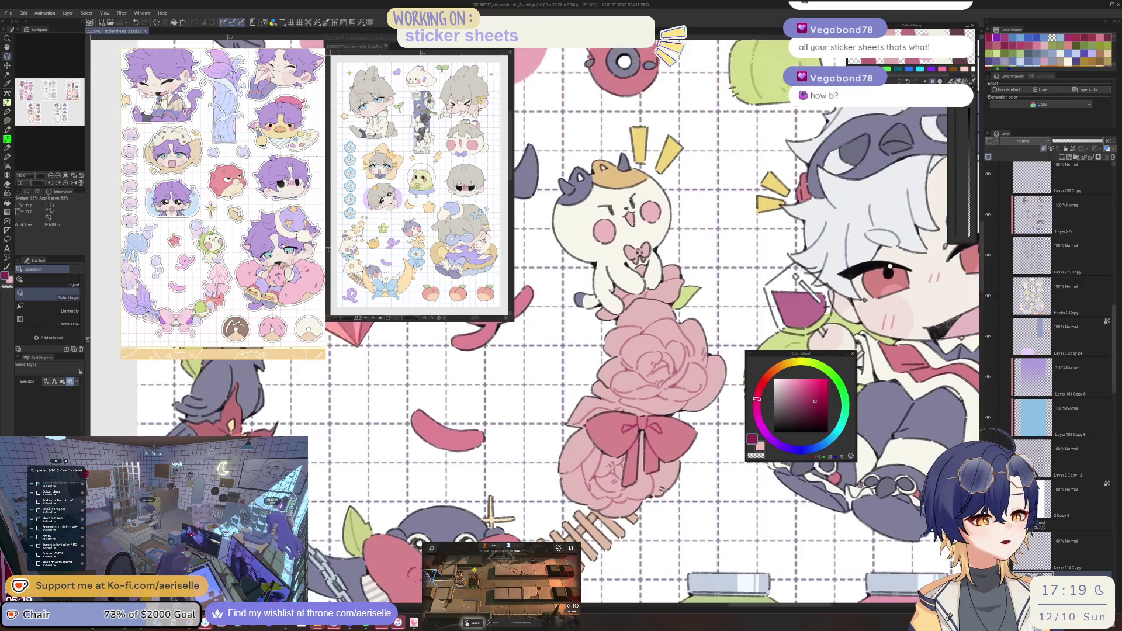
pyautogui.press('u')
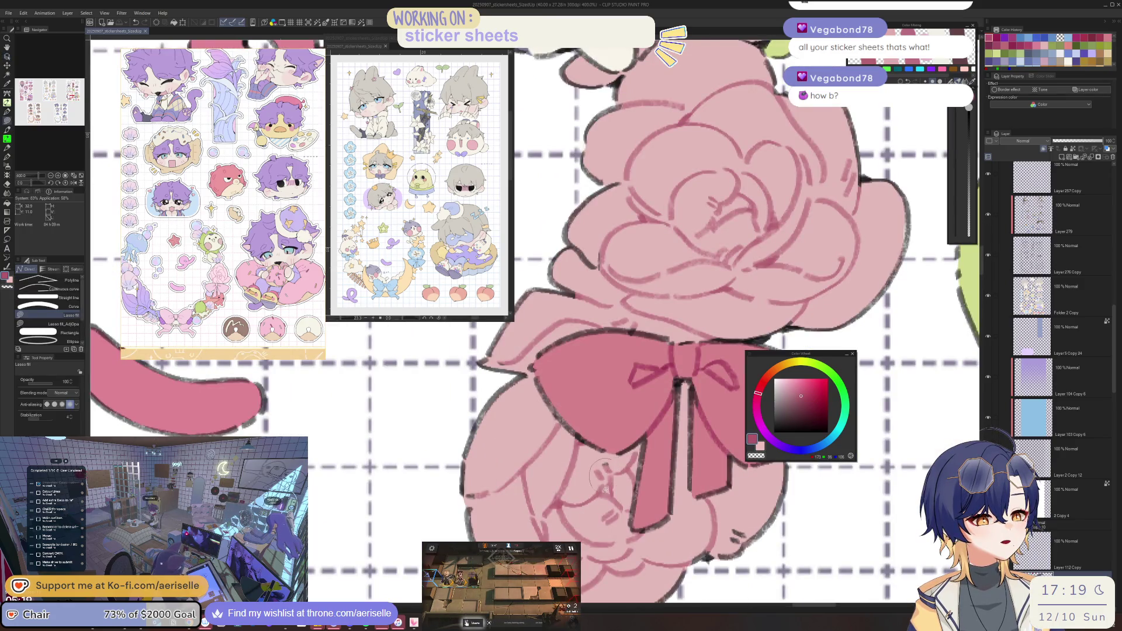
pyautogui.scroll(-6, 611, 462)
pyautogui.scroll(2, 618, 454)
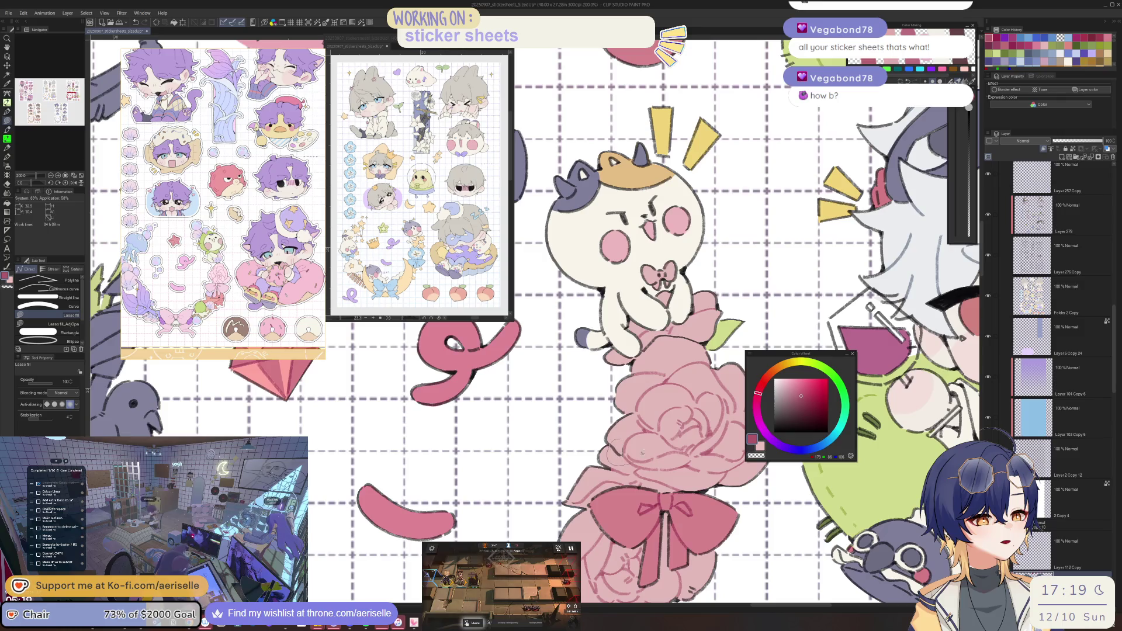
# Sample lighter and deeper pinks from the squiggle, then pick a darker pink for filling it.
pyautogui.moveTo(718, 466); pyautogui.dragTo(702, 585)
pyautogui.moveTo(479, 485)
pyautogui.mouseDown()
pyautogui.moveTo(614, 491)
pyautogui.moveTo(642, 508)
pyautogui.mouseUp()
pyautogui.press('i')
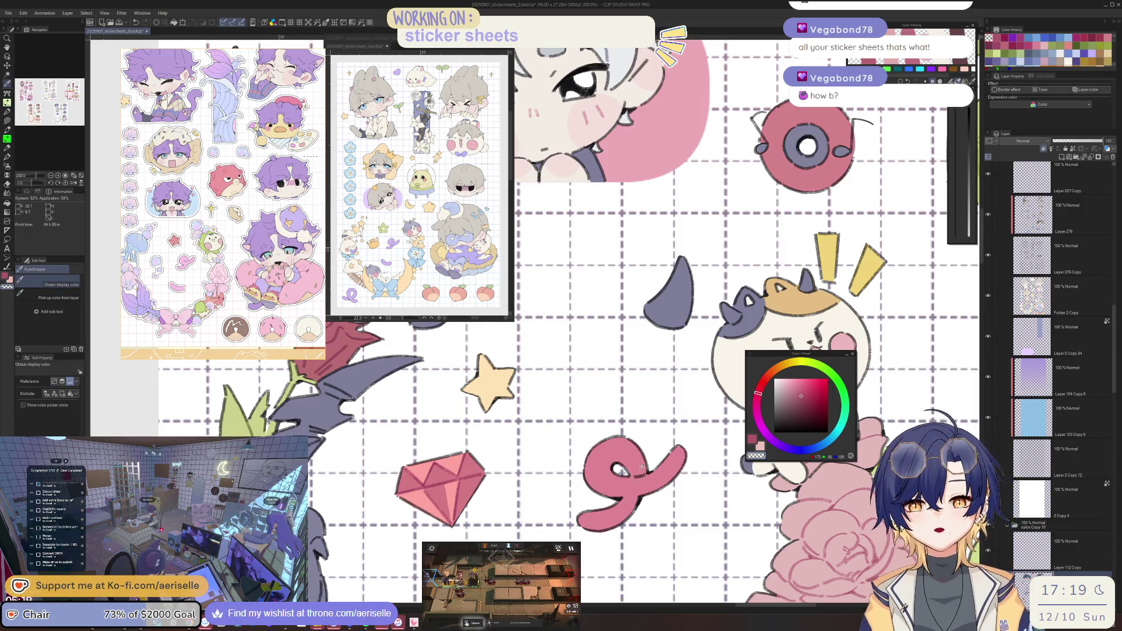
pyautogui.click(644, 479)
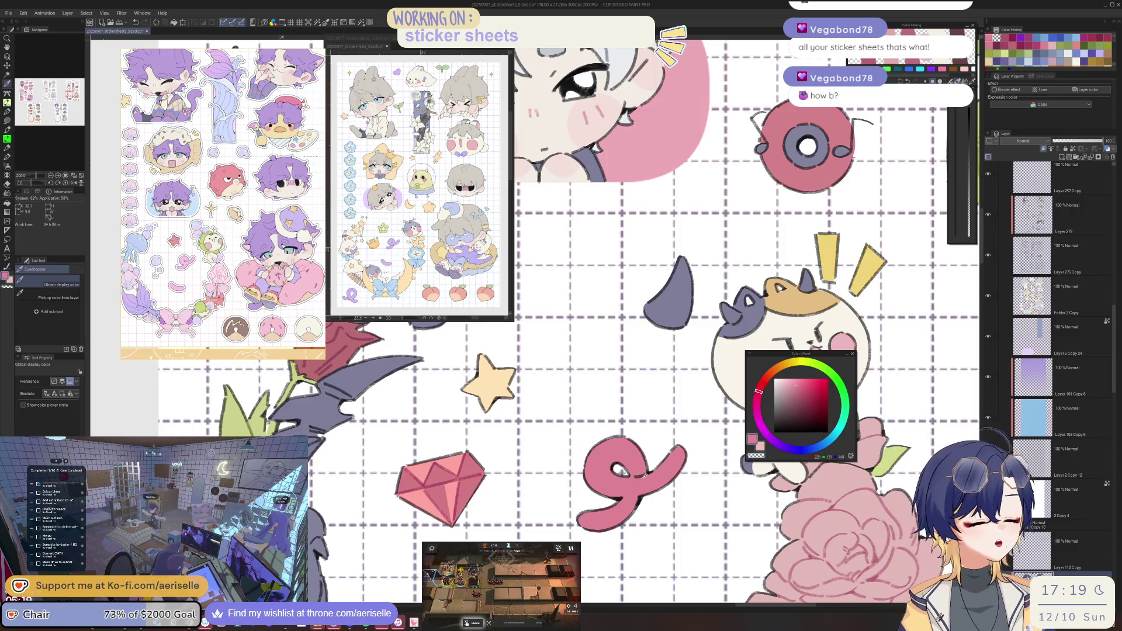
pyautogui.click(634, 486)
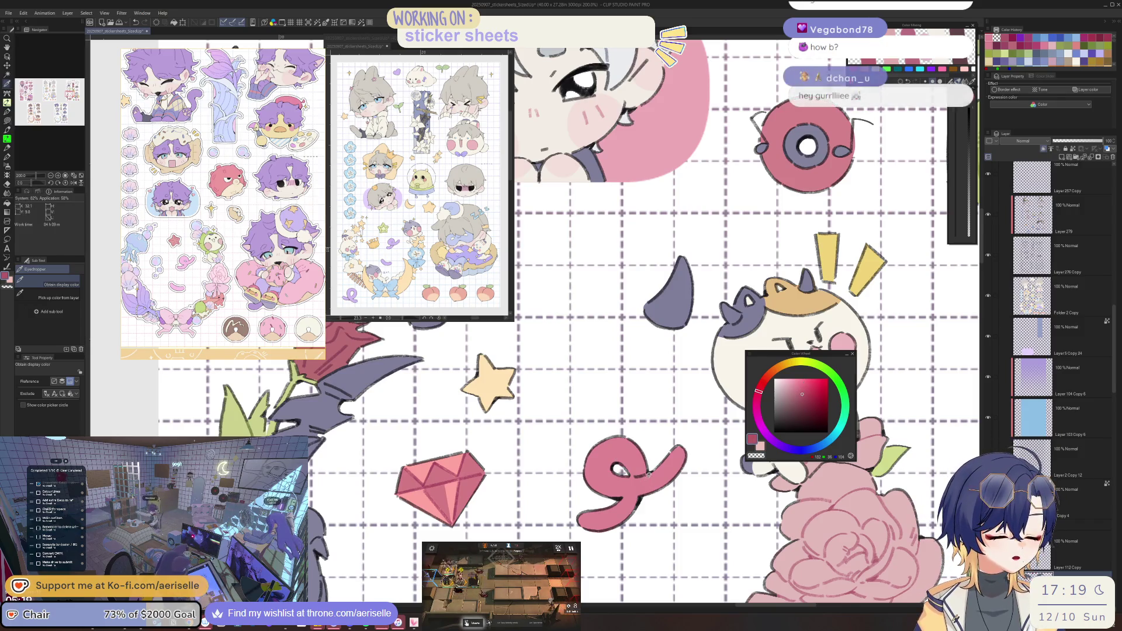
pyautogui.press('u')
pyautogui.scroll(-3, 634, 485)
pyautogui.click(815, 400)
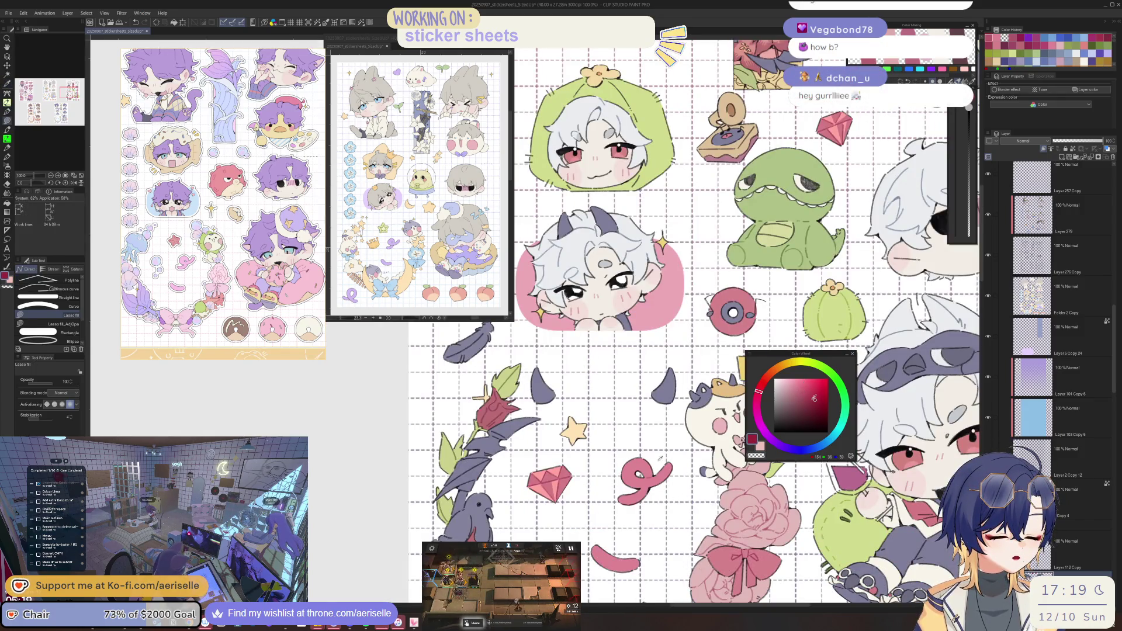
pyautogui.scroll(5, 661, 479)
pyautogui.scroll(-5, 667, 471)
pyautogui.moveTo(667, 471); pyautogui.dragTo(701, 497)
pyautogui.scroll(4, 620, 493)
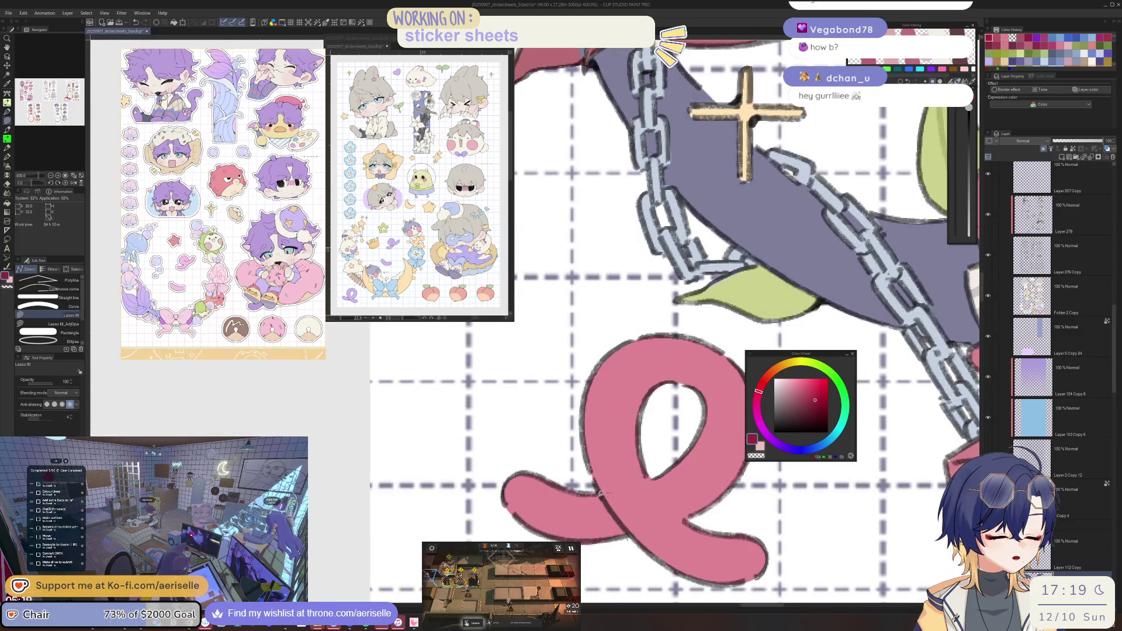
pyautogui.scroll(-4, 672, 484)
pyautogui.scroll(4, 647, 506)
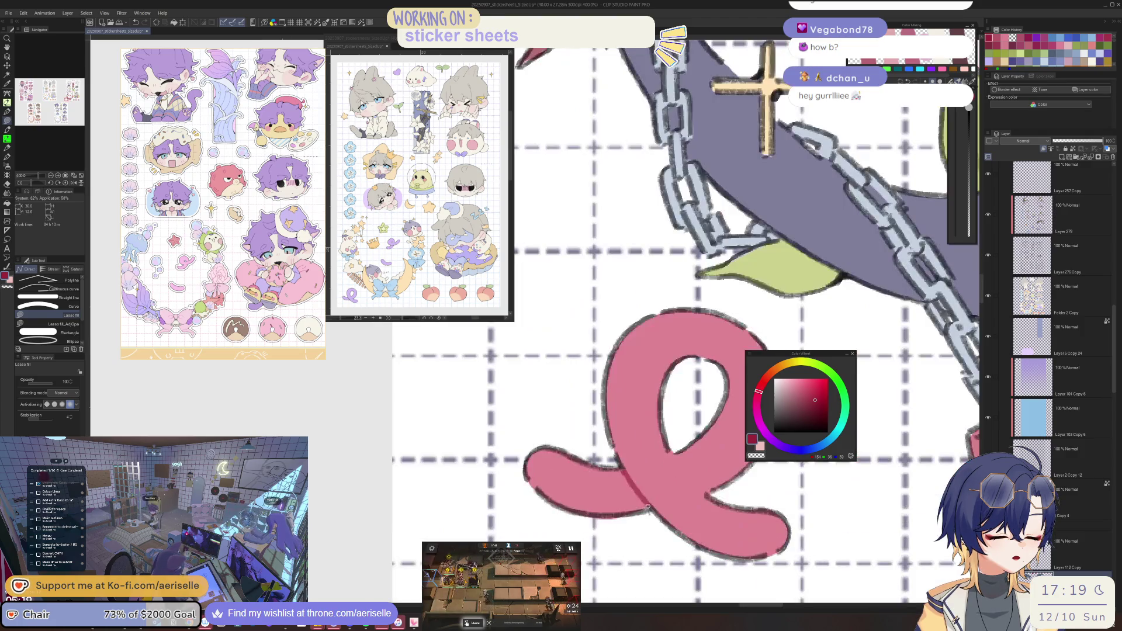
pyautogui.scroll(-6, 649, 494)
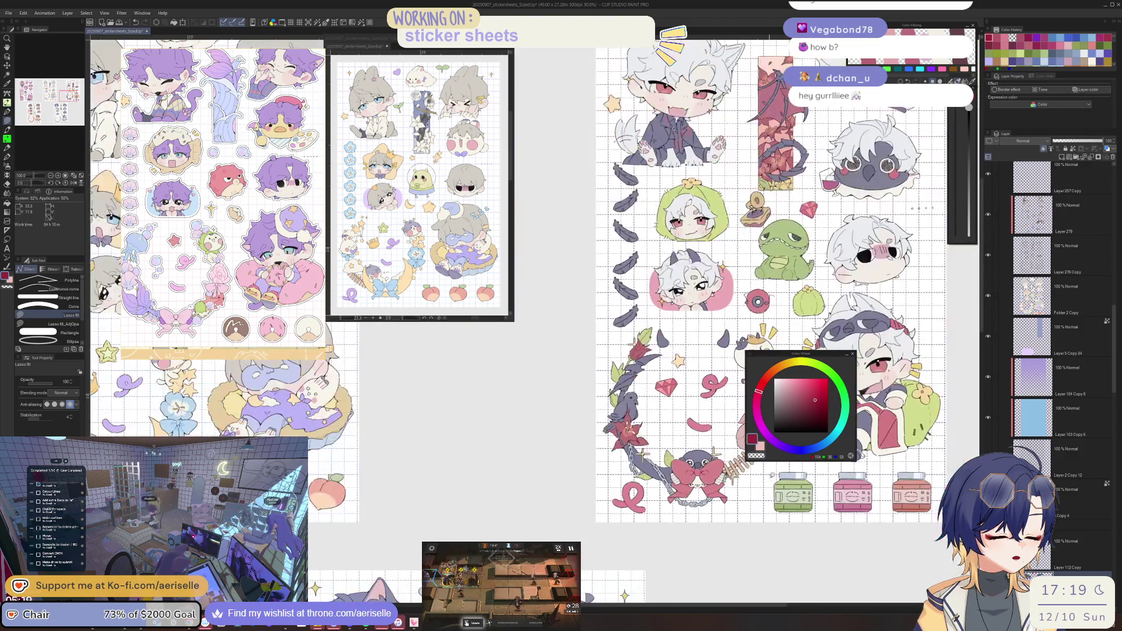
pyautogui.scroll(-2, 643, 491)
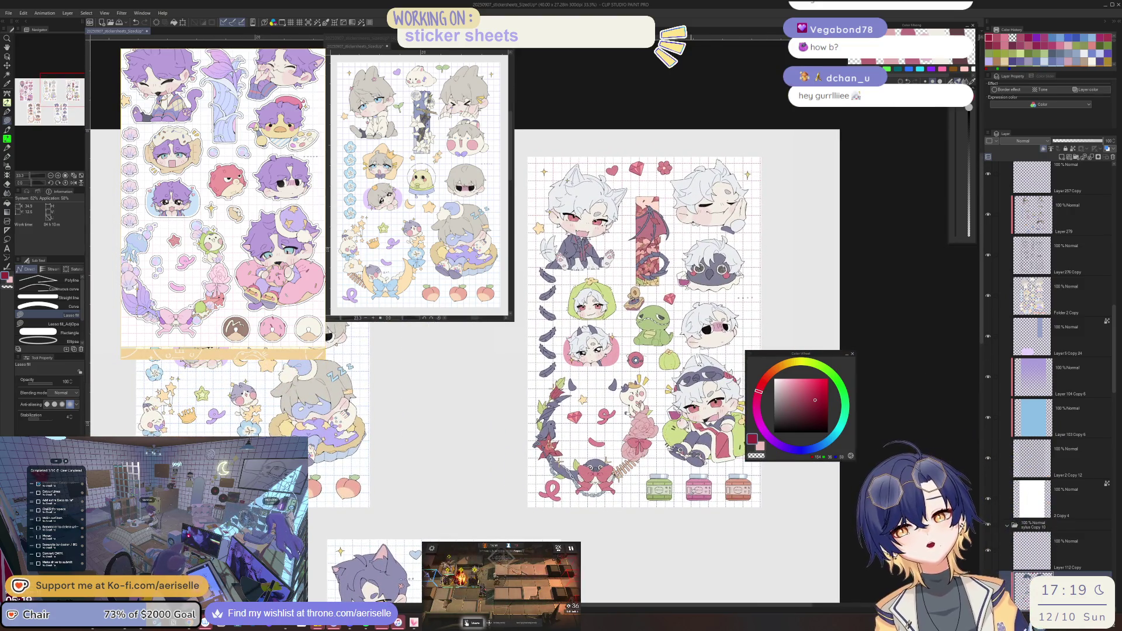
pyautogui.scroll(5, 728, 442)
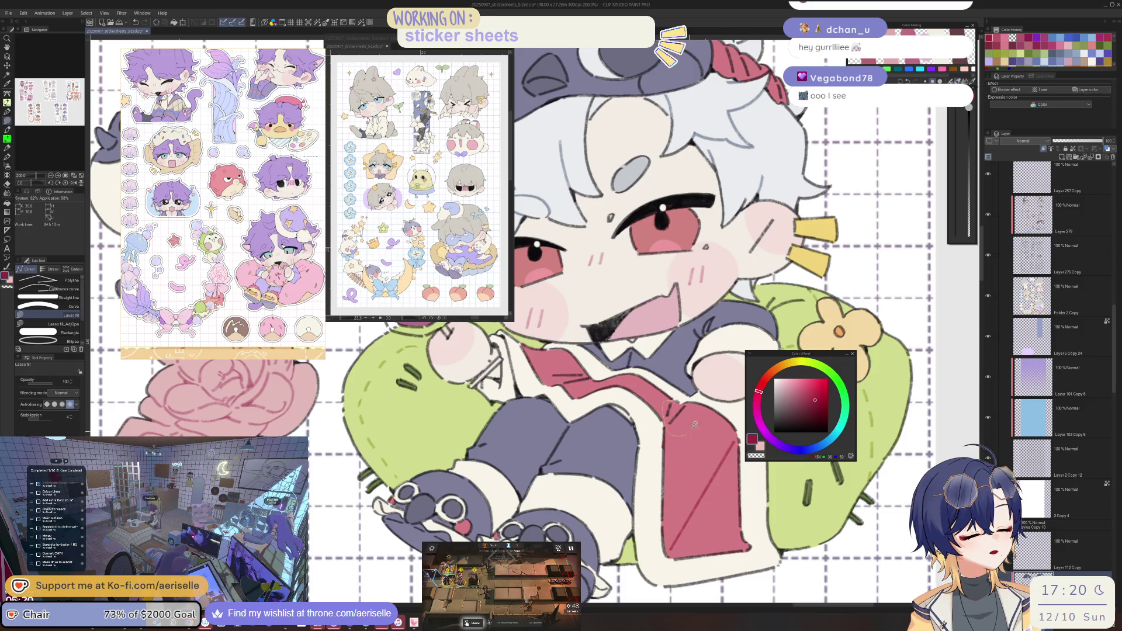
pyautogui.moveTo(683, 400); pyautogui.dragTo(712, 508)
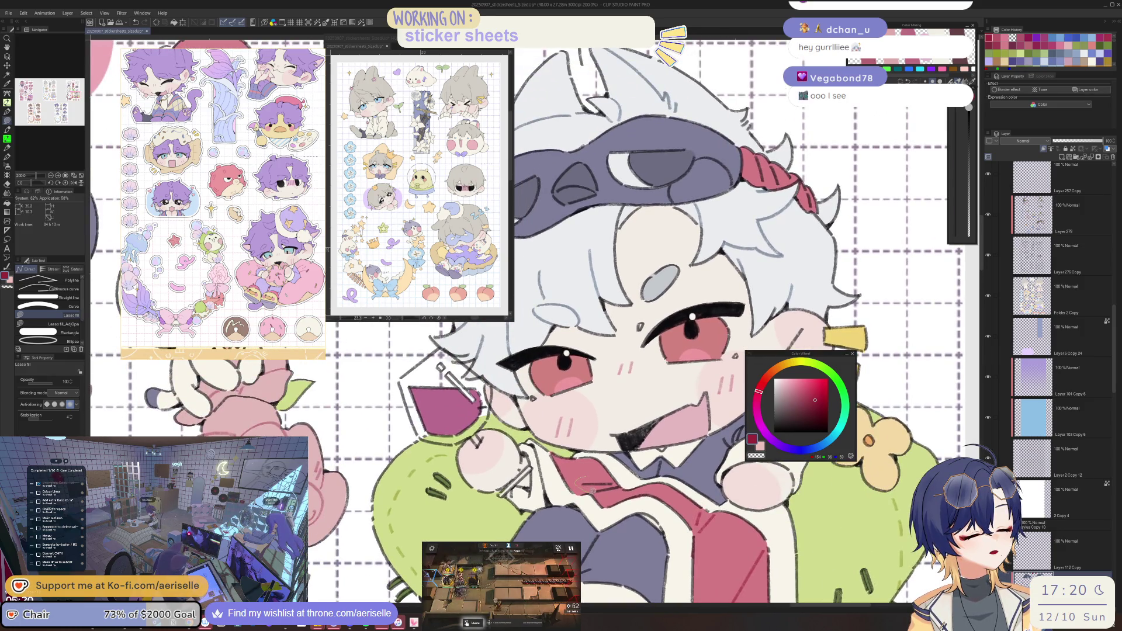
pyautogui.scroll(-2, 619, 486)
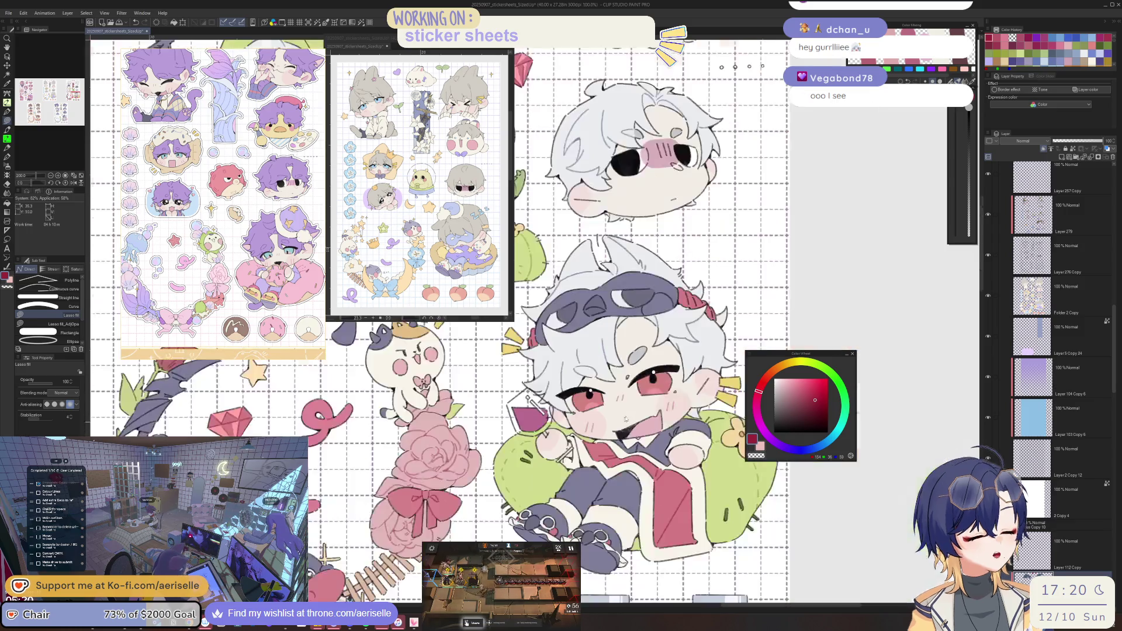
pyautogui.moveTo(684, 449); pyautogui.dragTo(660, 499)
pyautogui.scroll(-2, 643, 380)
pyautogui.moveTo(444, 374); pyautogui.dragTo(701, 477)
pyautogui.scroll(3, 700, 477)
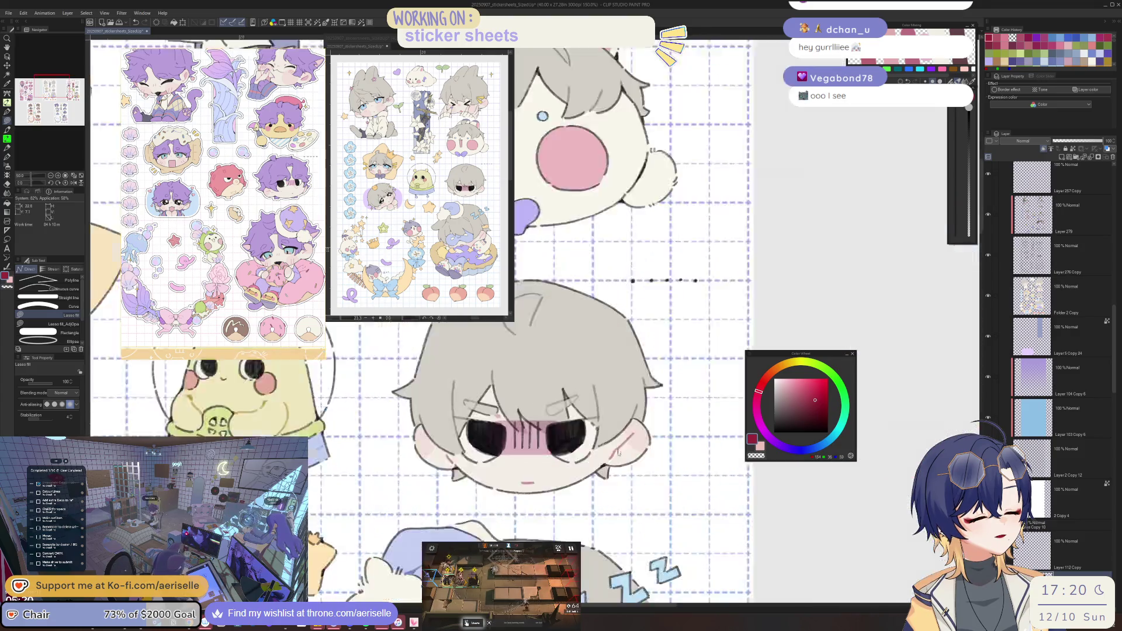
pyautogui.press('o')
pyautogui.click(693, 492)
pyautogui.scroll(-4, 687, 507)
pyautogui.scroll(4, 687, 506)
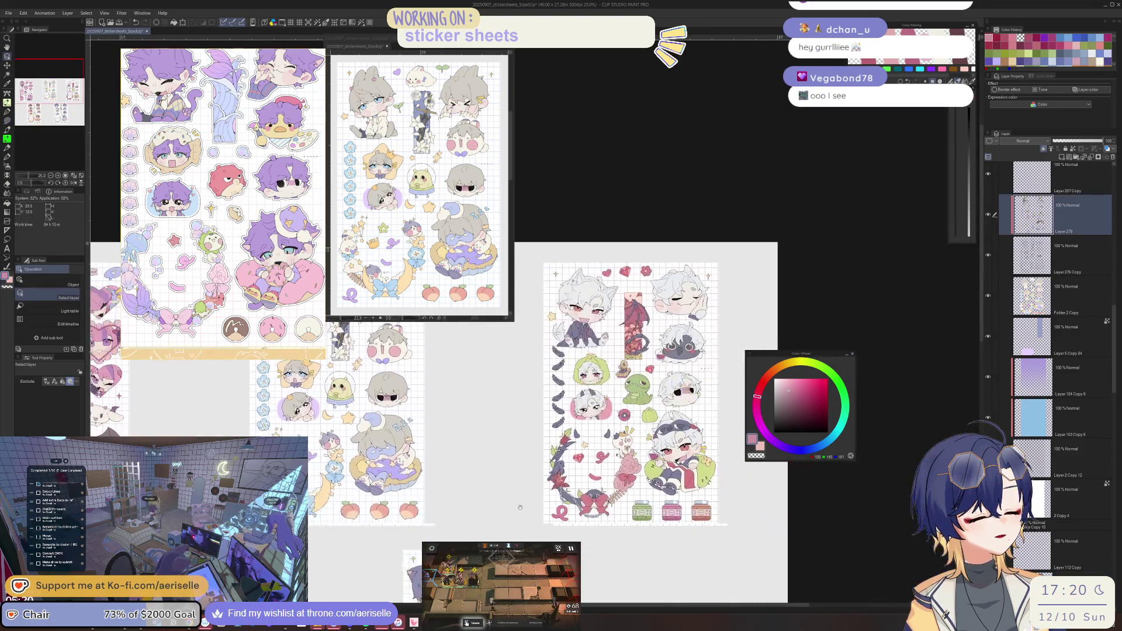
pyautogui.scroll(3, 653, 499)
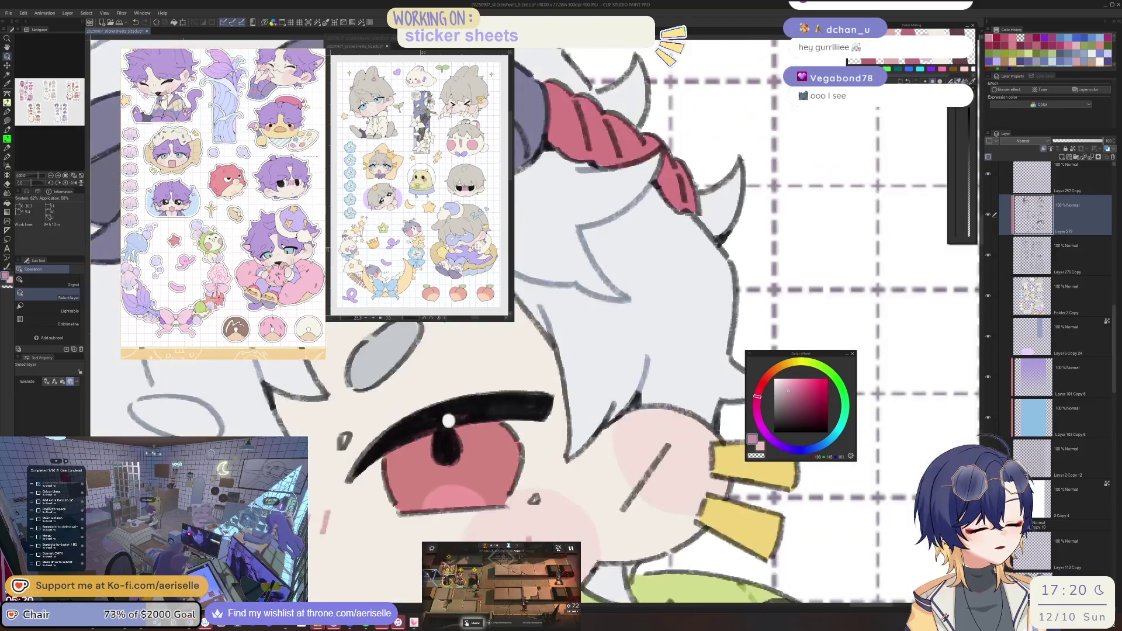
pyautogui.press('u')
pyautogui.scroll(-5, 672, 497)
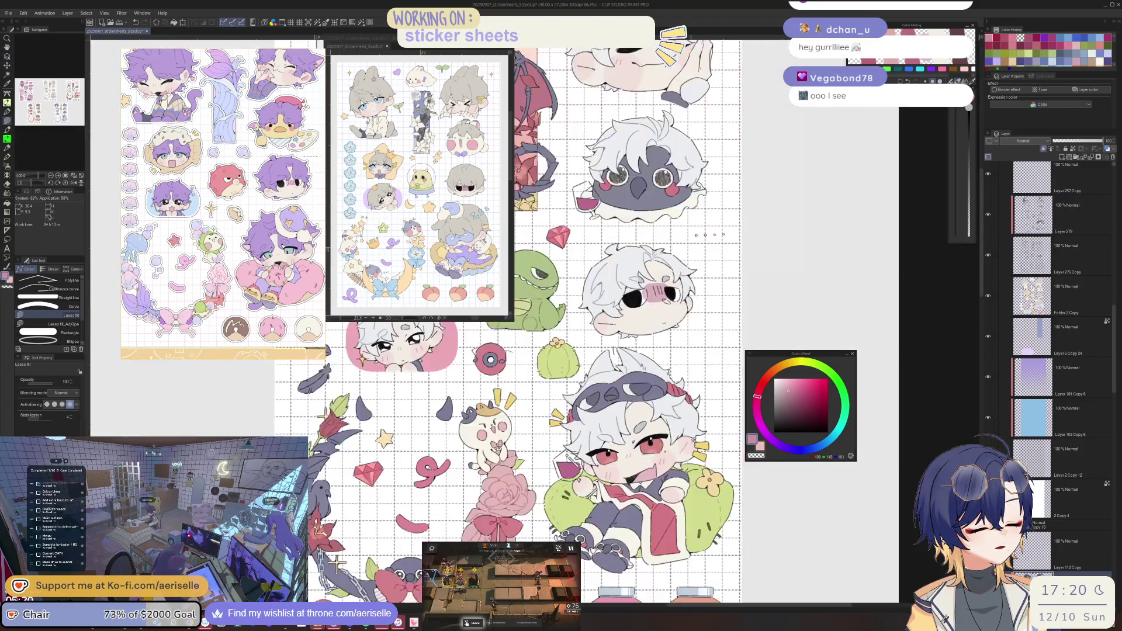
pyautogui.press('i')
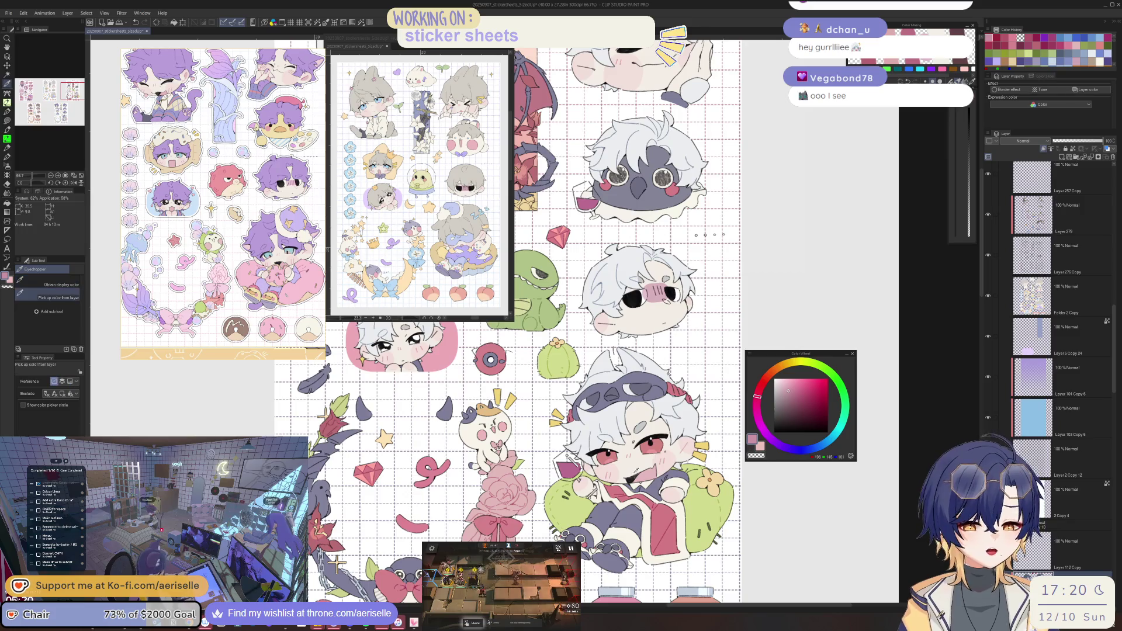
pyautogui.scroll(-2, 701, 453)
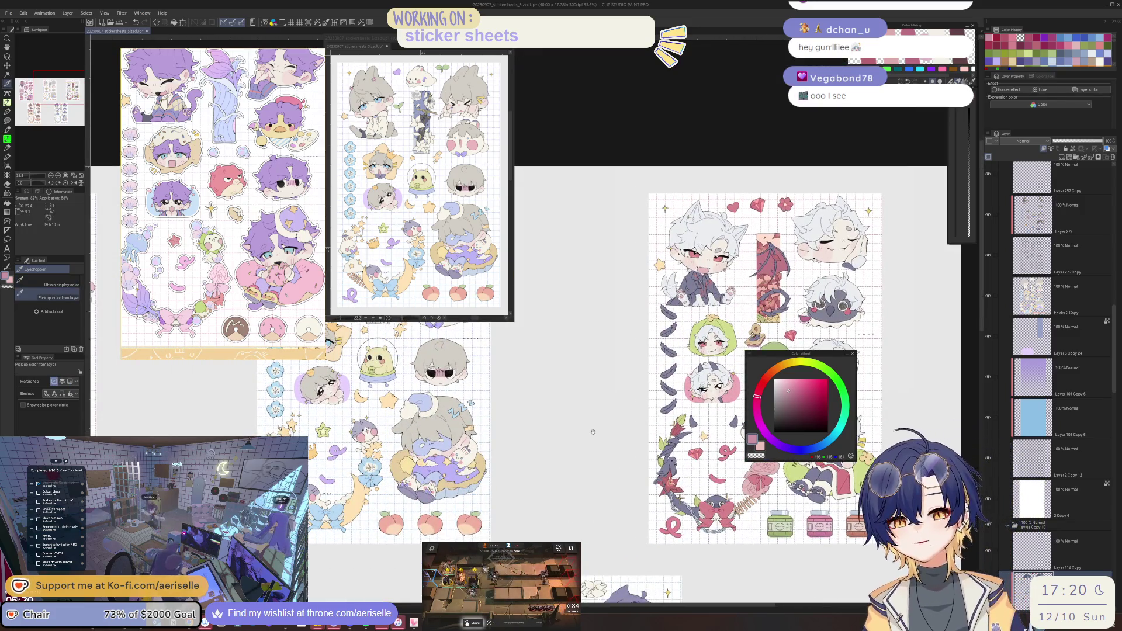
pyautogui.scroll(4, 618, 451)
pyautogui.press('o')
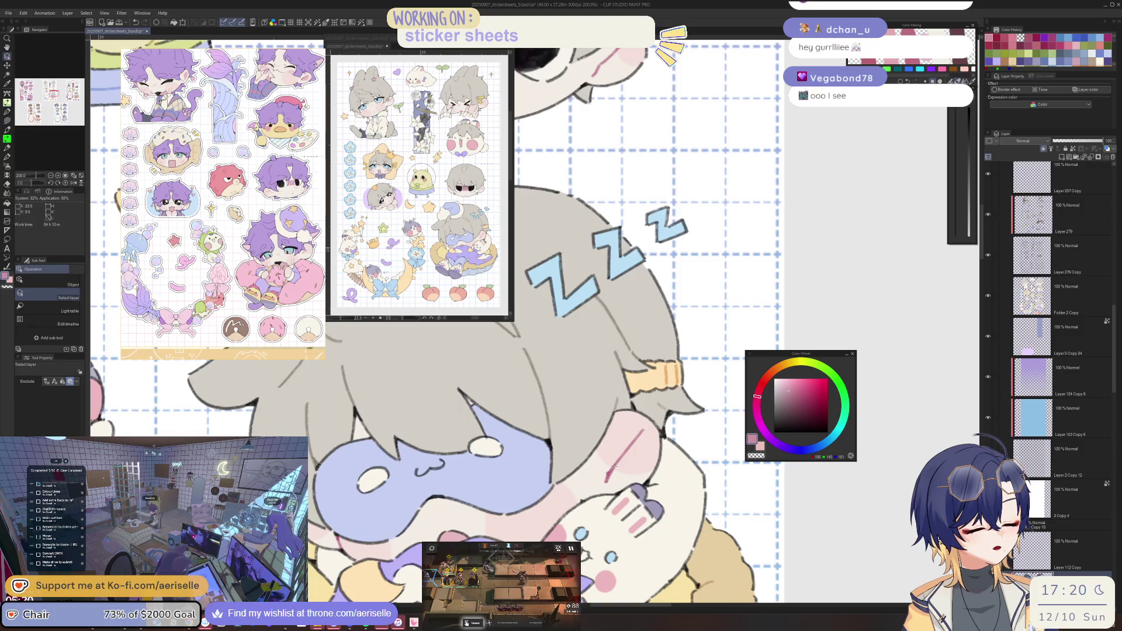
pyautogui.click(619, 451)
pyautogui.scroll(-4, 619, 451)
pyautogui.scroll(5, 738, 542)
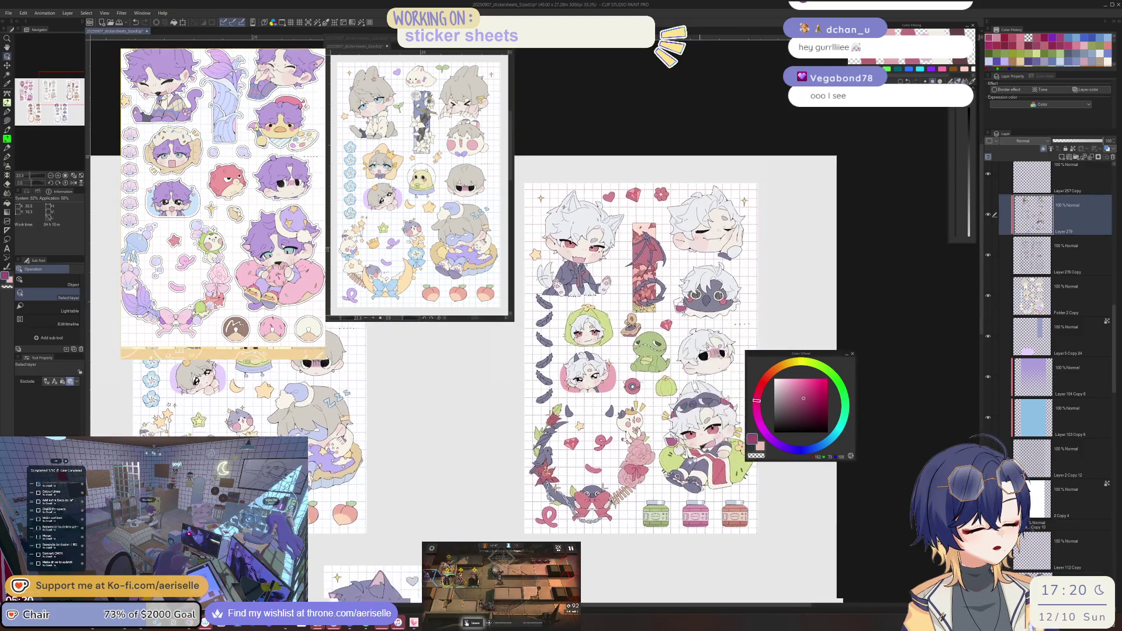
# Touch up the colour near the white-haired chibi's ear with Lasso fill.
pyautogui.press('u')
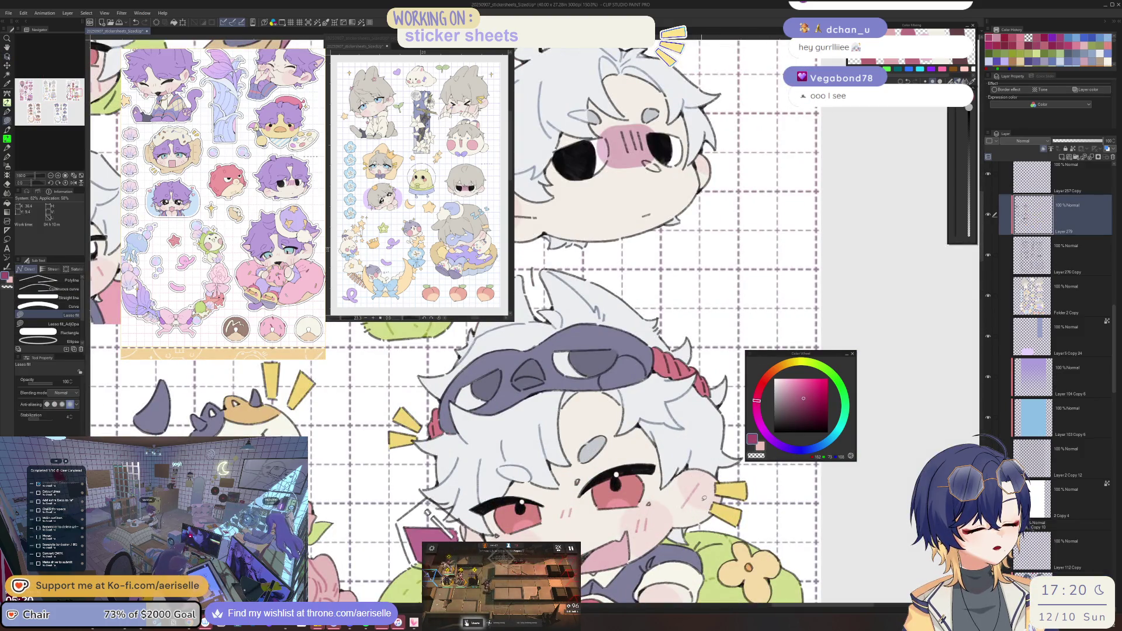
pyautogui.moveTo(700, 499); pyautogui.dragTo(675, 516)
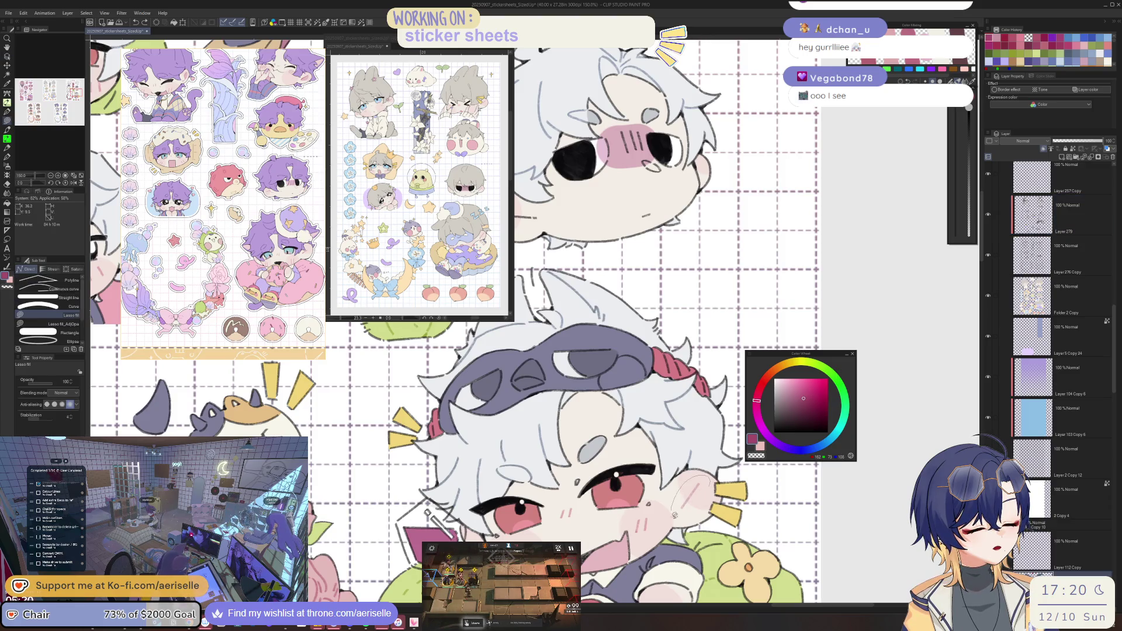
pyautogui.scroll(3, 585, 520)
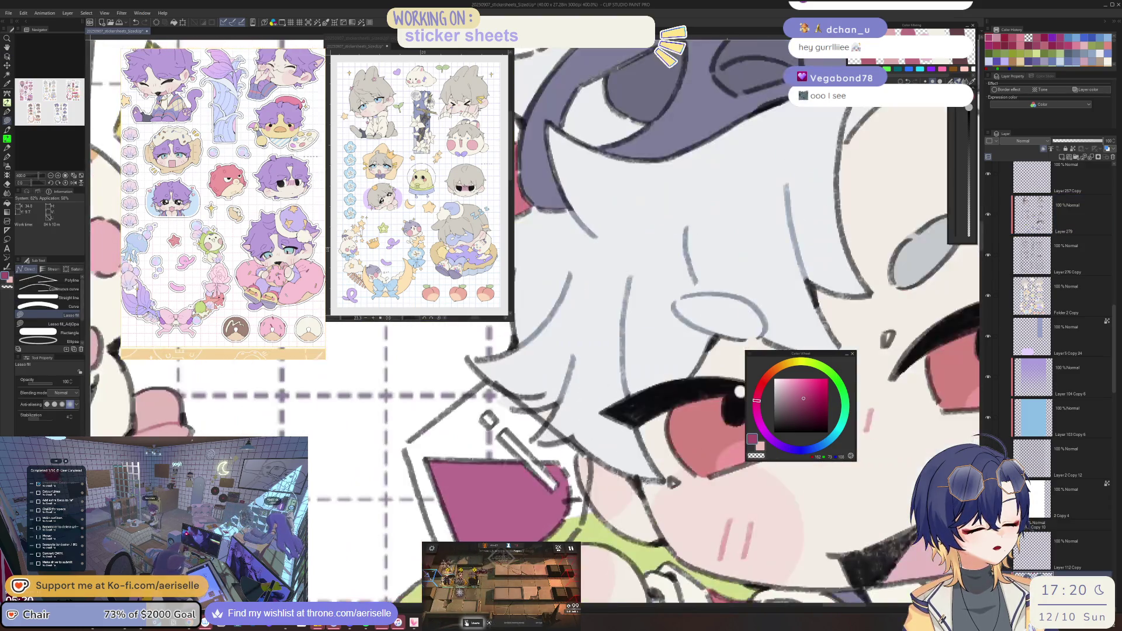
pyautogui.scroll(-4, 693, 506)
pyautogui.scroll(2, 666, 480)
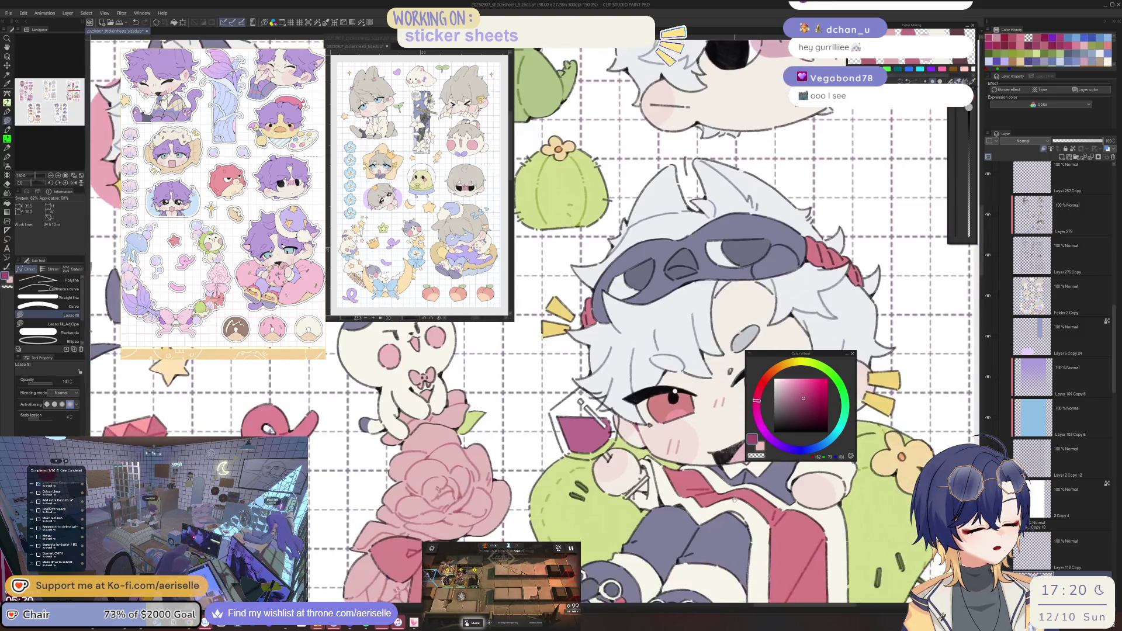
pyautogui.scroll(3, 636, 457)
pyautogui.scroll(-4, 636, 457)
pyautogui.scroll(4, 656, 425)
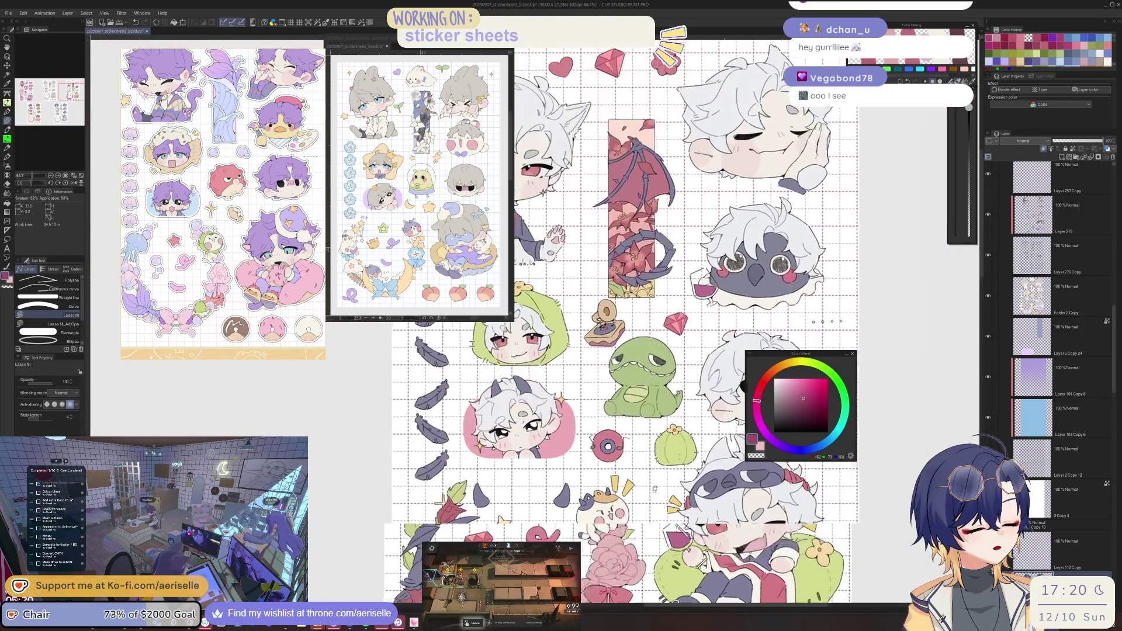
pyautogui.scroll(1, 655, 425)
pyautogui.scroll(-3, 651, 461)
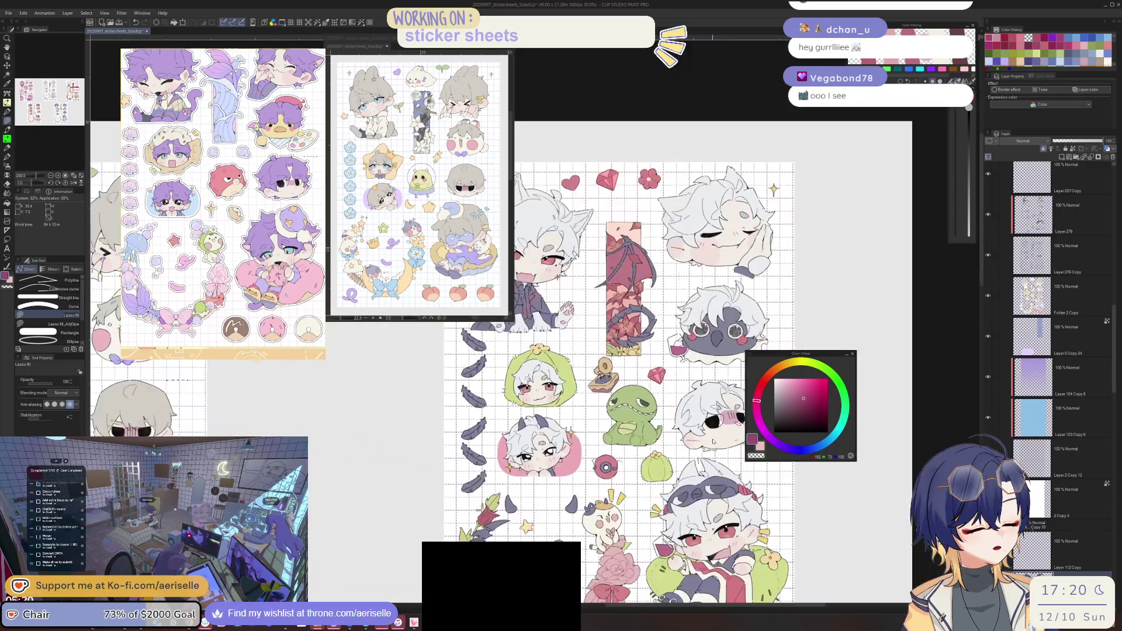
pyautogui.scroll(2, 651, 461)
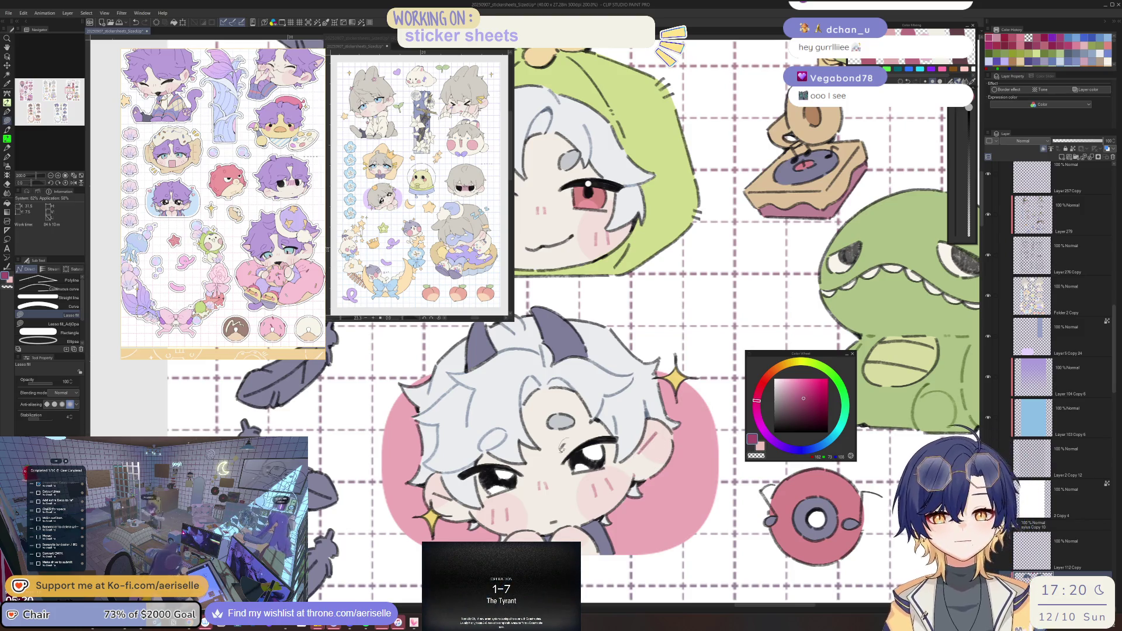
# Shift the view onto the horned chibi and donut and switch to the Eraser.
pyautogui.moveTo(577, 433); pyautogui.dragTo(652, 449)
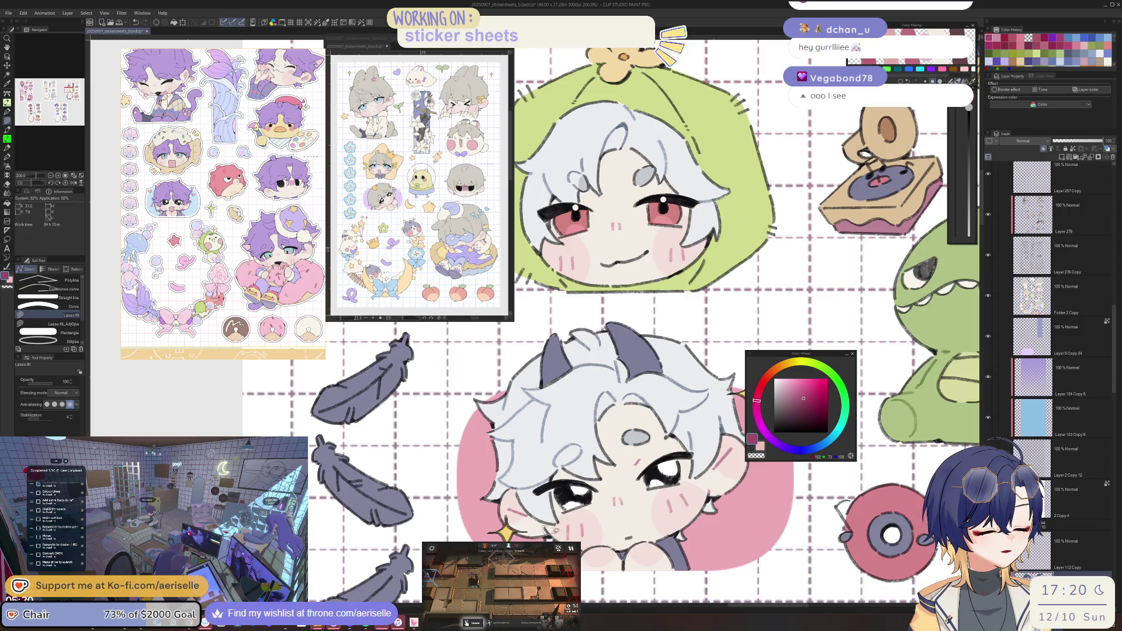
pyautogui.scroll(-4, 622, 564)
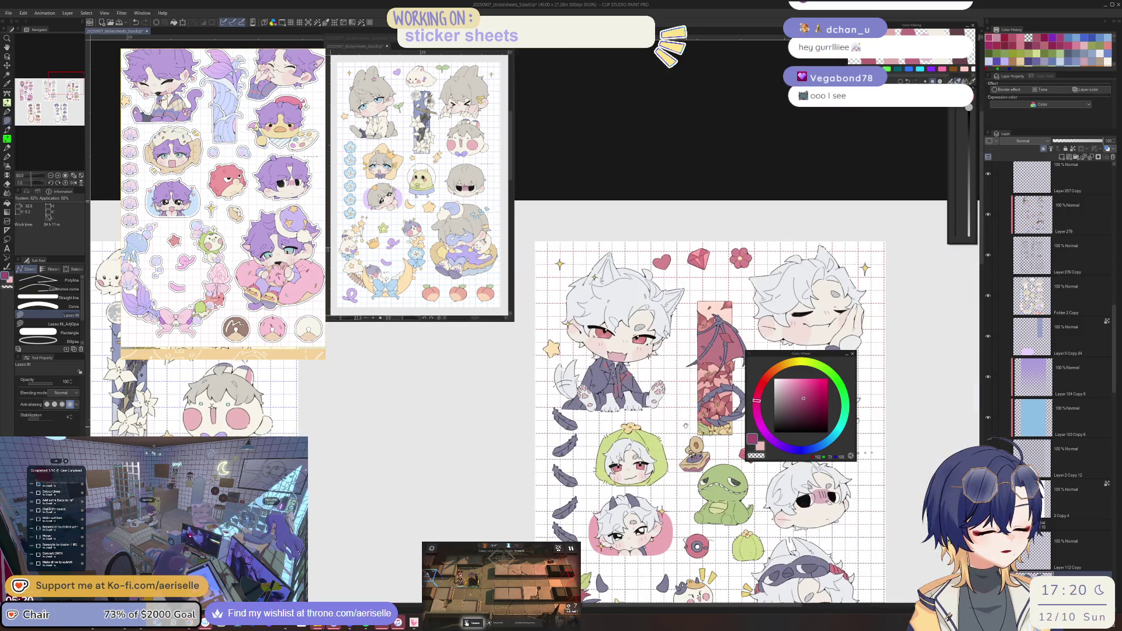
pyautogui.scroll(4, 670, 387)
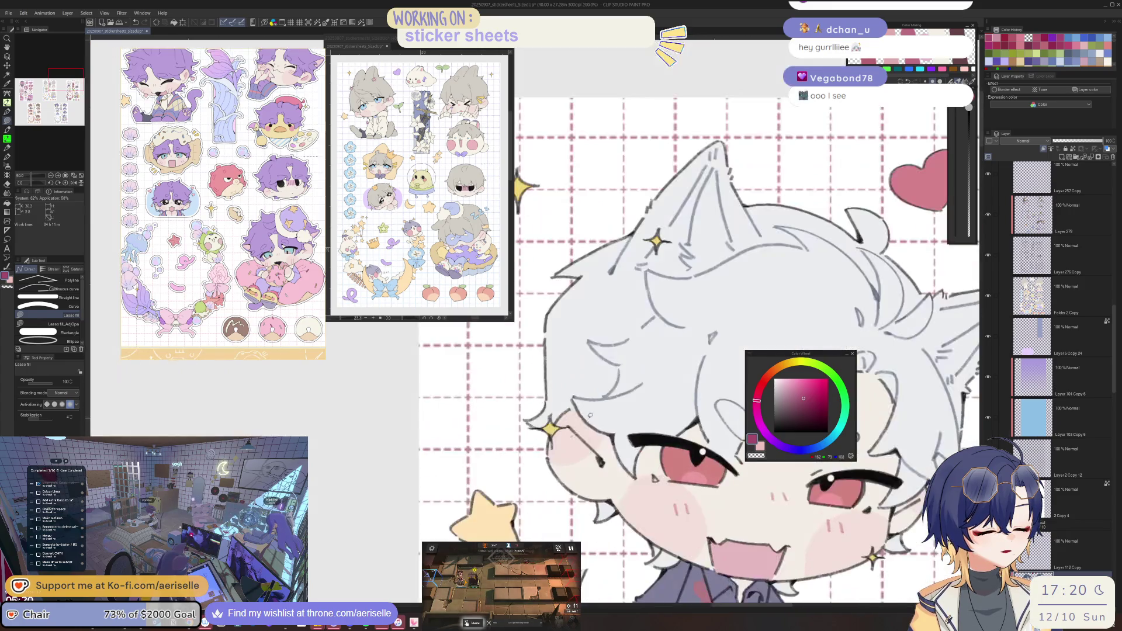
pyautogui.scroll(-3, 644, 468)
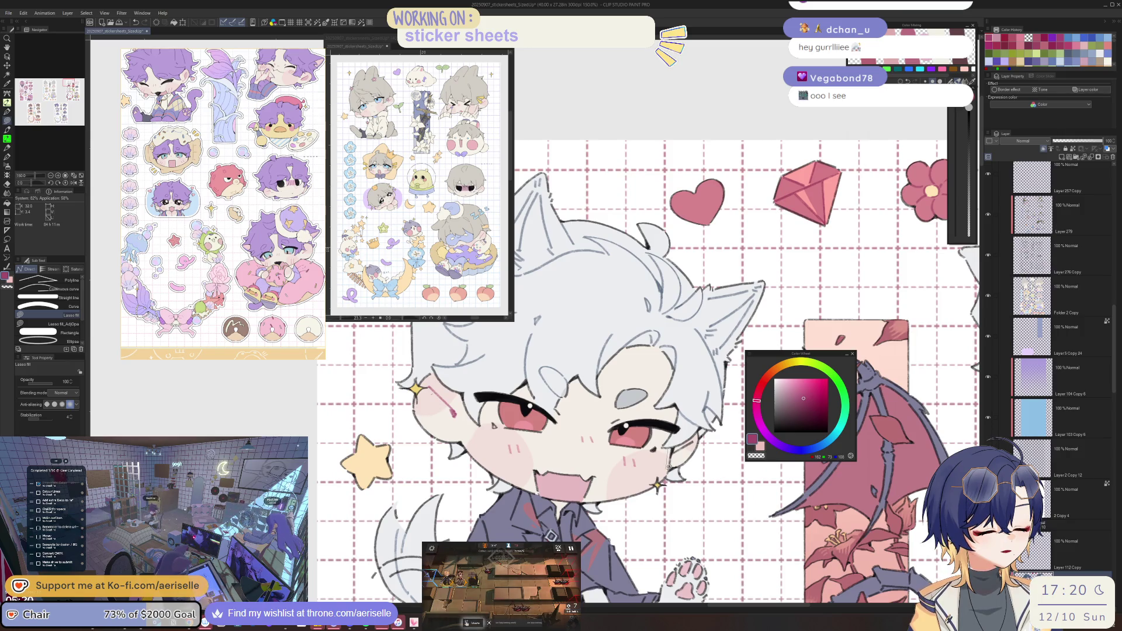
pyautogui.press('e')
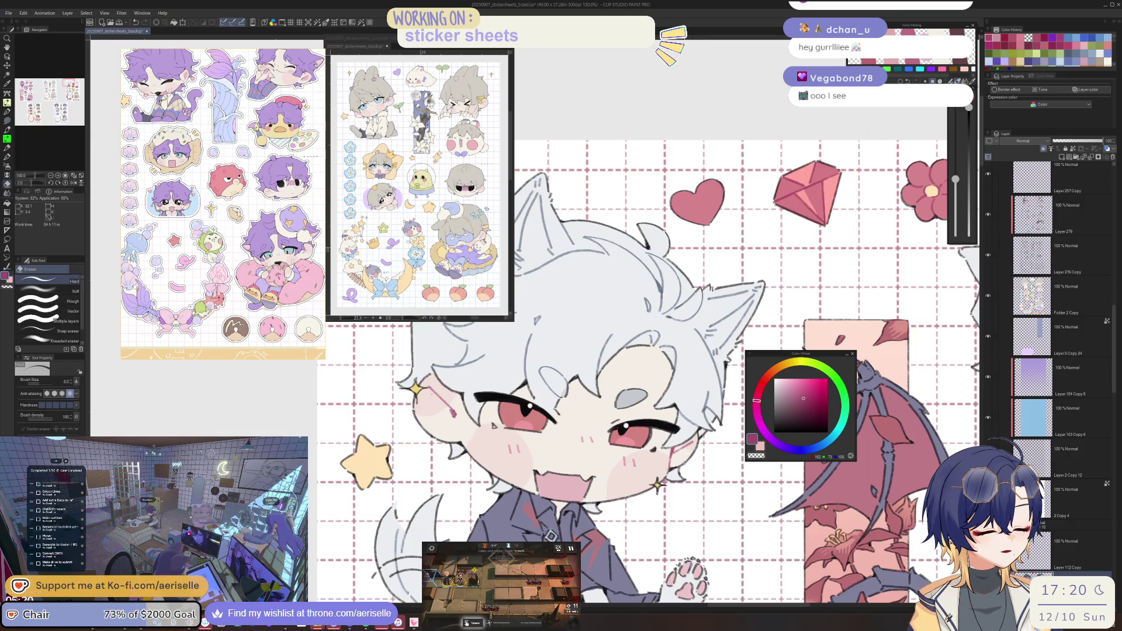
pyautogui.scroll(-4, 602, 401)
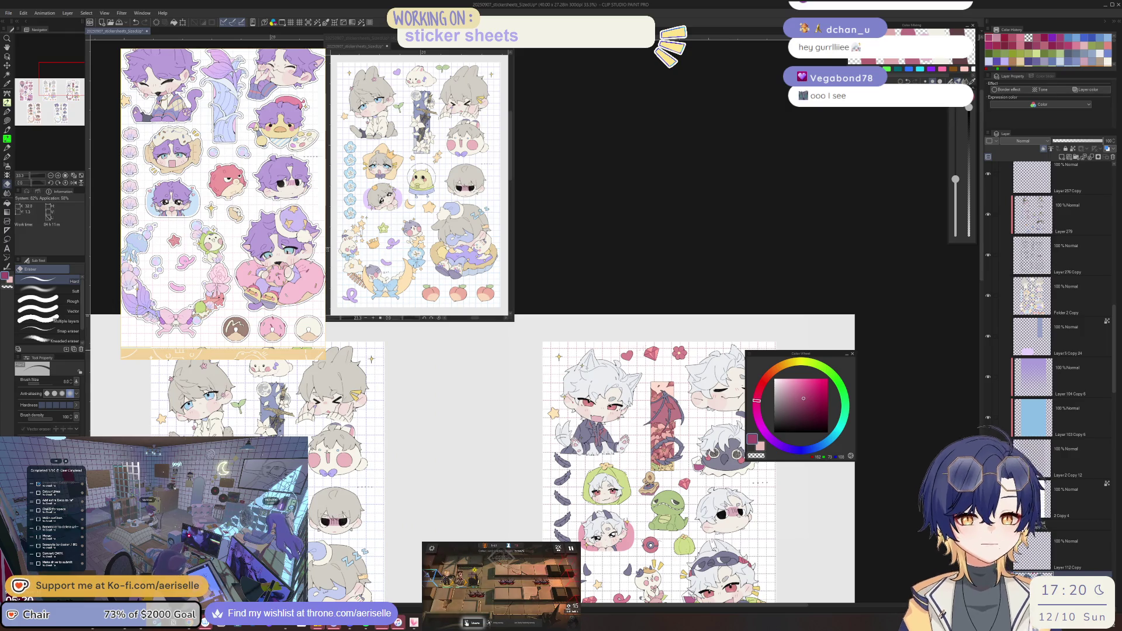
pyautogui.scroll(6, 627, 405)
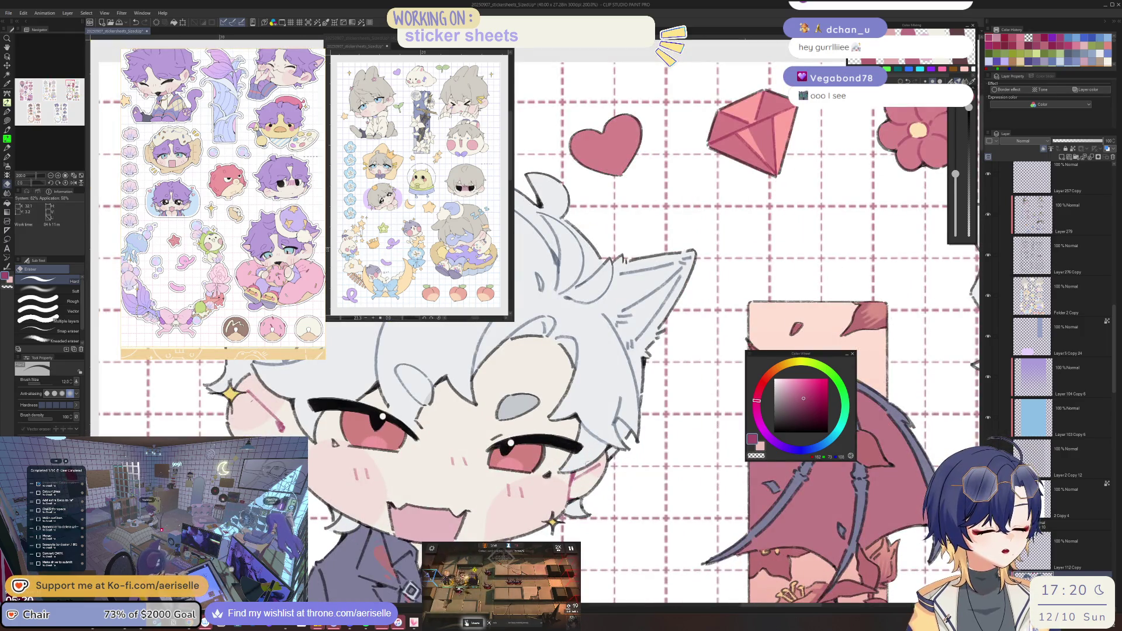
pyautogui.scroll(-5, 643, 409)
pyautogui.scroll(3, 643, 409)
# Bring the sleeping chibi's face into view and pick another layer from the artwork.
pyautogui.press('u')
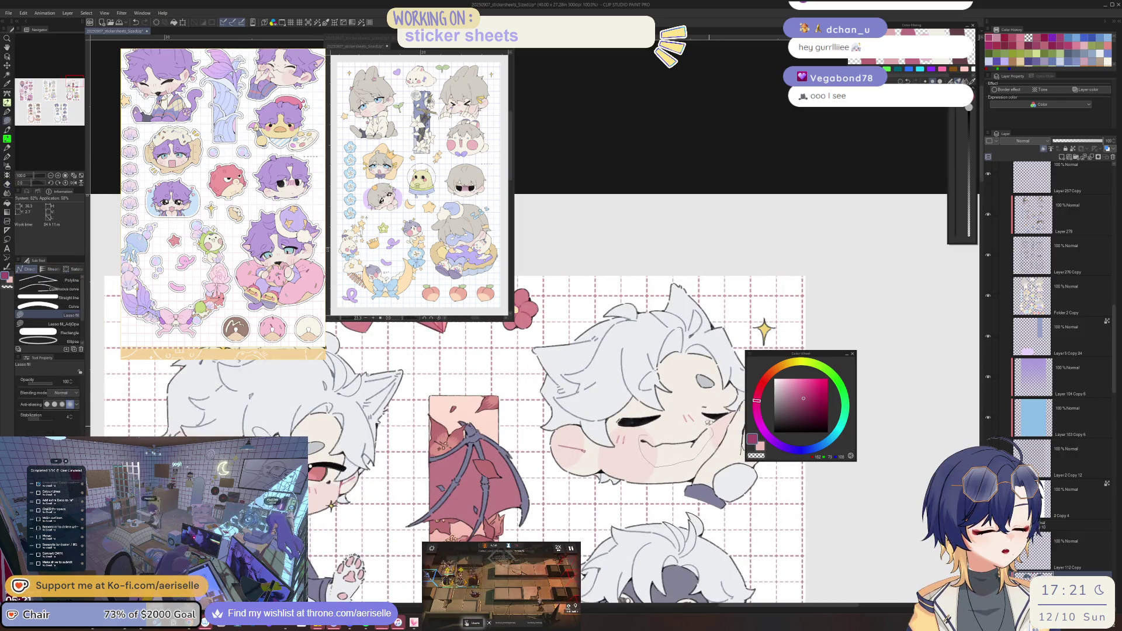
pyautogui.moveTo(753, 406); pyautogui.dragTo(666, 435)
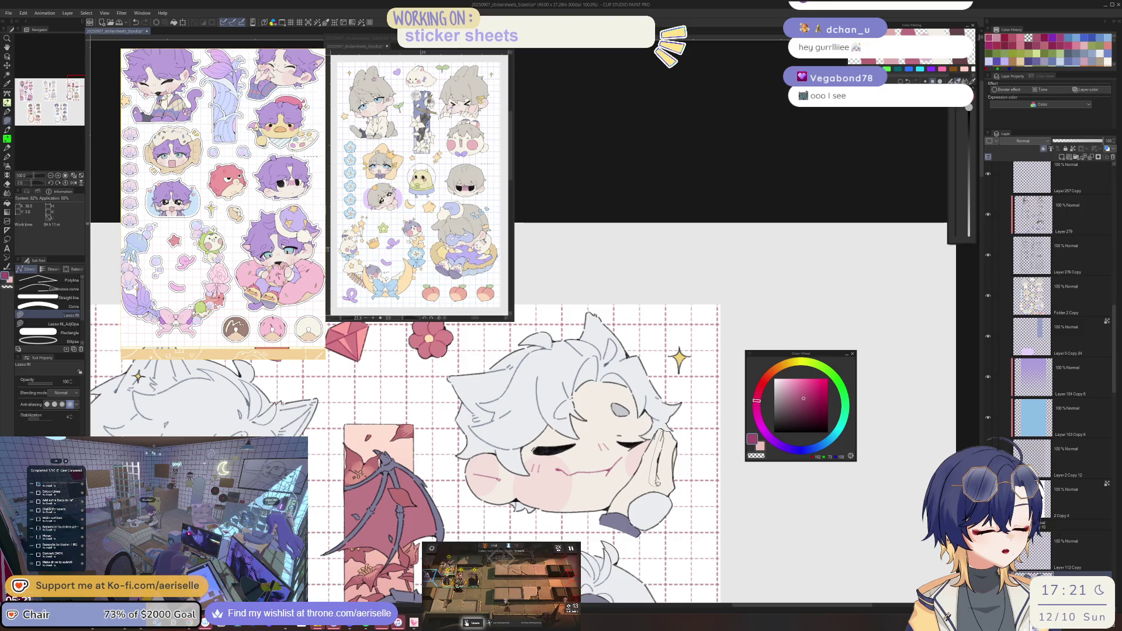
pyautogui.scroll(2, 669, 439)
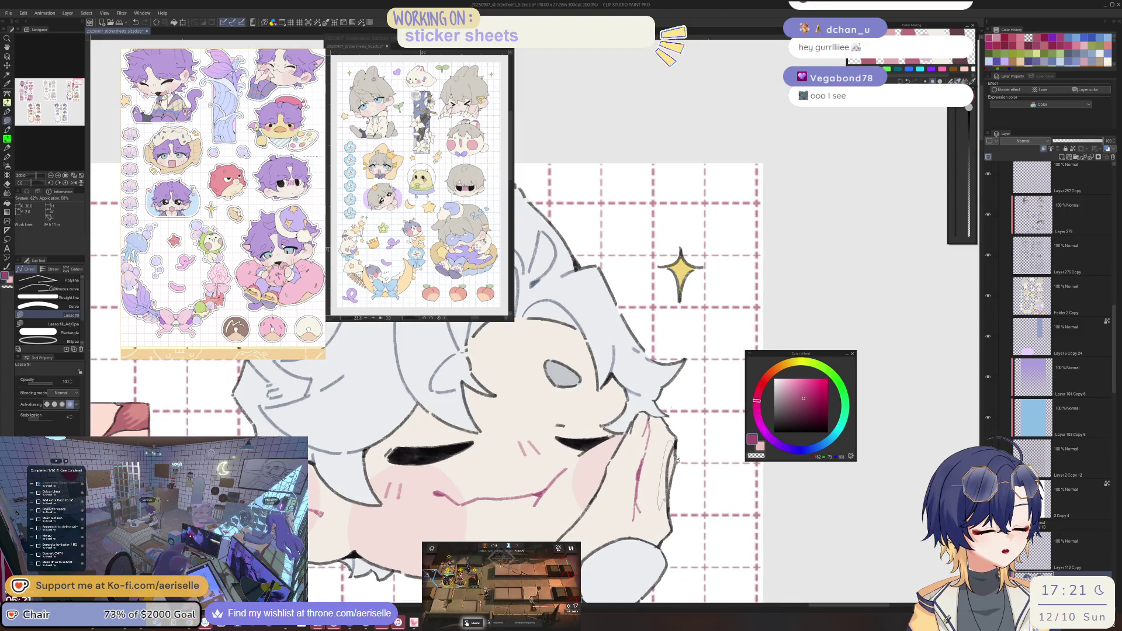
pyautogui.scroll(-4, 676, 460)
pyautogui.scroll(3, 555, 461)
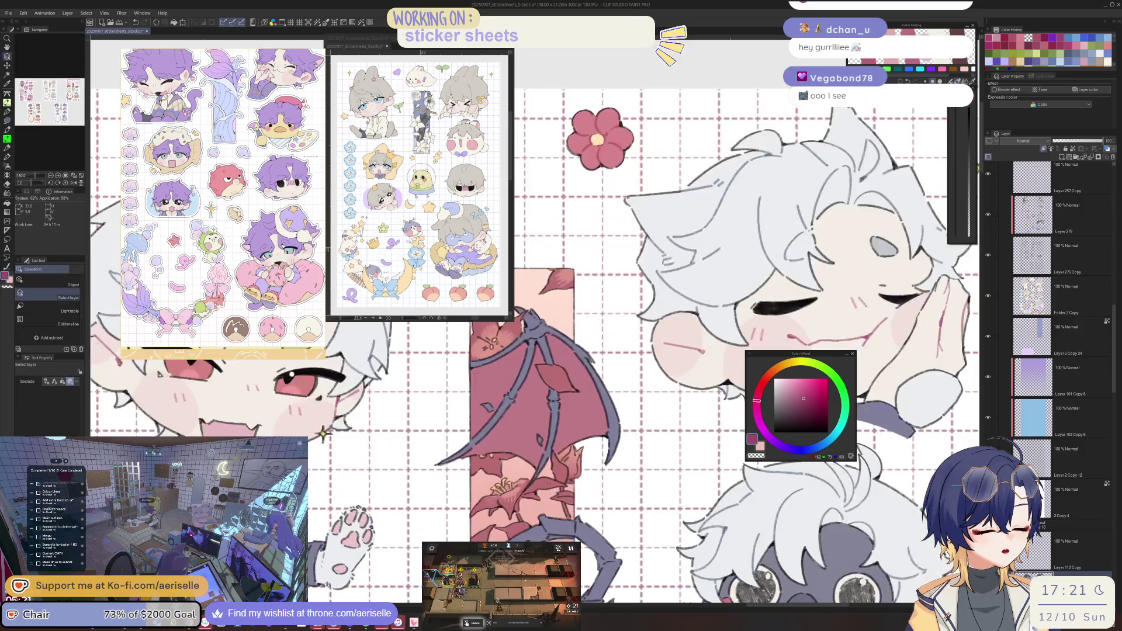
pyautogui.keyDown('ctrl'); pyautogui.keyDown('shift'); pyautogui.click(555, 462); pyautogui.keyUp('shift'); pyautogui.keyUp('ctrl')
pyautogui.scroll(-3, 556, 462)
pyautogui.scroll(-1, 538, 456)
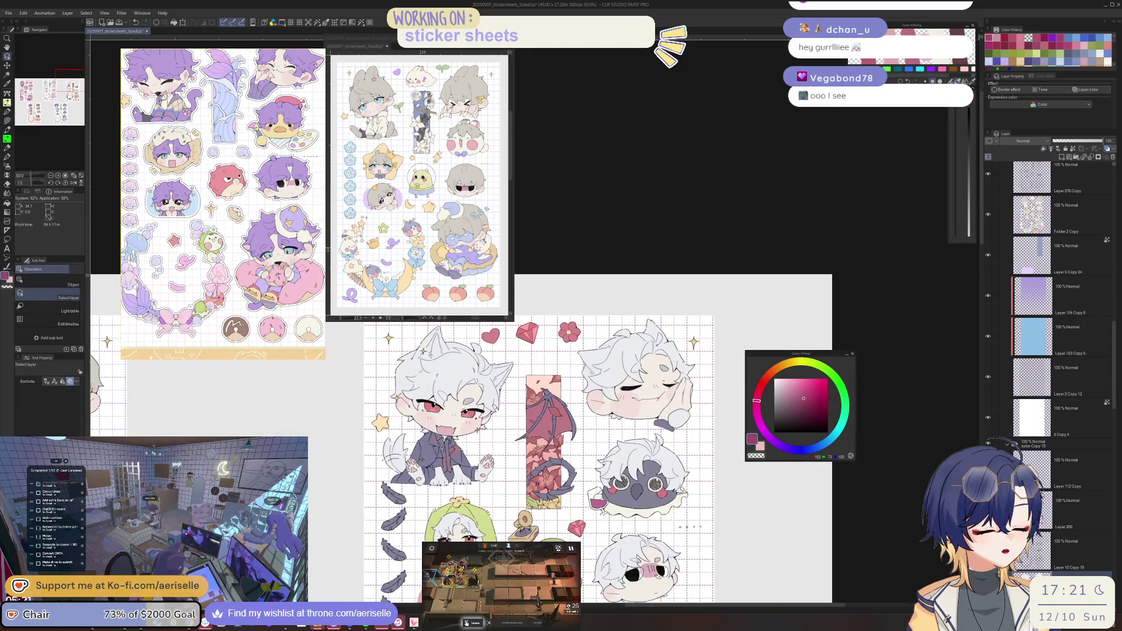
pyautogui.scroll(1, 685, 370)
pyautogui.scroll(3, 685, 370)
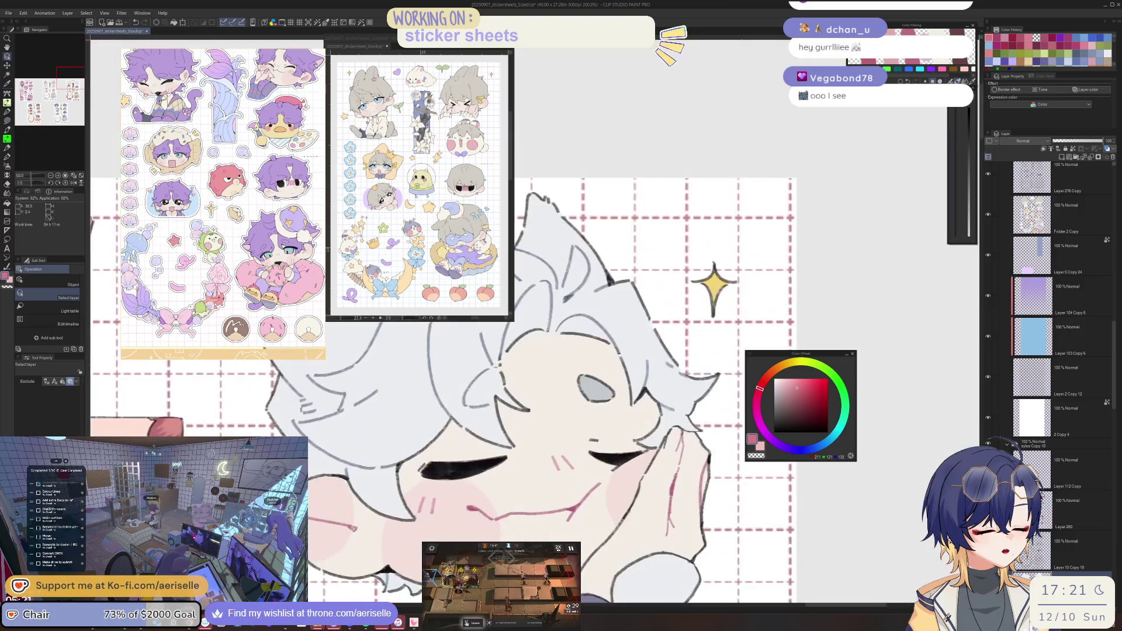
# Fill the outlined fingernail pink and make Layer 280 the active layer for erasing.
pyautogui.press('m')
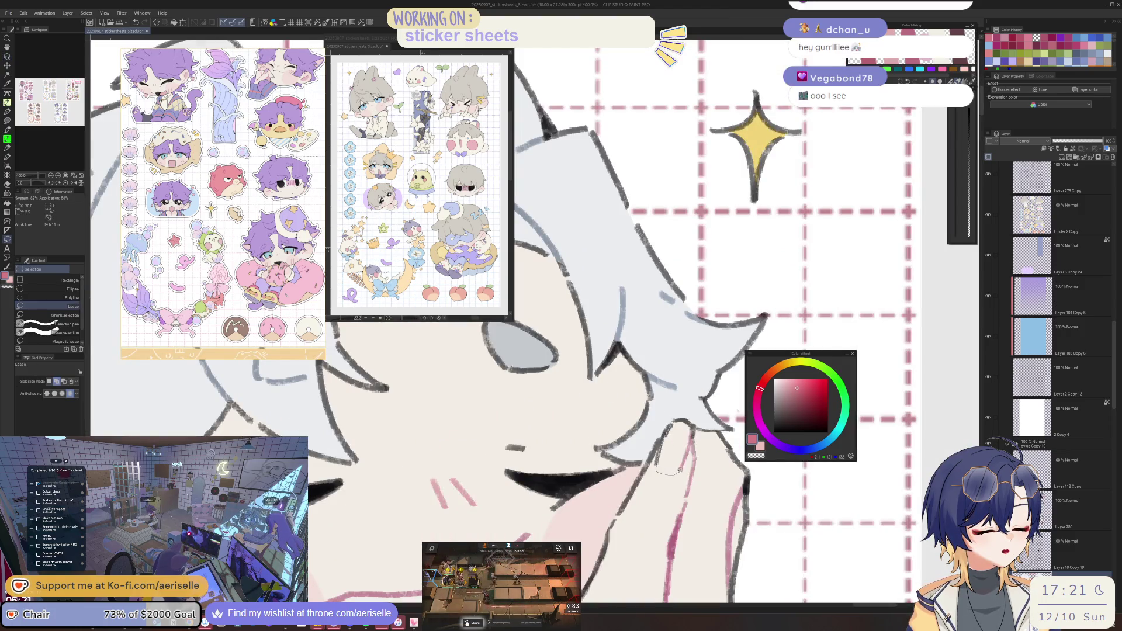
pyautogui.press('g')
pyautogui.click(672, 450)
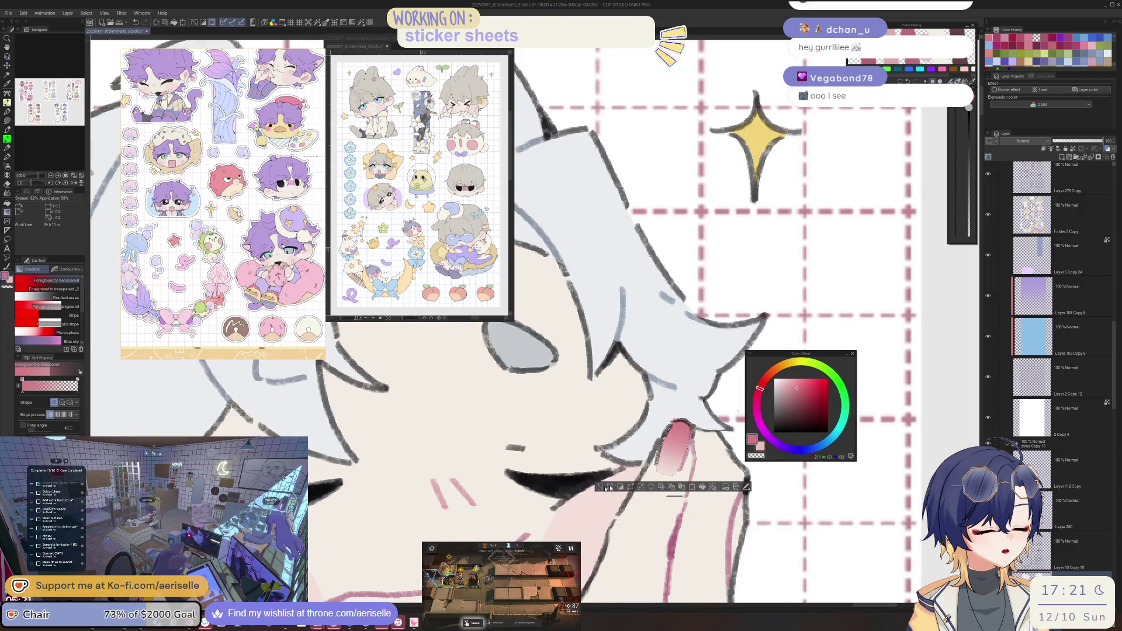
pyautogui.press('o')
pyautogui.click(694, 460)
pyautogui.press('e')
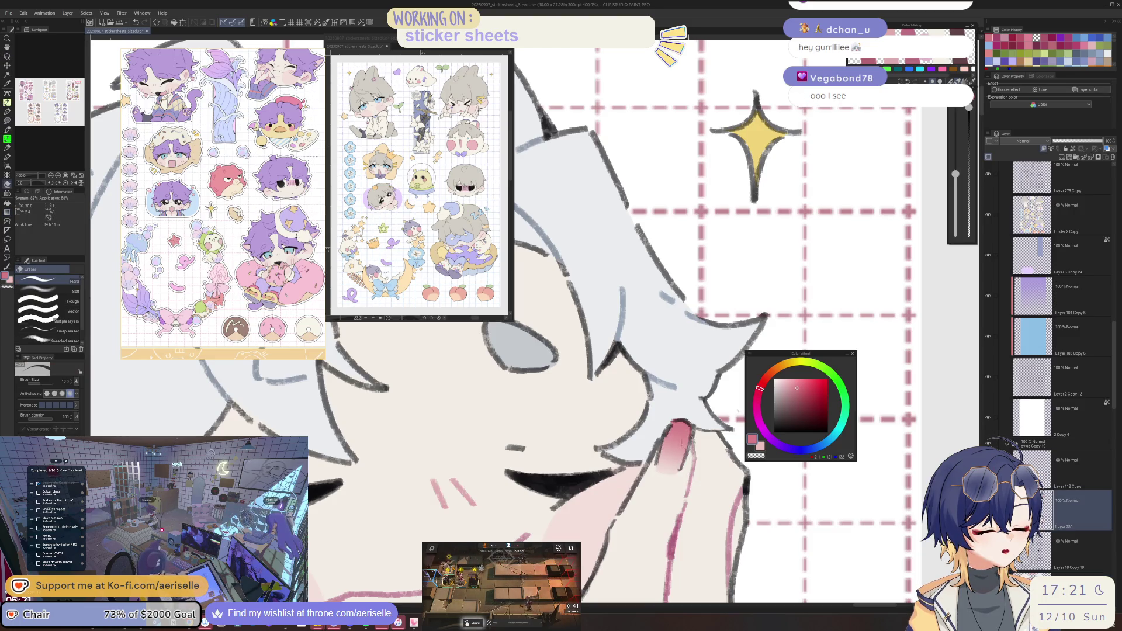
# Switch to the Eyedropper and zoom out to review all the sticker sheets together.
pyautogui.scroll(-6, 695, 462)
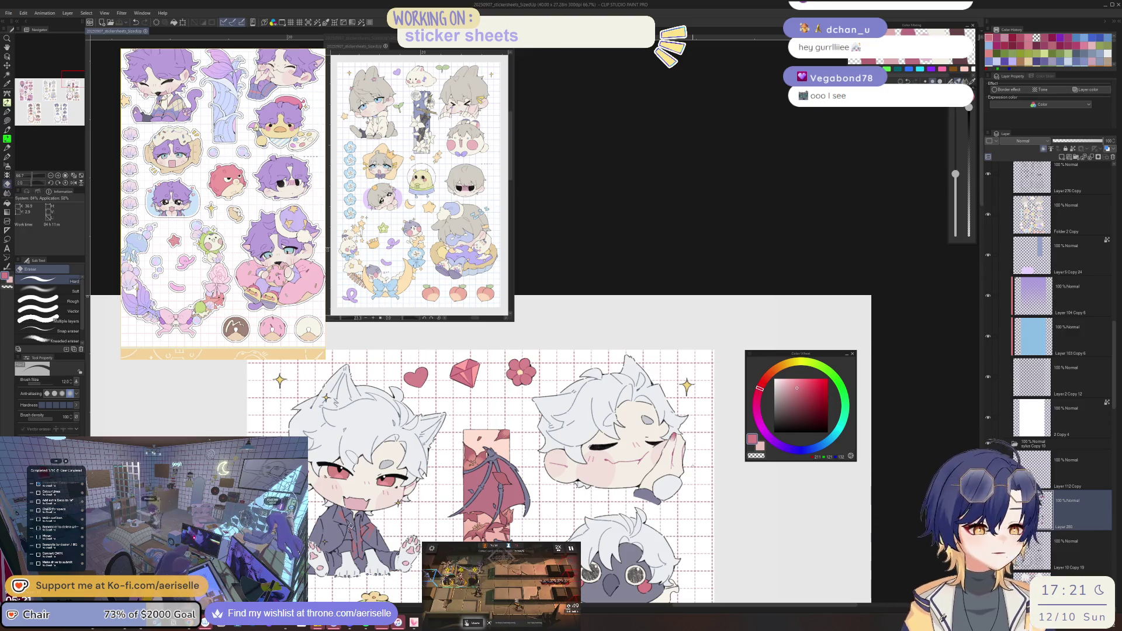
pyautogui.scroll(4, 643, 456)
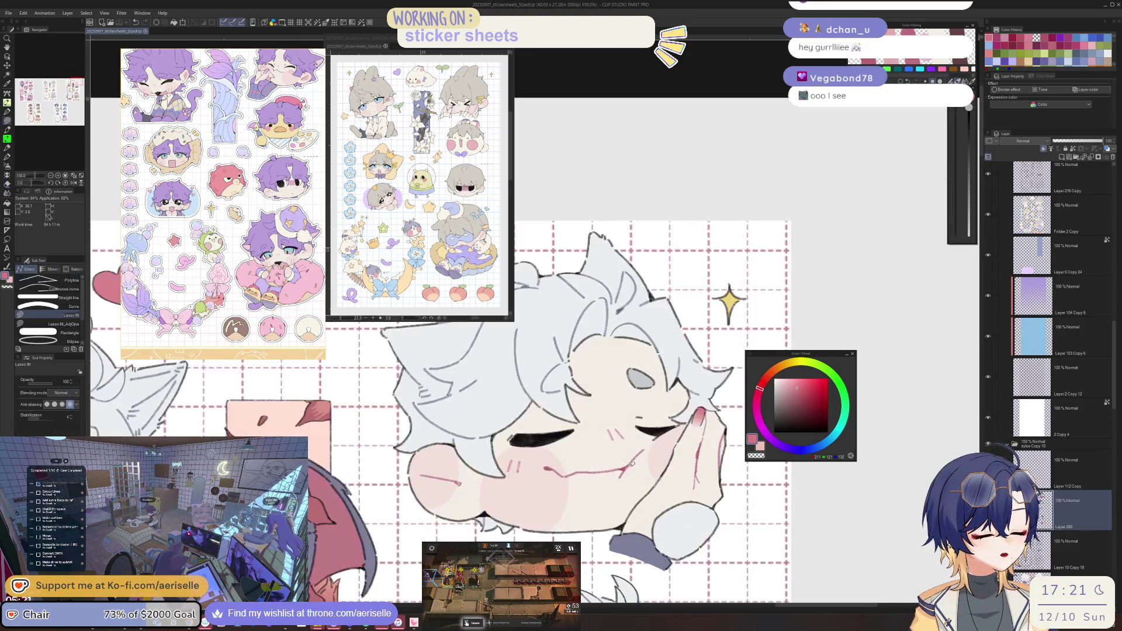
pyautogui.press('i')
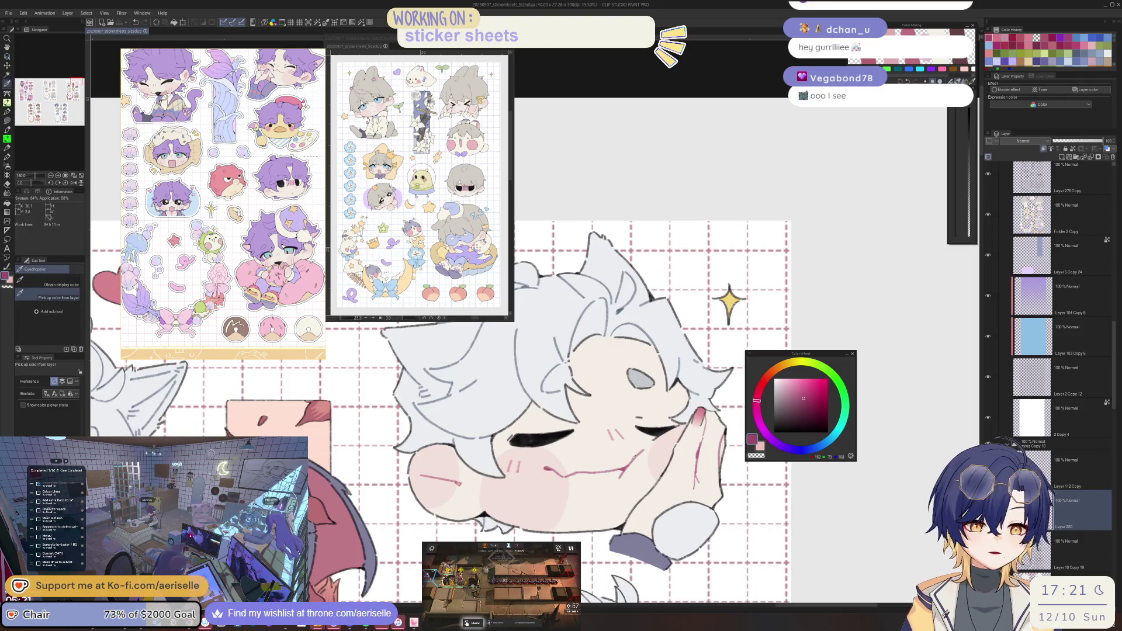
pyautogui.scroll(-6, 673, 456)
pyautogui.moveTo(694, 449)
pyautogui.mouseDown()
pyautogui.moveTo(676, 468)
pyautogui.moveTo(679, 447)
pyautogui.mouseUp()
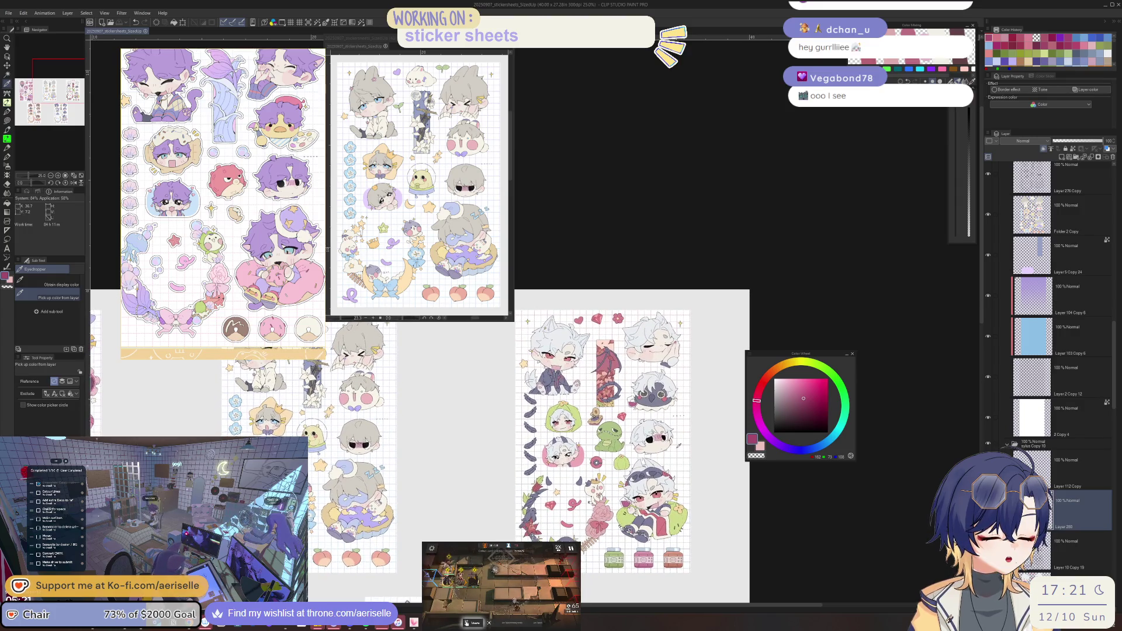
# Lasso-select the area around the dark-glasses chibi's cheek, then clear the selection.
pyautogui.scroll(7, 567, 476)
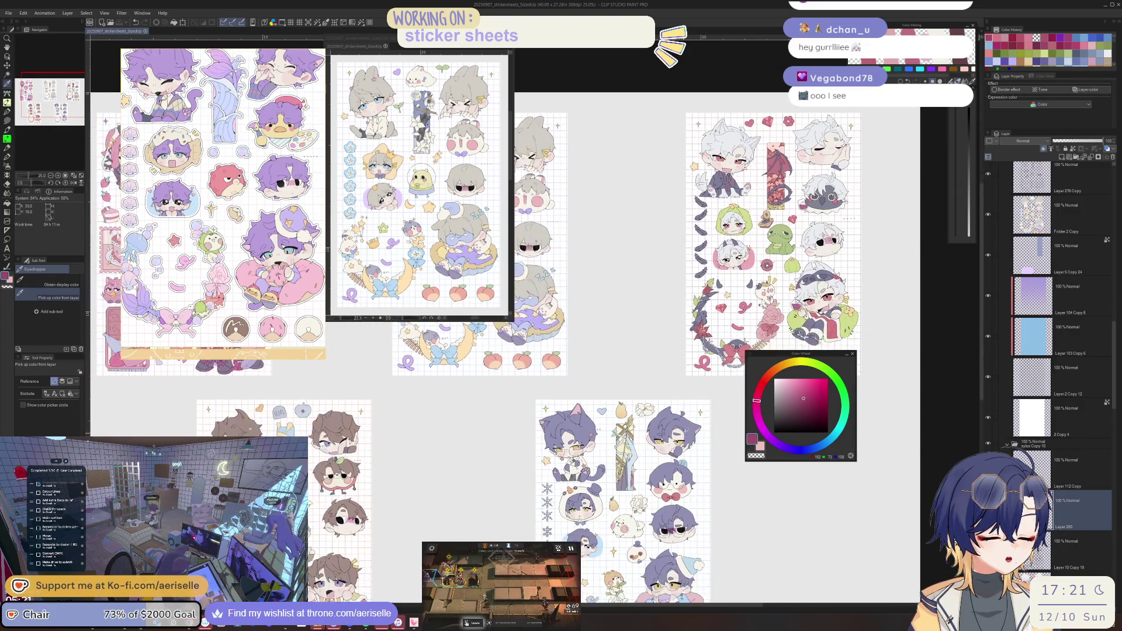
pyautogui.press('u')
pyautogui.press('m')
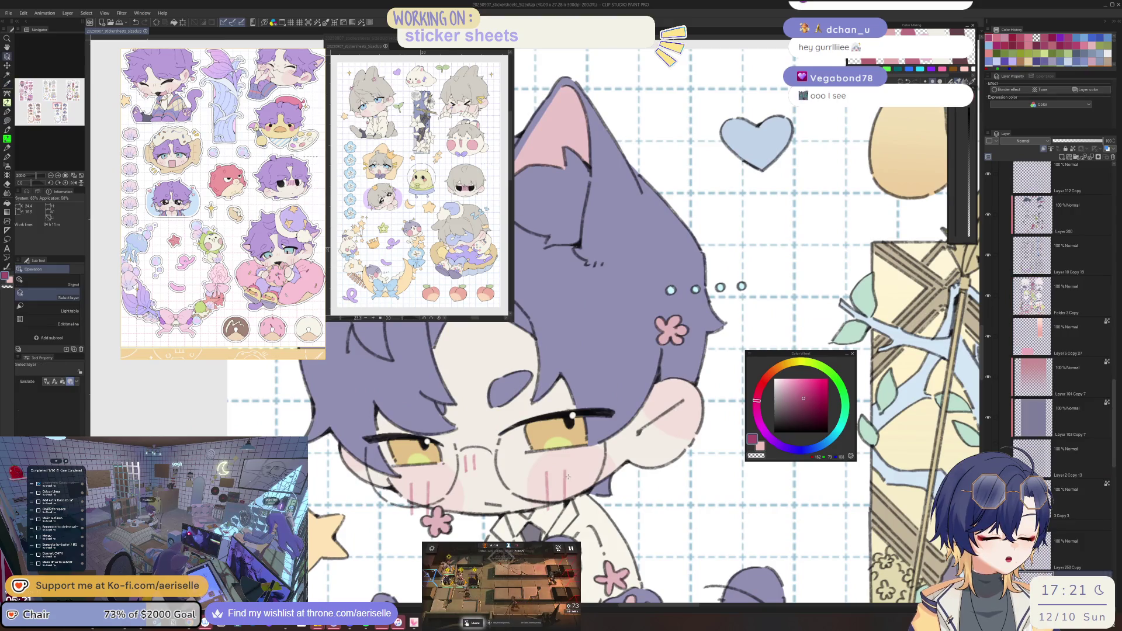
pyautogui.moveTo(688, 393); pyautogui.dragTo(689, 403)
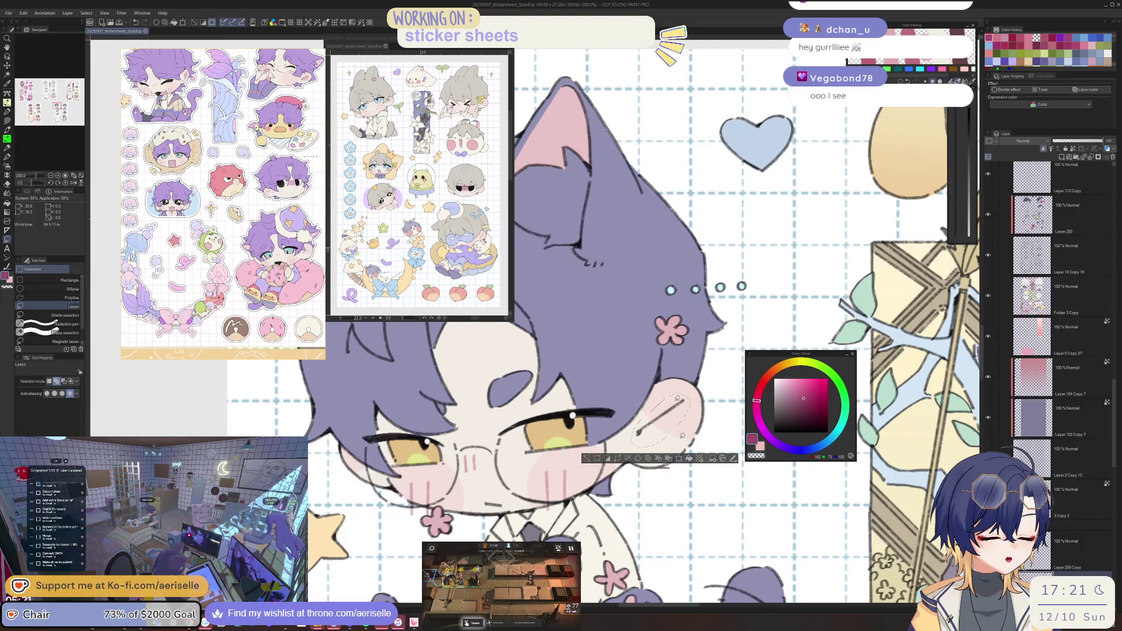
pyautogui.hotkey('ctrl', 'd')
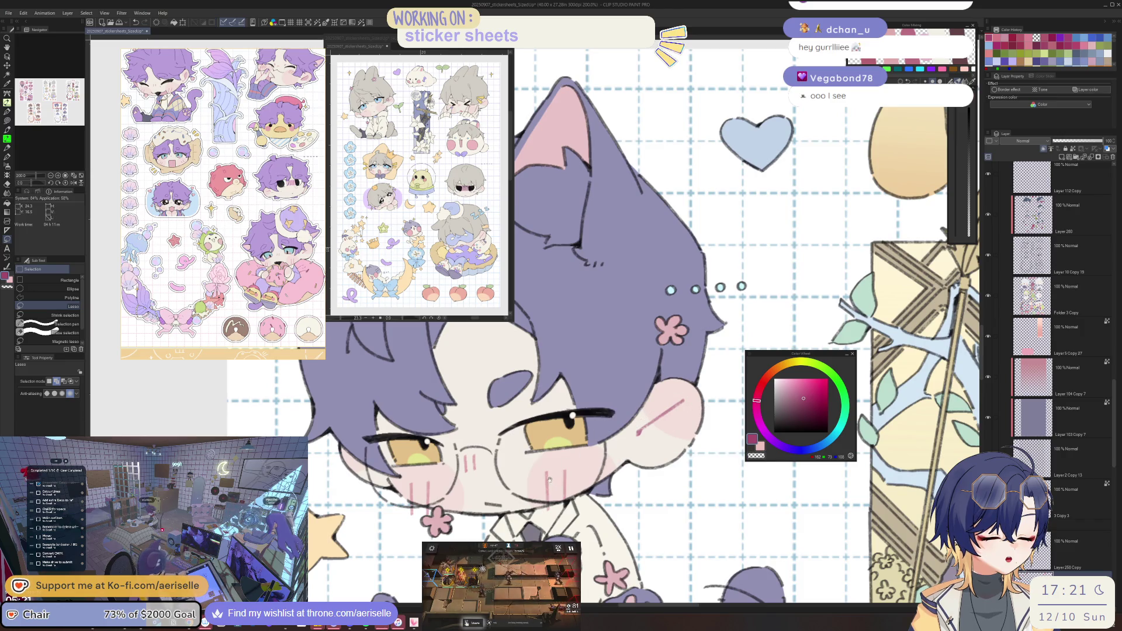
# Reposition the view so the dark-glasses chibi's face sits left of centre.
pyautogui.scroll(3, 550, 479)
pyautogui.press('u')
pyautogui.scroll(-6, 588, 487)
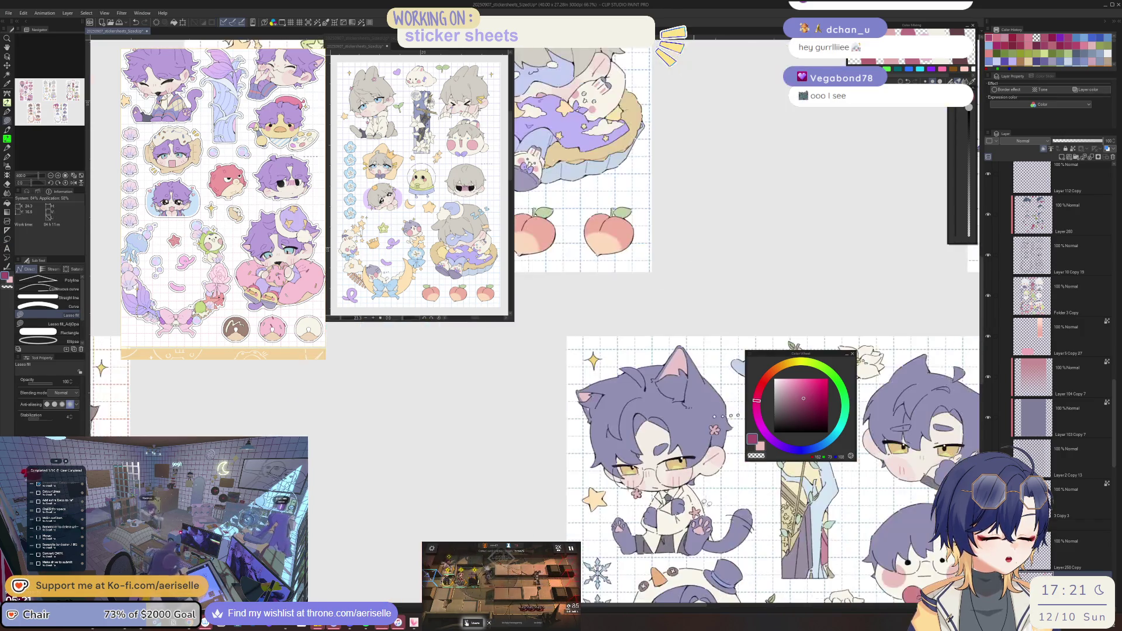
pyautogui.scroll(3, 625, 483)
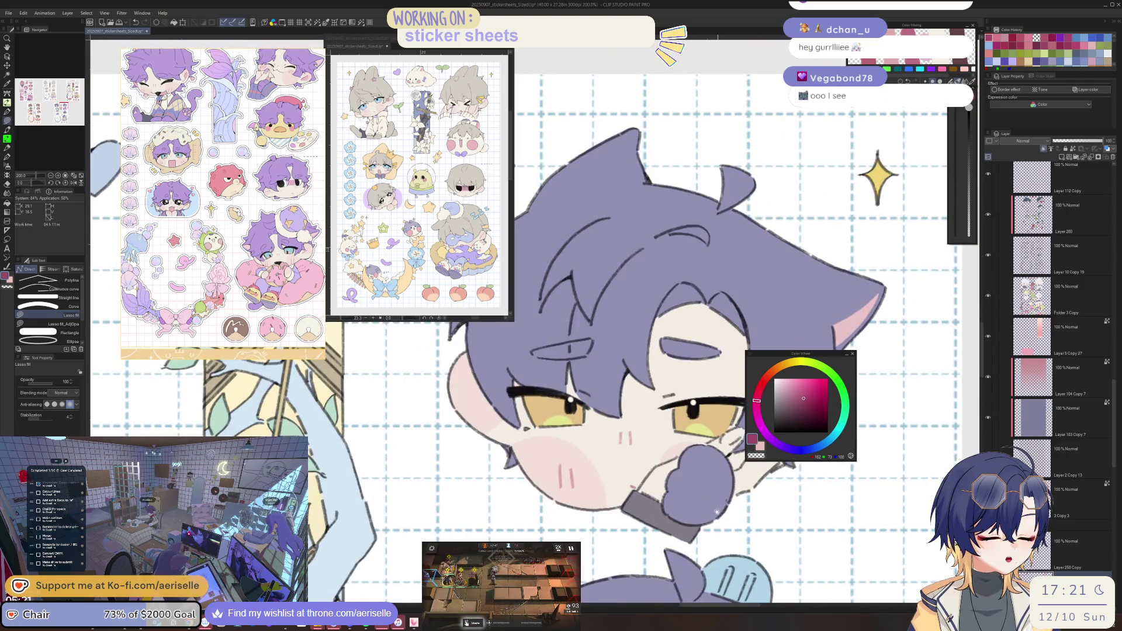
pyautogui.moveTo(717, 512); pyautogui.dragTo(612, 506)
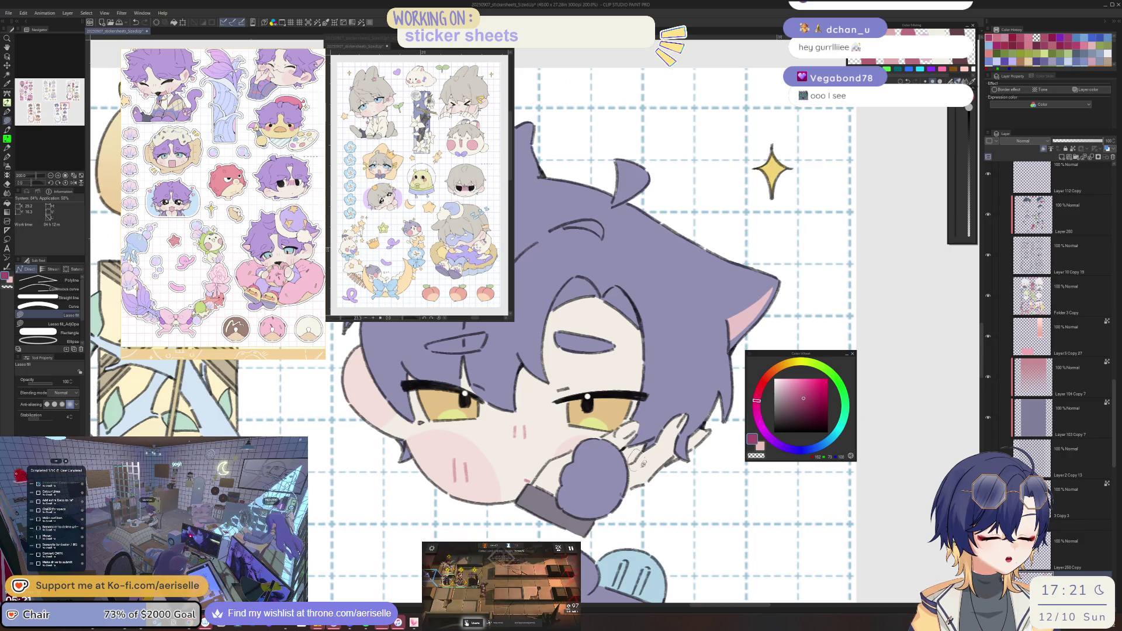
pyautogui.press('e')
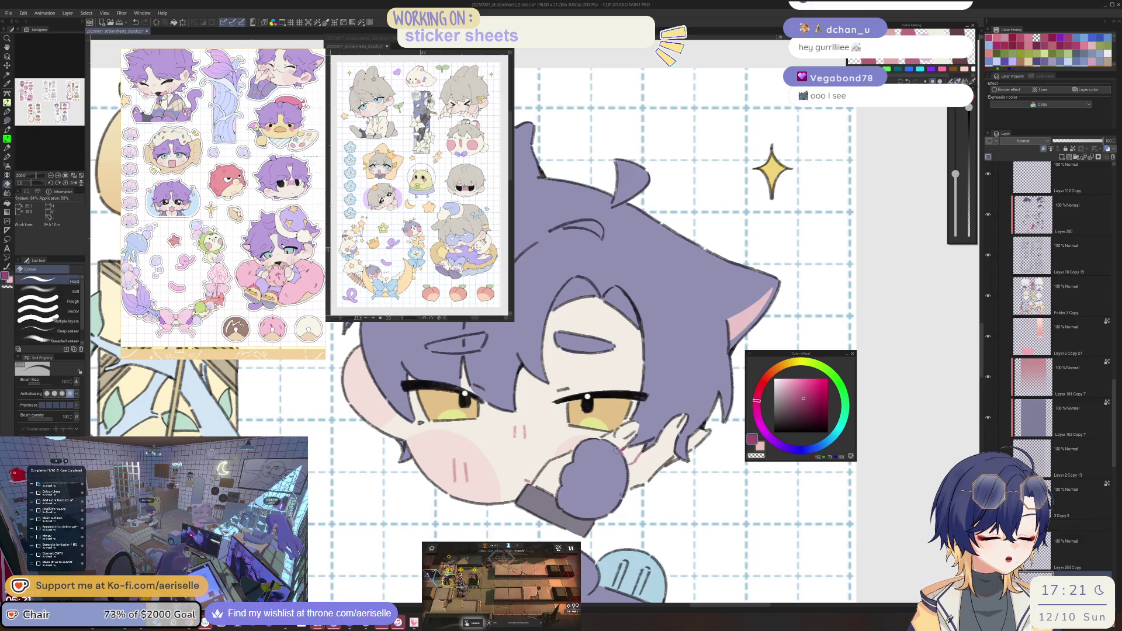
pyautogui.scroll(-3, 626, 483)
pyautogui.moveTo(643, 527); pyautogui.dragTo(636, 369)
# Paint pink blush on the chibi's right cheek with Lasso fill.
pyautogui.moveTo(681, 530)
pyautogui.mouseDown()
pyautogui.moveTo(673, 456)
pyautogui.moveTo(673, 469)
pyautogui.mouseUp()
pyautogui.scroll(3, 673, 456)
pyautogui.press('u')
pyautogui.moveTo(715, 425); pyautogui.dragTo(723, 429)
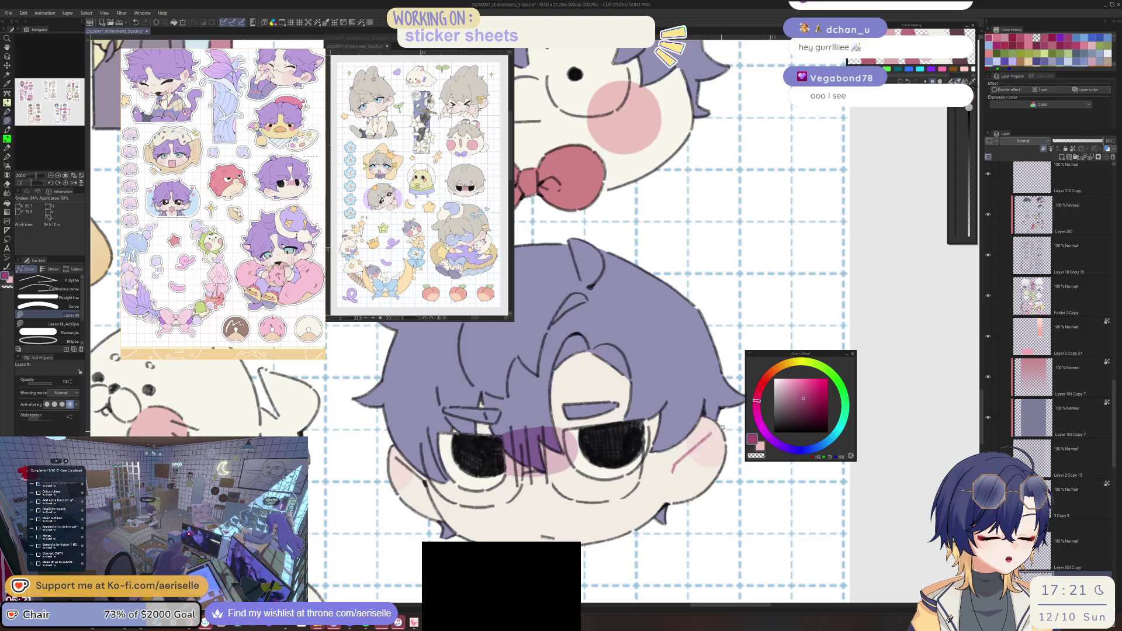
pyautogui.moveTo(518, 520); pyautogui.dragTo(667, 535)
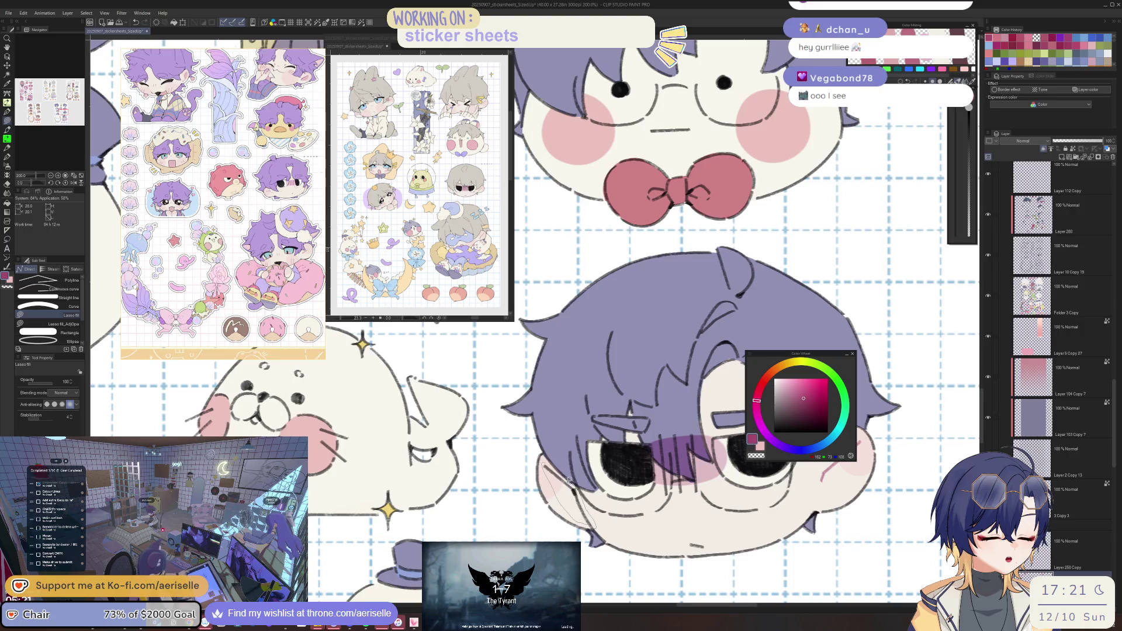
pyautogui.scroll(-3, 609, 517)
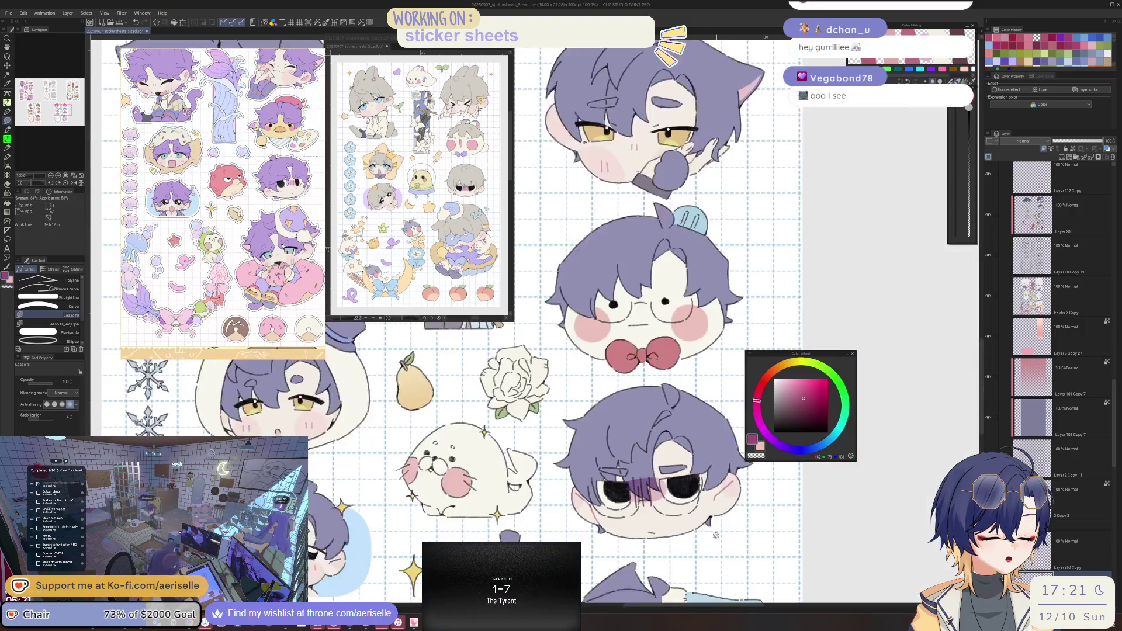
pyautogui.scroll(2, 659, 527)
pyautogui.scroll(-4, 680, 525)
pyautogui.scroll(2, 679, 524)
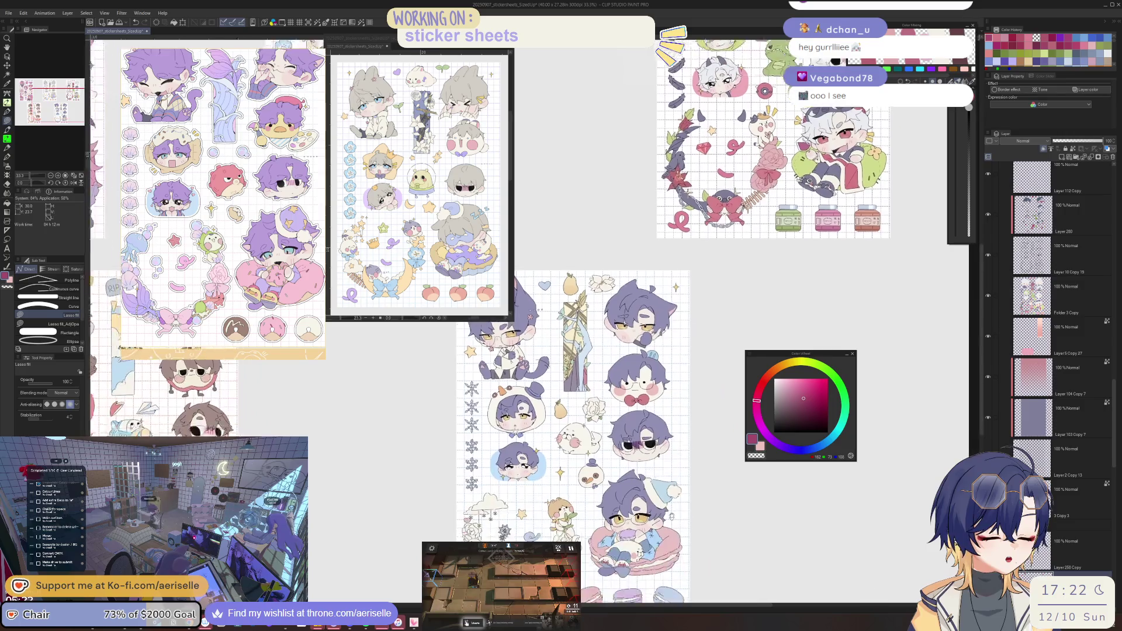
# Zoom to the blue-background chibi and fill pink blush on its right cheek.
pyautogui.scroll(4, 641, 432)
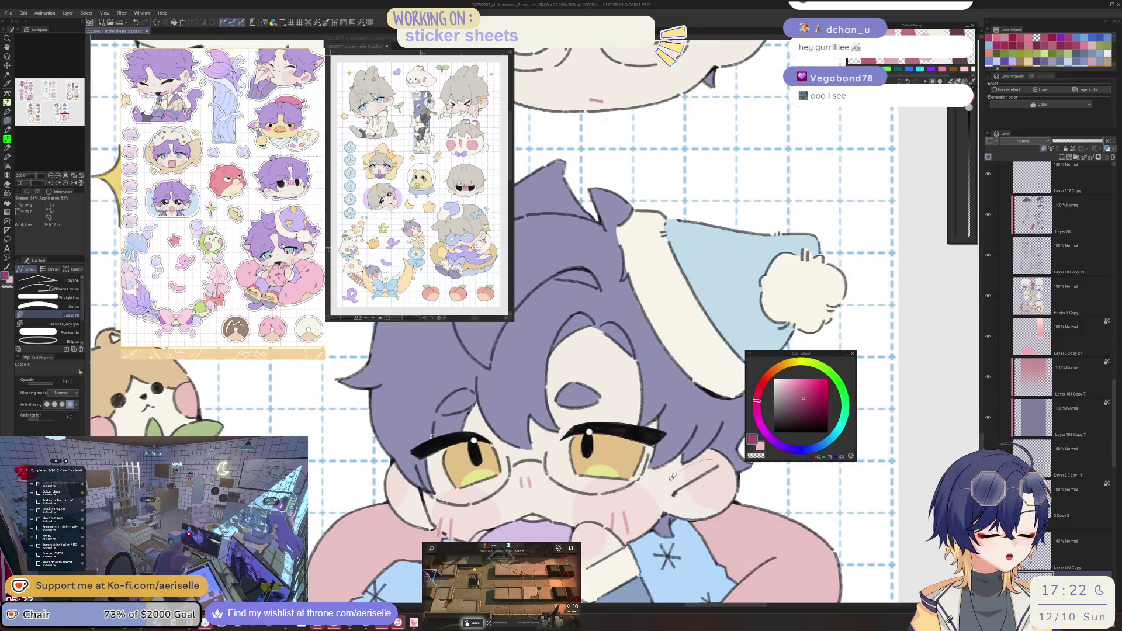
pyautogui.moveTo(672, 477); pyautogui.dragTo(792, 483)
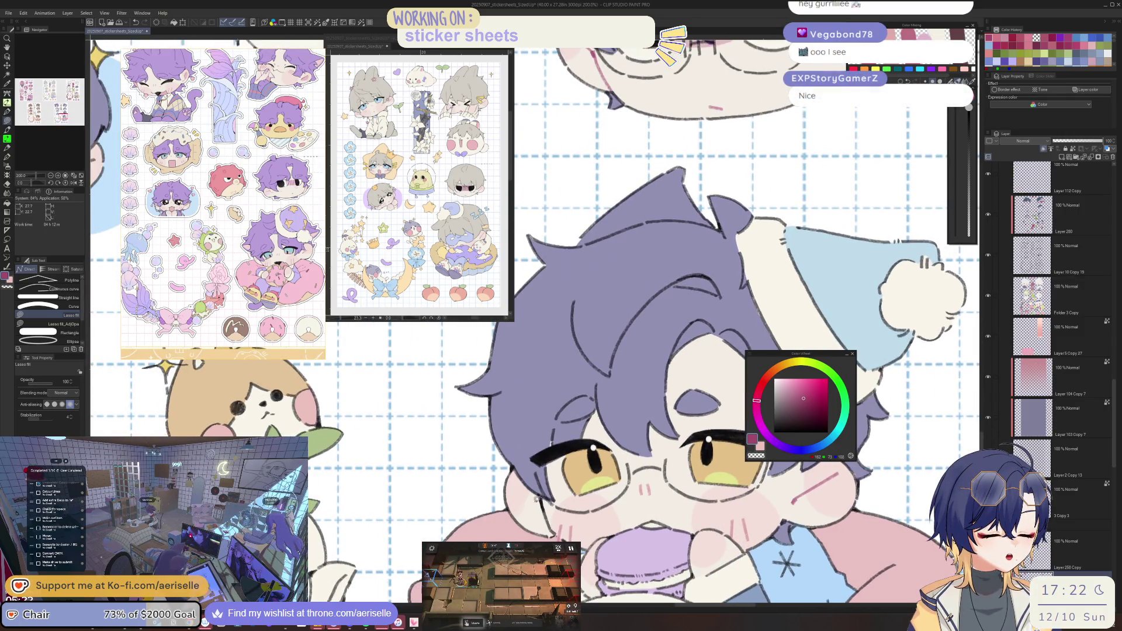
pyautogui.scroll(-4, 558, 513)
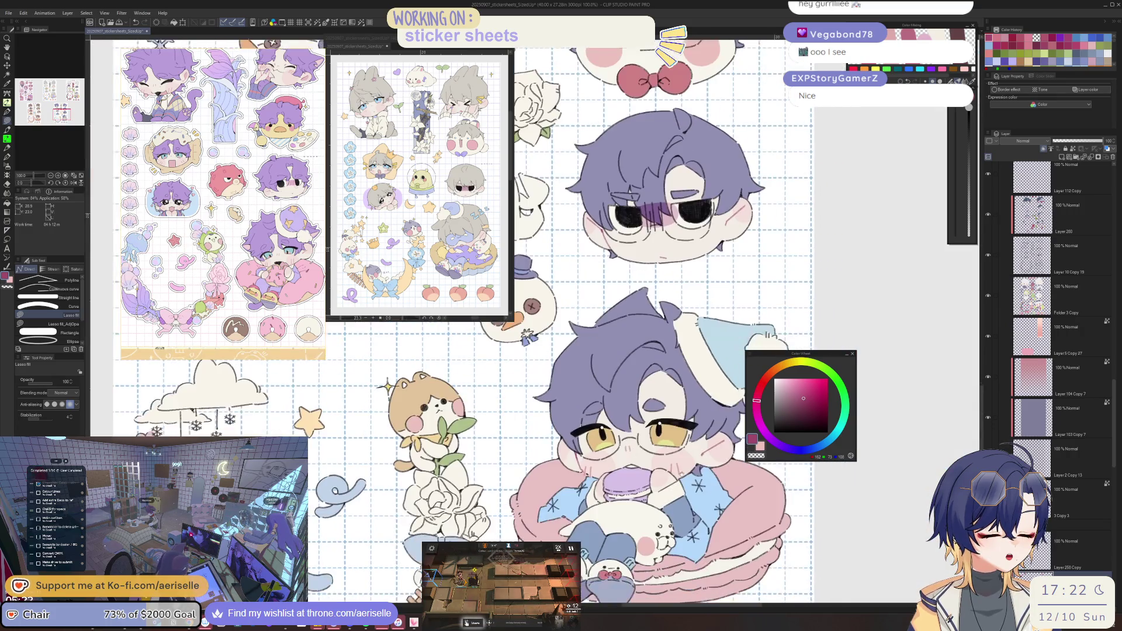
pyautogui.scroll(4, 675, 466)
pyautogui.scroll(-4, 664, 455)
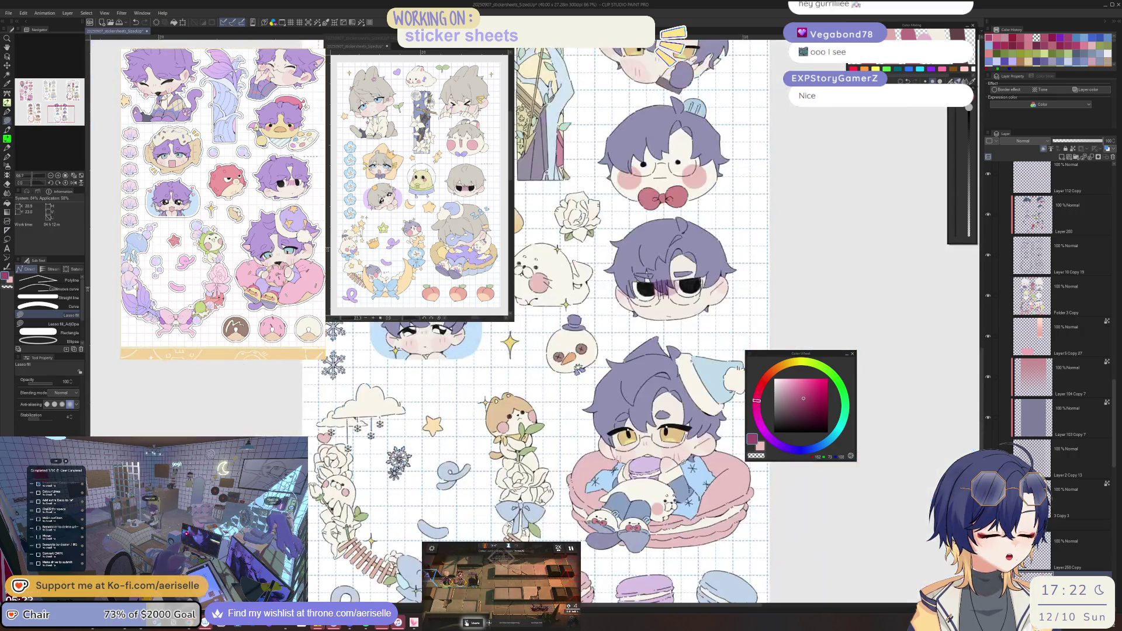
pyautogui.moveTo(639, 494)
pyautogui.mouseDown()
pyautogui.moveTo(668, 547)
pyautogui.moveTo(830, 546)
pyautogui.mouseUp()
pyautogui.scroll(4, 638, 456)
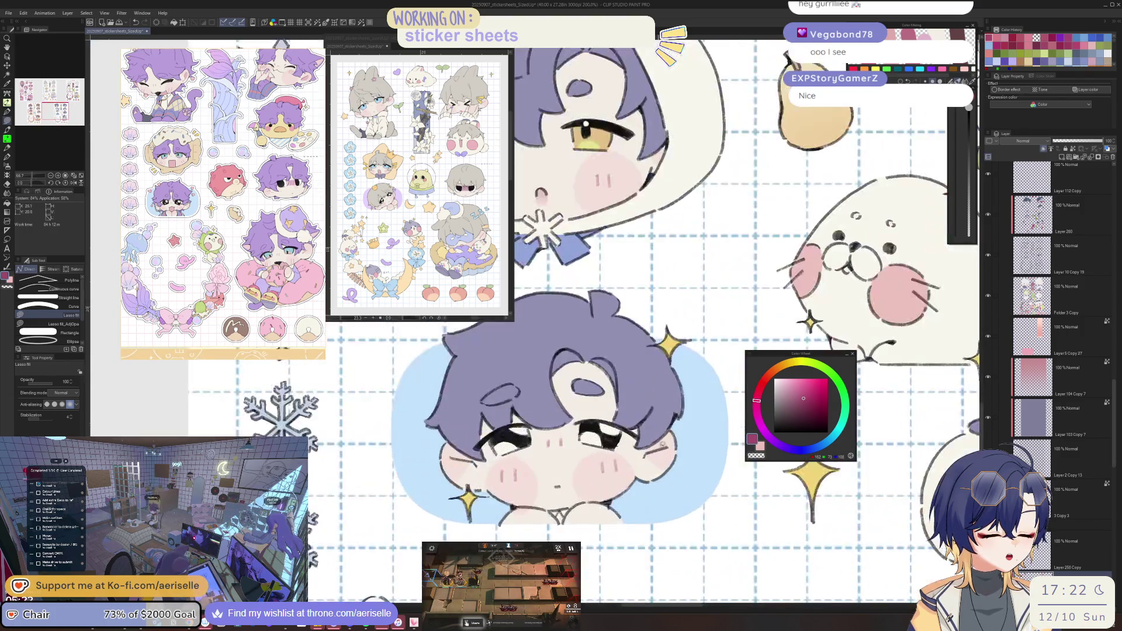
pyautogui.moveTo(639, 455); pyautogui.dragTo(674, 446)
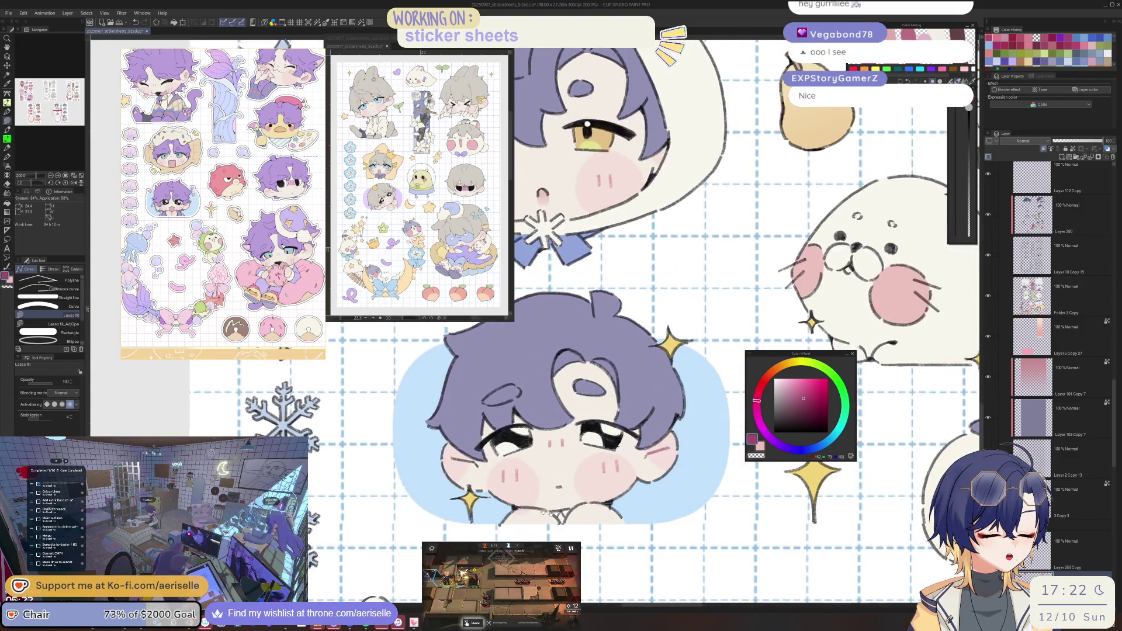
# Look over the surrounding stickers and select Layer 280 from the canvas.
pyautogui.moveTo(471, 458); pyautogui.dragTo(558, 484)
pyautogui.scroll(3, 577, 497)
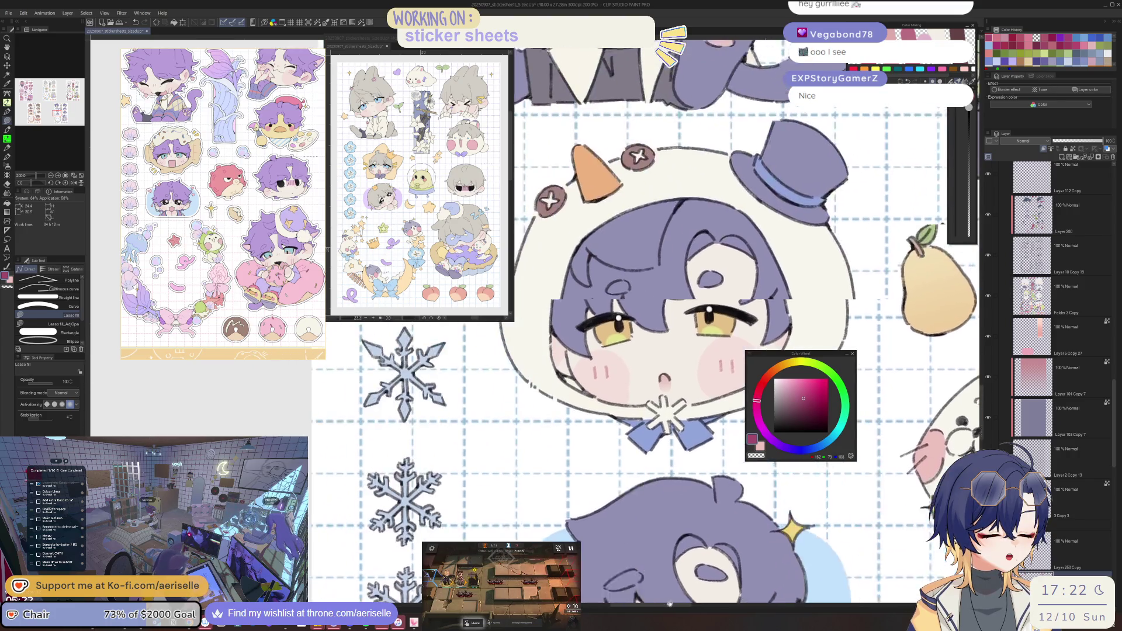
pyautogui.scroll(-5, 595, 369)
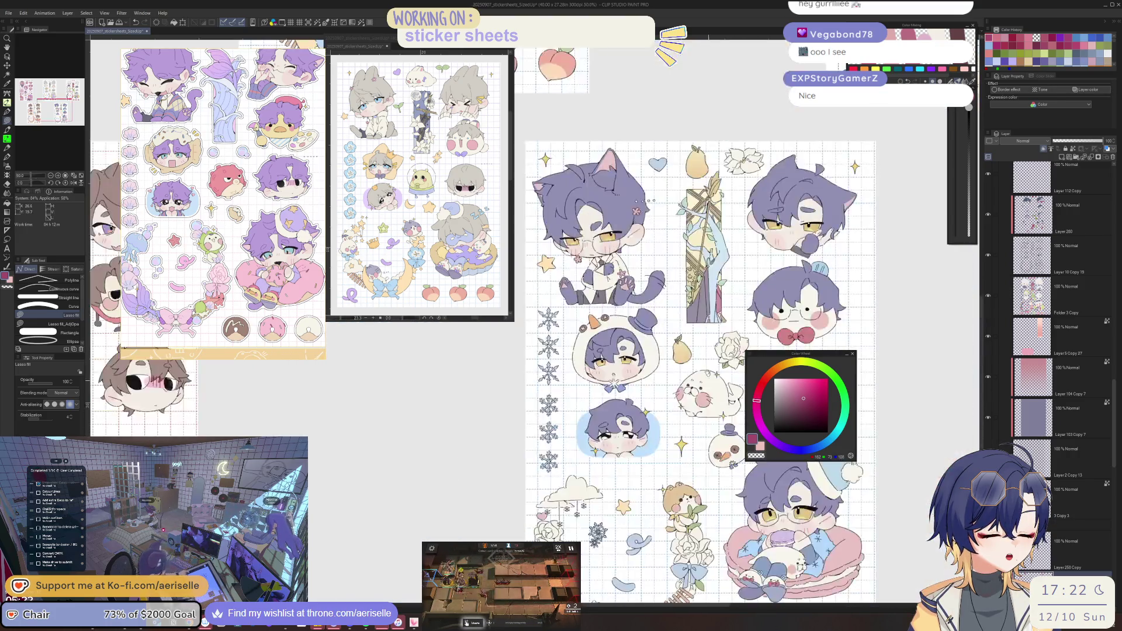
pyautogui.scroll(5, 676, 440)
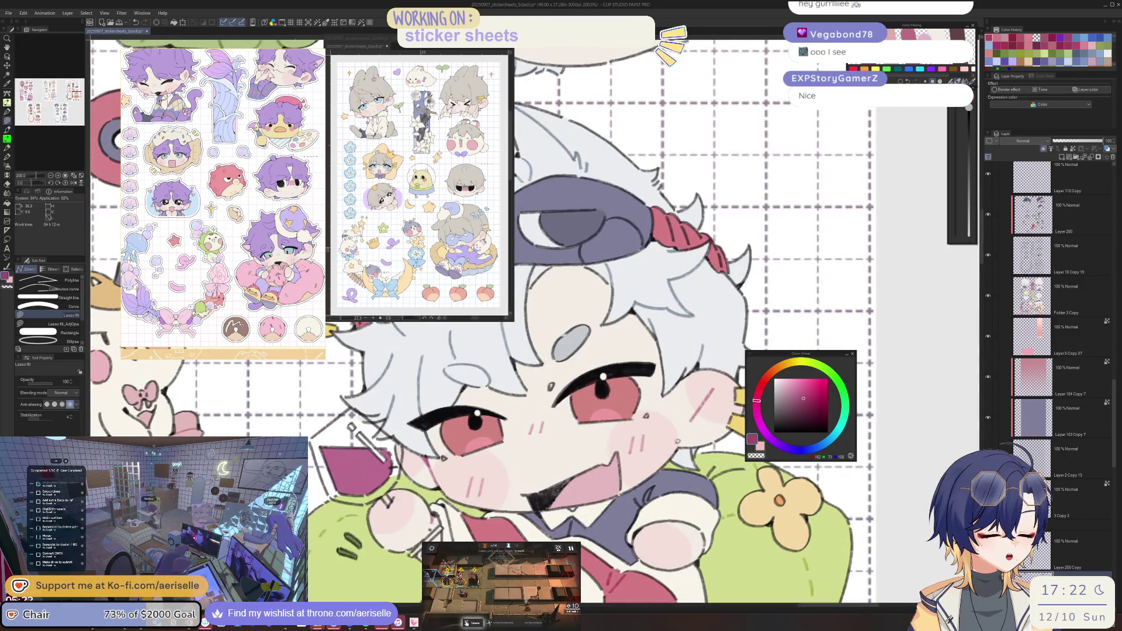
pyautogui.scroll(-4, 678, 441)
pyautogui.scroll(-4, 614, 528)
pyautogui.scroll(4, 613, 528)
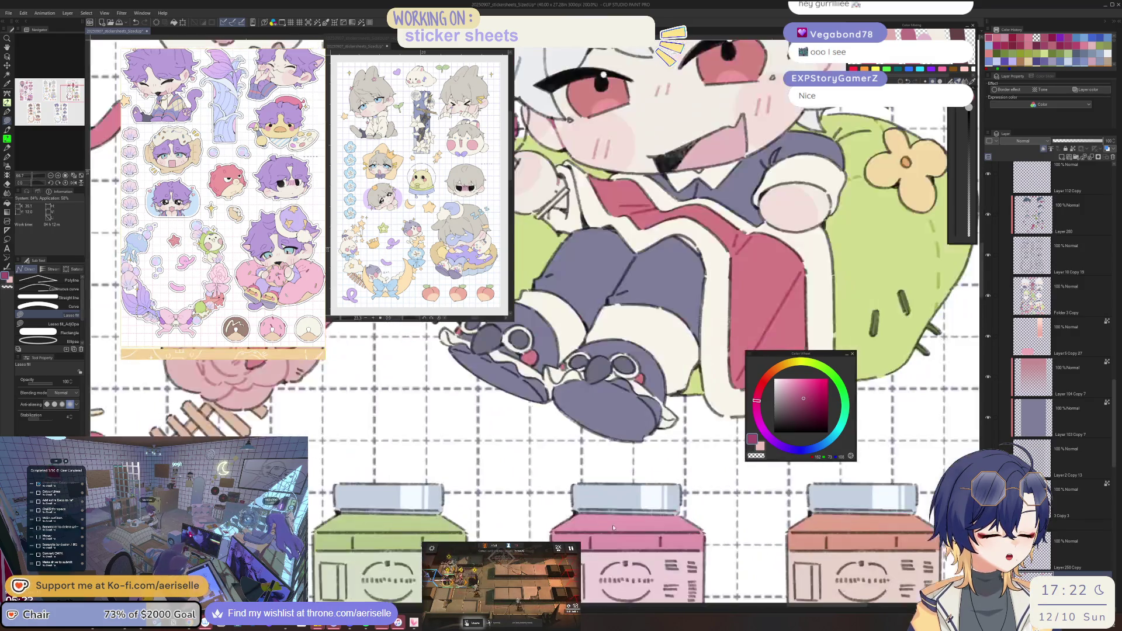
pyautogui.press('o')
pyautogui.click(773, 320)
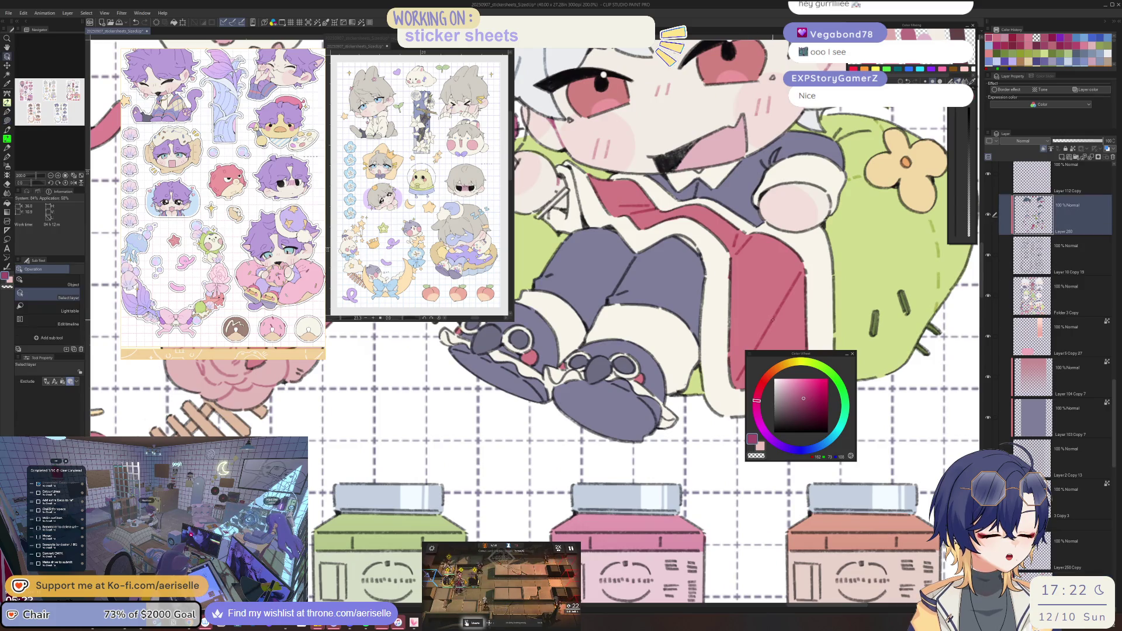
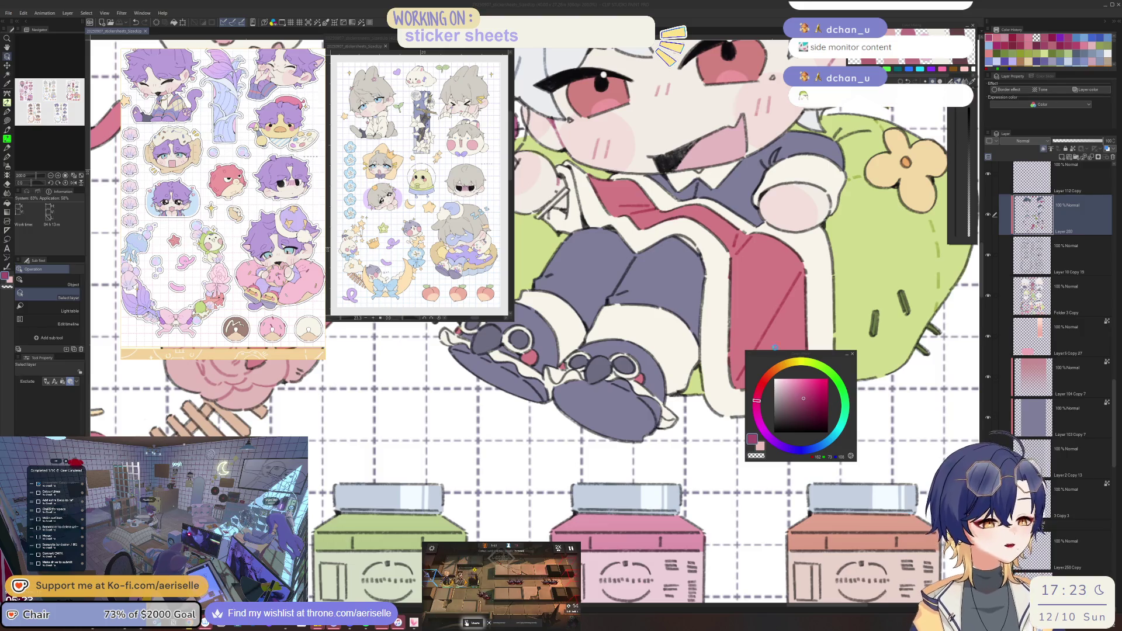
# Sample the jar's light pink and lasso-fill its top band in a darker pink.
pyautogui.scroll(-3, 659, 454)
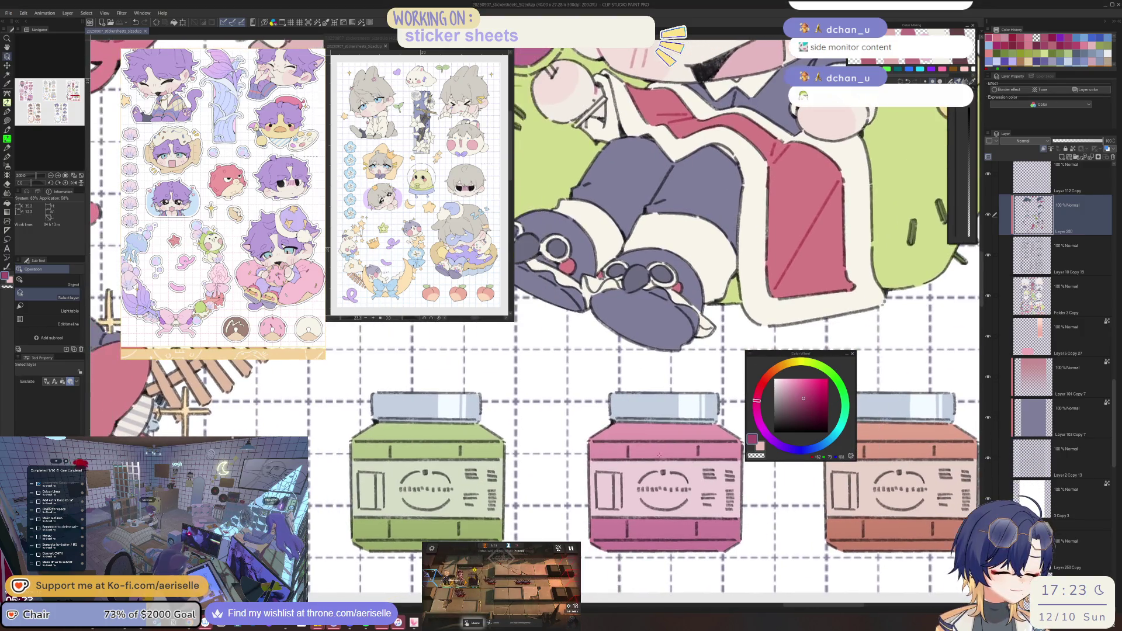
pyautogui.press('i')
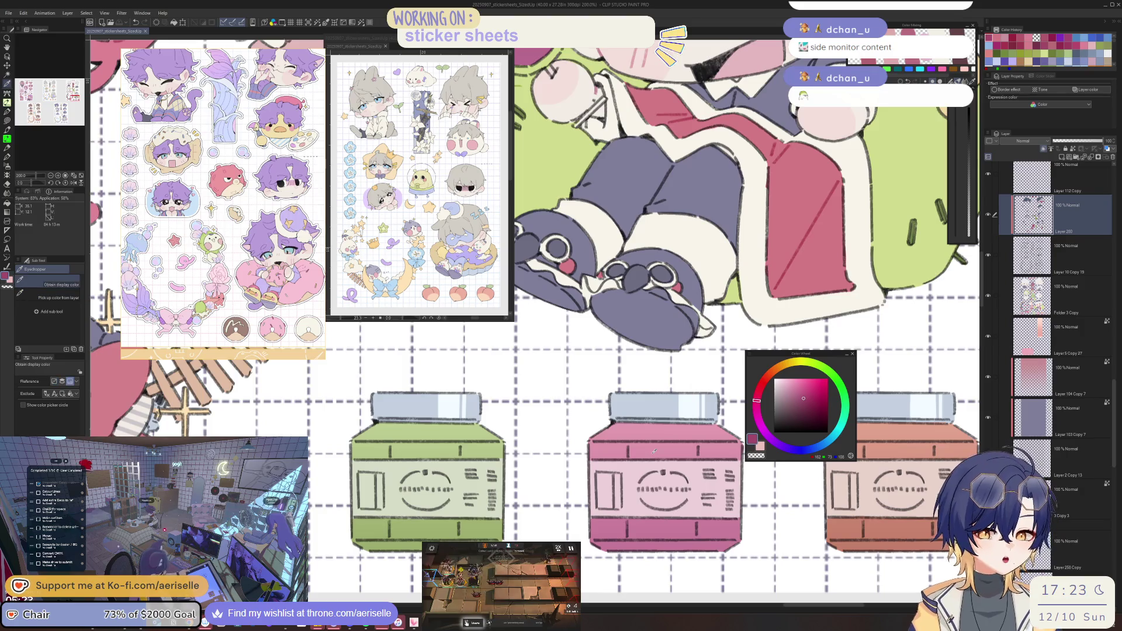
pyautogui.click(654, 454)
pyautogui.click(808, 398)
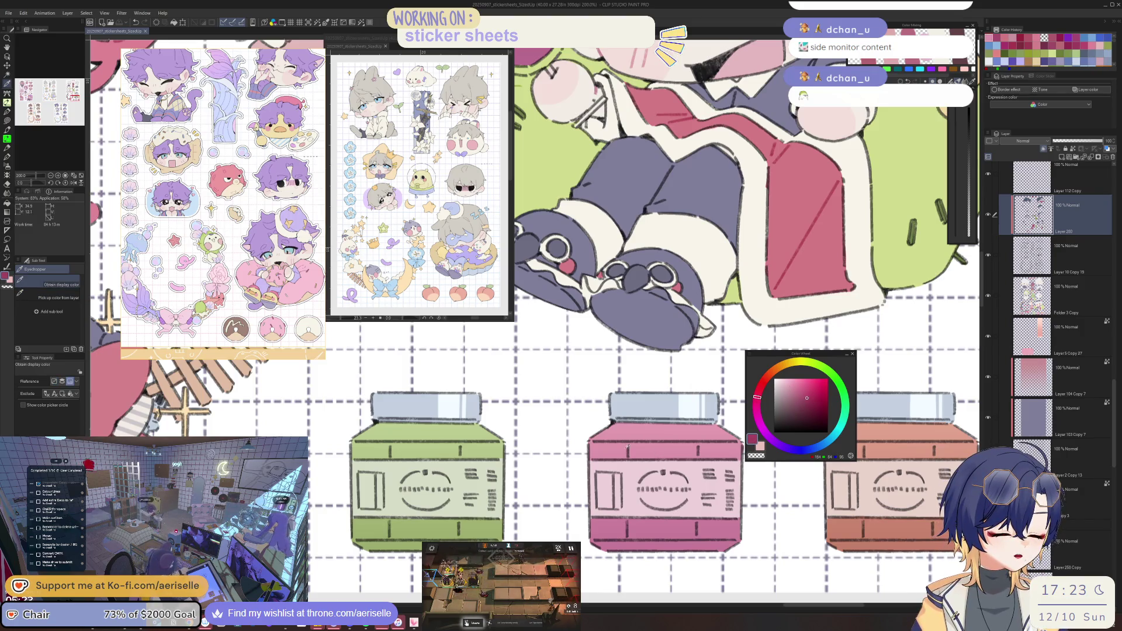
pyautogui.scroll(2, 632, 456)
pyautogui.press('u')
pyautogui.moveTo(561, 437)
pyautogui.mouseDown()
pyautogui.moveTo(559, 424)
pyautogui.moveTo(731, 404)
pyautogui.moveTo(736, 432)
pyautogui.moveTo(659, 466)
pyautogui.moveTo(588, 437)
pyautogui.moveTo(711, 435)
pyautogui.moveTo(725, 444)
pyautogui.mouseUp()
# Lasso-fill the pink jar's bottom band darker, then pick an even darker pink.
pyautogui.scroll(-2, 728, 446)
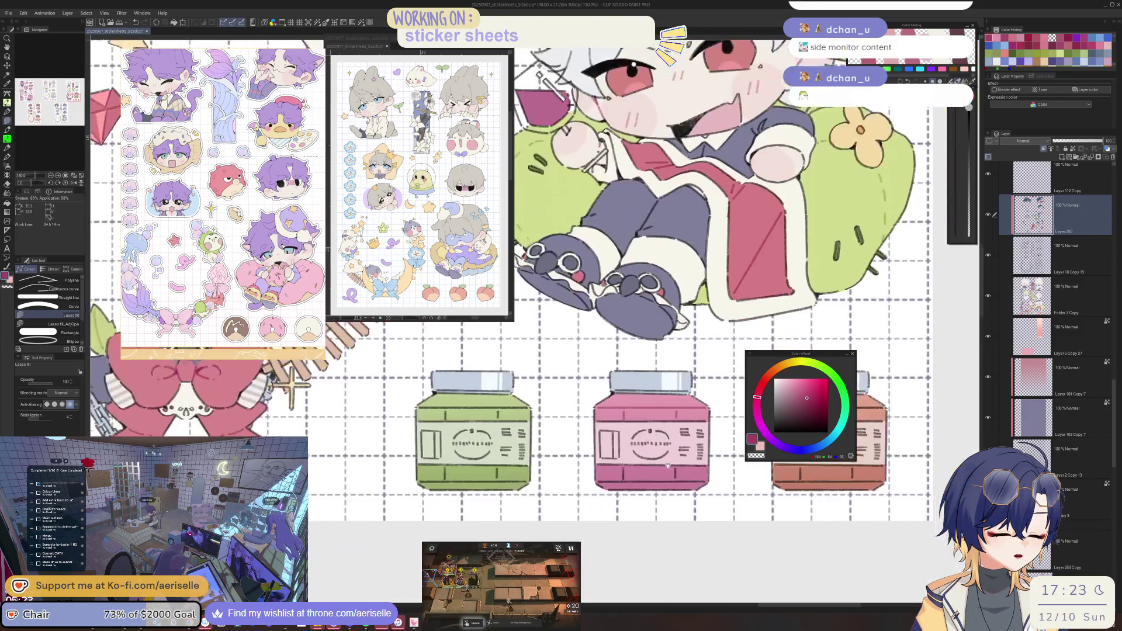
pyautogui.scroll(2, 573, 484)
pyautogui.moveTo(686, 500)
pyautogui.mouseDown()
pyautogui.moveTo(853, 489)
pyautogui.moveTo(820, 452)
pyautogui.moveTo(643, 446)
pyautogui.mouseUp()
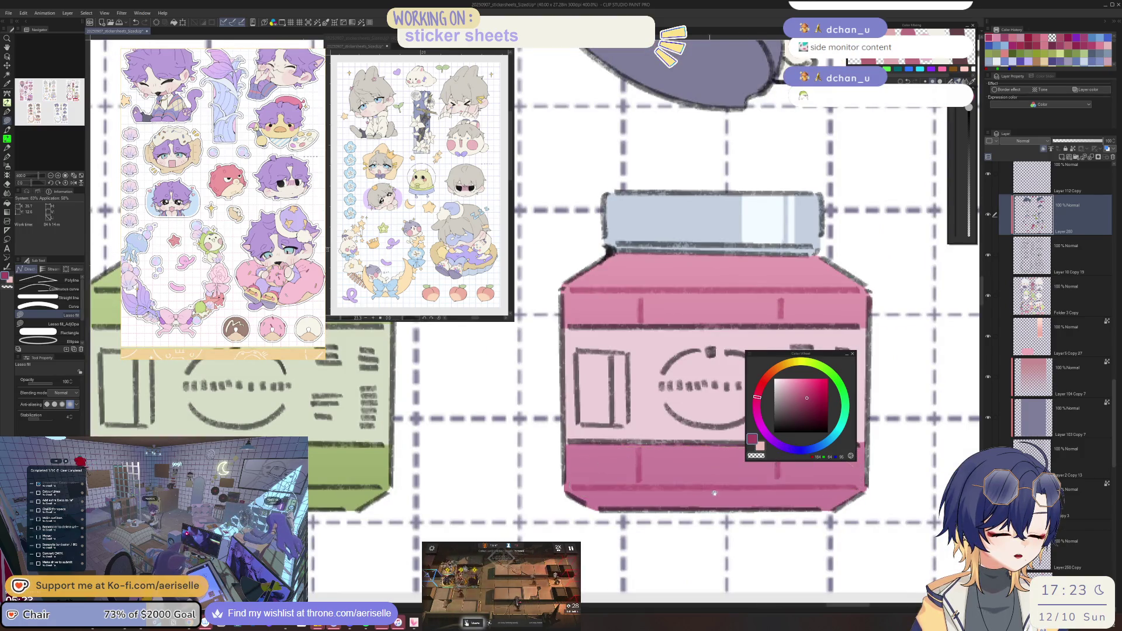
pyautogui.moveTo(777, 450); pyautogui.dragTo(689, 459)
pyautogui.click(814, 401)
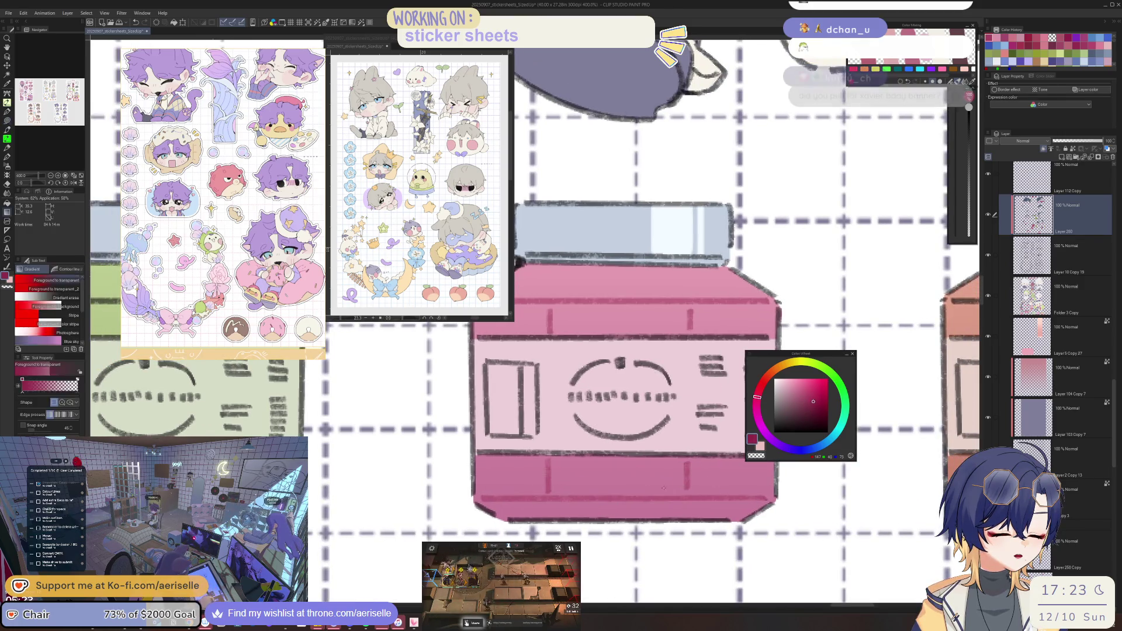
pyautogui.press('g')
pyautogui.scroll(-5, 643, 409)
pyautogui.moveTo(643, 409); pyautogui.dragTo(779, 477)
pyautogui.scroll(1, 620, 489)
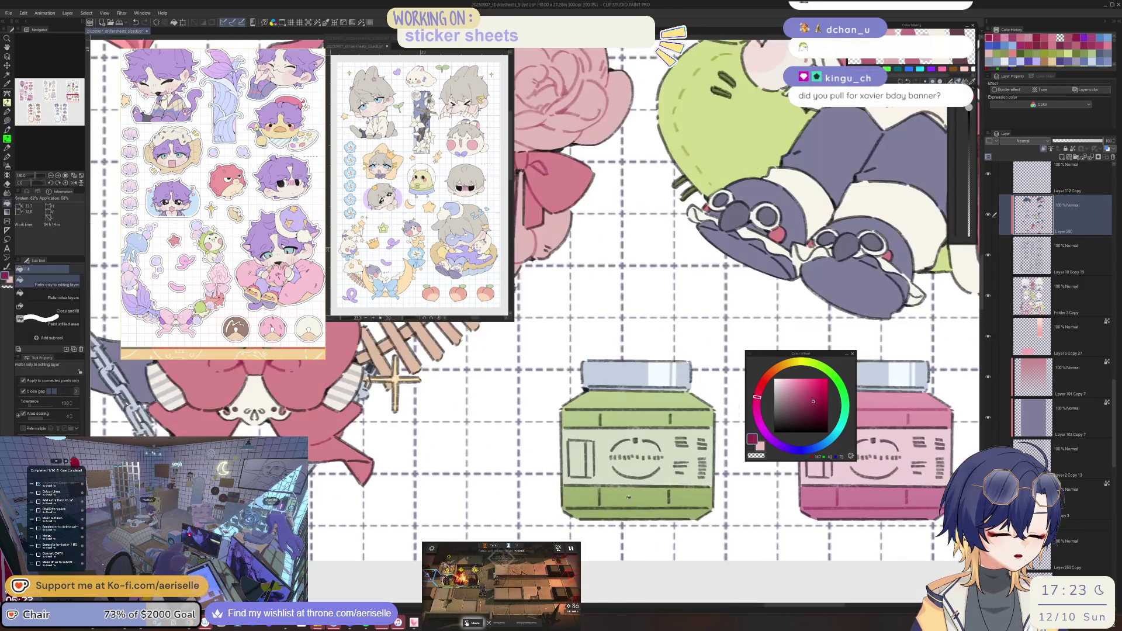
# Shade the green jar's bottom band and a body strip in darker green.
pyautogui.click(814, 364)
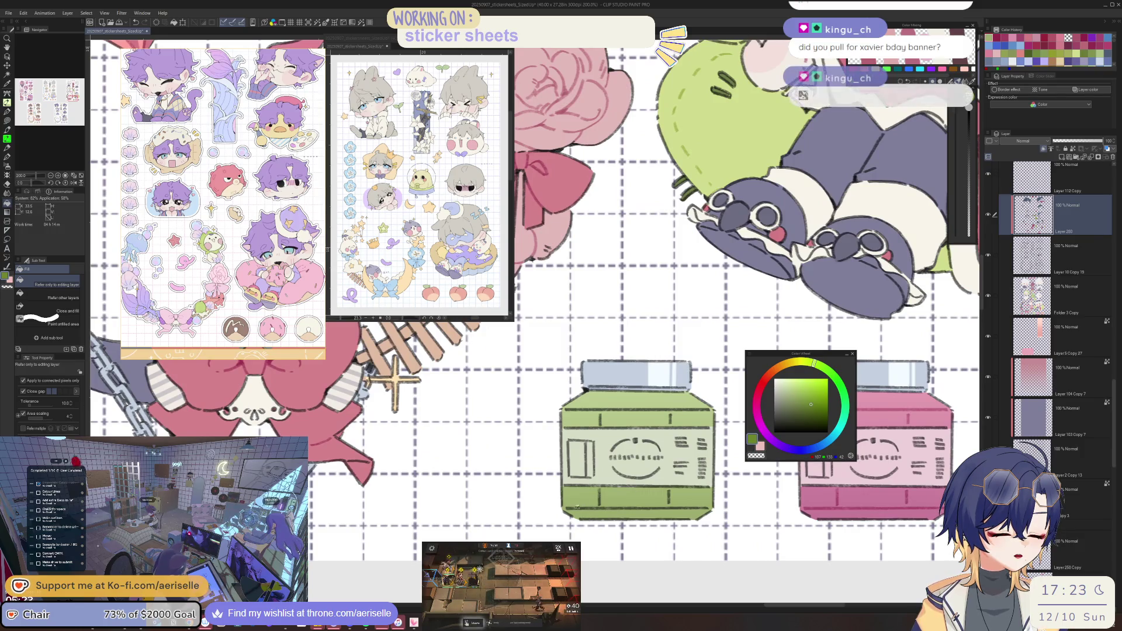
pyautogui.scroll(2, 571, 506)
pyautogui.press('u')
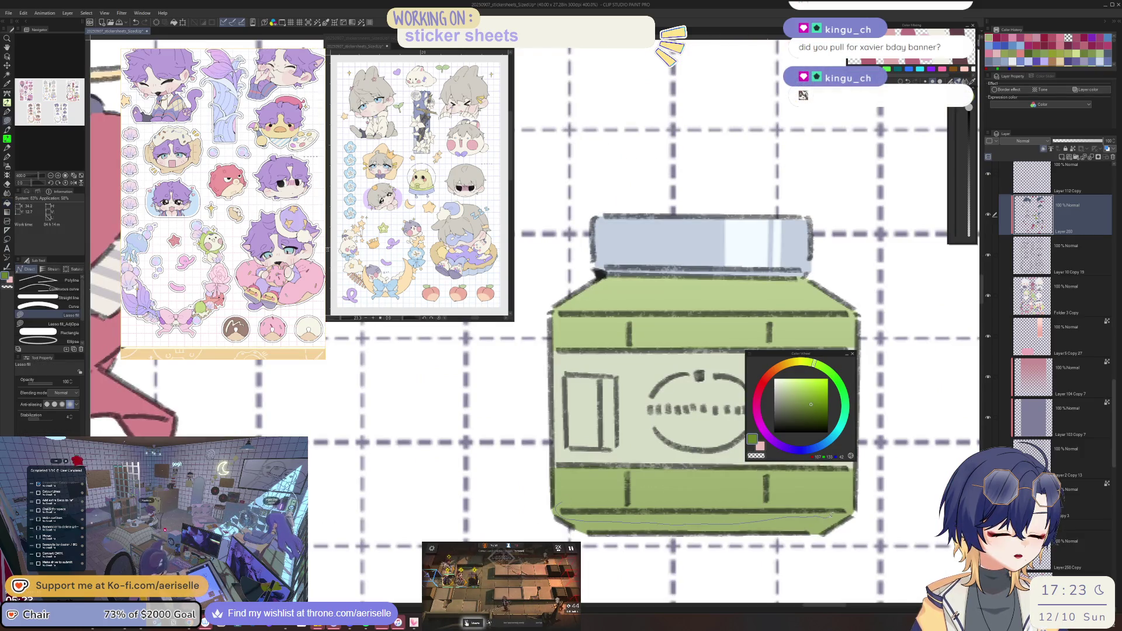
pyautogui.moveTo(629, 474); pyautogui.dragTo(632, 470)
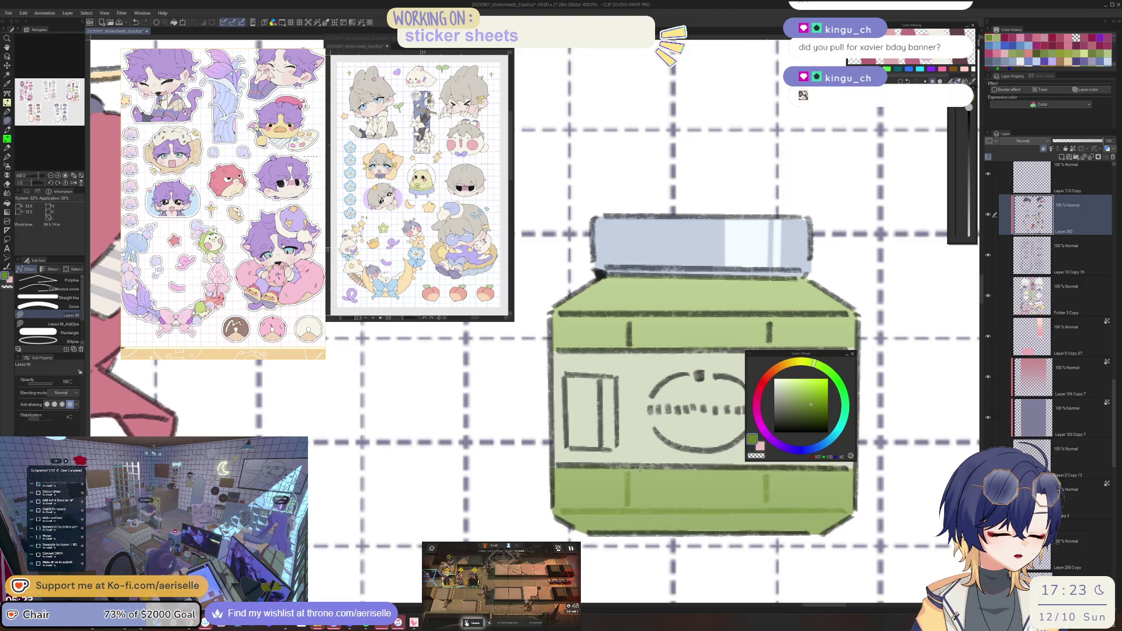
pyautogui.press('g')
pyautogui.click(743, 491)
pyautogui.moveTo(743, 491); pyautogui.dragTo(699, 561)
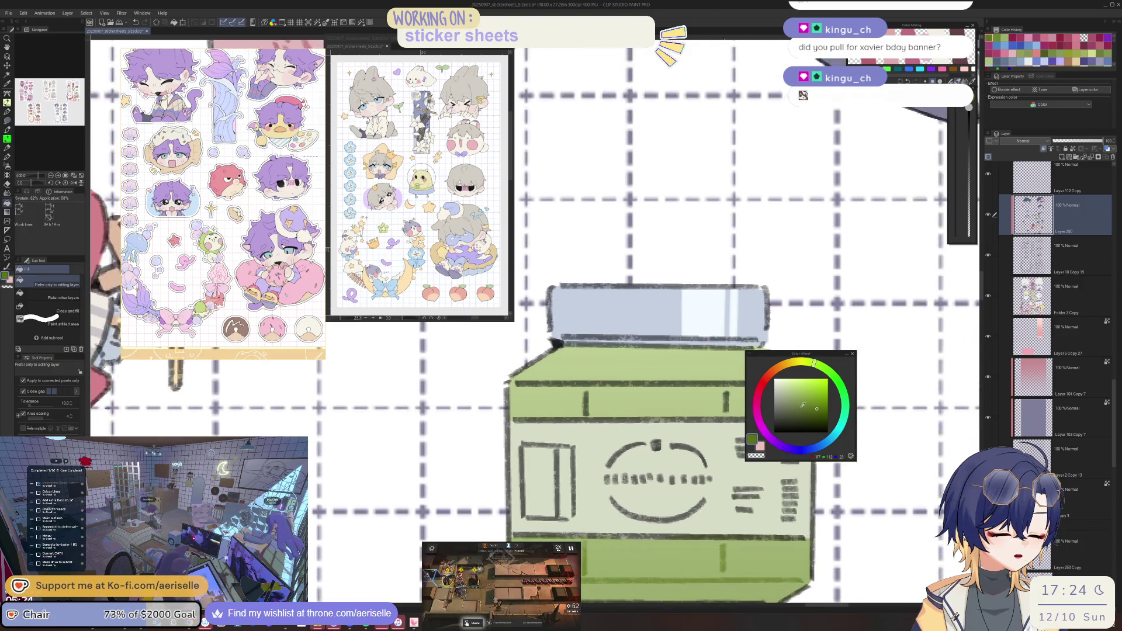
# Fill the green jar's lower-left rectangle with a lighter olive green.
pyautogui.moveTo(685, 405)
pyautogui.mouseDown()
pyautogui.moveTo(586, 446)
pyautogui.moveTo(527, 384)
pyautogui.moveTo(532, 494)
pyautogui.moveTo(468, 520)
pyautogui.moveTo(608, 365)
pyautogui.moveTo(678, 337)
pyautogui.mouseUp()
pyautogui.press('u')
pyautogui.hotkey('ctrl', '0')
pyautogui.scroll(-2, 672, 463)
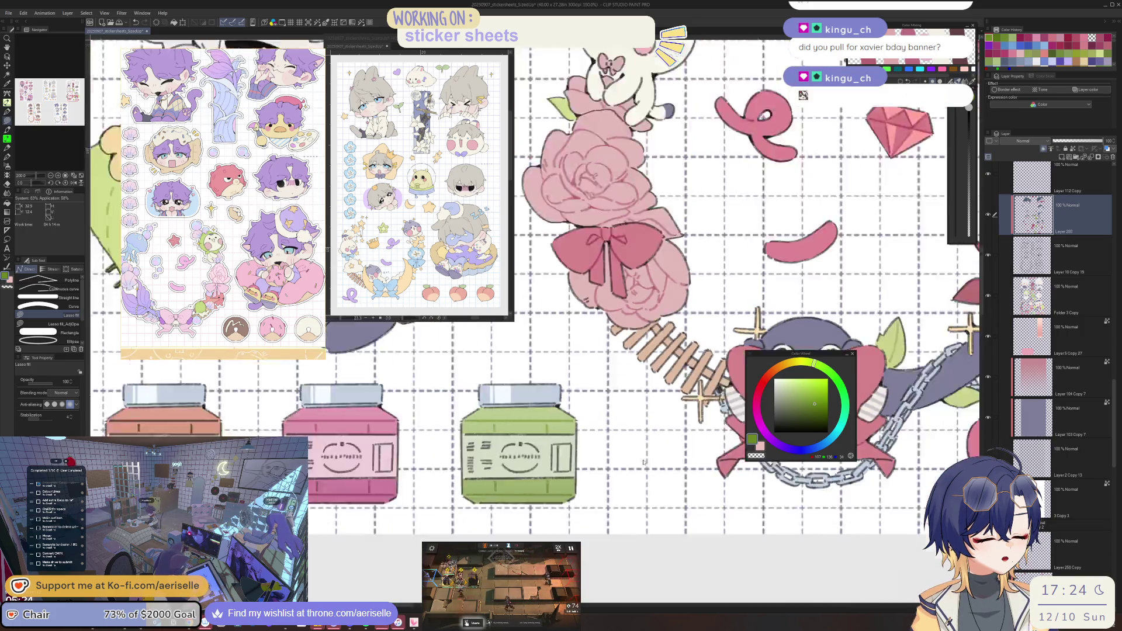
pyautogui.scroll(-2, 645, 459)
pyautogui.moveTo(814, 405)
pyautogui.mouseDown()
pyautogui.moveTo(613, 380)
pyautogui.moveTo(562, 458)
pyautogui.mouseUp()
pyautogui.scroll(3, 561, 457)
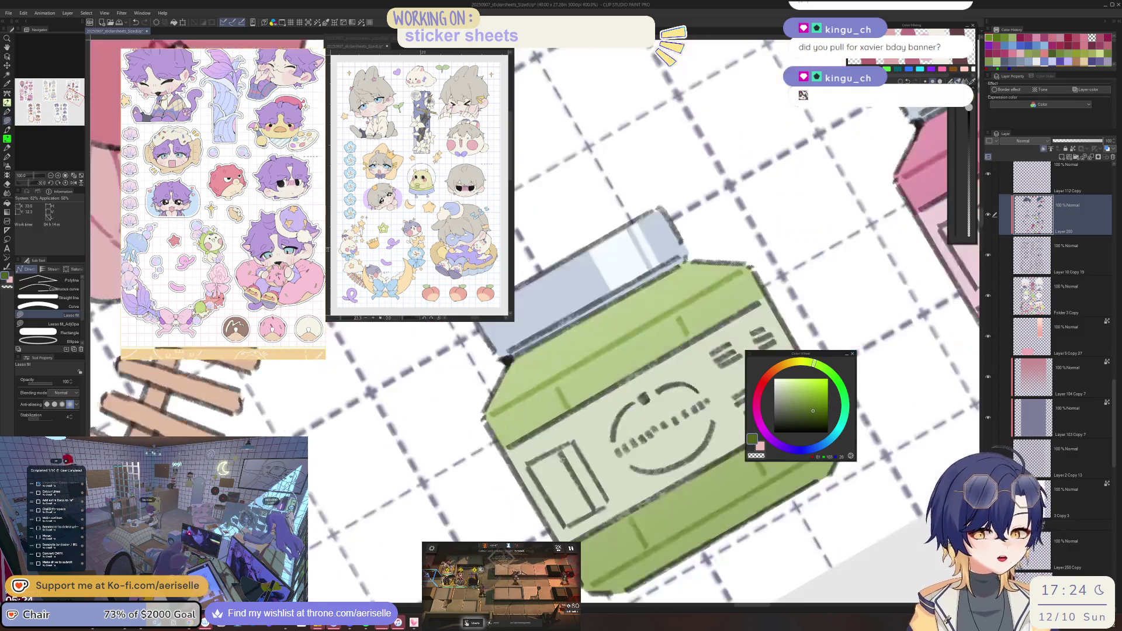
pyautogui.keyDown('alt'); pyautogui.click(612, 479); pyautogui.keyUp('alt')
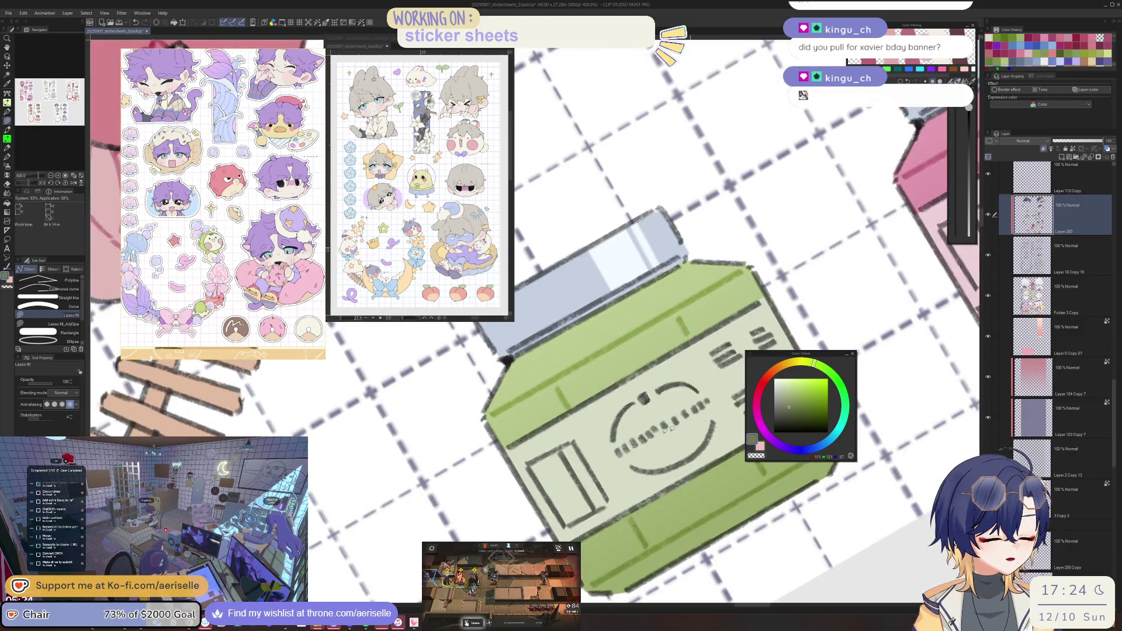
pyautogui.moveTo(535, 445); pyautogui.dragTo(593, 517)
pyautogui.moveTo(735, 383); pyautogui.dragTo(636, 438)
# Recolour the green jar's right-side dash marks in the darker olive, then sample the pink jar.
pyautogui.keyDown('alt'); pyautogui.click(692, 456); pyautogui.keyUp('alt')
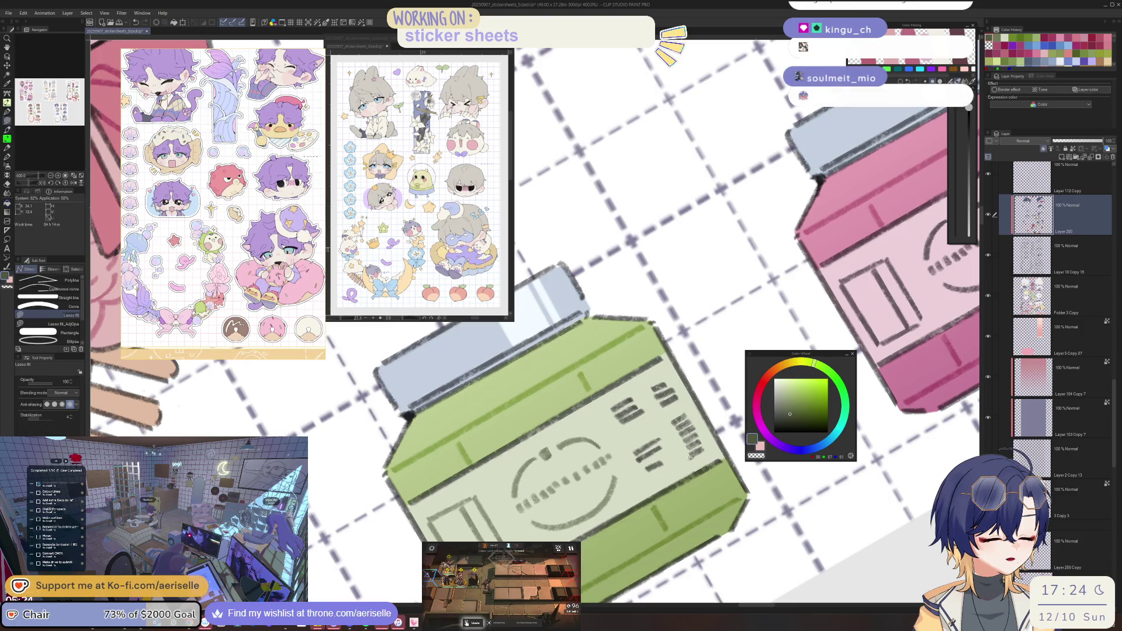
pyautogui.moveTo(708, 451)
pyautogui.mouseDown()
pyautogui.moveTo(632, 475)
pyautogui.moveTo(667, 376)
pyautogui.moveTo(712, 422)
pyautogui.mouseUp()
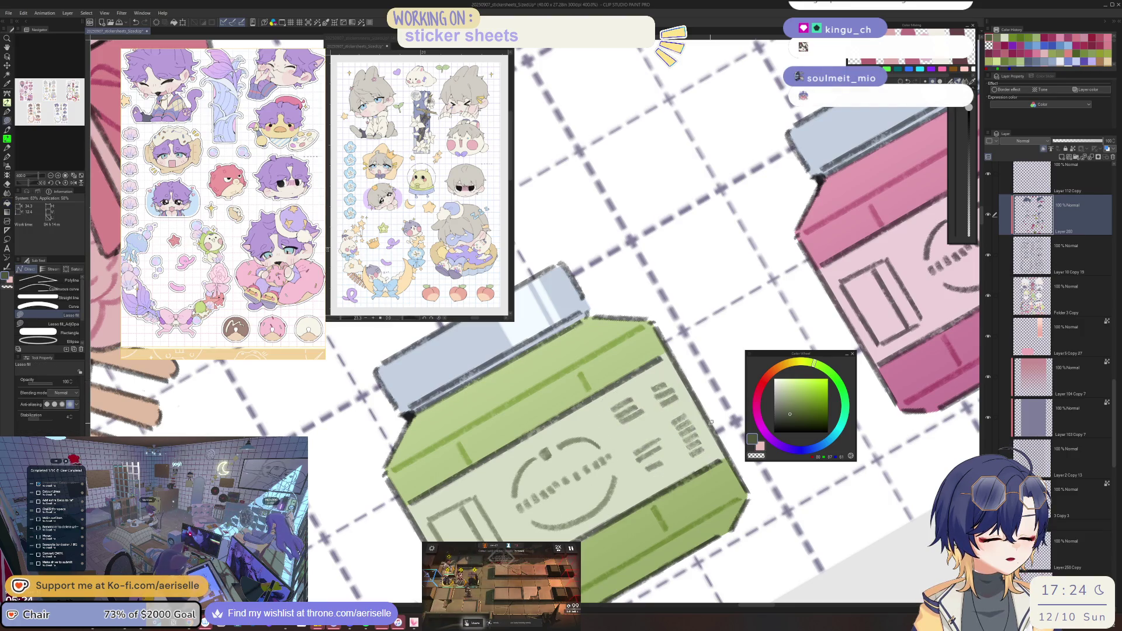
pyautogui.hotkey('ctrl', '@')
pyautogui.hotkey('ctrl', 'alt', '0')
pyautogui.moveTo(733, 501); pyautogui.dragTo(683, 435)
pyautogui.scroll(5, 683, 434)
pyautogui.keyDown('alt'); pyautogui.click(683, 435); pyautogui.keyUp('alt')
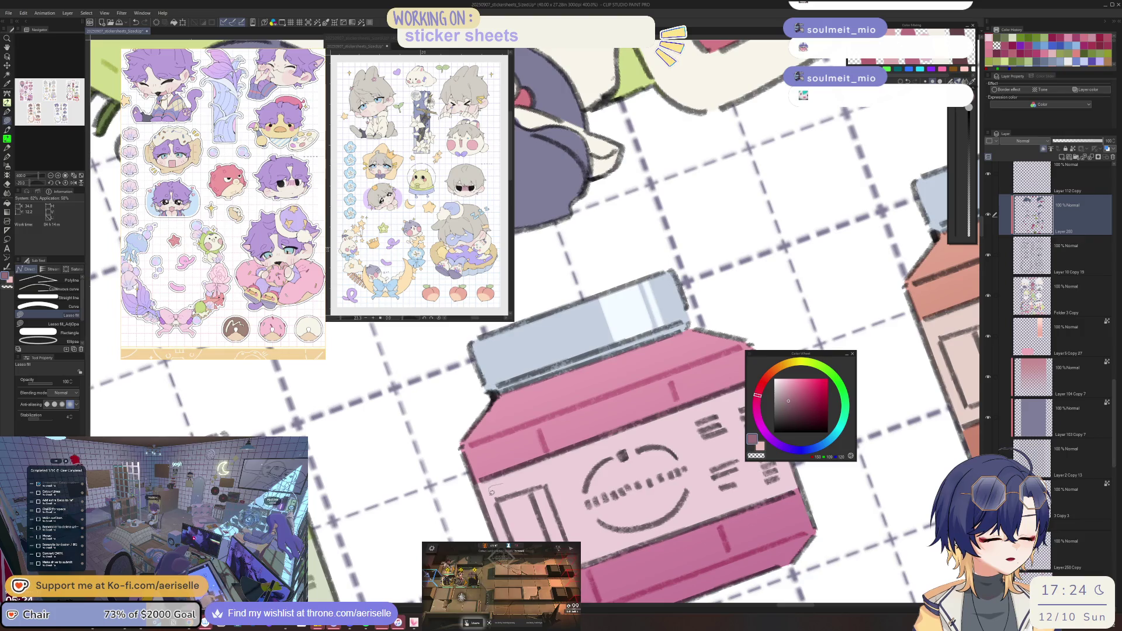
# Lasso-fill the pink jar's label area with a paler pink.
pyautogui.moveTo(501, 484); pyautogui.dragTo(491, 515)
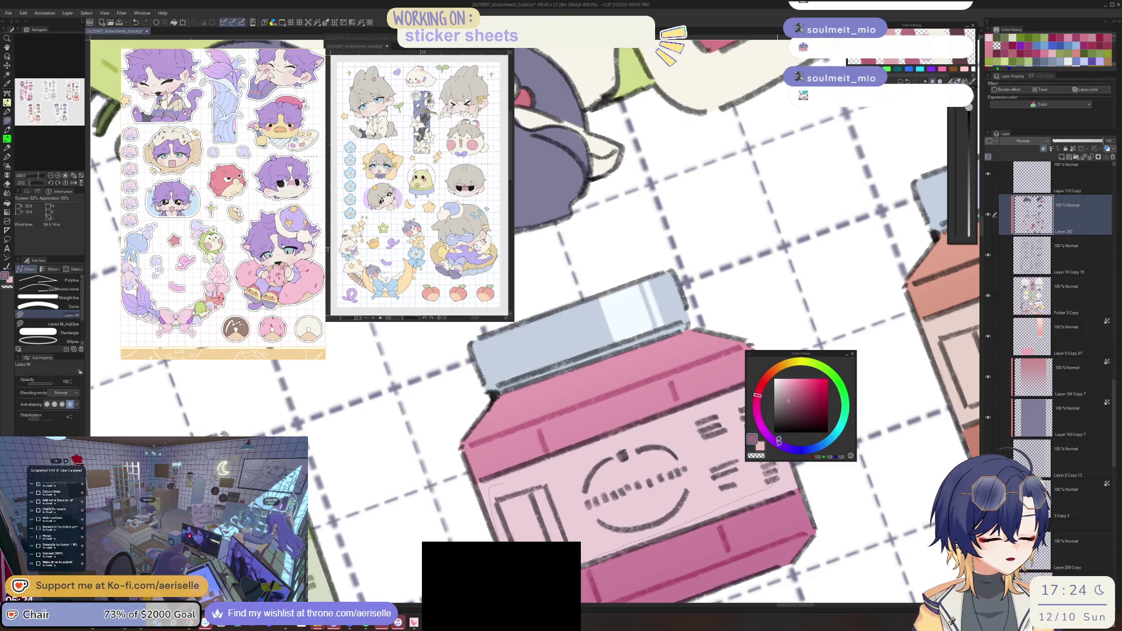
pyautogui.moveTo(778, 439); pyautogui.dragTo(743, 436)
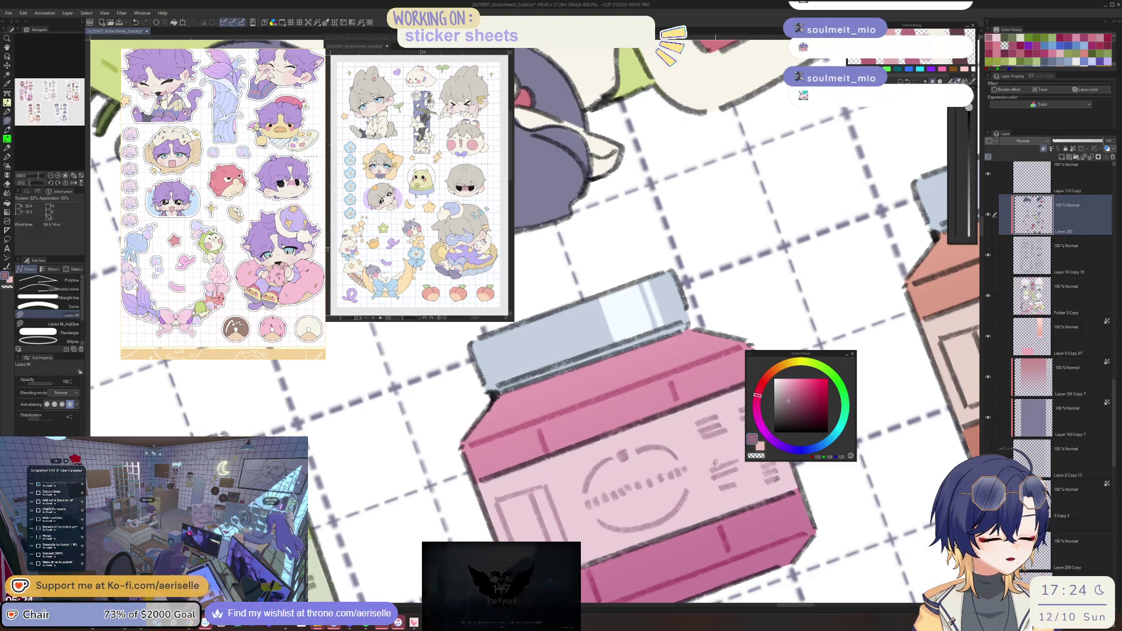
pyautogui.hscroll(3, 681, 472)
pyautogui.hscroll(1, 681, 472)
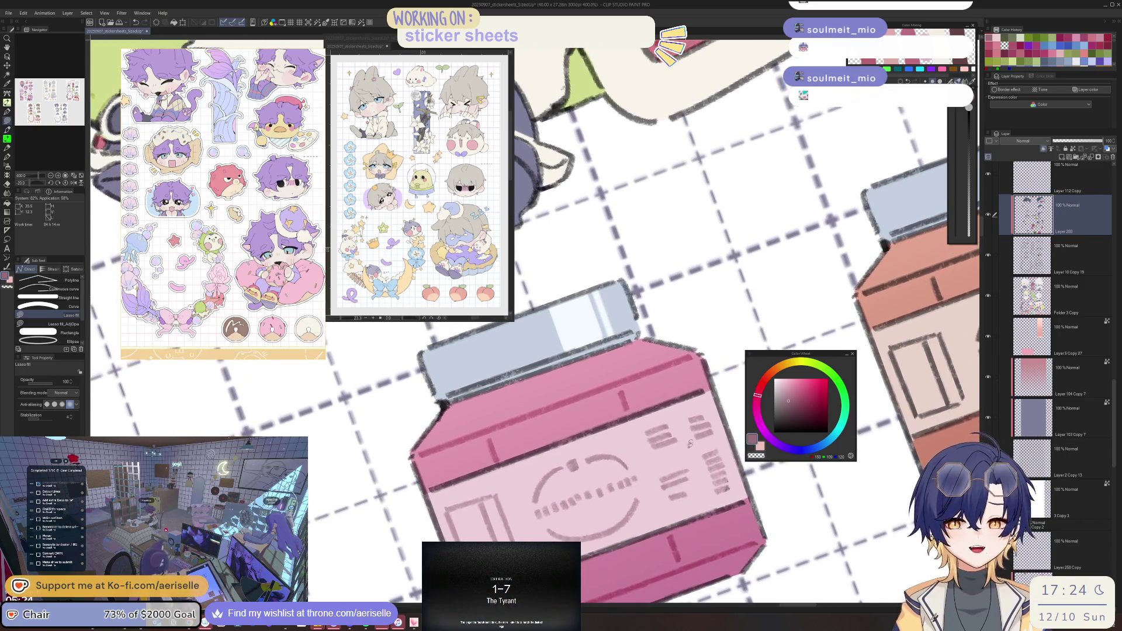
pyautogui.press('e')
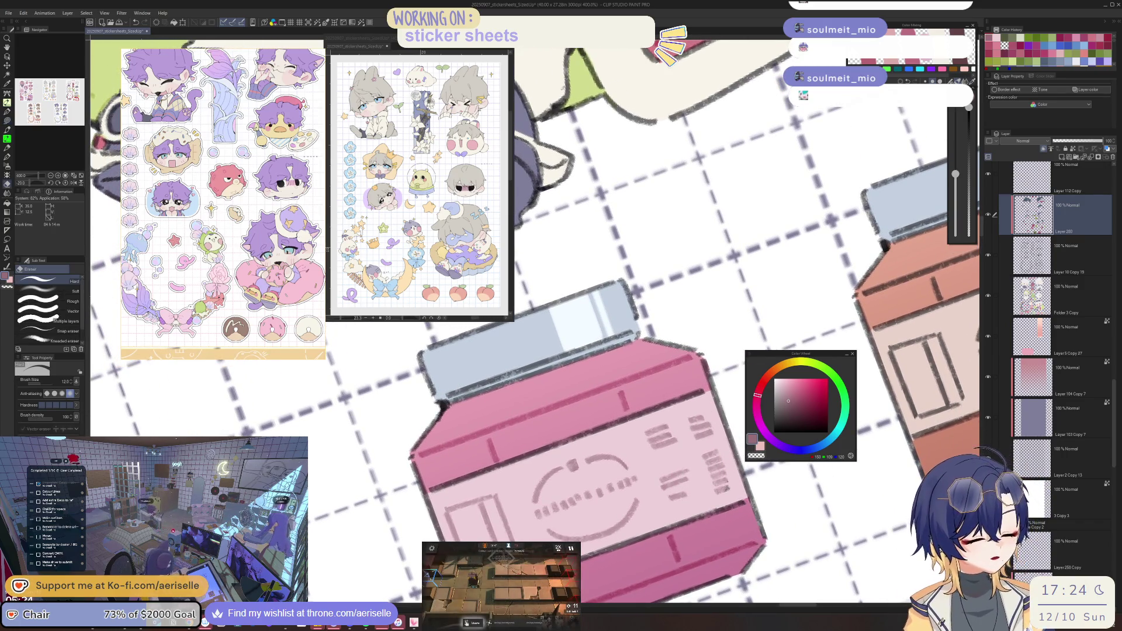
pyautogui.scroll(-4, 403, 538)
pyautogui.scroll(4, 667, 475)
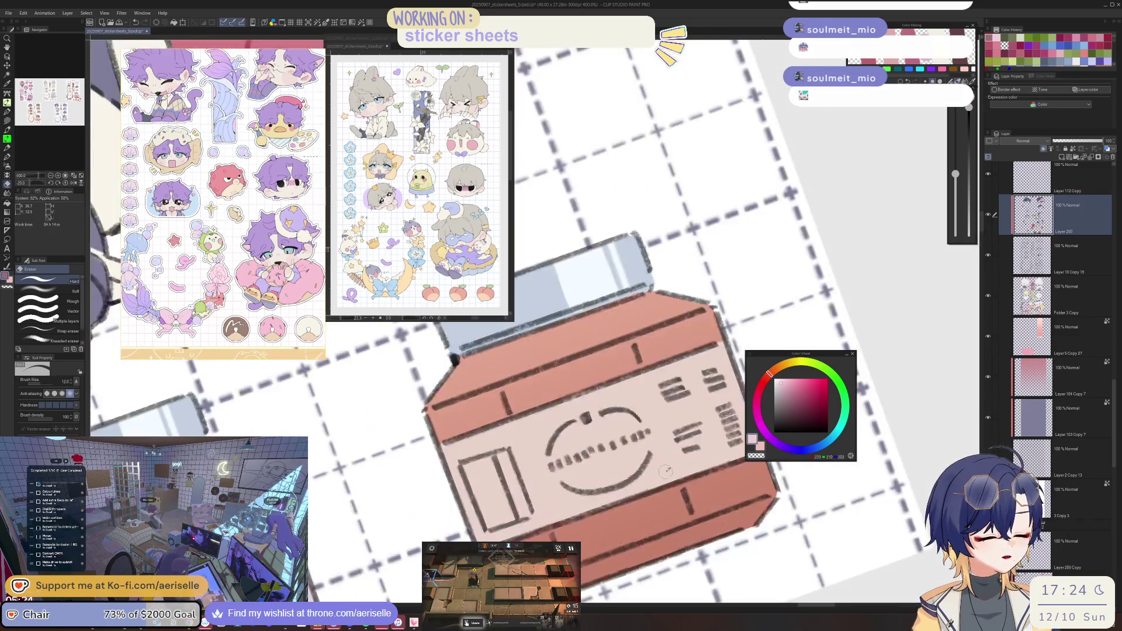
# Lasso-fill the orange jar's bottom band in a deeper red.
pyautogui.click(765, 380)
pyautogui.scroll(-2, 632, 509)
pyautogui.press('u')
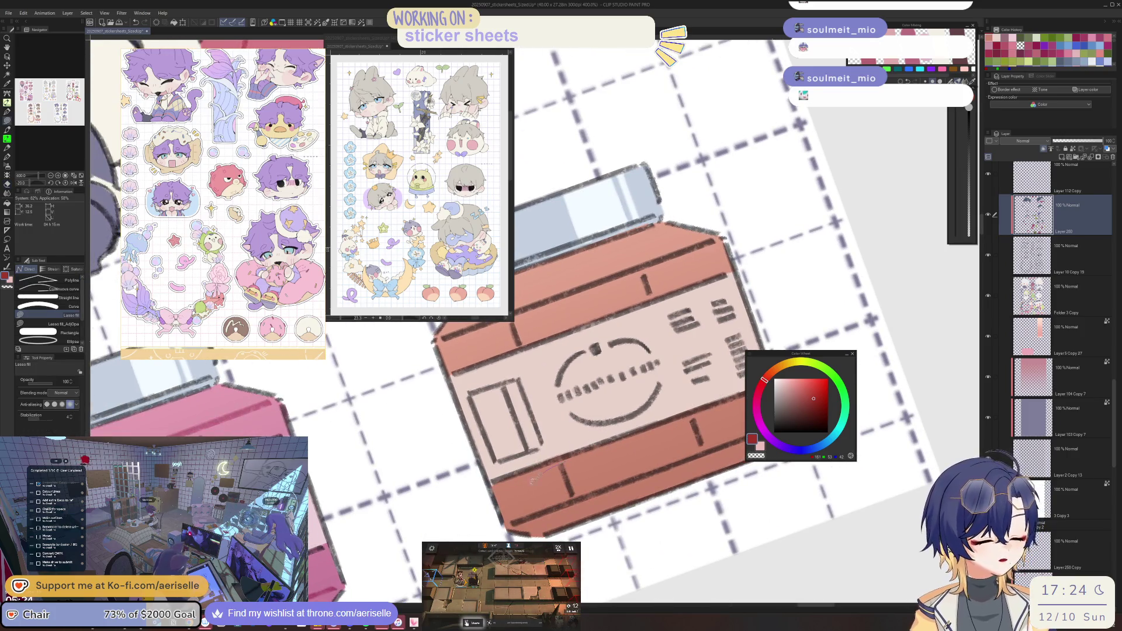
pyautogui.moveTo(704, 412); pyautogui.dragTo(607, 480)
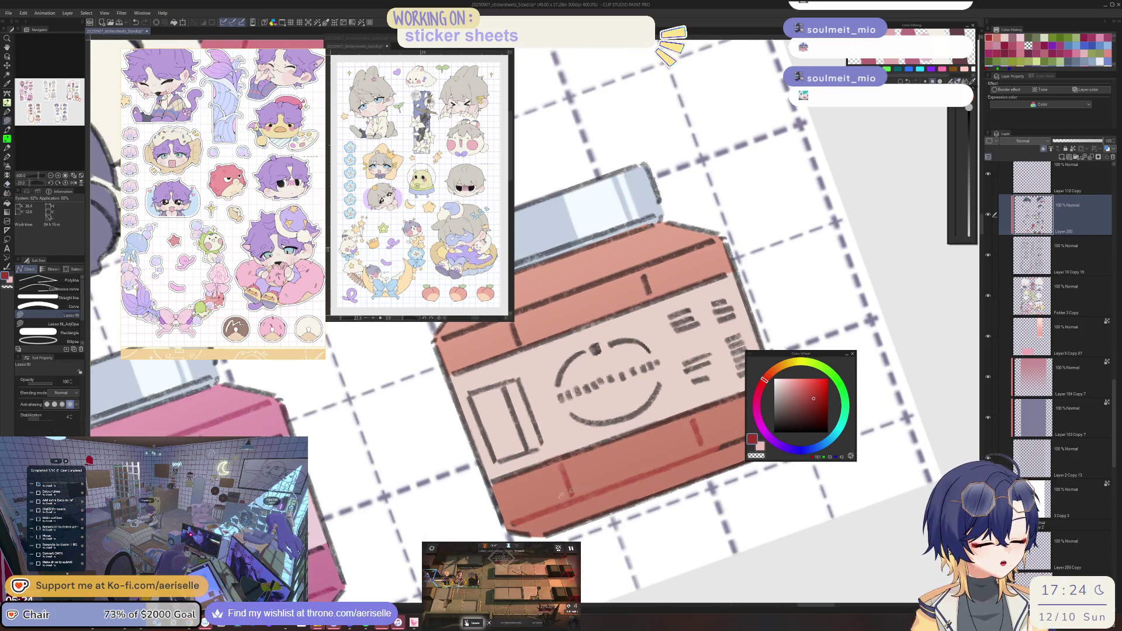
pyautogui.keyDown('alt'); pyautogui.click(607, 481); pyautogui.keyUp('alt')
pyautogui.click(813, 408)
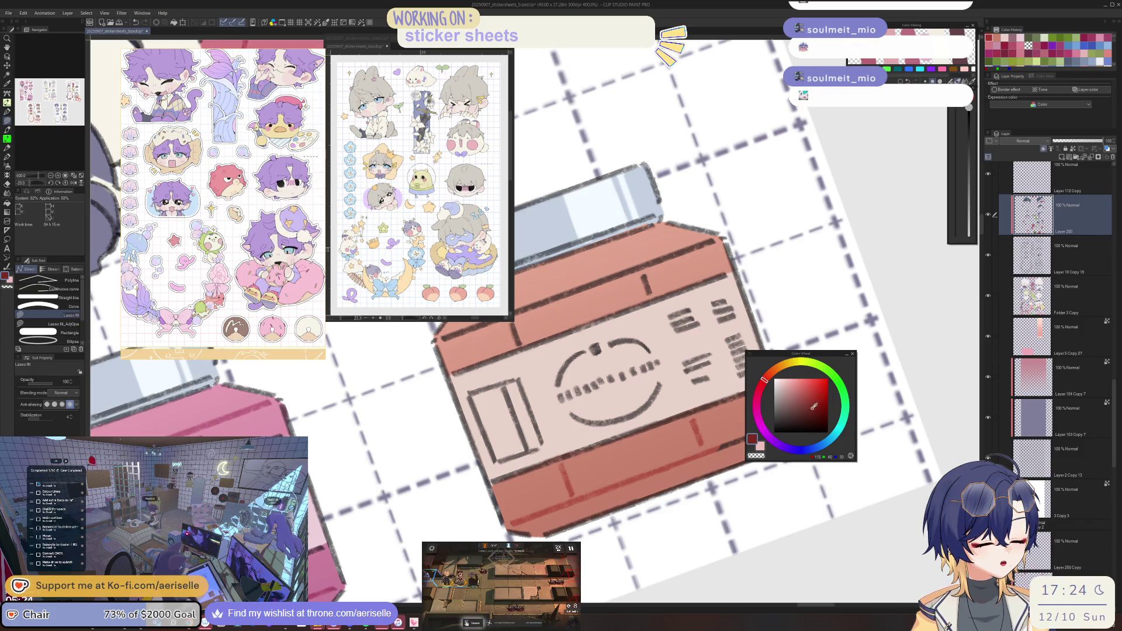
pyautogui.press('g')
pyautogui.press('u')
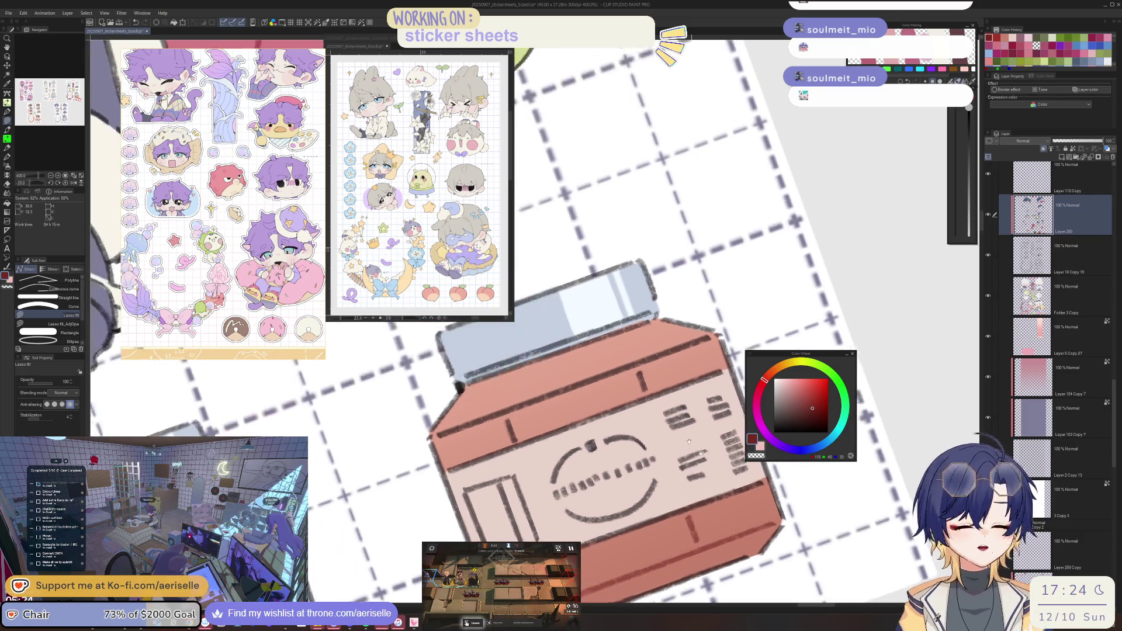
# Fill darker red shading bands across the salmon jar, based on its sampled colour.
pyautogui.keyDown('alt'); pyautogui.click(696, 400); pyautogui.keyUp('alt')
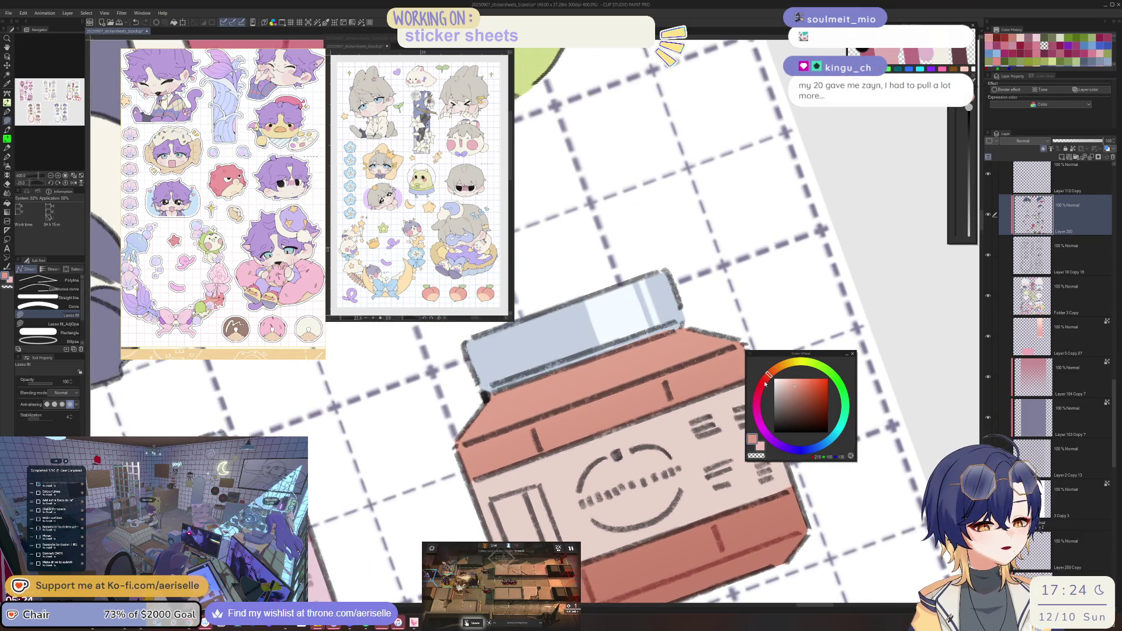
pyautogui.click(808, 390)
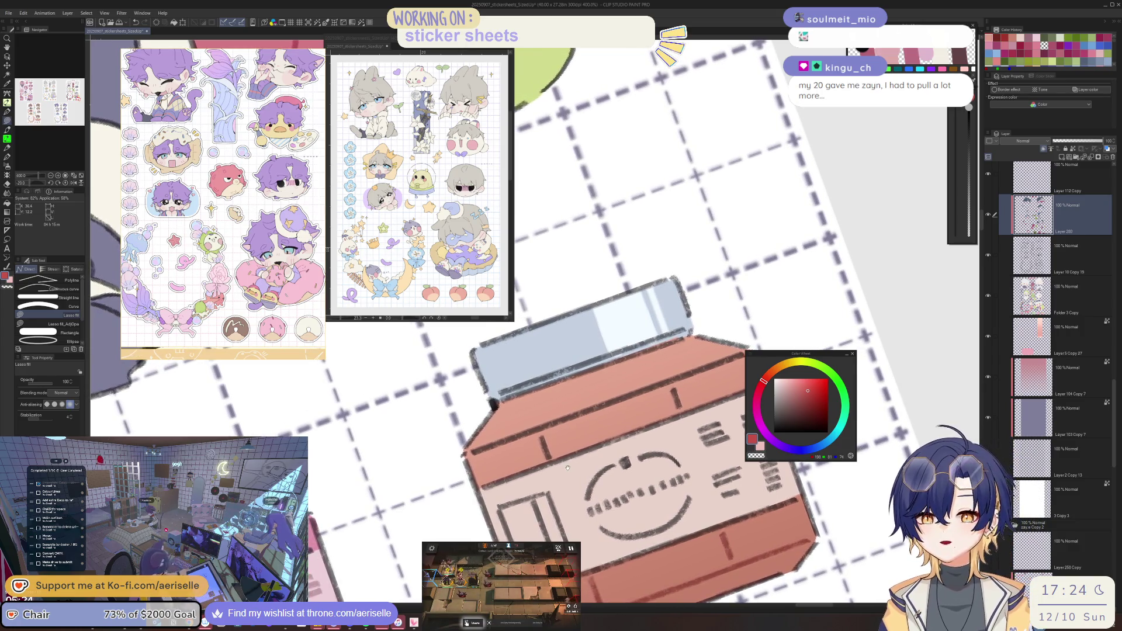
pyautogui.moveTo(567, 467)
pyautogui.mouseDown()
pyautogui.moveTo(609, 458)
pyautogui.moveTo(531, 474)
pyautogui.moveTo(494, 462)
pyautogui.moveTo(644, 398)
pyautogui.moveTo(718, 414)
pyautogui.moveTo(578, 468)
pyautogui.mouseUp()
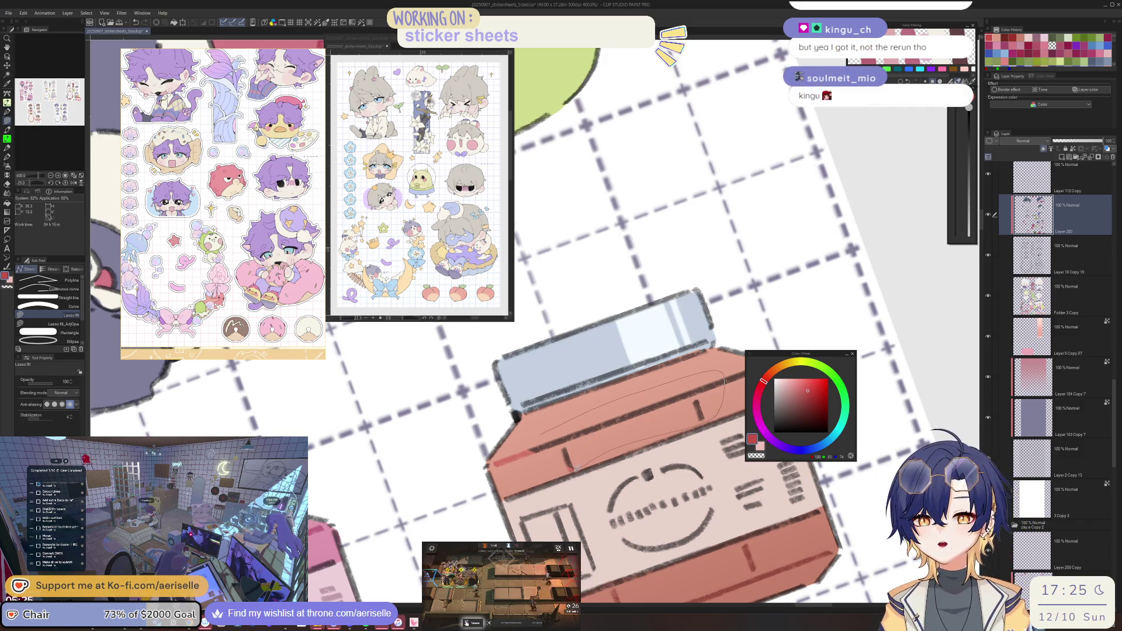
pyautogui.moveTo(561, 415); pyautogui.dragTo(544, 433)
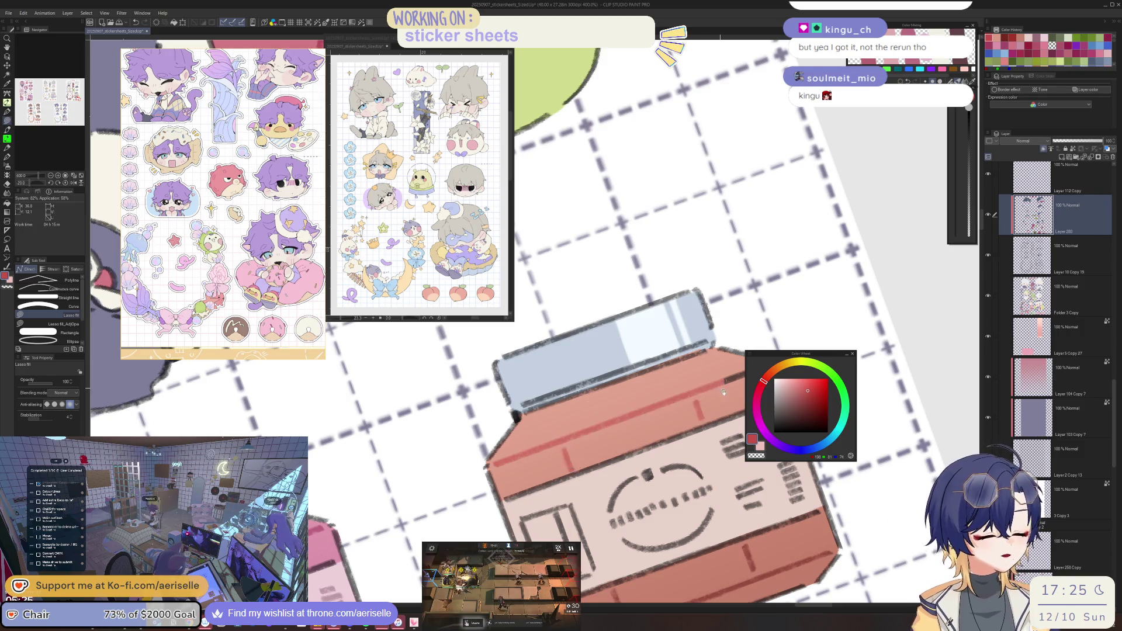
pyautogui.moveTo(777, 363); pyautogui.dragTo(666, 427)
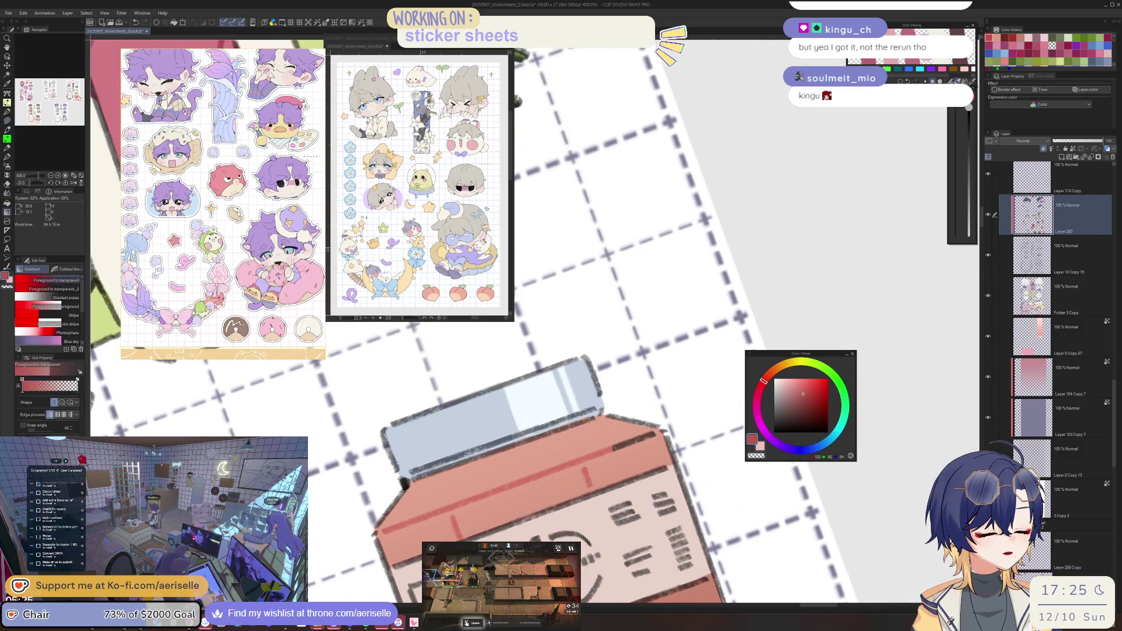
pyautogui.keyDown('alt'); pyautogui.click(657, 430); pyautogui.keyUp('alt')
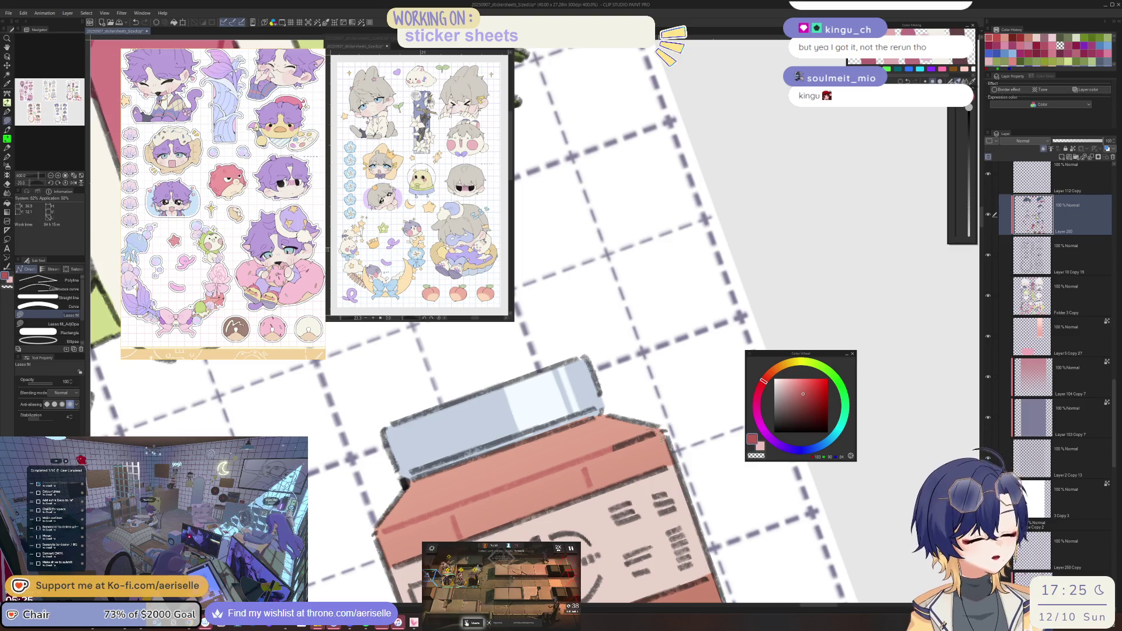
pyautogui.scroll(-3, 650, 430)
pyautogui.scroll(5, 658, 434)
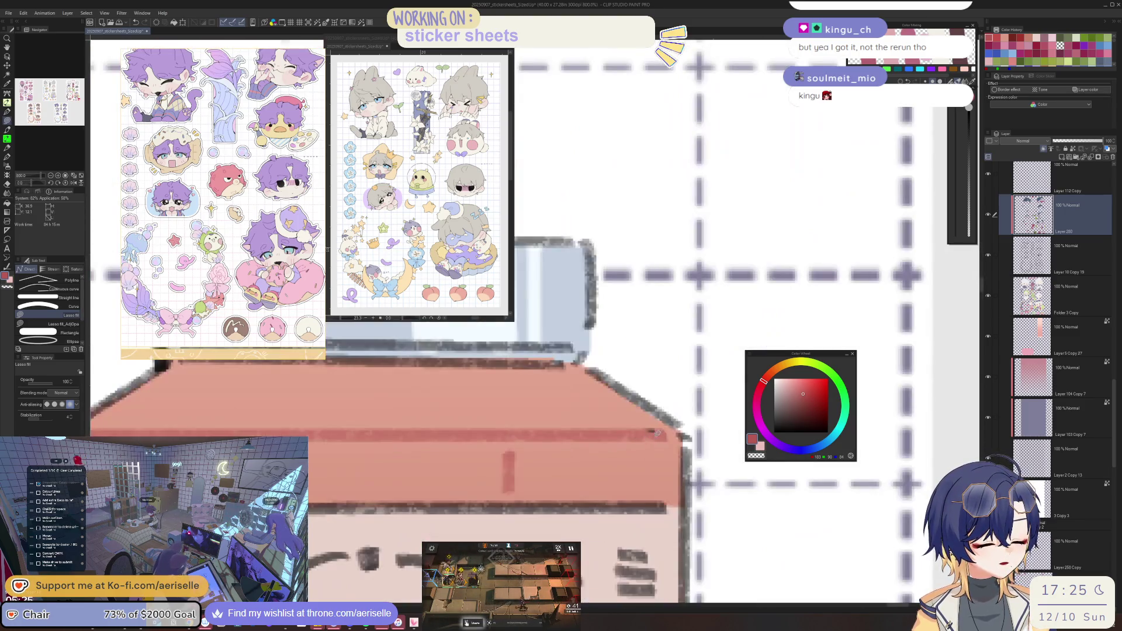
pyautogui.scroll(-5, 689, 444)
pyautogui.scroll(2, 679, 438)
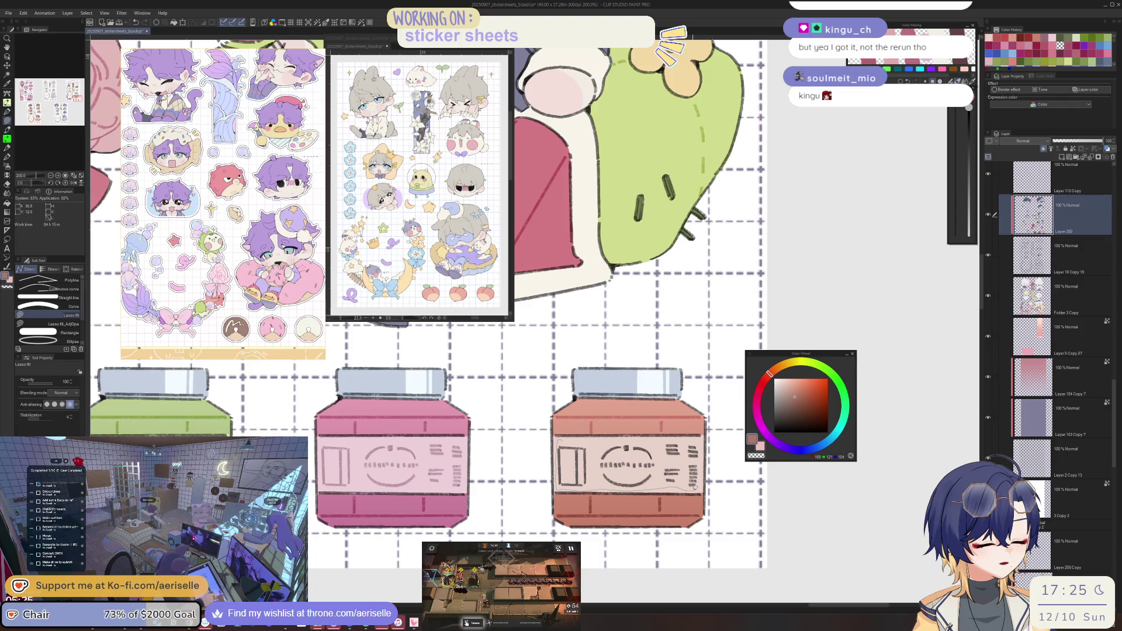
pyautogui.scroll(-3, 699, 437)
pyautogui.scroll(3, 696, 462)
# Switch to the blue colour and shade along the green jar's lid.
pyautogui.moveTo(695, 460); pyautogui.dragTo(675, 454)
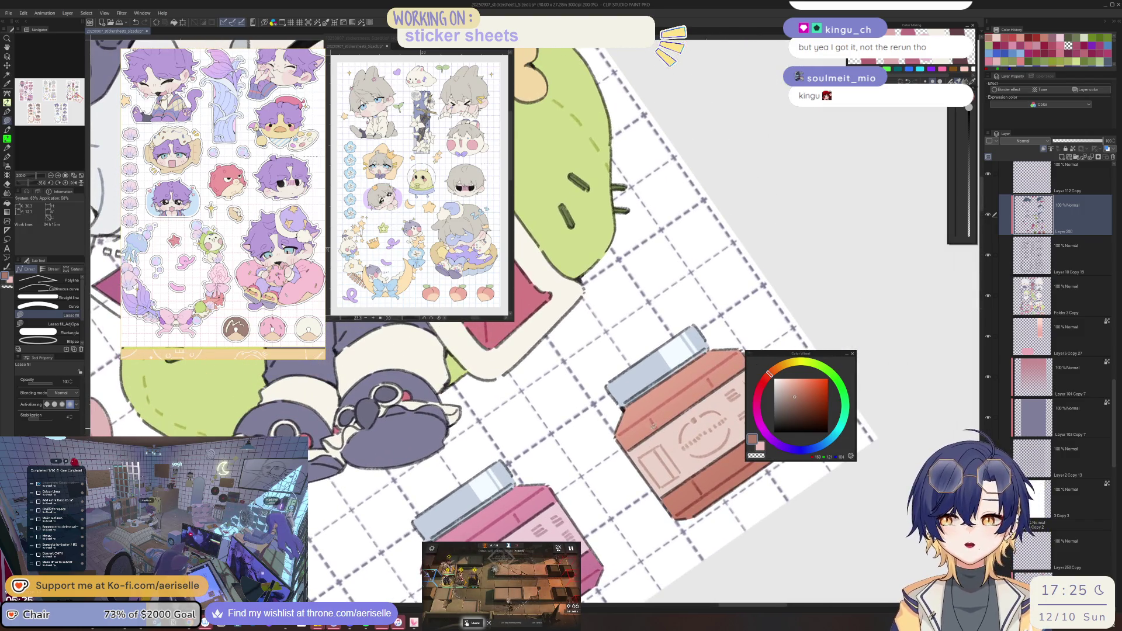
pyautogui.scroll(3, 650, 392)
pyautogui.press('x')
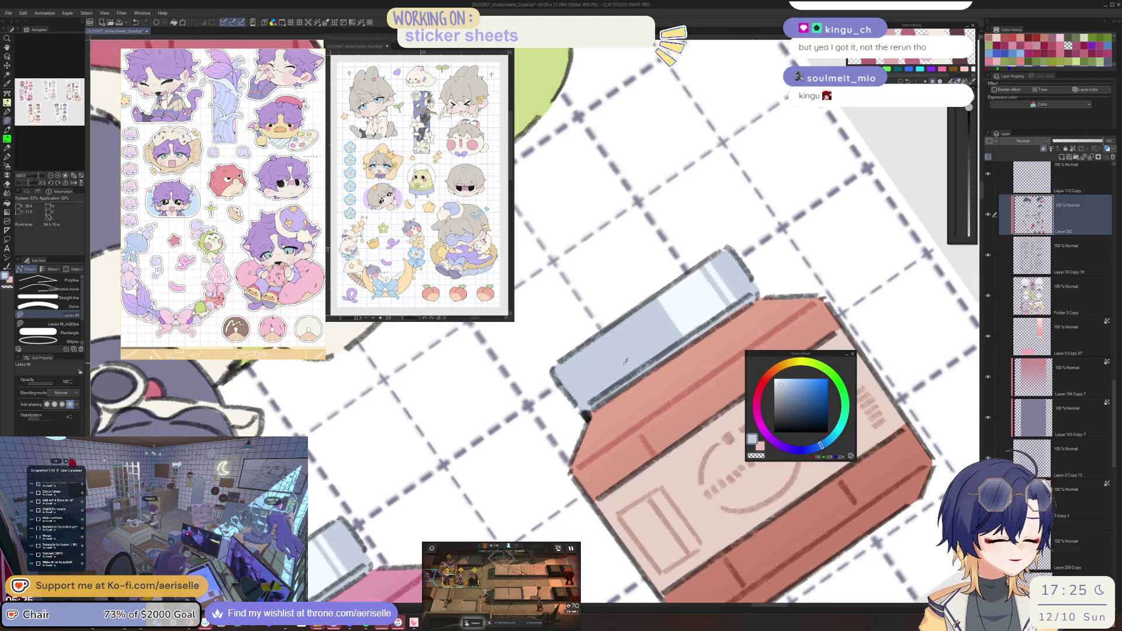
pyautogui.moveTo(635, 428); pyautogui.dragTo(619, 516)
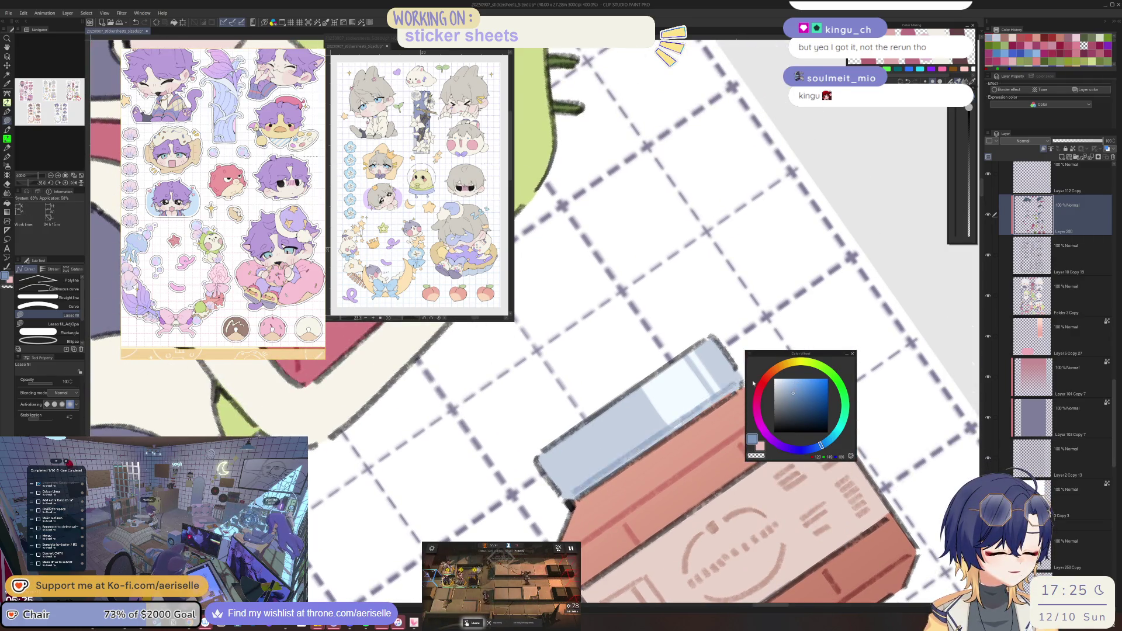
pyautogui.scroll(-3, 663, 456)
pyautogui.scroll(3, 589, 464)
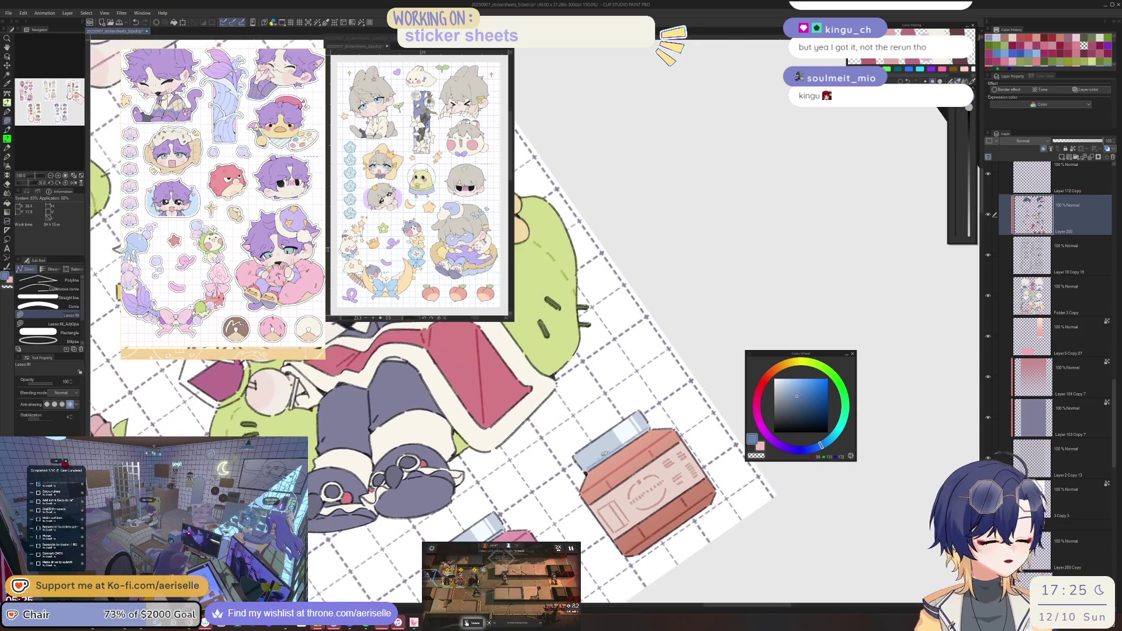
pyautogui.moveTo(589, 465); pyautogui.dragTo(539, 506)
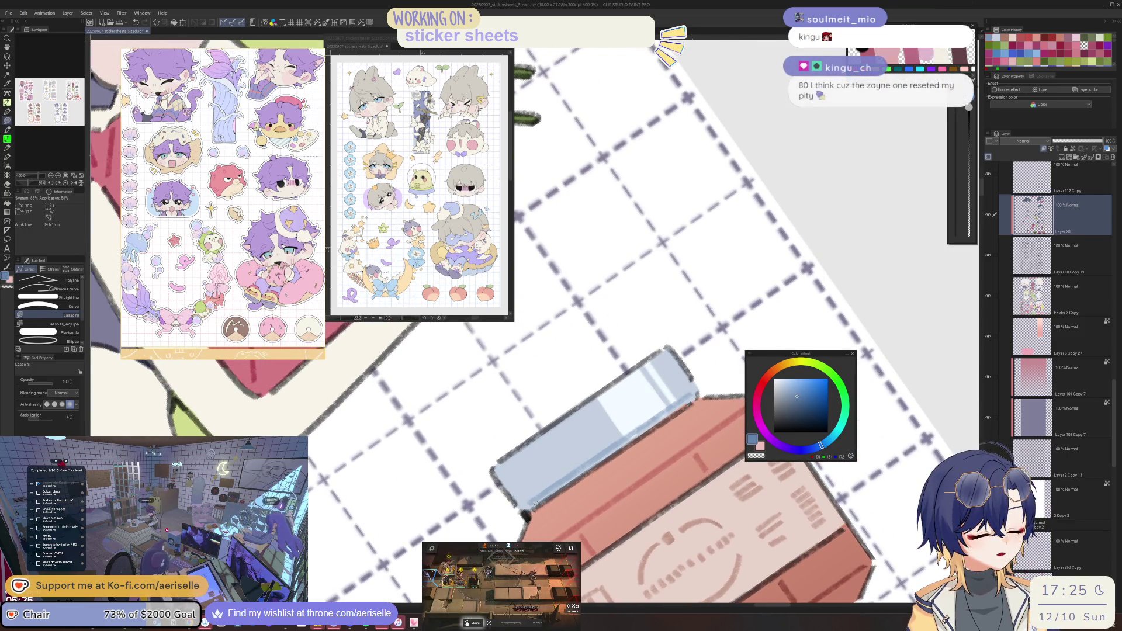
pyautogui.scroll(-3, 603, 438)
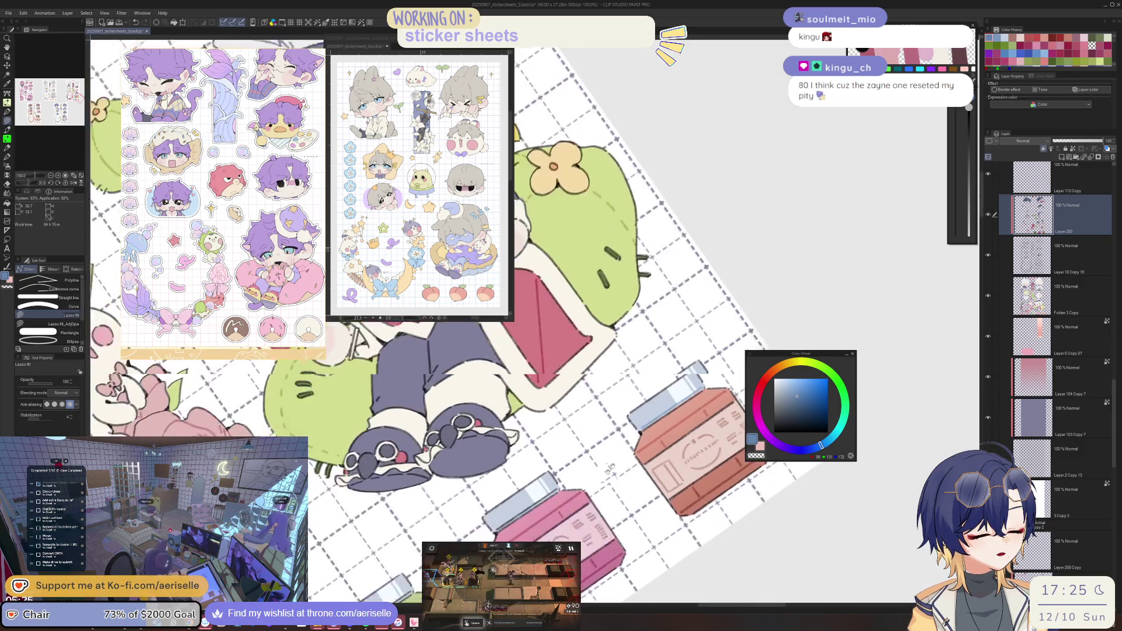
pyautogui.scroll(3, 565, 462)
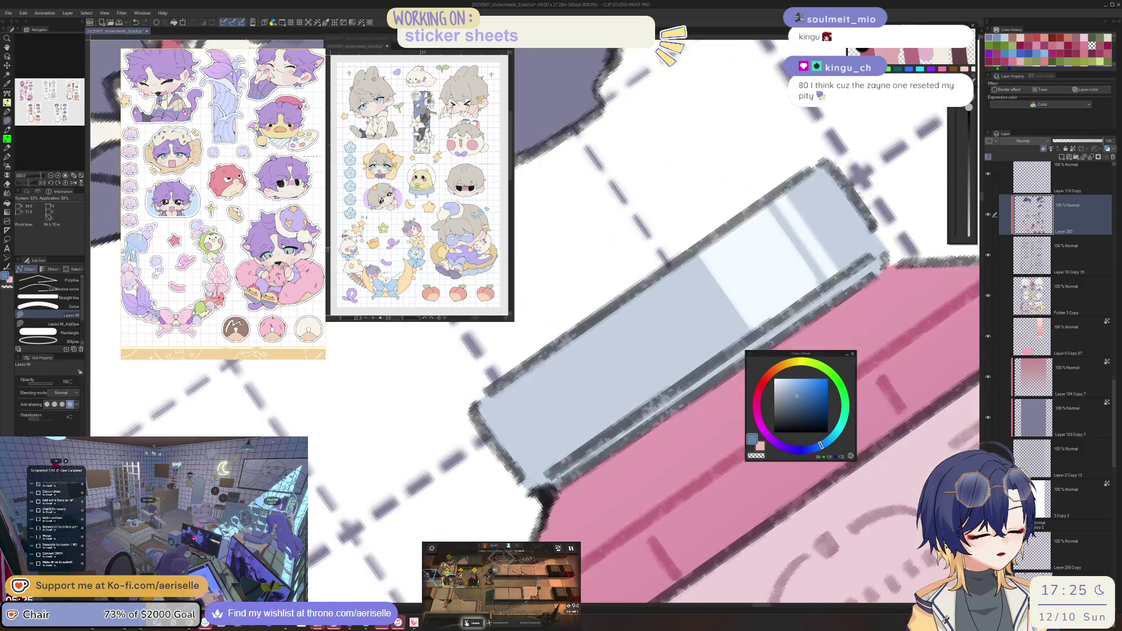
pyautogui.scroll(-1, 558, 475)
pyautogui.scroll(-2, 548, 465)
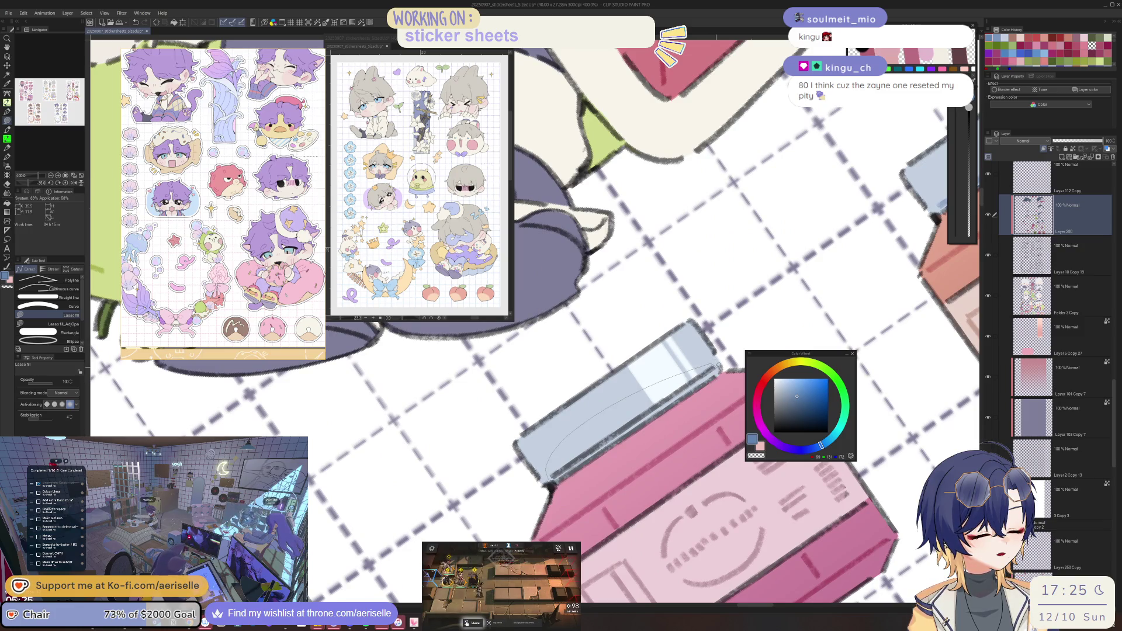
pyautogui.scroll(-2, 713, 363)
pyautogui.scroll(2, 638, 450)
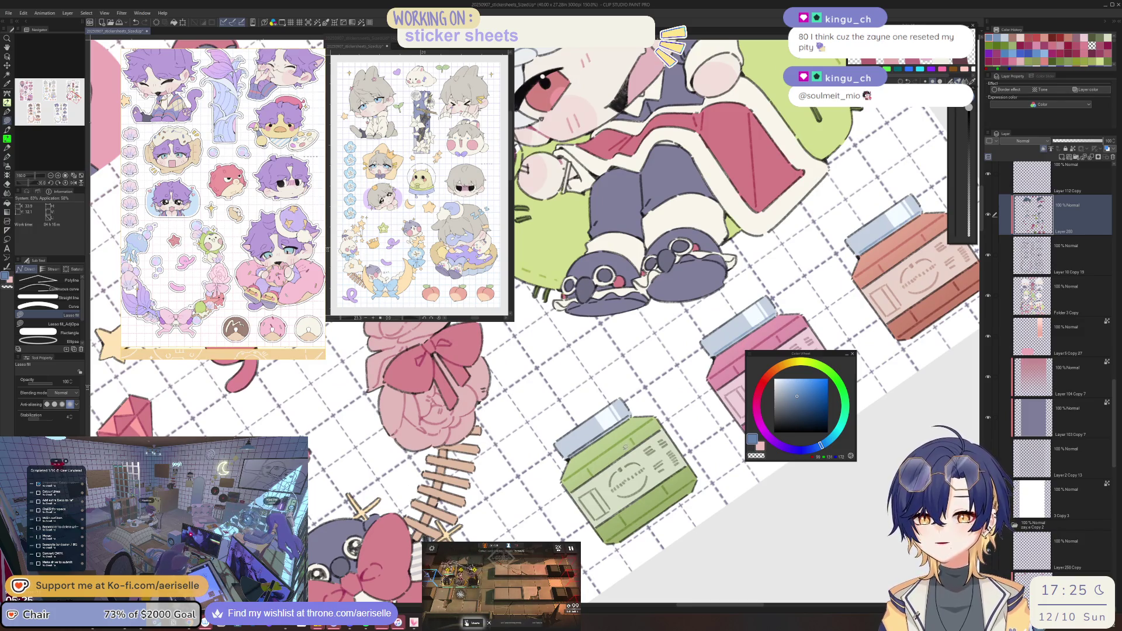
pyautogui.scroll(5, 567, 456)
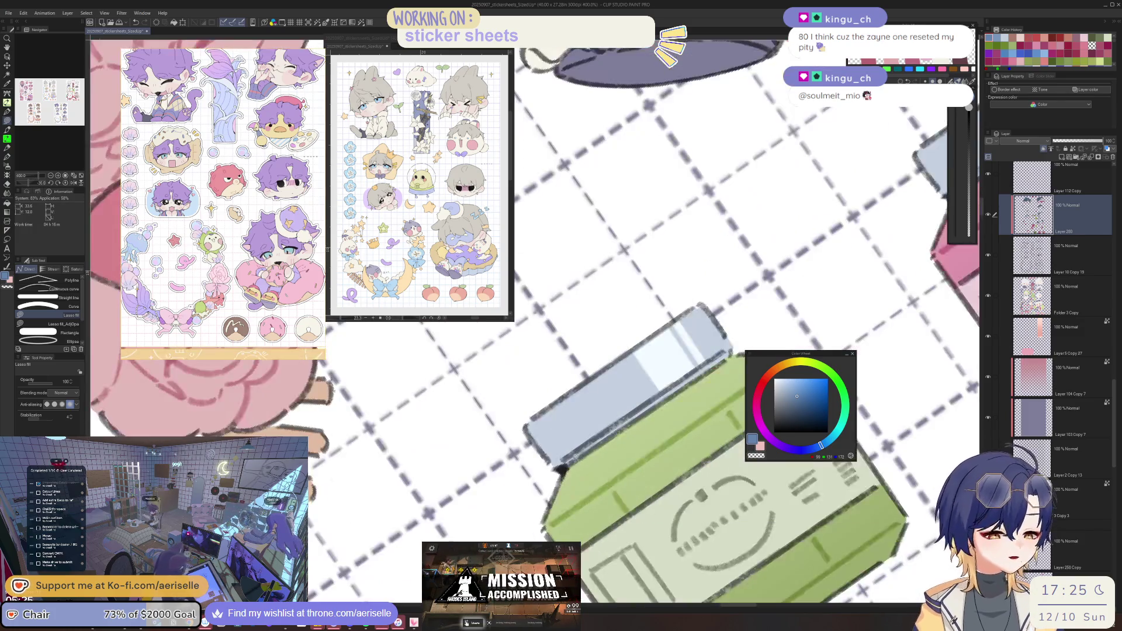
pyautogui.moveTo(560, 461)
pyautogui.mouseDown()
pyautogui.moveTo(667, 374)
pyautogui.moveTo(729, 349)
pyautogui.mouseUp()
pyautogui.scroll(-5, 731, 348)
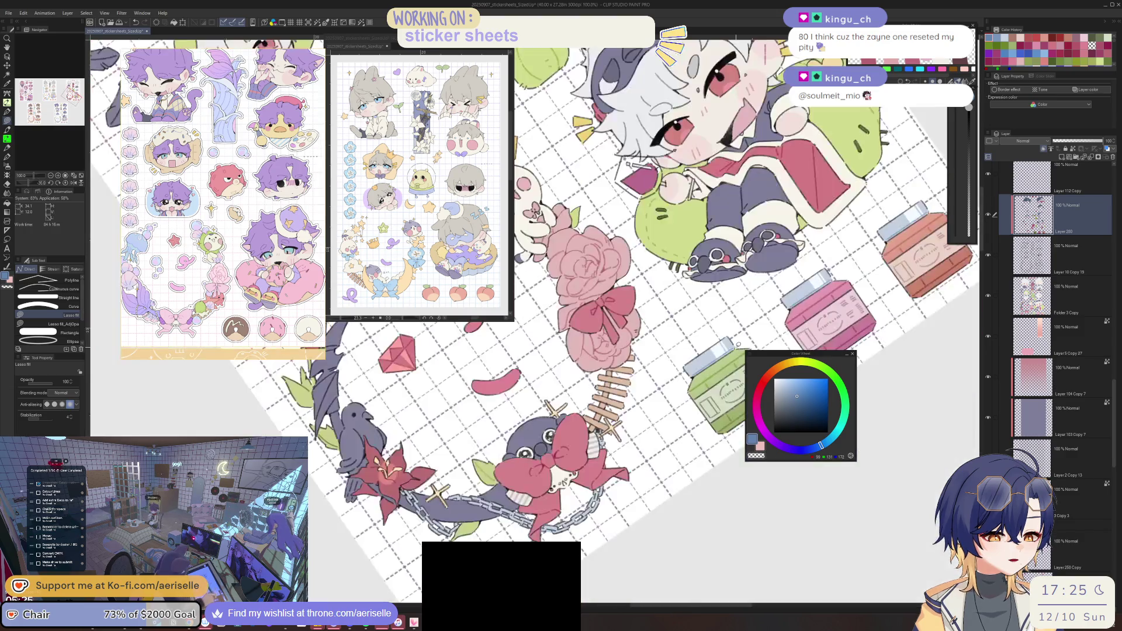
pyautogui.moveTo(722, 439)
pyautogui.mouseDown()
pyautogui.moveTo(640, 472)
pyautogui.moveTo(644, 452)
pyautogui.mouseUp()
pyautogui.scroll(-3, 644, 452)
pyautogui.scroll(6, 644, 452)
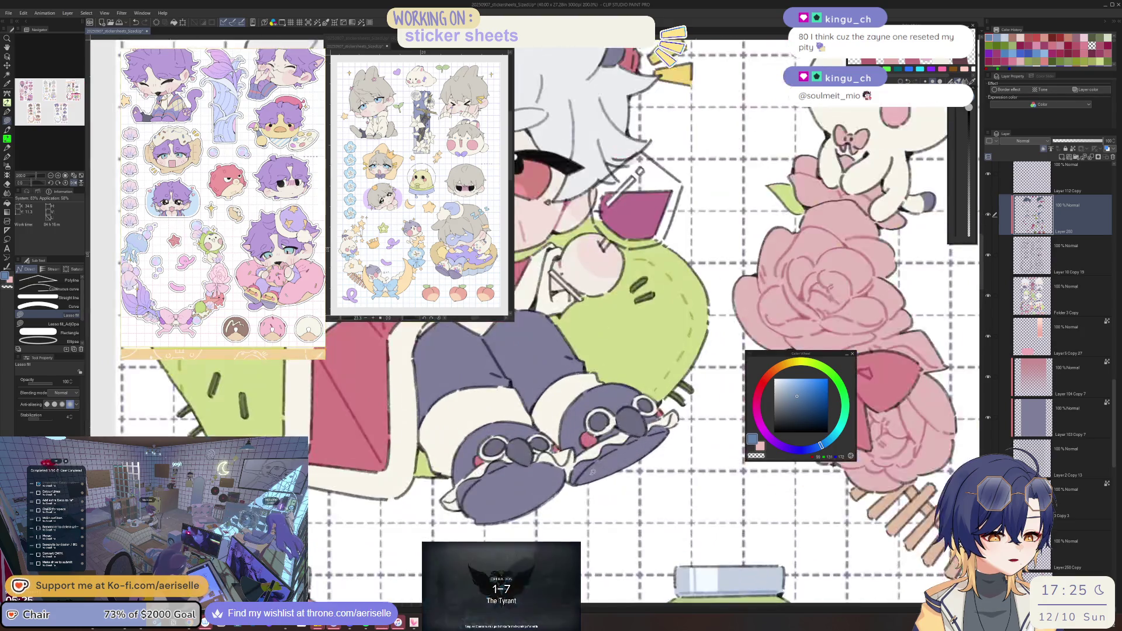
# Fill a dark purple shadow along the chibi's shoe edge.
pyautogui.click(793, 404)
pyautogui.scroll(2, 662, 435)
pyautogui.moveTo(672, 431)
pyautogui.mouseDown()
pyautogui.moveTo(566, 459)
pyautogui.moveTo(490, 518)
pyautogui.moveTo(497, 529)
pyautogui.moveTo(537, 518)
pyautogui.moveTo(666, 436)
pyautogui.mouseUp()
pyautogui.scroll(-2, 717, 514)
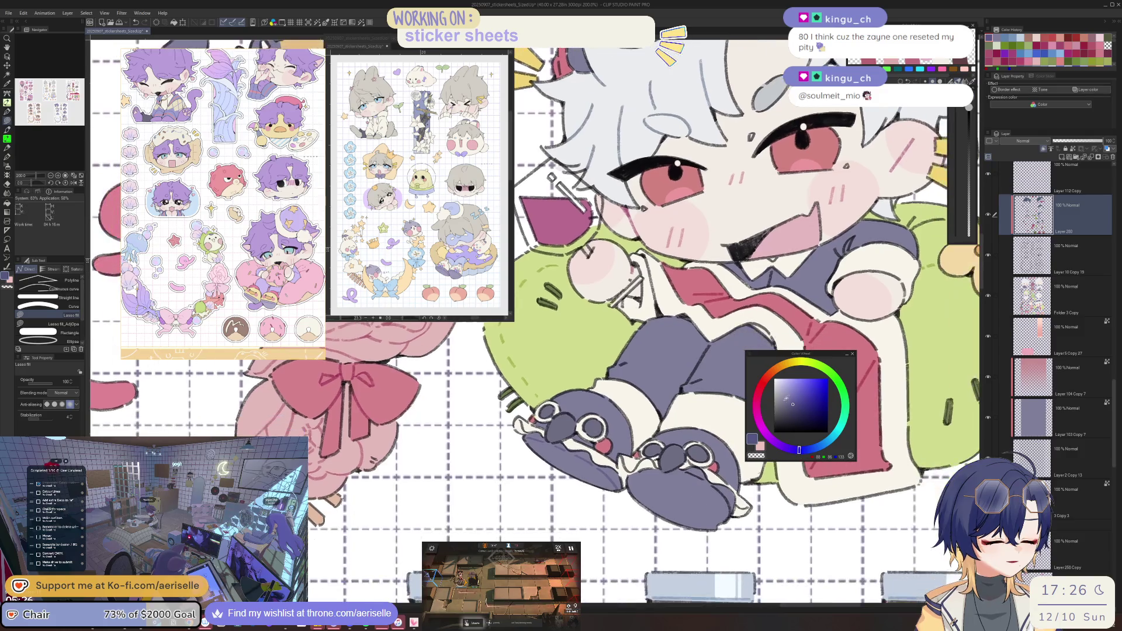
pyautogui.scroll(-1, 696, 425)
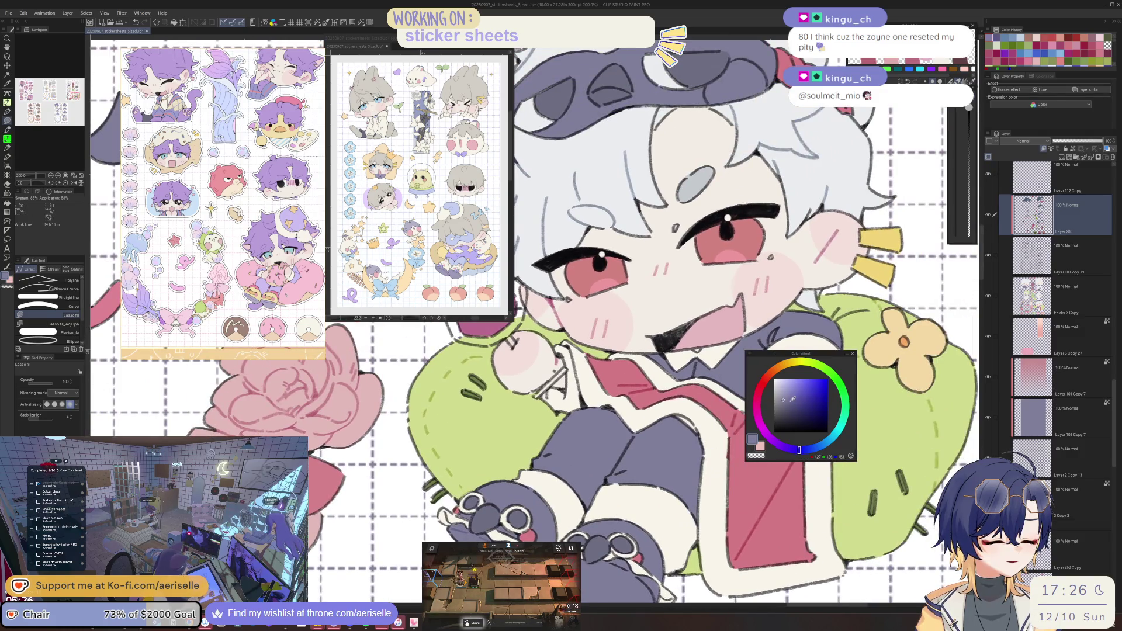
pyautogui.scroll(3, 619, 467)
# Pick a darker shade and outline a shading area on the character's torso.
pyautogui.moveTo(619, 467); pyautogui.dragTo(633, 397)
pyautogui.hotkey('ctrl', '@')
pyautogui.click(798, 400)
pyautogui.moveTo(552, 443); pyautogui.dragTo(561, 439)
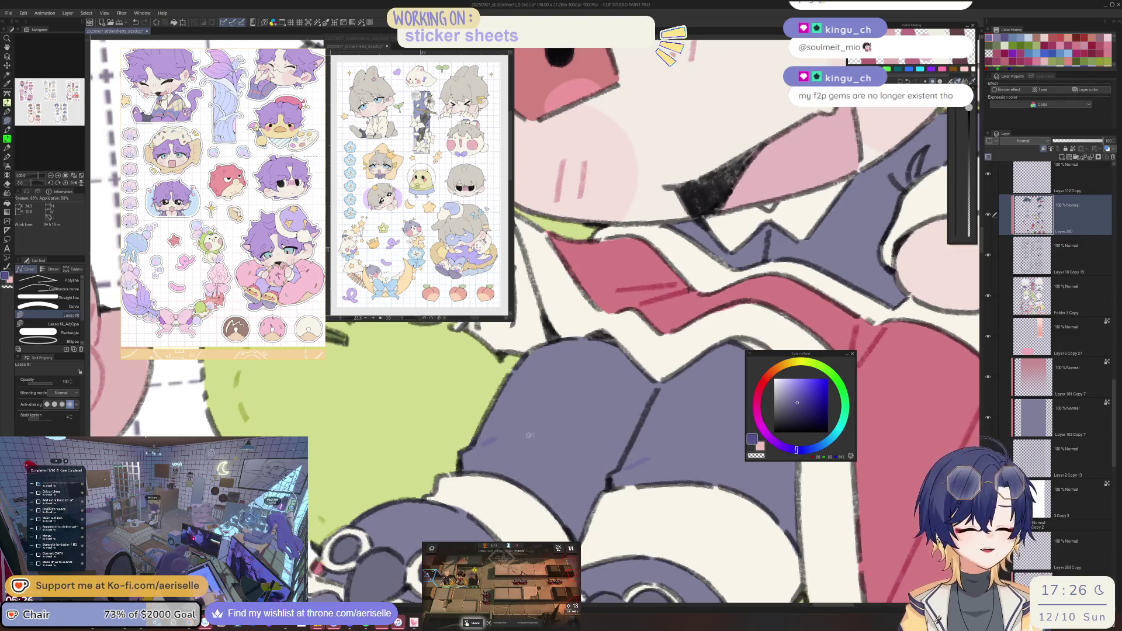
pyautogui.moveTo(647, 443); pyautogui.dragTo(638, 471)
pyautogui.hotkey('ctrl', '@')
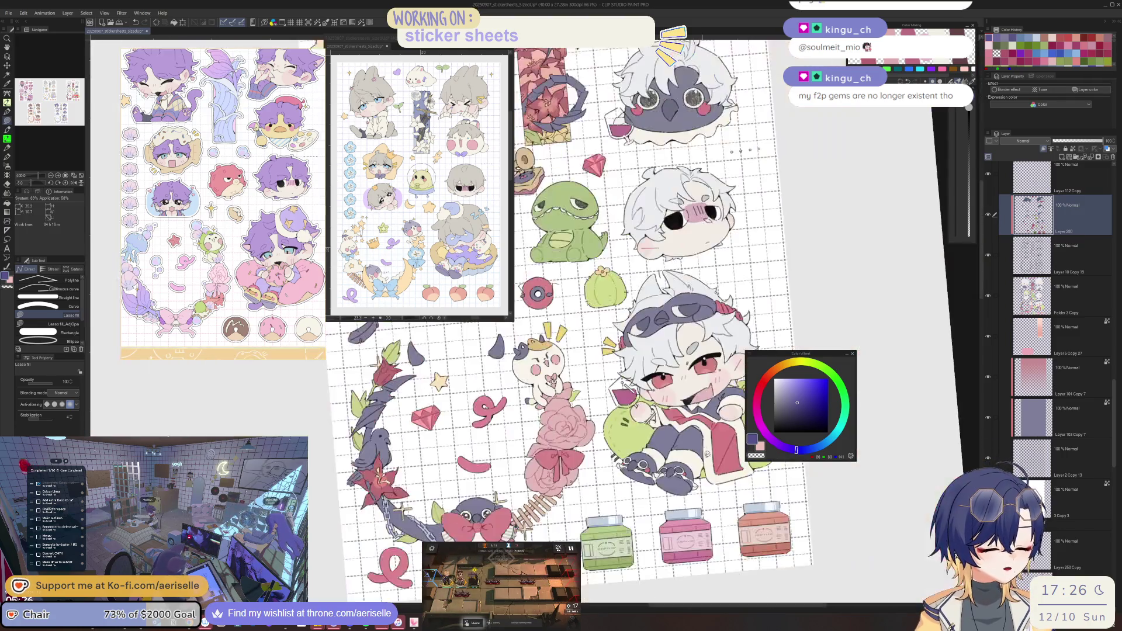
# Sample the shirt's green and lasso-fill a shaded patch on the shirt.
pyautogui.scroll(3, 684, 420)
pyautogui.scroll(5, 684, 419)
pyautogui.click(806, 366)
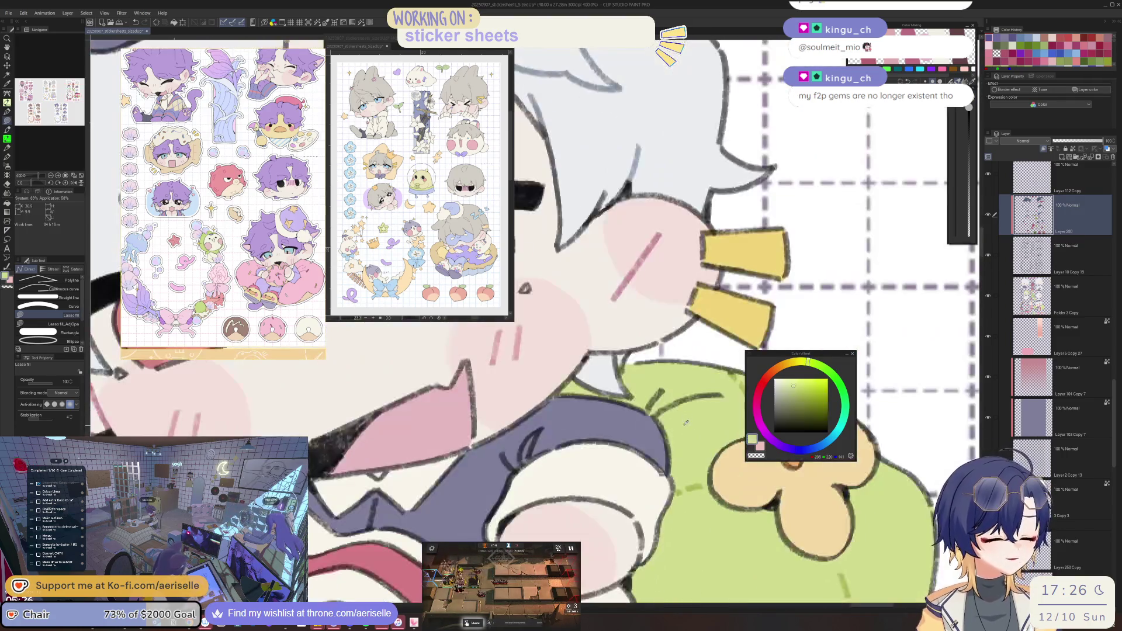
pyautogui.keyDown('alt'); pyautogui.click(651, 398); pyautogui.keyUp('alt')
pyautogui.moveTo(648, 386)
pyautogui.mouseDown()
pyautogui.moveTo(701, 431)
pyautogui.moveTo(670, 377)
pyautogui.mouseUp()
pyautogui.hotkey('ctrl', '@')
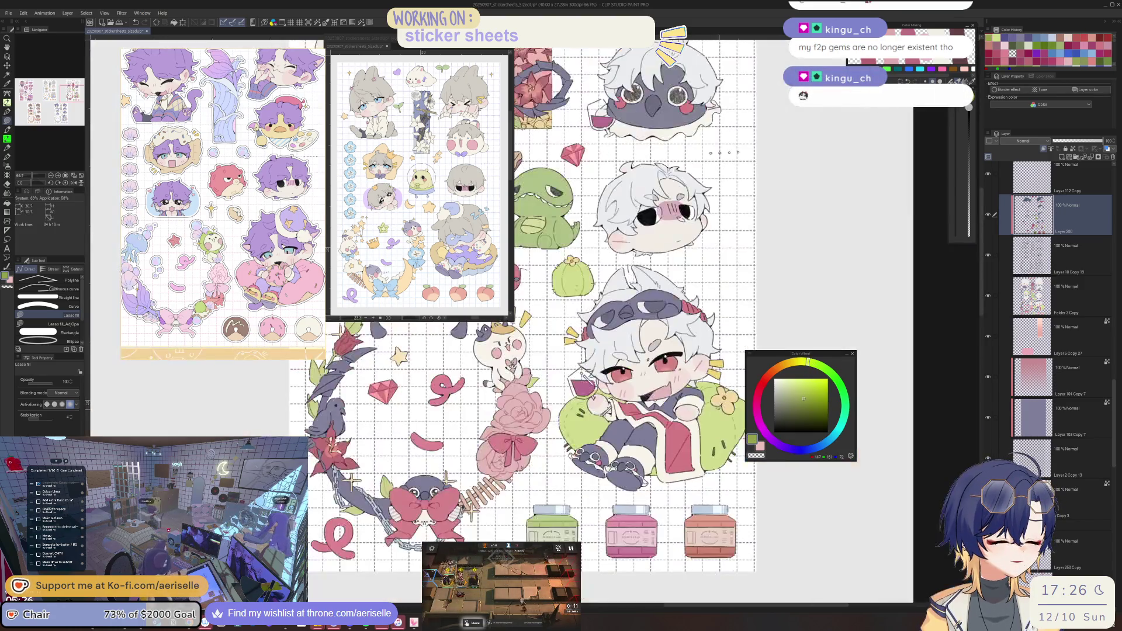
# Sample the pink blush and fill a blush shape near the white-haired chibi's cheek.
pyautogui.moveTo(639, 434); pyautogui.dragTo(791, 429)
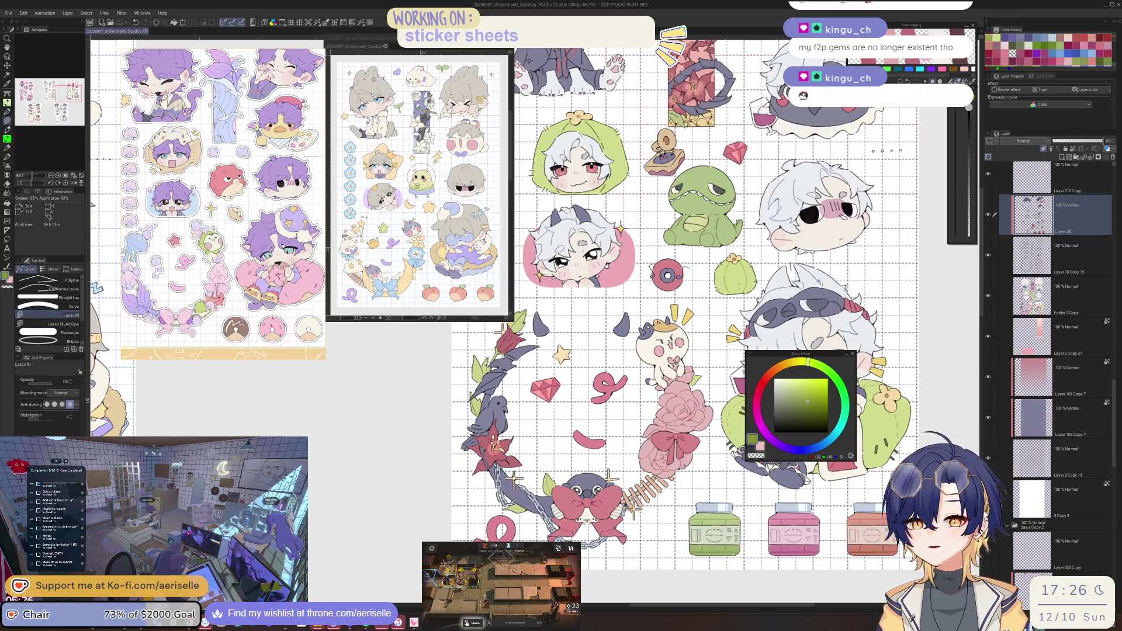
pyautogui.moveTo(643, 351)
pyautogui.mouseDown()
pyautogui.moveTo(552, 399)
pyautogui.moveTo(473, 546)
pyautogui.mouseUp()
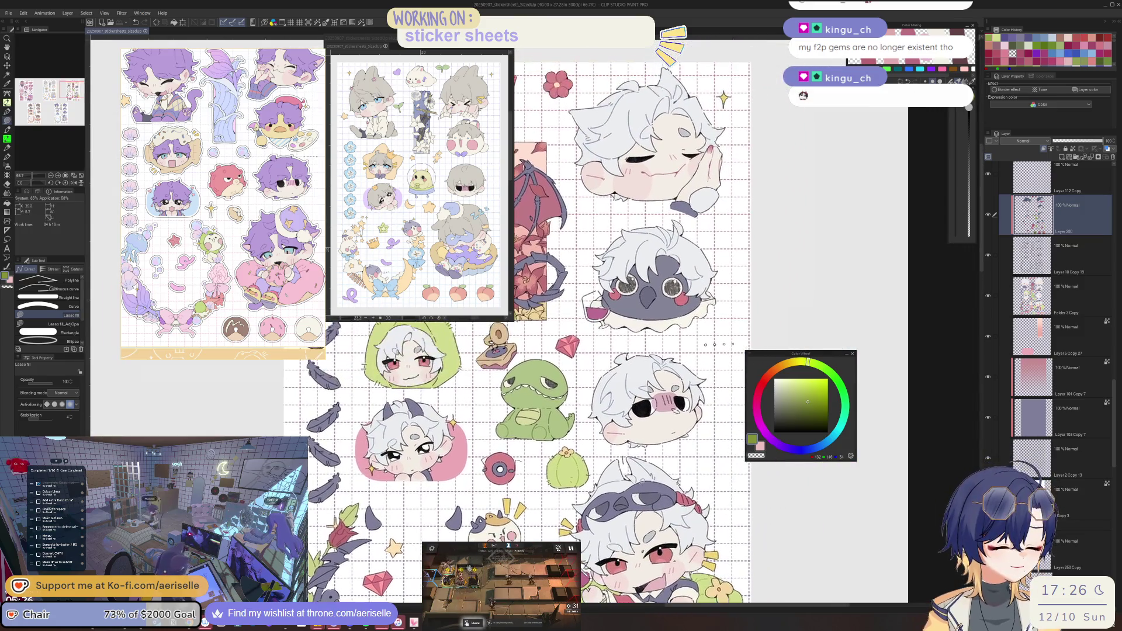
pyautogui.scroll(5, 625, 436)
pyautogui.keyDown('alt'); pyautogui.click(626, 432); pyautogui.keyUp('alt')
pyautogui.scroll(-1, 684, 463)
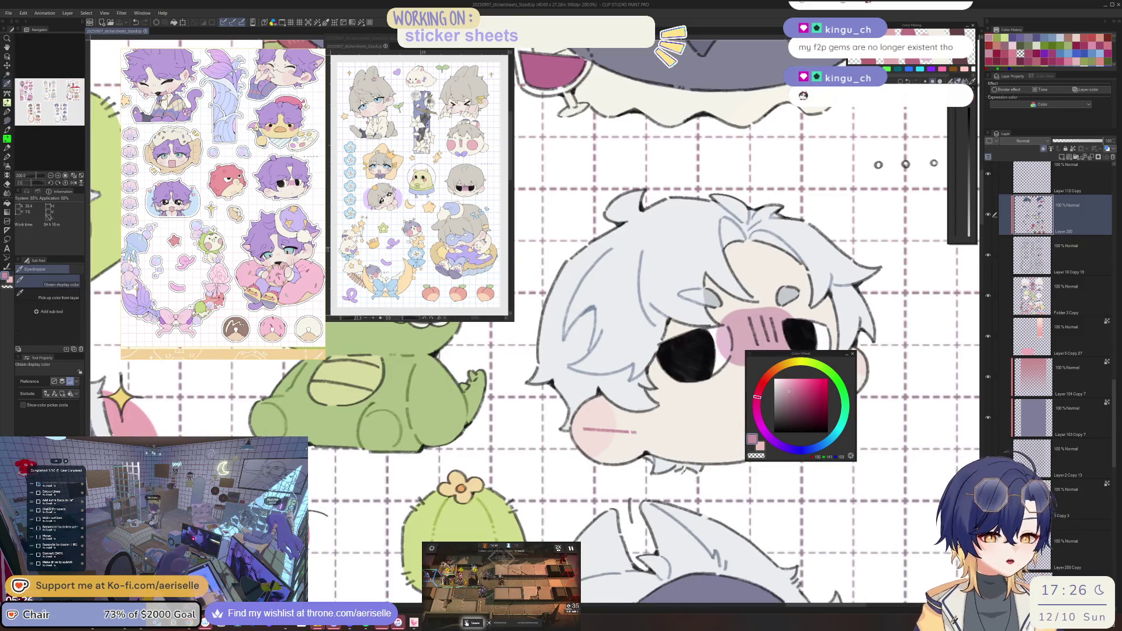
pyautogui.moveTo(682, 471); pyautogui.dragTo(572, 488)
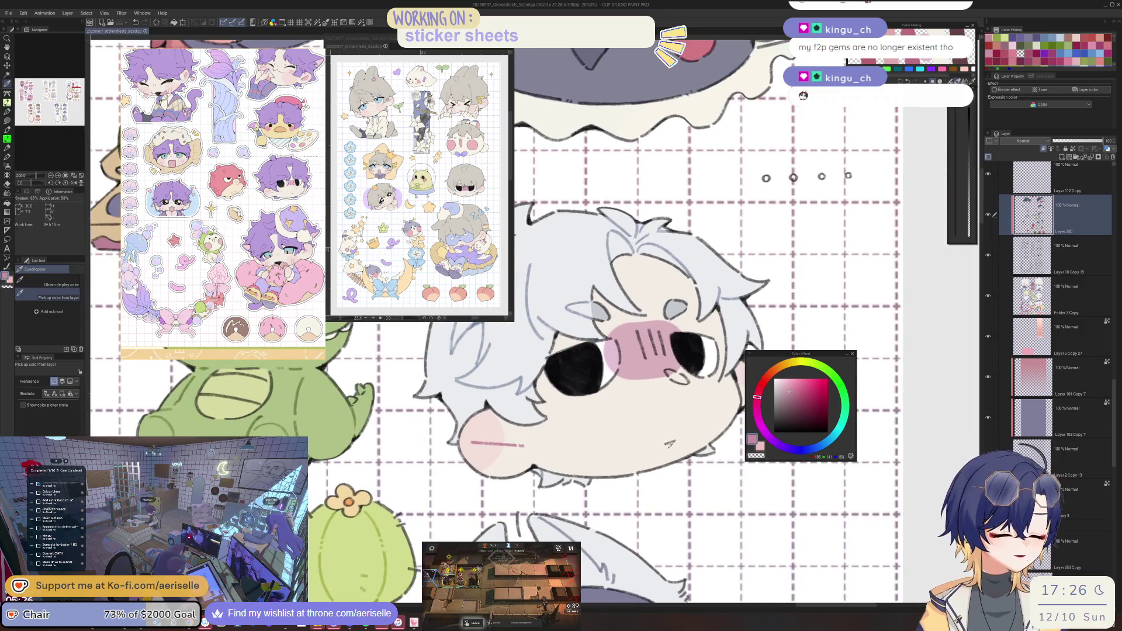
pyautogui.click(670, 444)
pyautogui.press('u')
pyautogui.moveTo(668, 449); pyautogui.dragTo(651, 440)
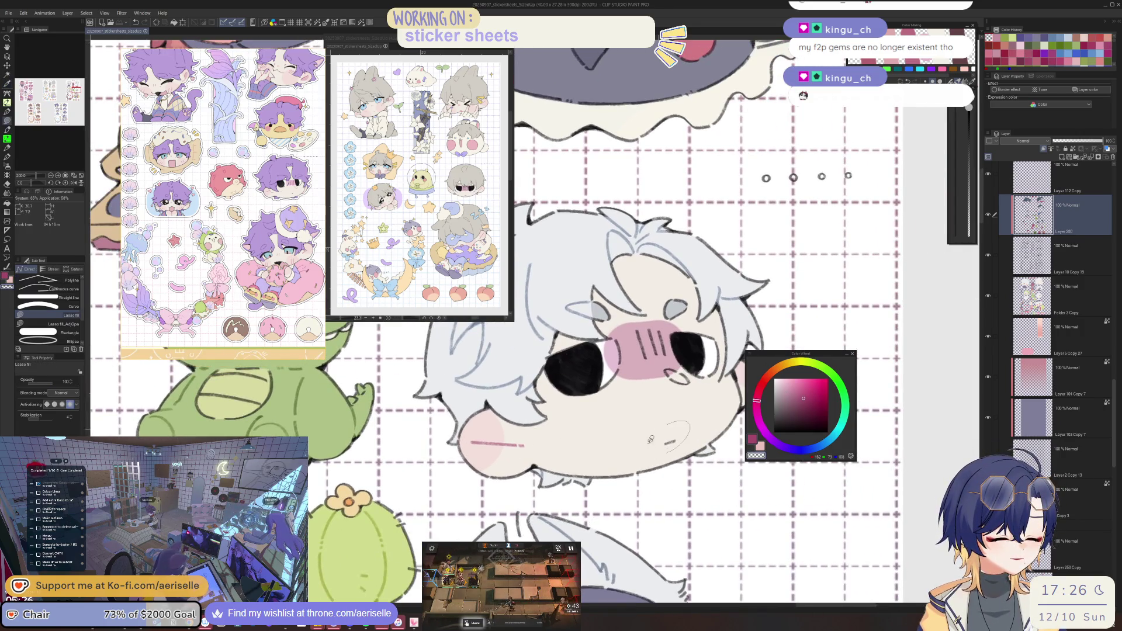
# Shift the blush hue toward purple, then nudge it slightly pinker.
pyautogui.scroll(-5, 650, 439)
pyautogui.scroll(6, 636, 440)
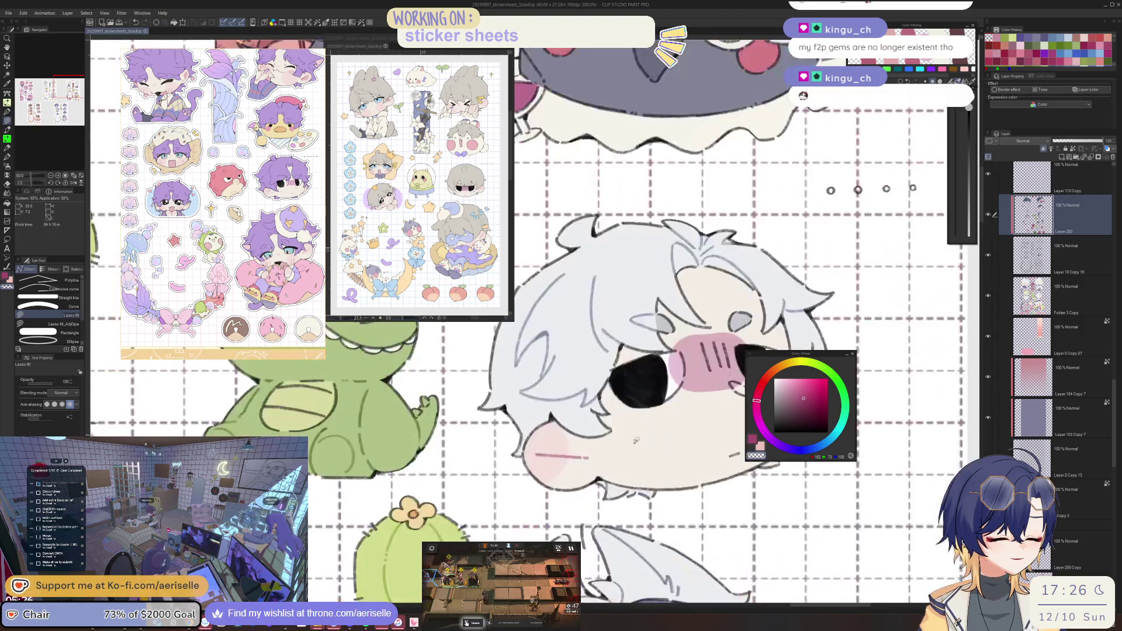
pyautogui.hscroll(2, 577, 456)
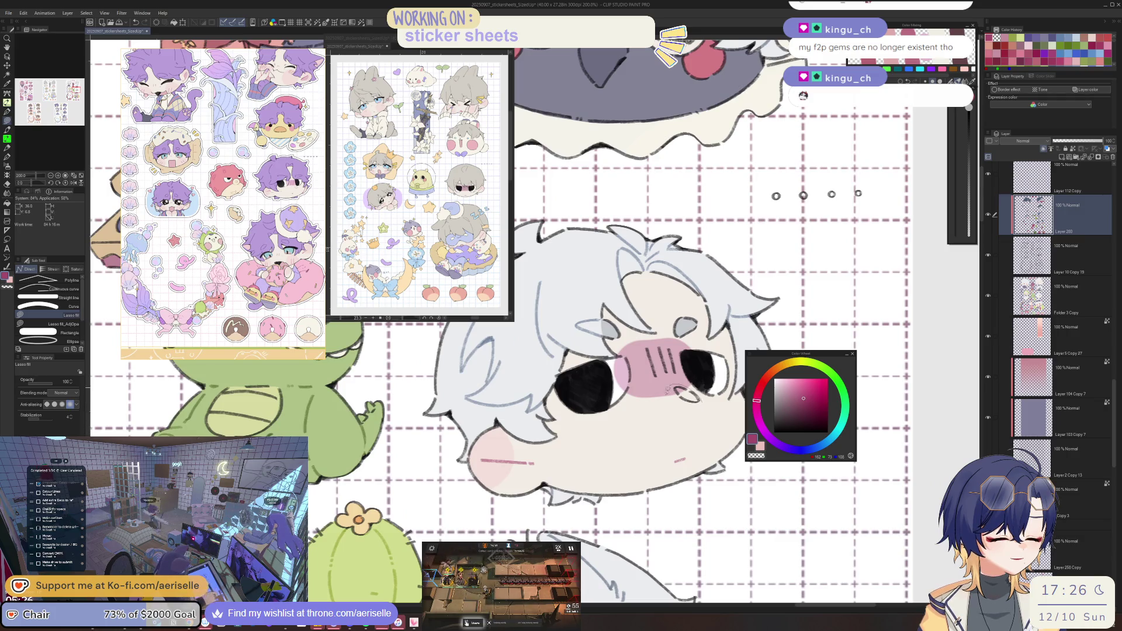
pyautogui.scroll(2, 692, 362)
pyautogui.click(764, 431)
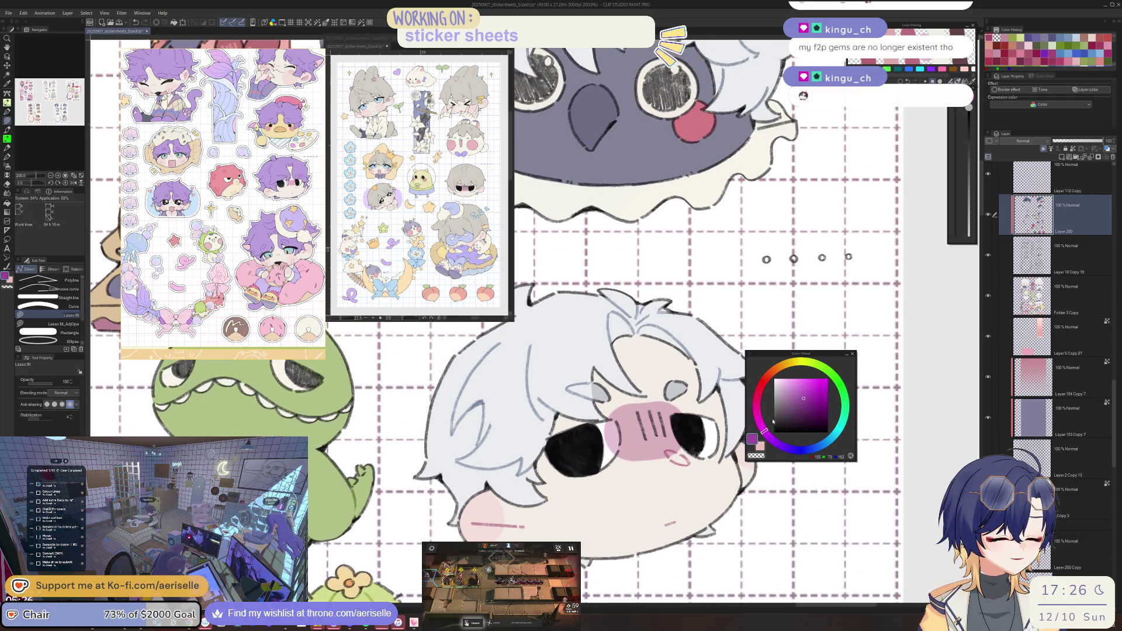
pyautogui.moveTo(637, 412)
pyautogui.mouseDown()
pyautogui.moveTo(672, 444)
pyautogui.moveTo(686, 397)
pyautogui.mouseUp()
pyautogui.click(759, 421)
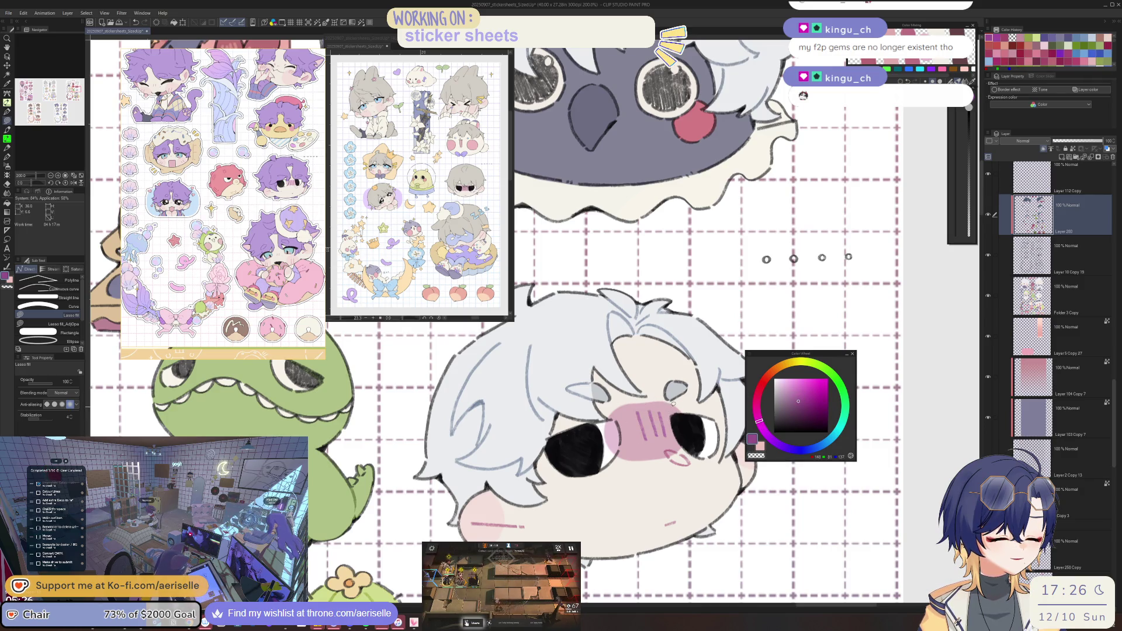
pyautogui.scroll(-3, 702, 421)
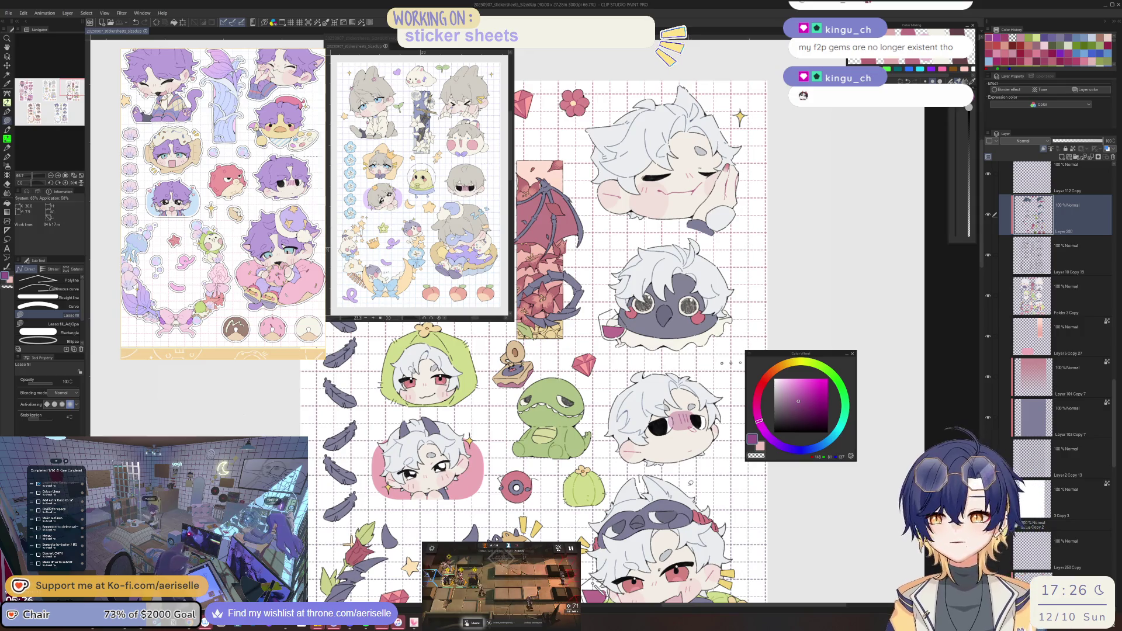
pyautogui.scroll(-3, 691, 466)
pyautogui.scroll(3, 555, 351)
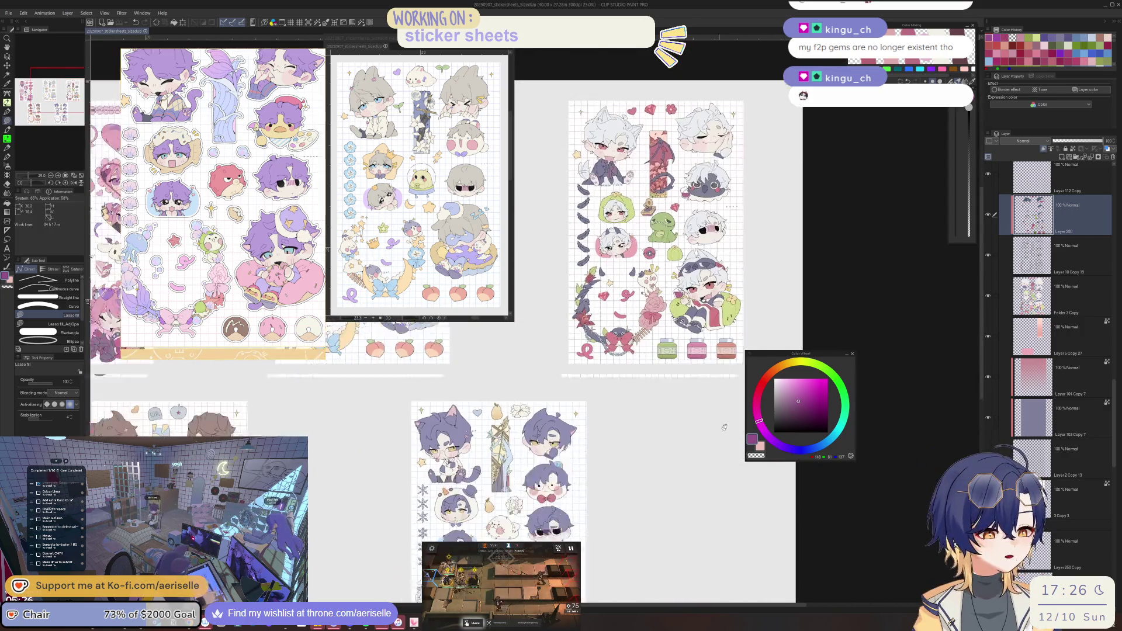
# Lasso-fill purple shading beside the purple-haired chibi's eye, then tidy it with a smaller eraser.
pyautogui.scroll(10, 640, 477)
pyautogui.press('o')
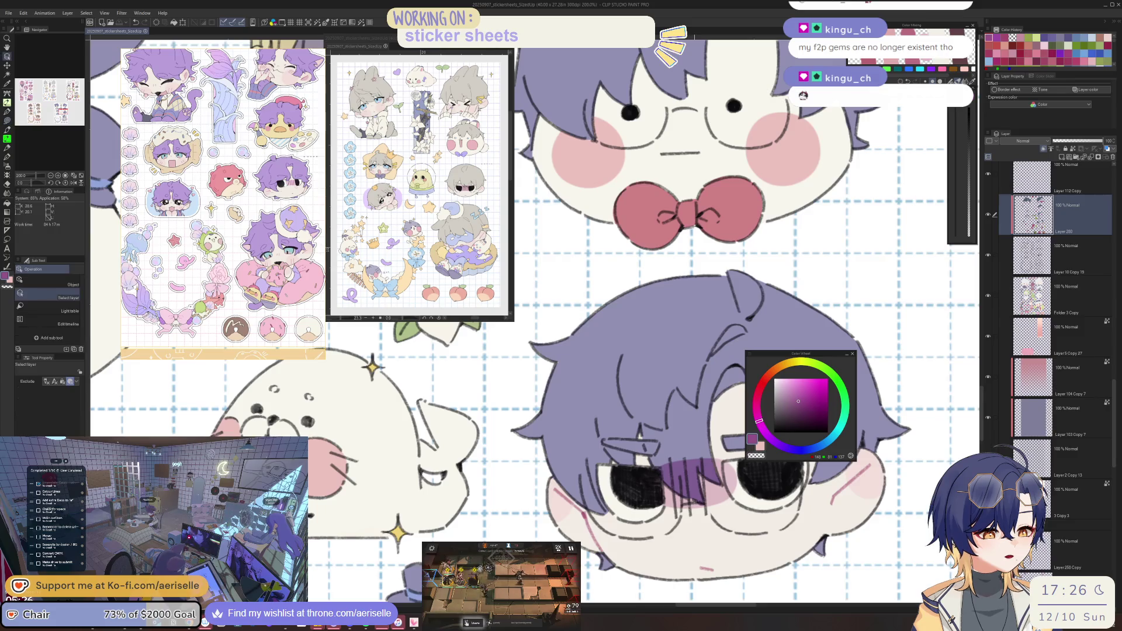
pyautogui.press('u')
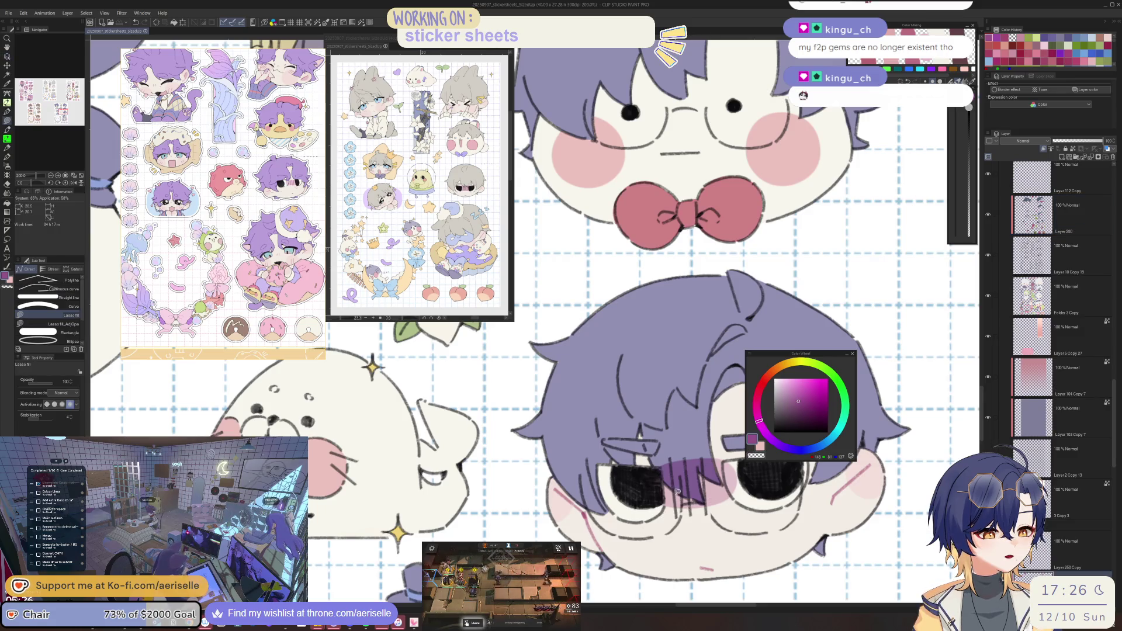
pyautogui.moveTo(693, 500); pyautogui.dragTo(684, 509)
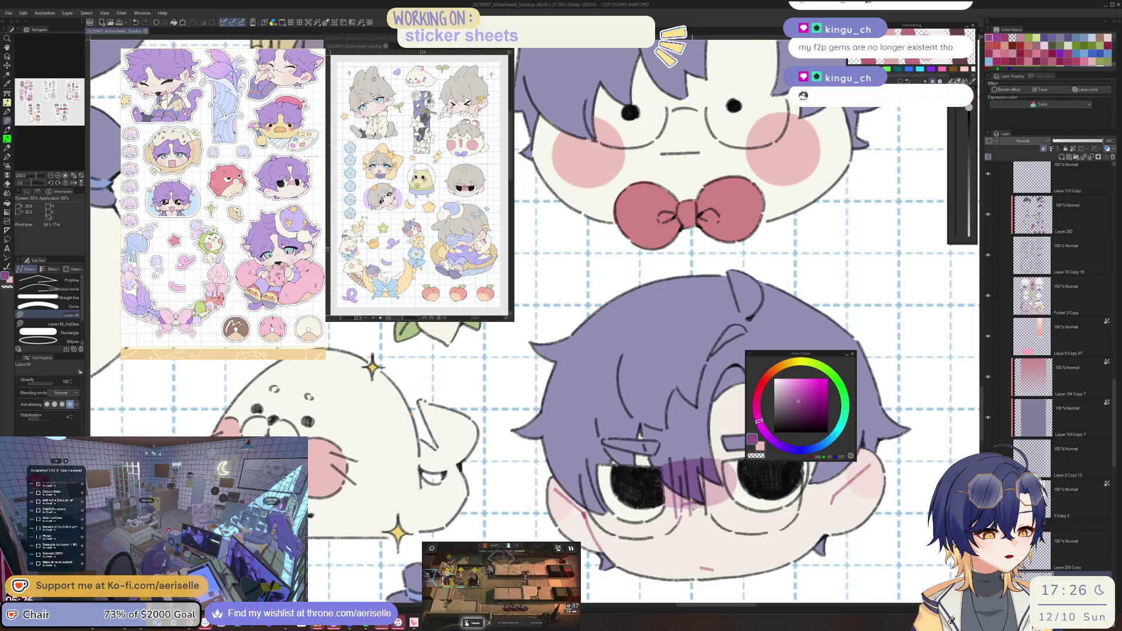
pyautogui.press('e')
pyautogui.press('[')
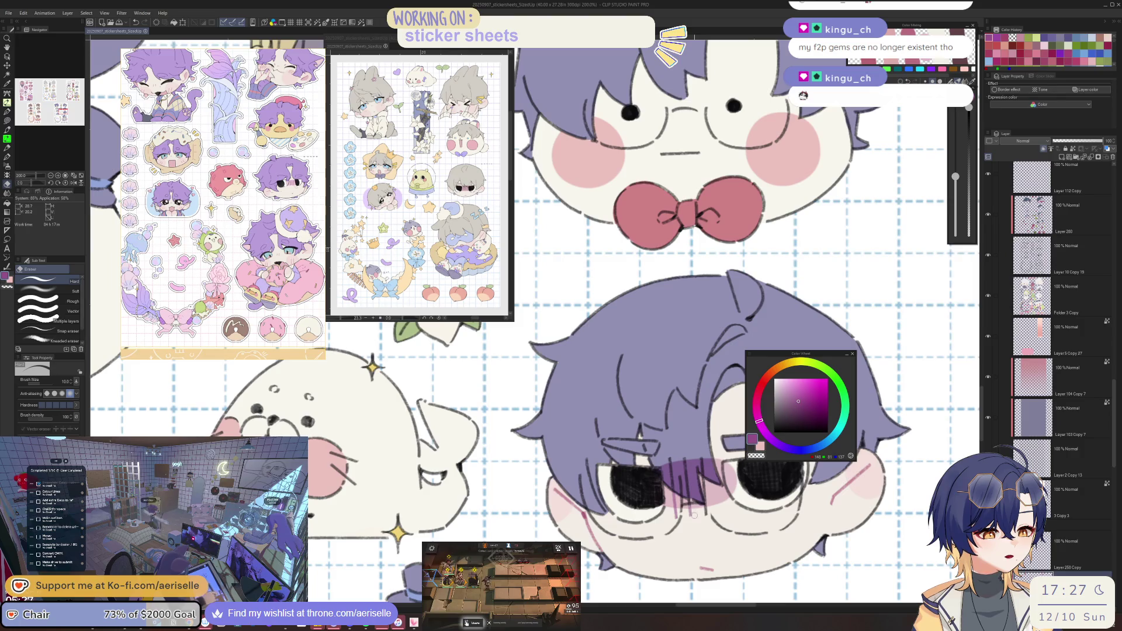
pyautogui.press('u')
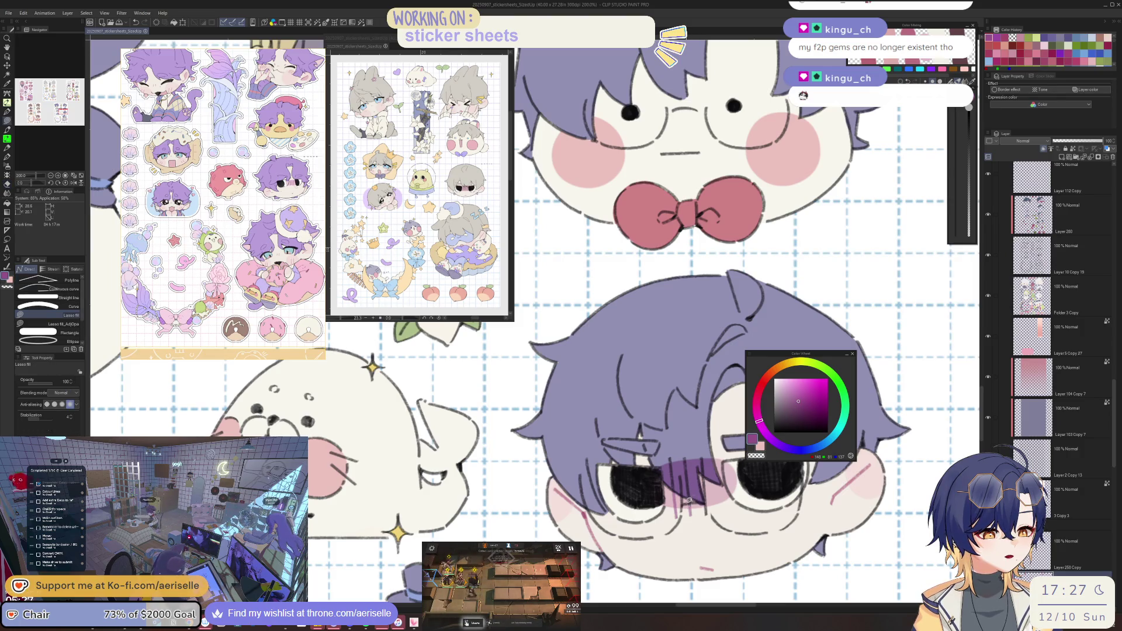
# Move down to the brown-haired chibi sticker sheet and pick its layer from the canvas.
pyautogui.scroll(-2, 696, 503)
pyautogui.scroll(-2, 695, 503)
pyautogui.scroll(-5, 585, 351)
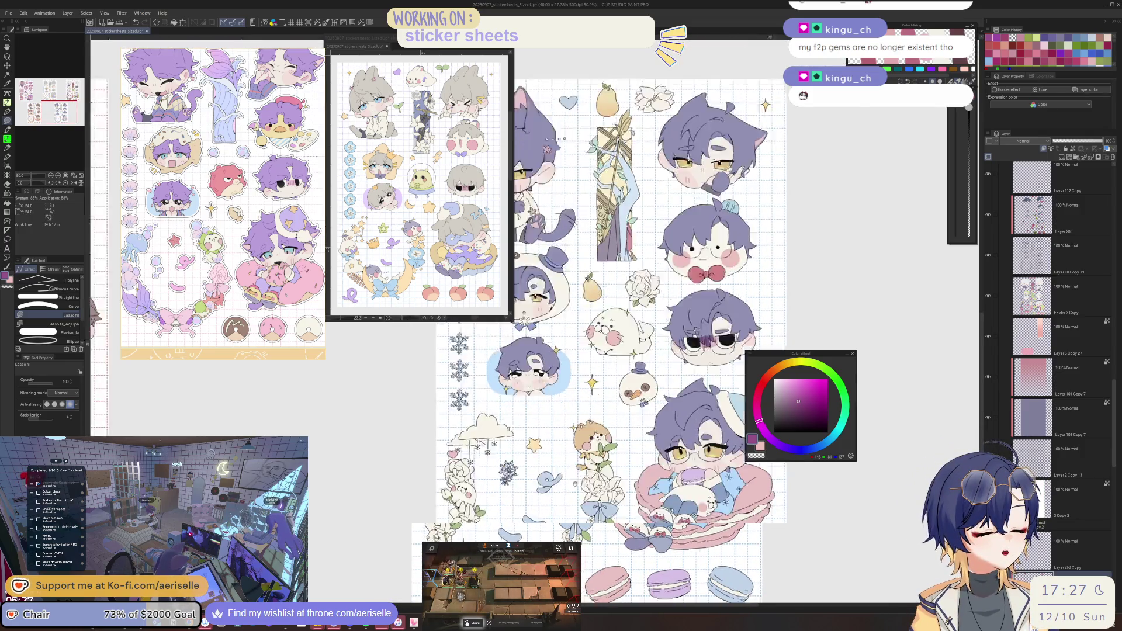
pyautogui.scroll(-10, 596, 440)
pyautogui.scroll(2, 760, 433)
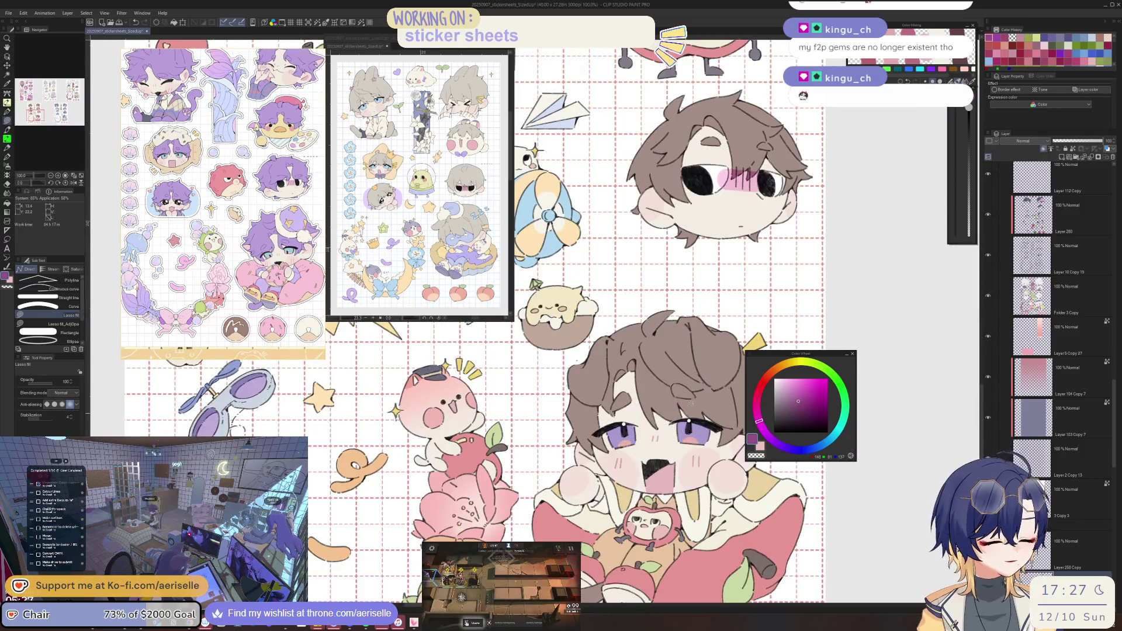
pyautogui.scroll(3, 702, 409)
pyautogui.scroll(2, 680, 398)
pyautogui.press('o')
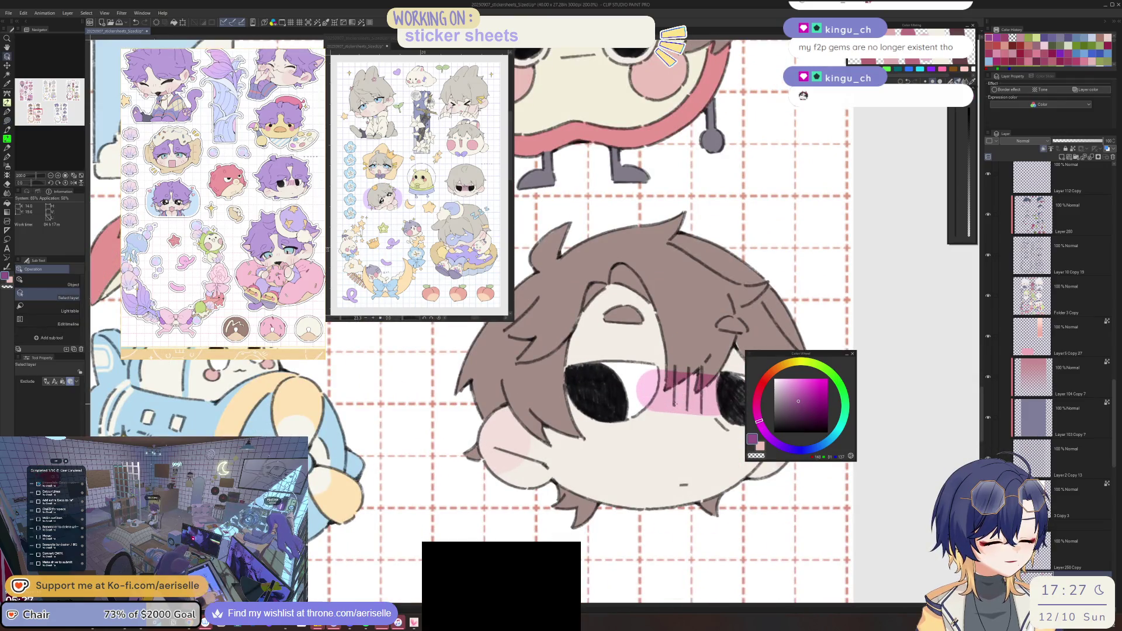
# Lasso-fill blush across the brown-haired chibi's face.
pyautogui.scroll(-2, 680, 398)
pyautogui.scroll(-3, 680, 398)
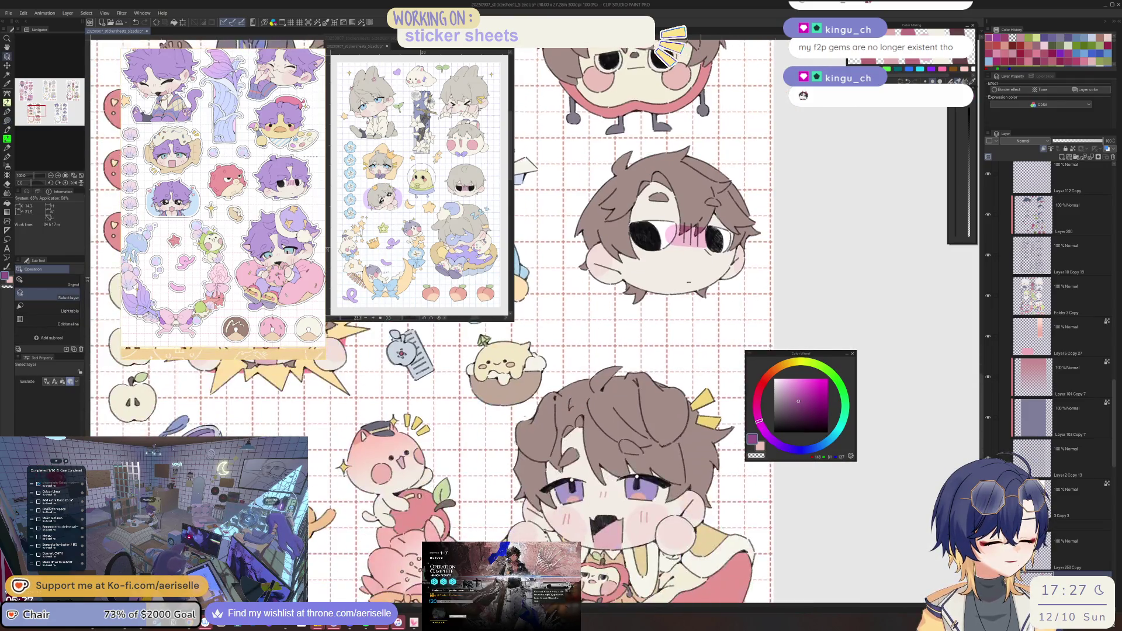
pyautogui.scroll(3, 643, 410)
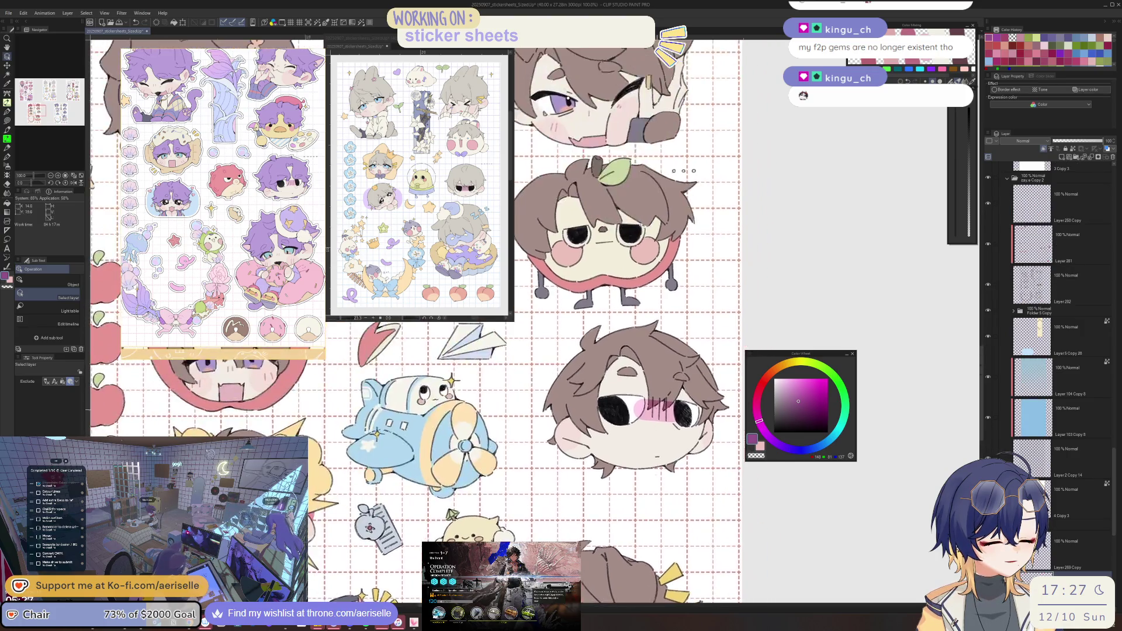
pyautogui.scroll(5, 643, 409)
pyautogui.press('u')
pyautogui.moveTo(647, 416)
pyautogui.mouseDown()
pyautogui.moveTo(663, 479)
pyautogui.moveTo(710, 419)
pyautogui.moveTo(690, 428)
pyautogui.moveTo(681, 391)
pyautogui.moveTo(684, 410)
pyautogui.mouseUp()
pyautogui.scroll(-8, 684, 415)
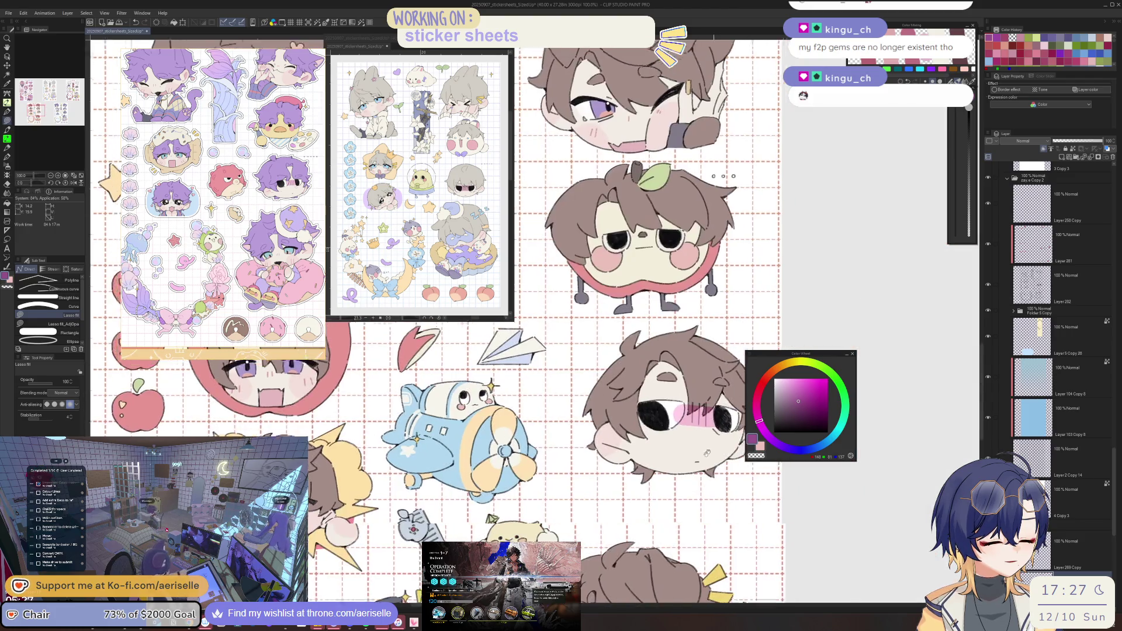